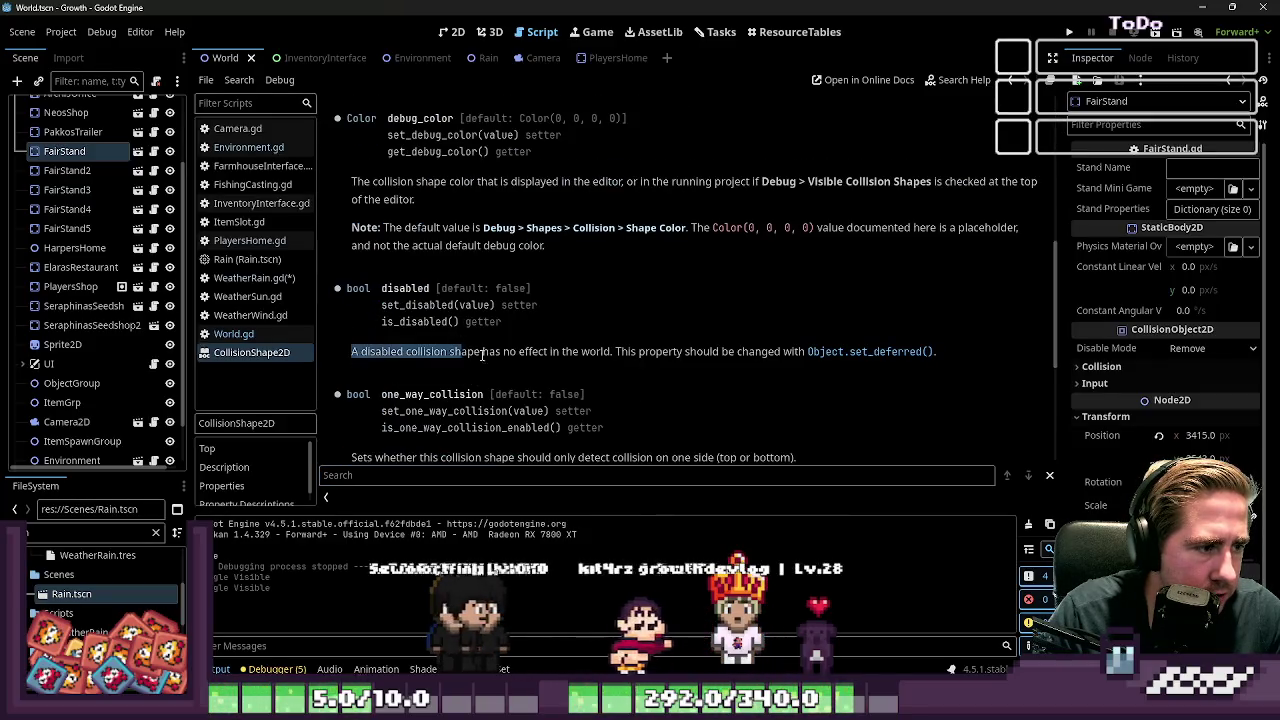
Step: Select the disabled-property and debug colour descriptions in the CollisionShape2D docs
mouse_move(349, 350)
mouse_down()
mouse_move(594, 370)
mouse_move(614, 352)
mouse_move(950, 355)
mouse_move(822, 352)
mouse_up()
triple_click(980, 348)
drag(561, 306, 520, 289)
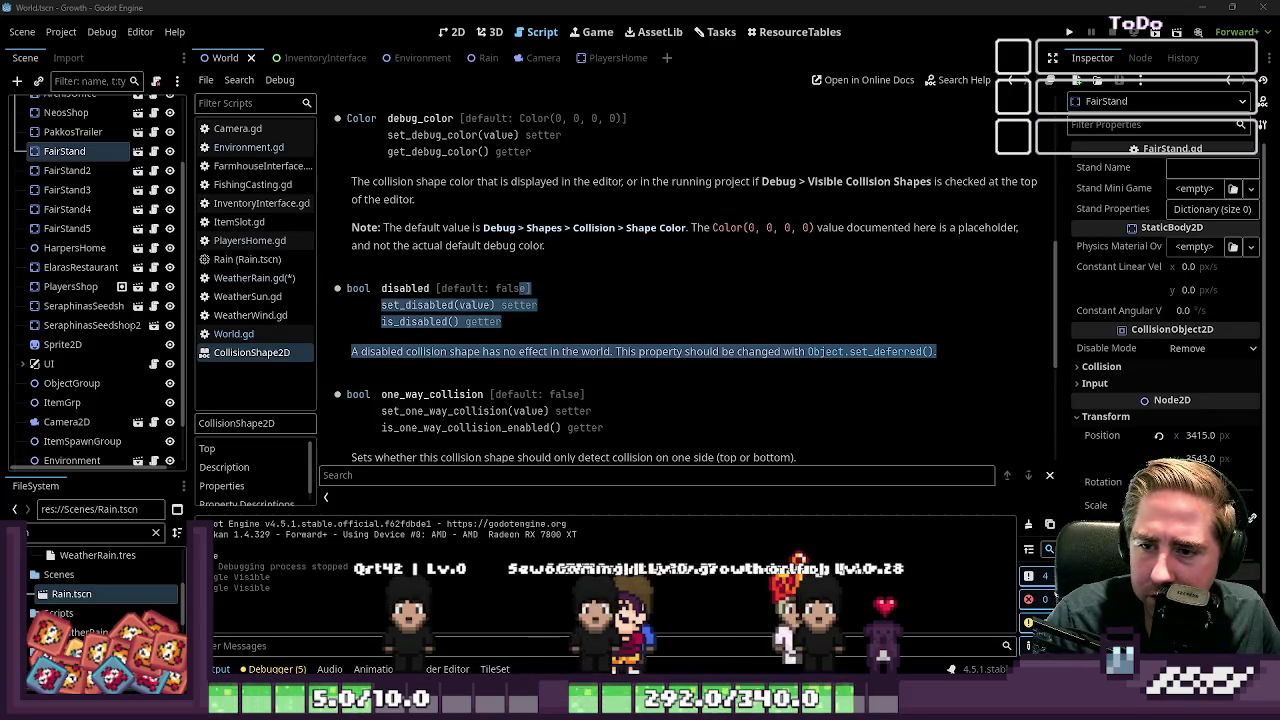
click(624, 319)
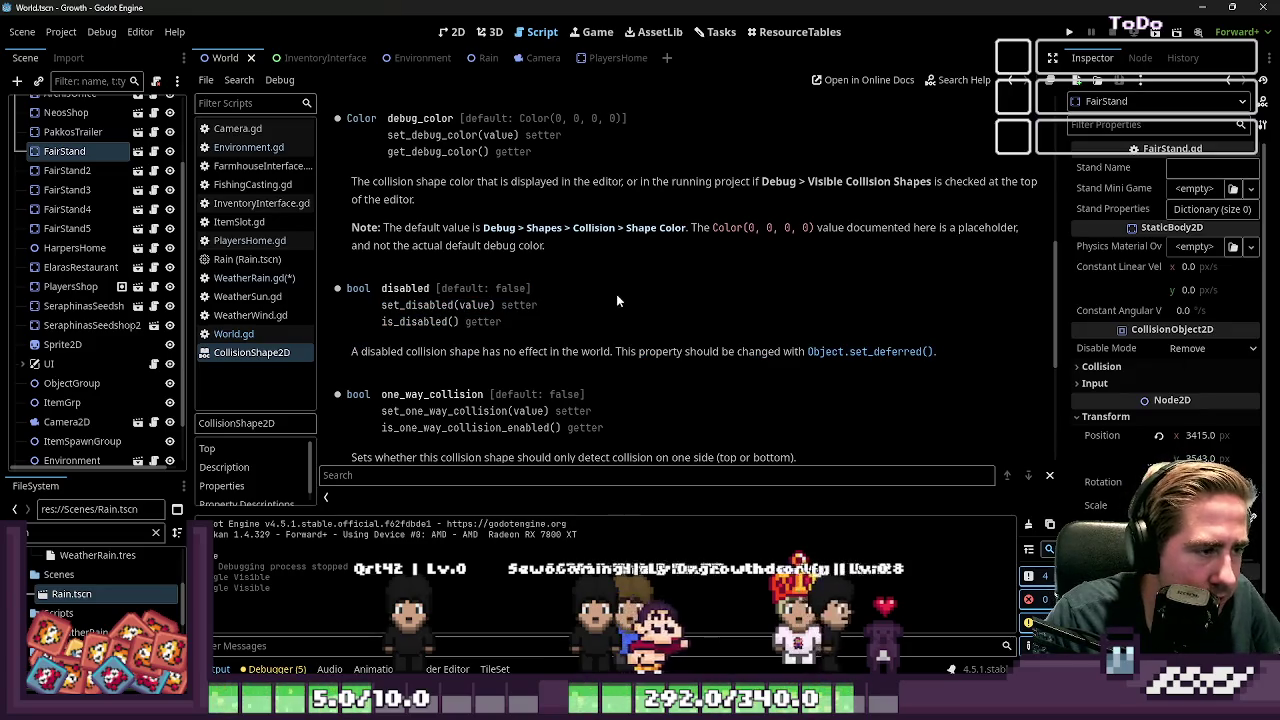
drag(936, 351, 470, 172)
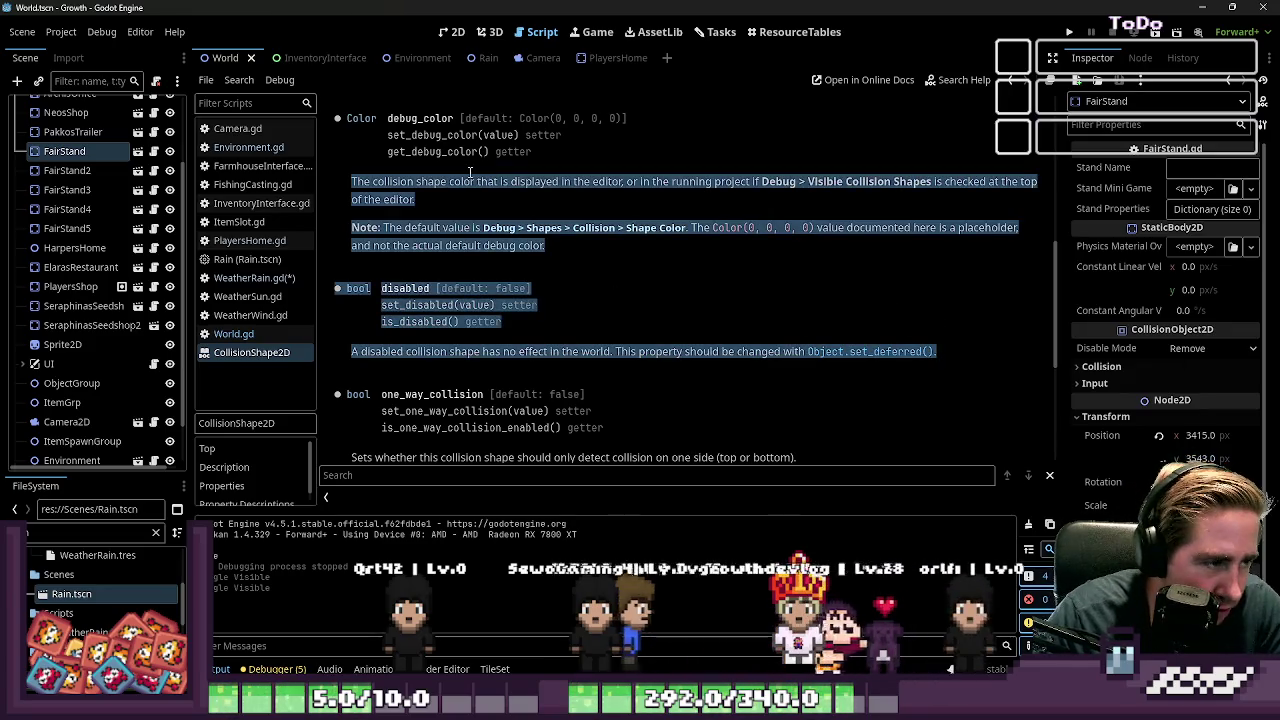
Step: Follow the link to the ProjectSettings reference, scroll its entries, then open WeatherRain.gd
click(560, 230)
scroll(417, 206, down, 20)
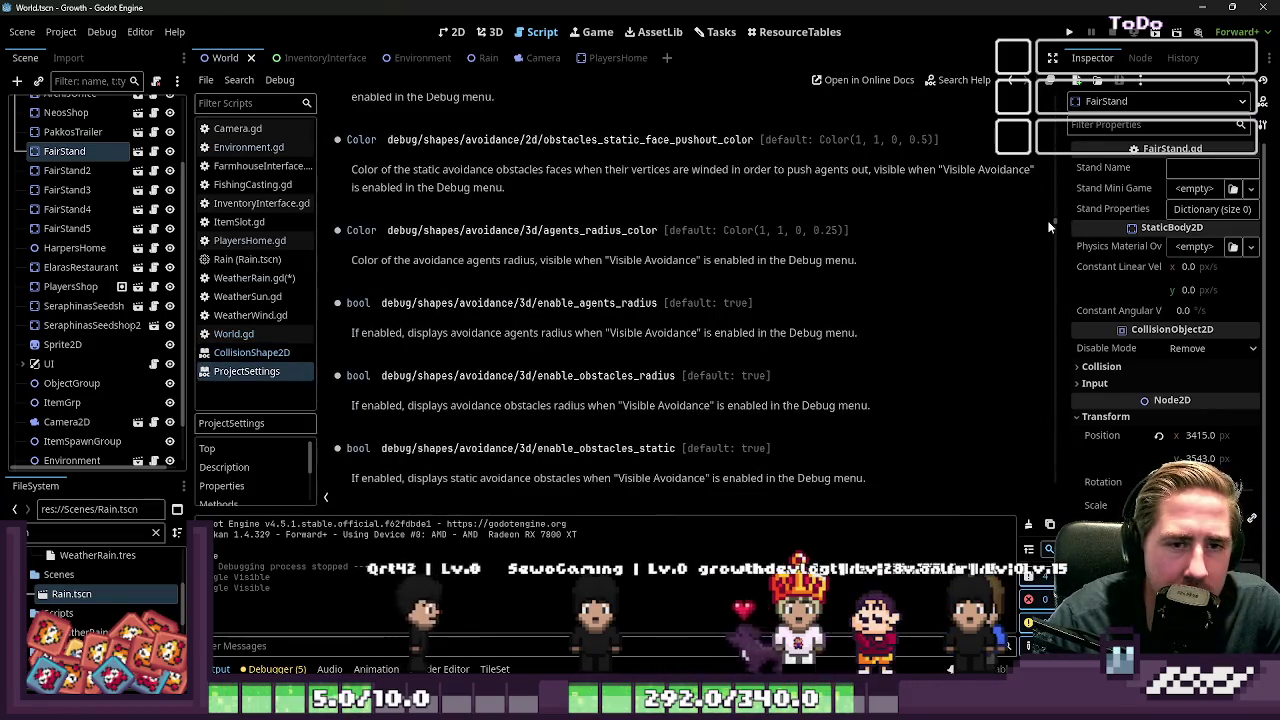
drag(1043, 222, 1053, 97)
scroll(832, 221, down, 15)
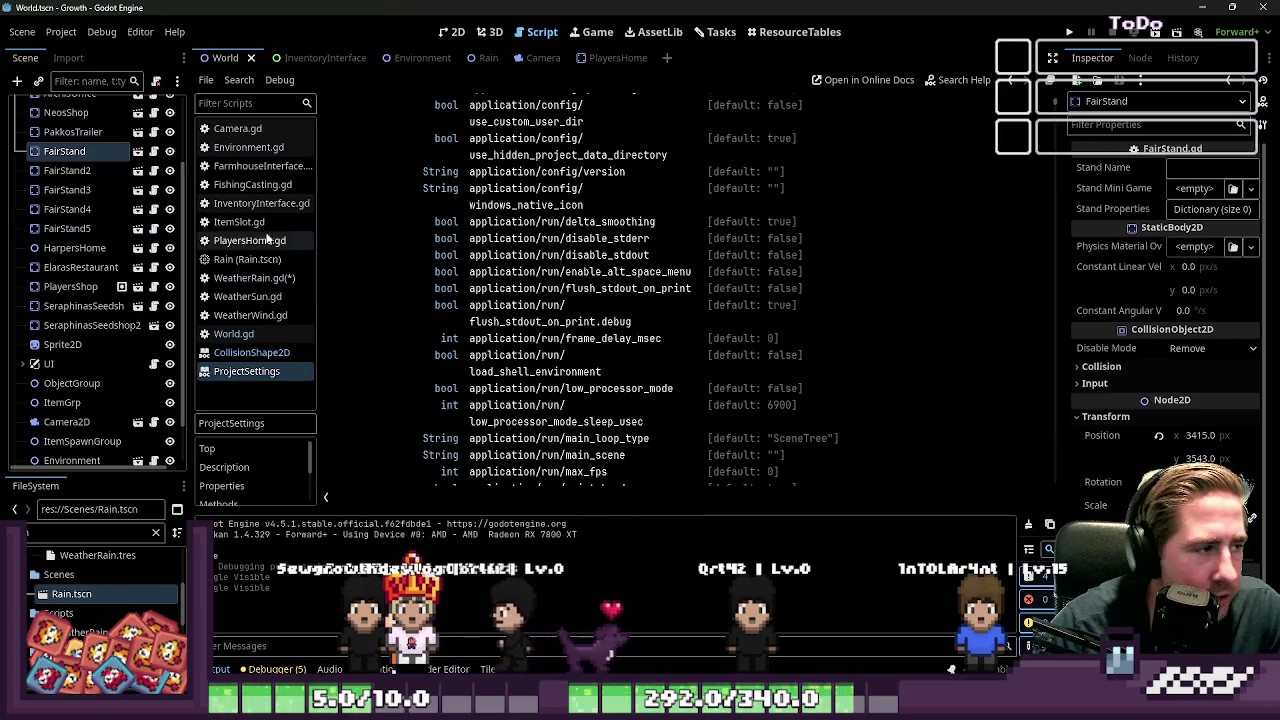
click(266, 280)
Step: Select the if/else block on lines 18–21 of change_weather
scroll(607, 245, down, 5)
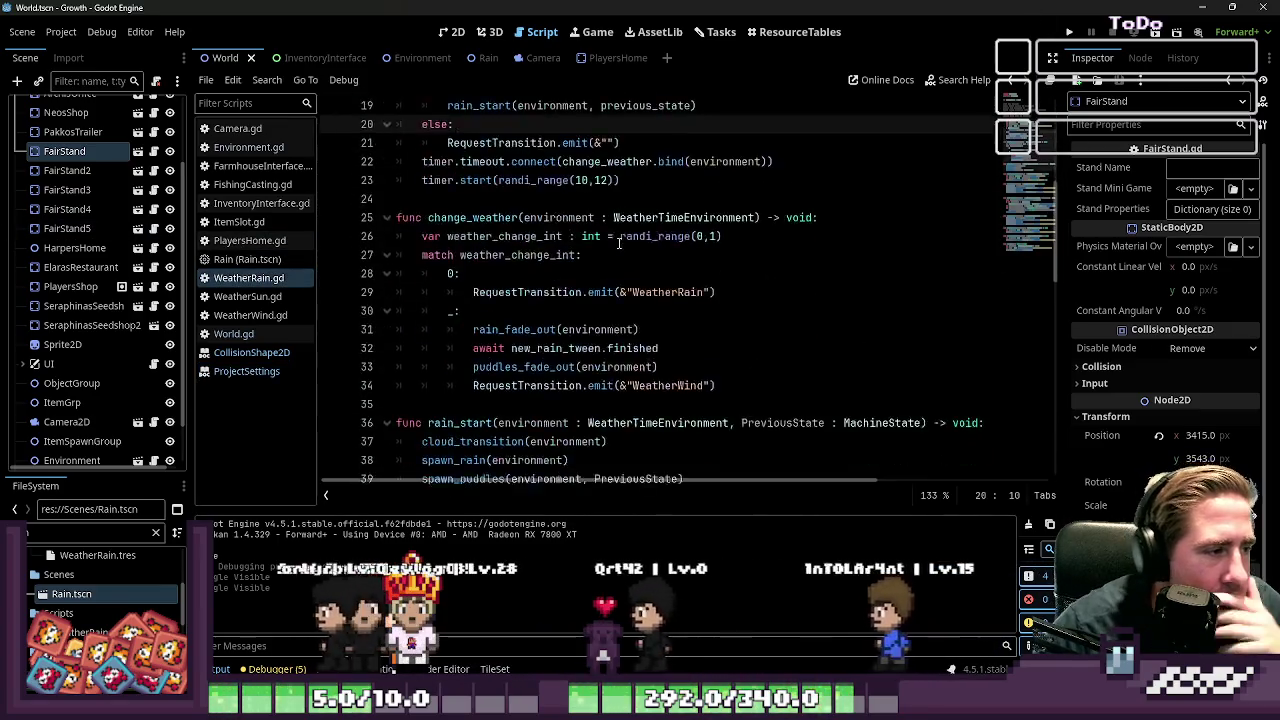
scroll(607, 245, up, 1)
click(517, 273)
scroll(535, 280, down, 4)
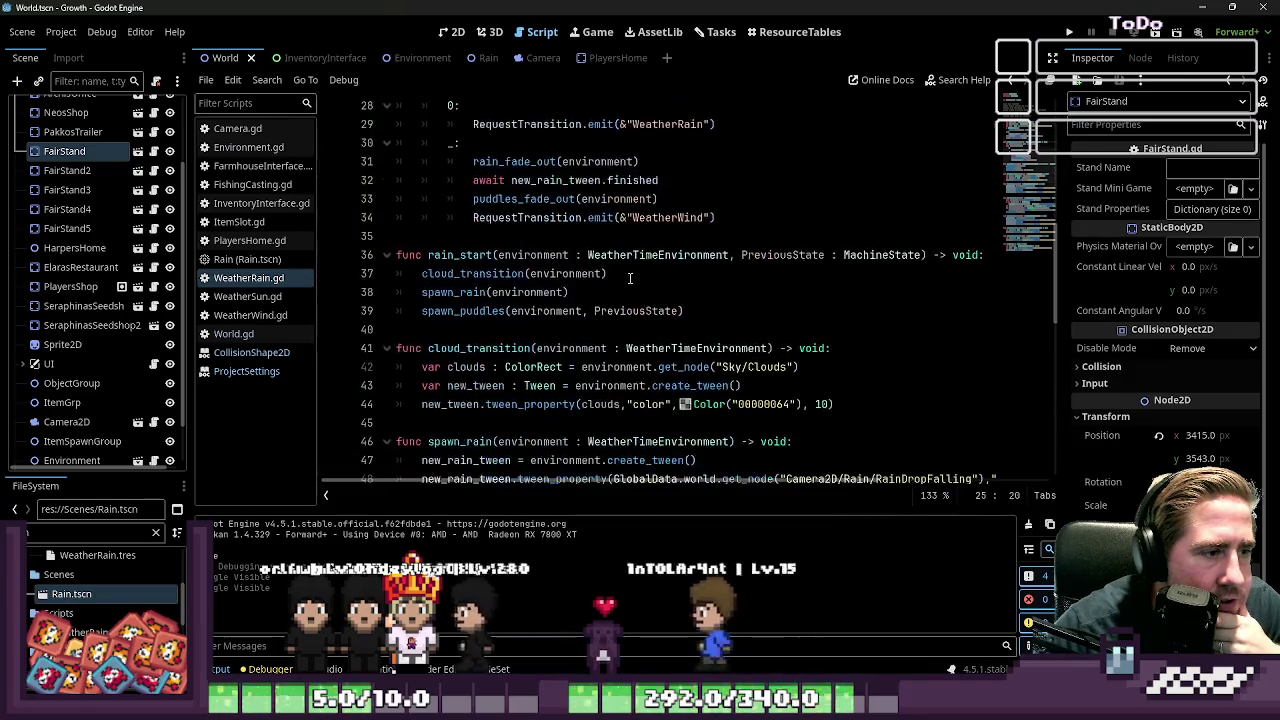
scroll(535, 280, up, 6)
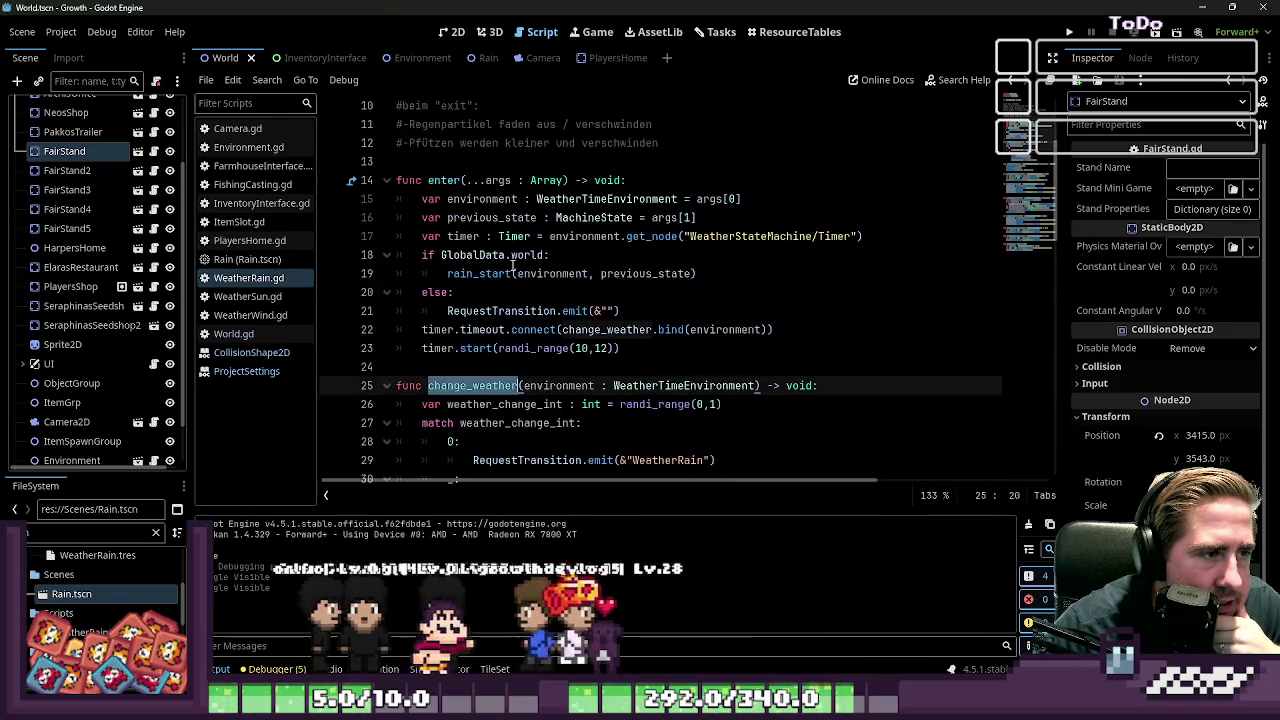
click(505, 255)
click(550, 290)
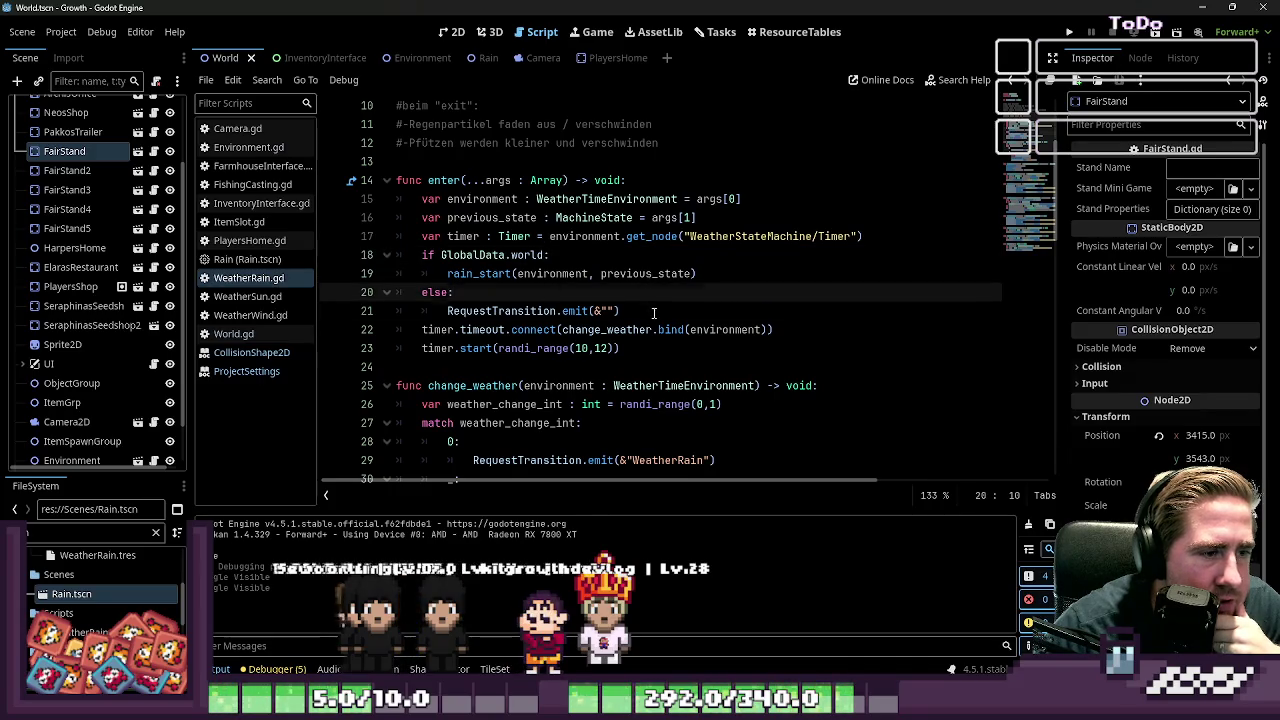
click(654, 313)
key(shift+Up)
key(shift+Up)
key(shift+Up)
key(shift+Home)
Step: Complete line 21's empty transition name to &"WeatherSun"
click(606, 311)
scroll(638, 318, down, 1)
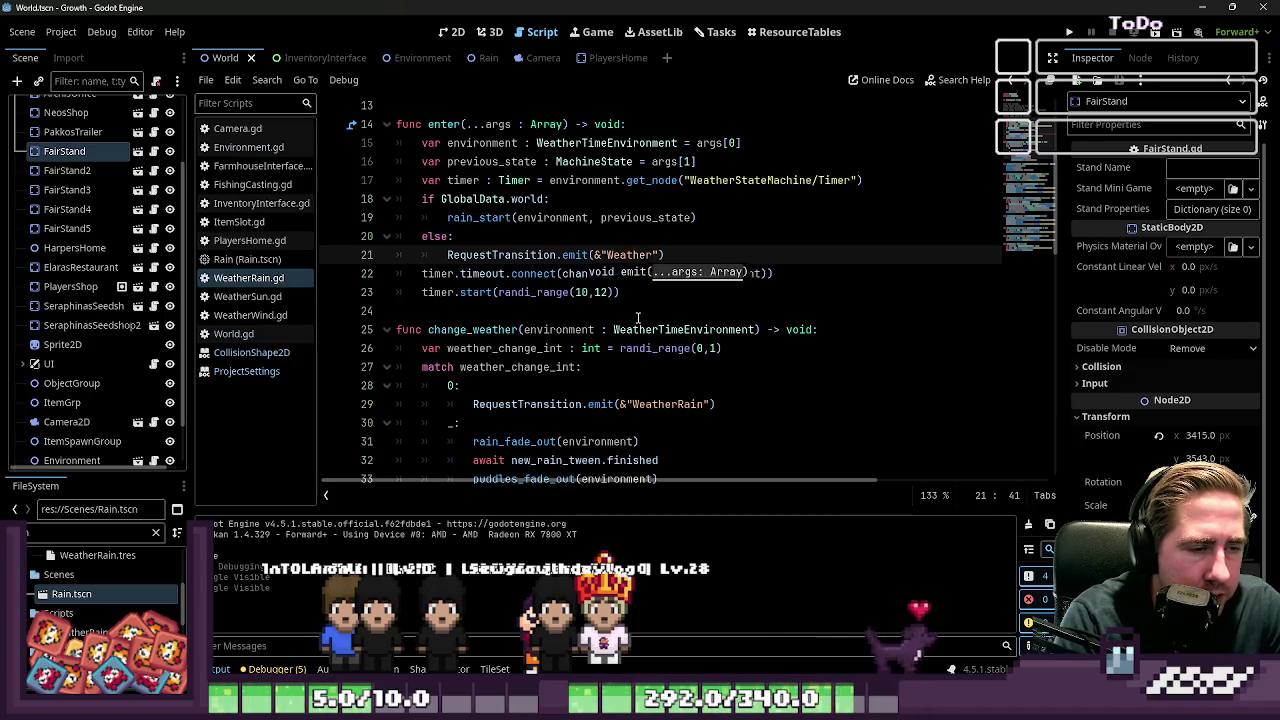
text(Sun)
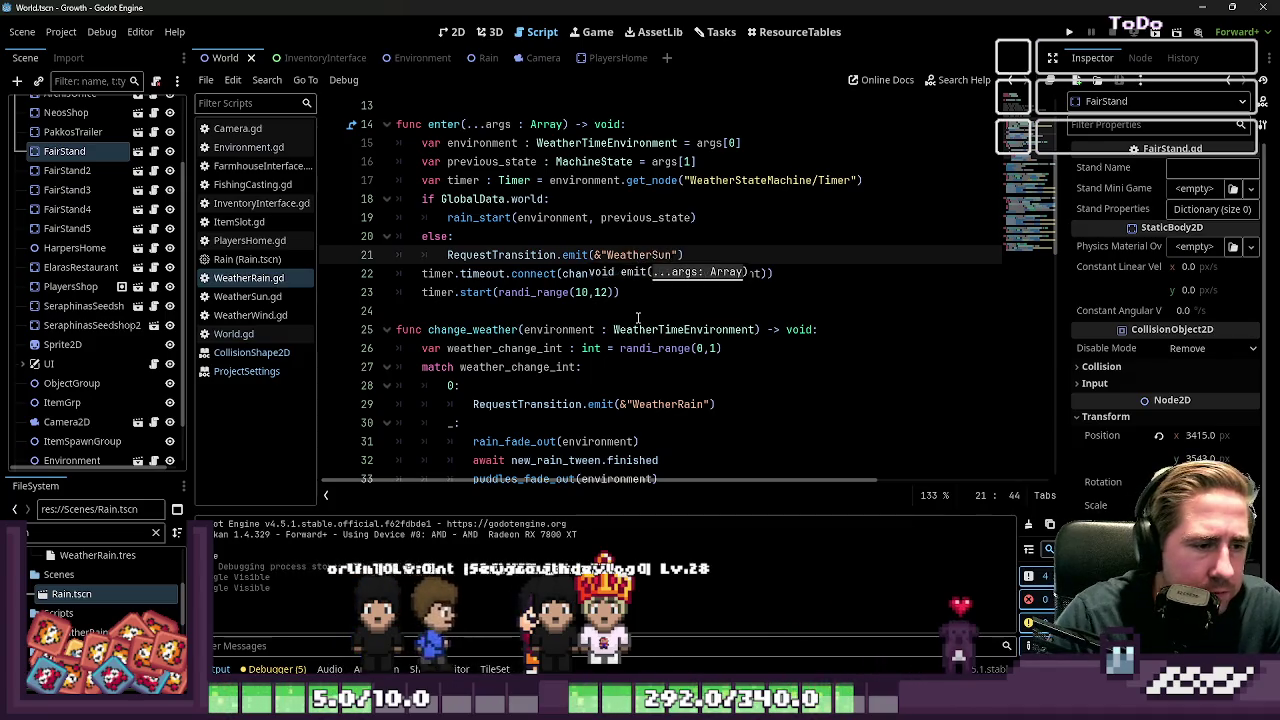
key(End)
scroll(730, 270, down, 1)
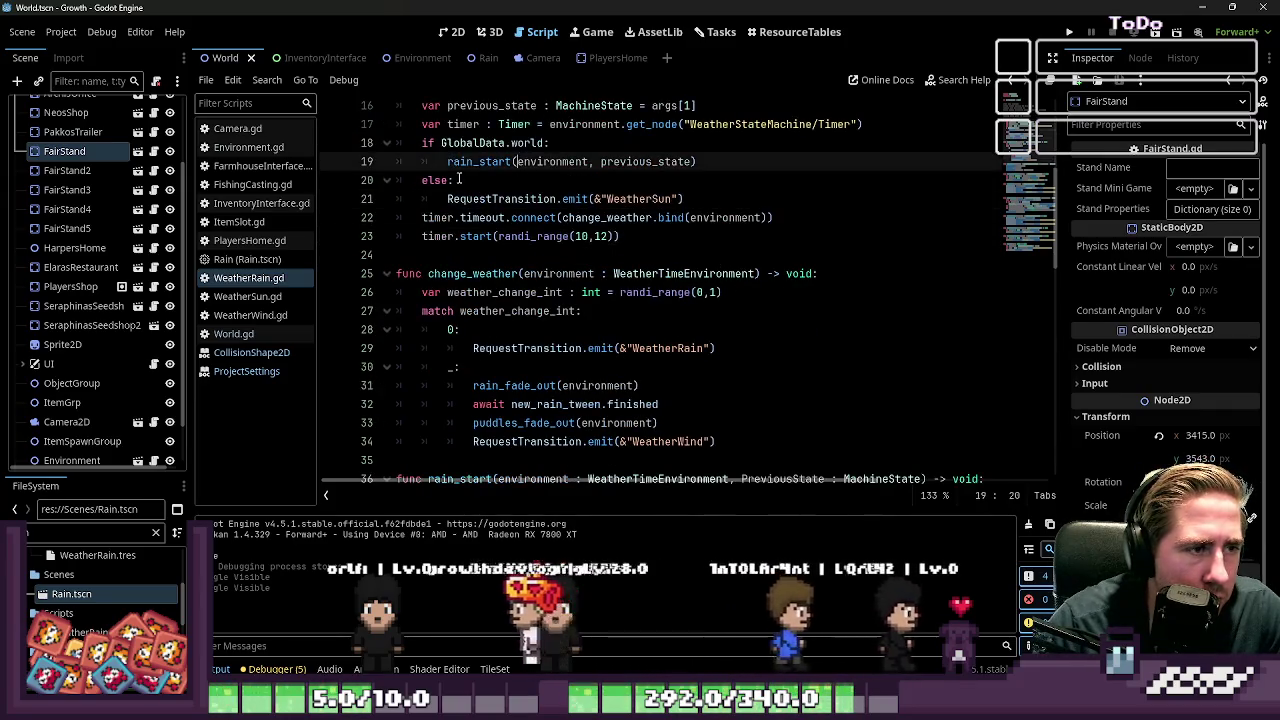
Step: Select the GlobalData.world condition on line 18, then move to the match default case
click(503, 143)
key(shift+End)
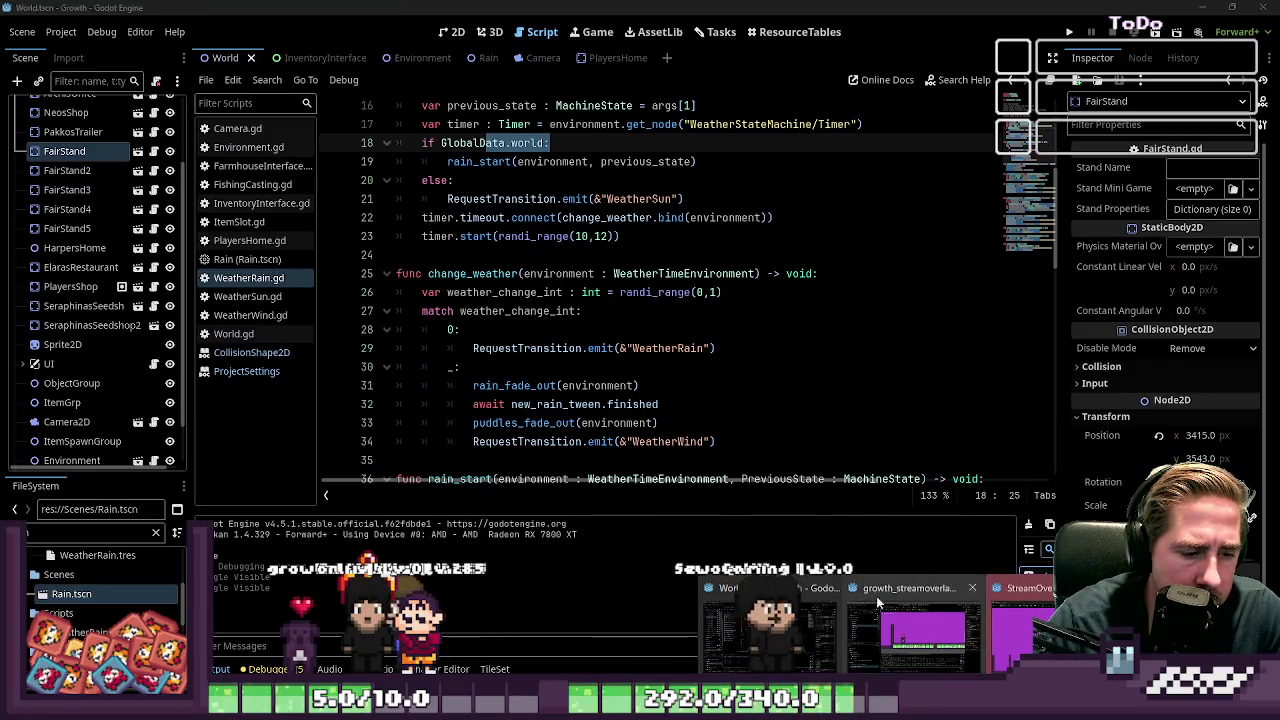
click(801, 374)
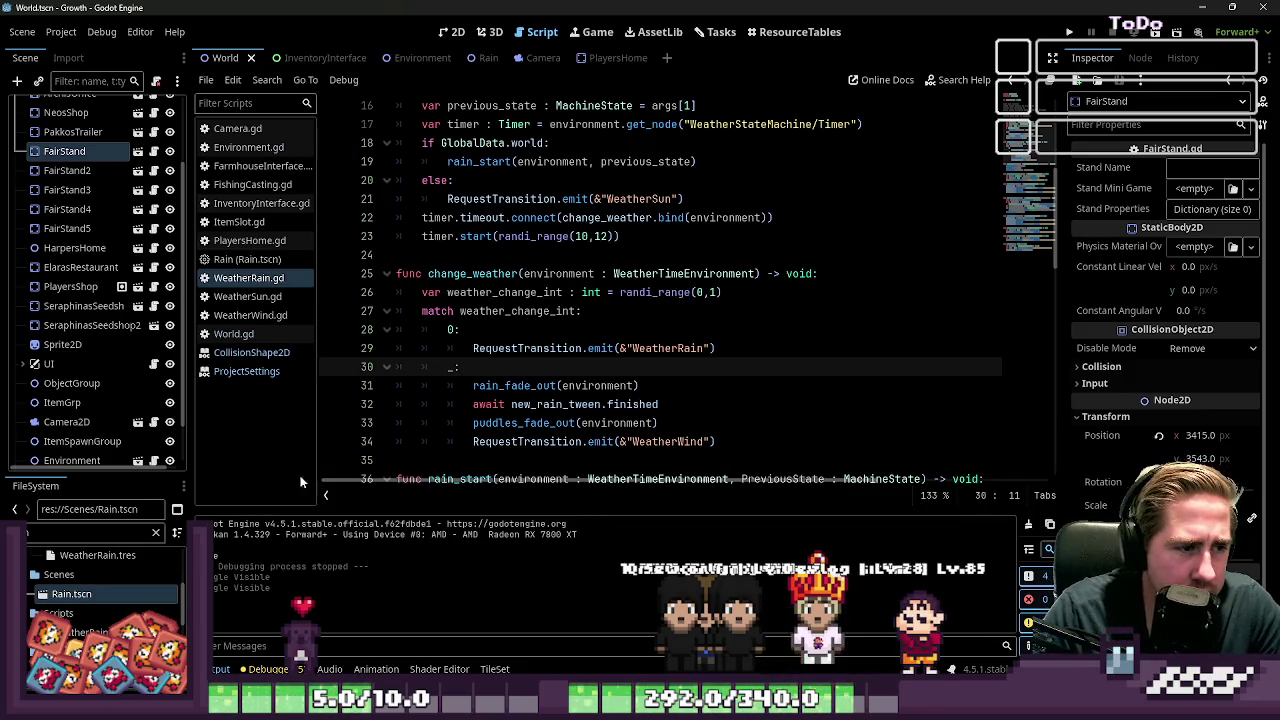
Step: Select the default case's fade-out statements in change_weather, then switch to the World scene's 2D view
click(451, 421)
drag(465, 447, 413, 393)
click(440, 420)
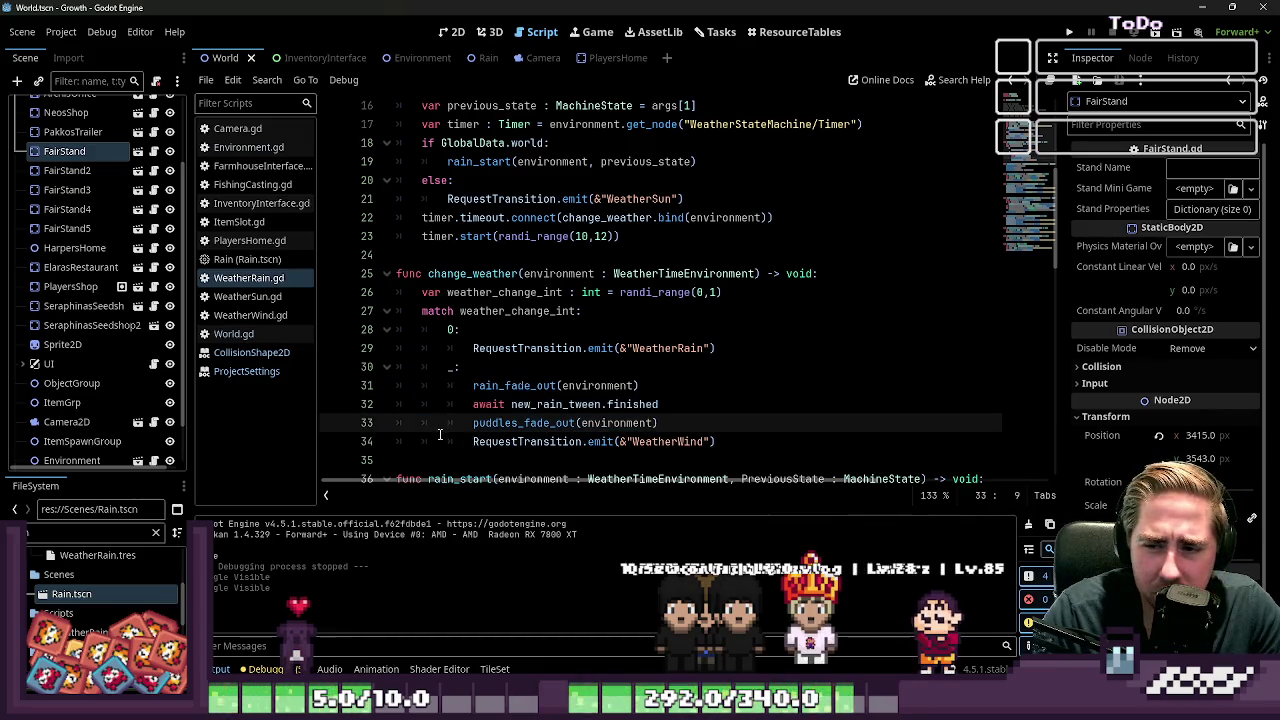
drag(466, 445, 450, 387)
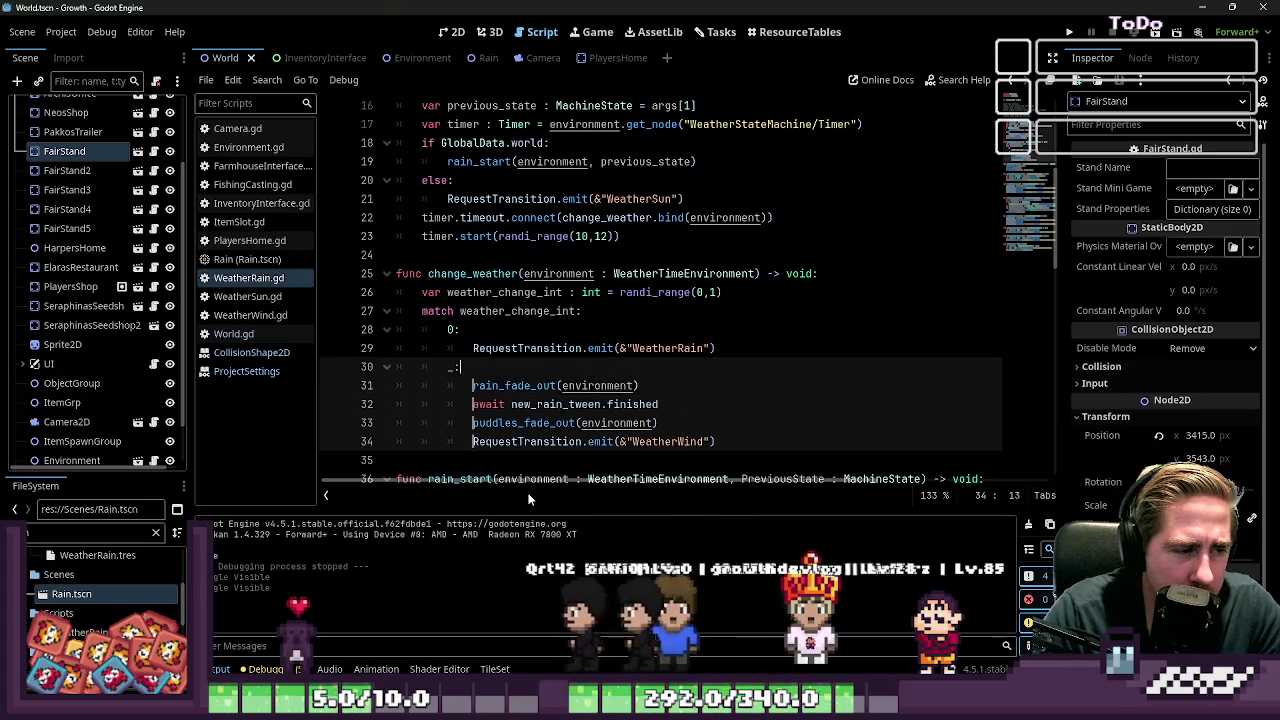
click(473, 441)
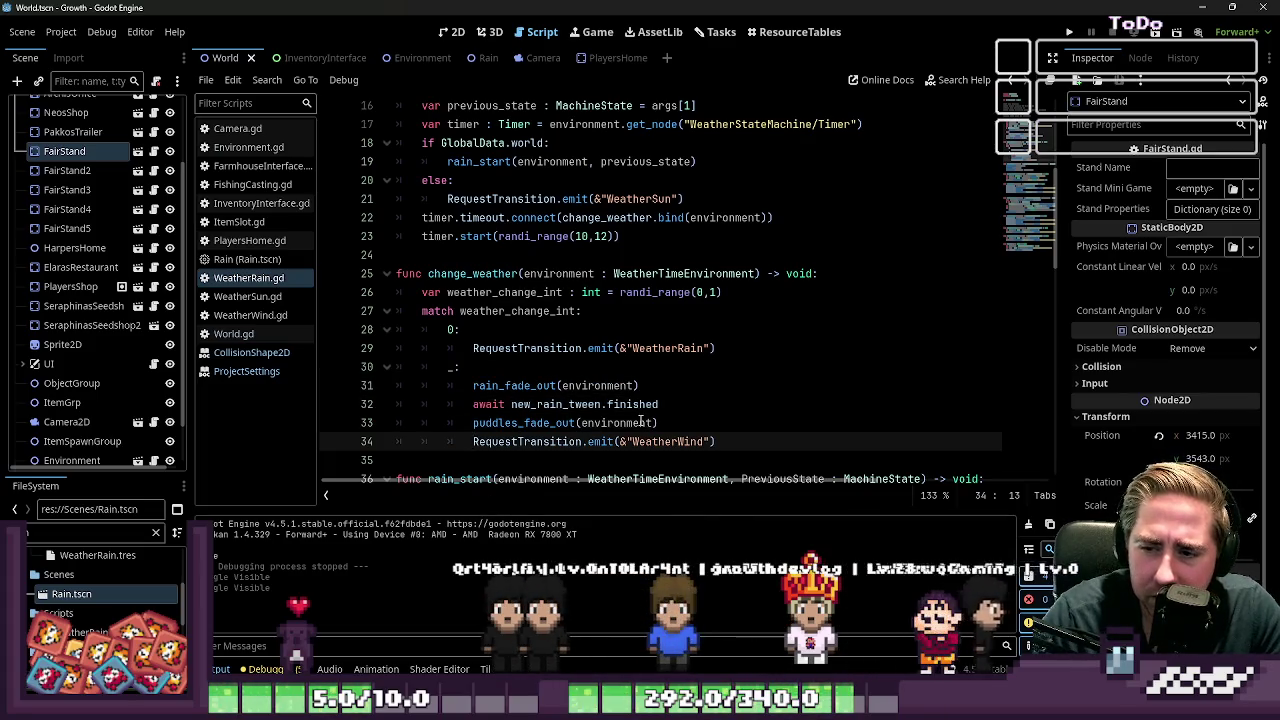
click(633, 362)
click(443, 33)
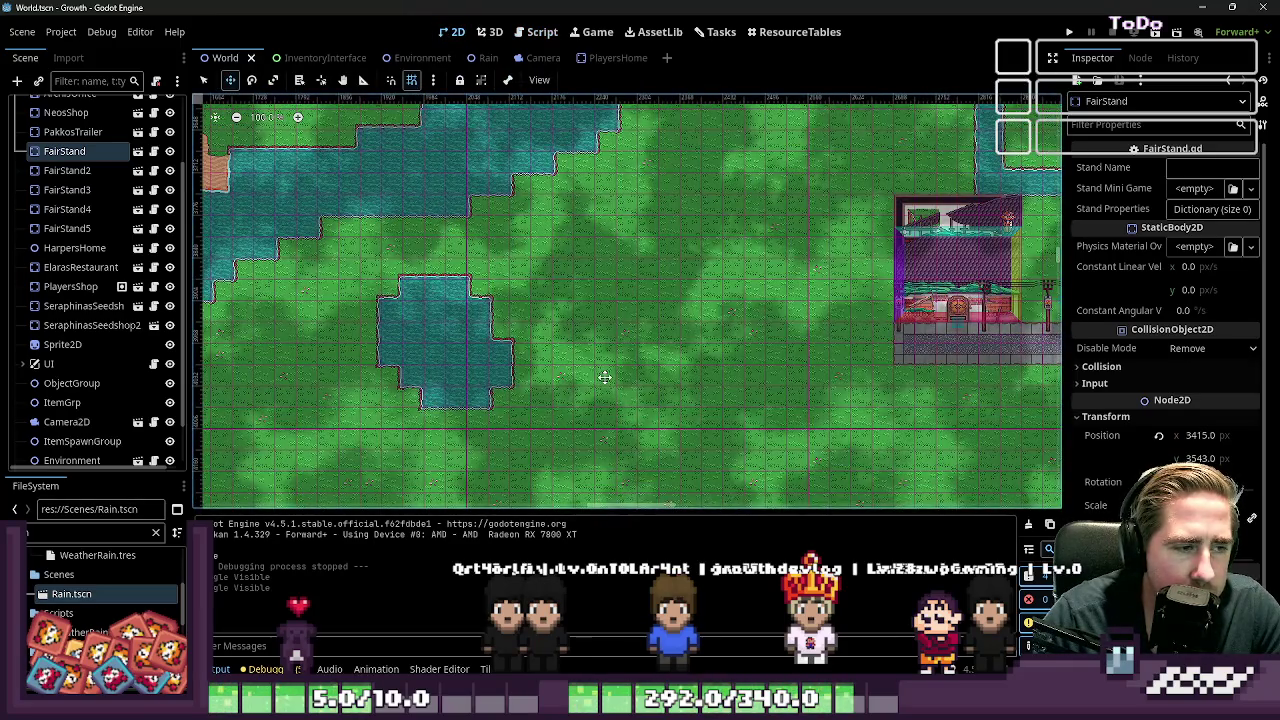
scroll(603, 374, down, 3)
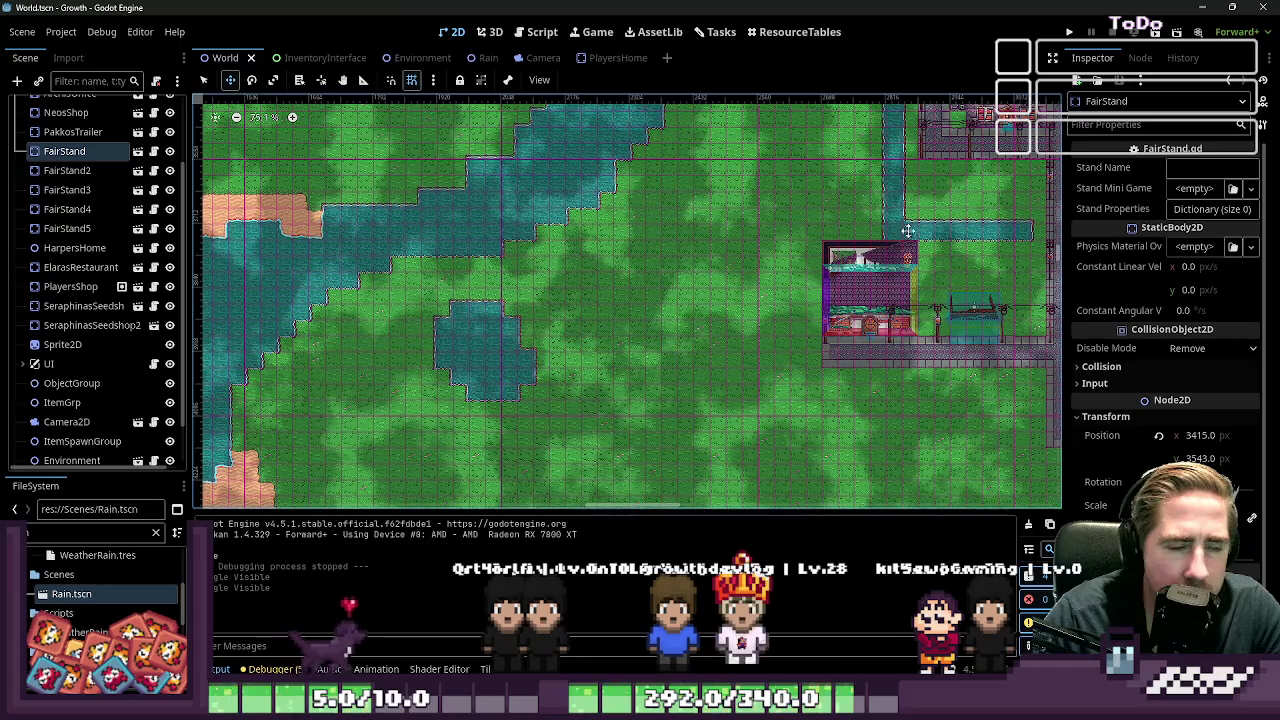
scroll(770, 316, up, 3)
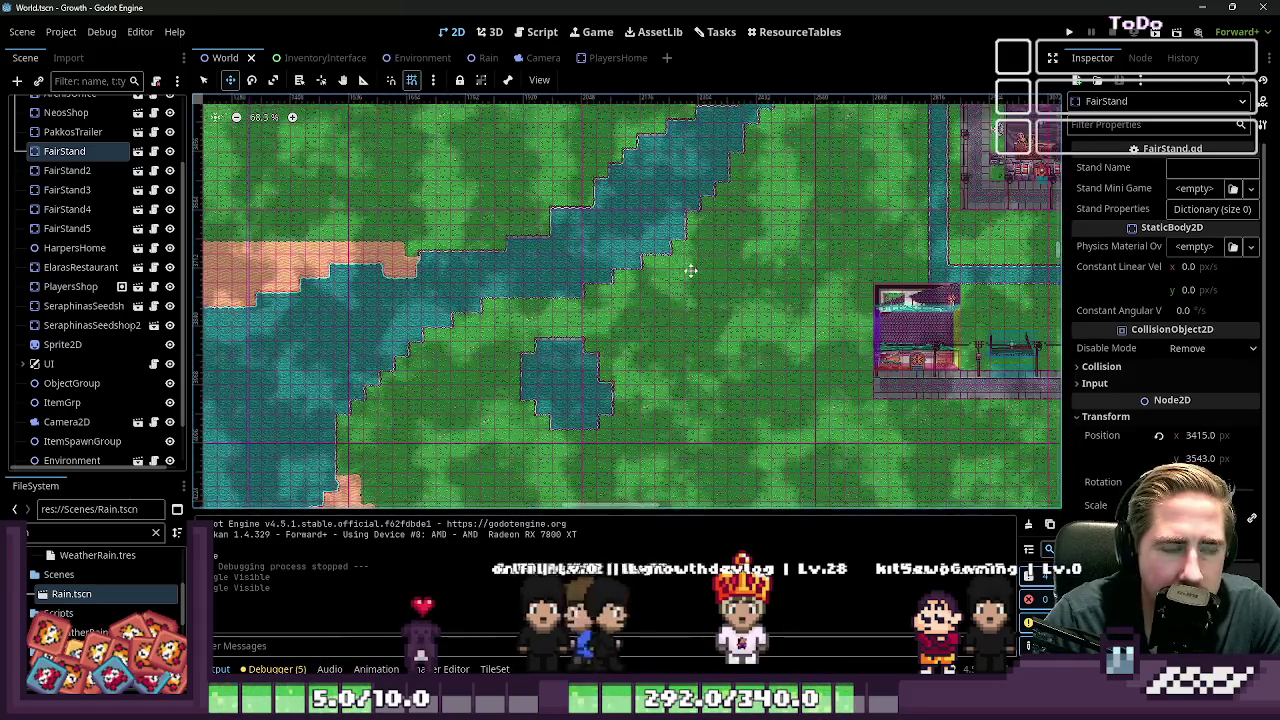
scroll(695, 248, down, 4)
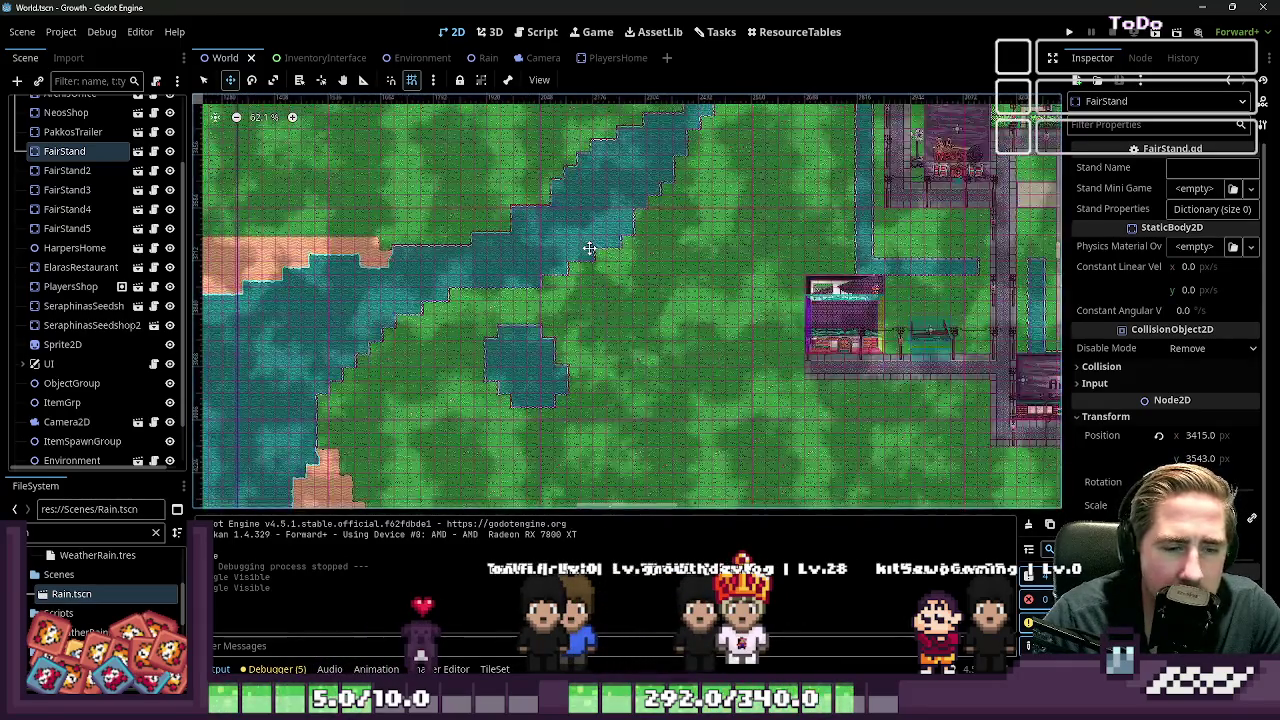
scroll(935, 357, up, 5)
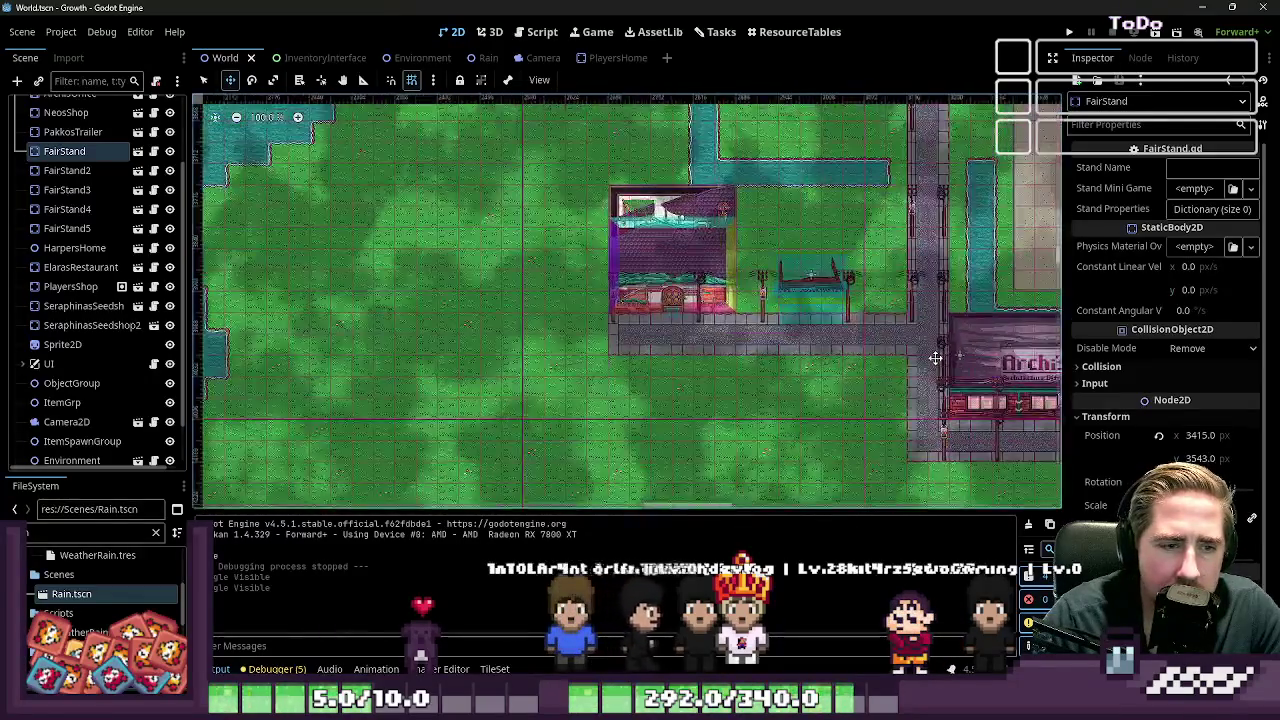
scroll(608, 245, up, 6)
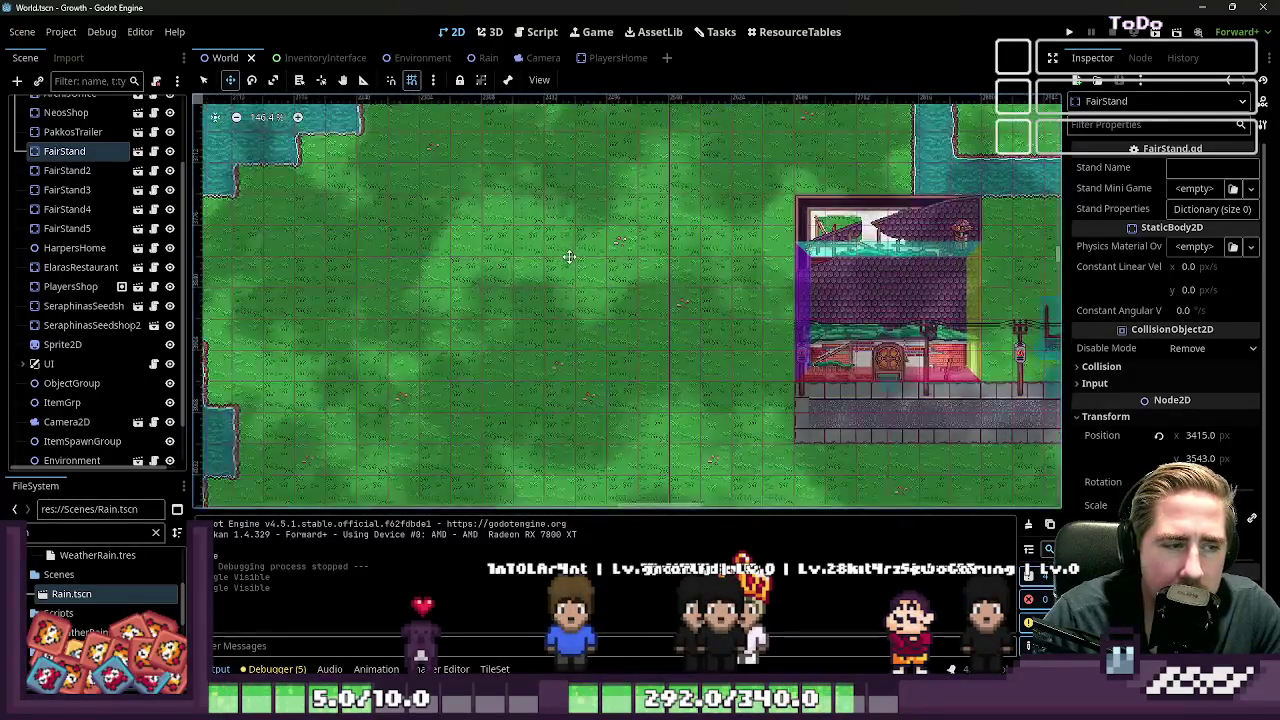
scroll(608, 245, up, 1)
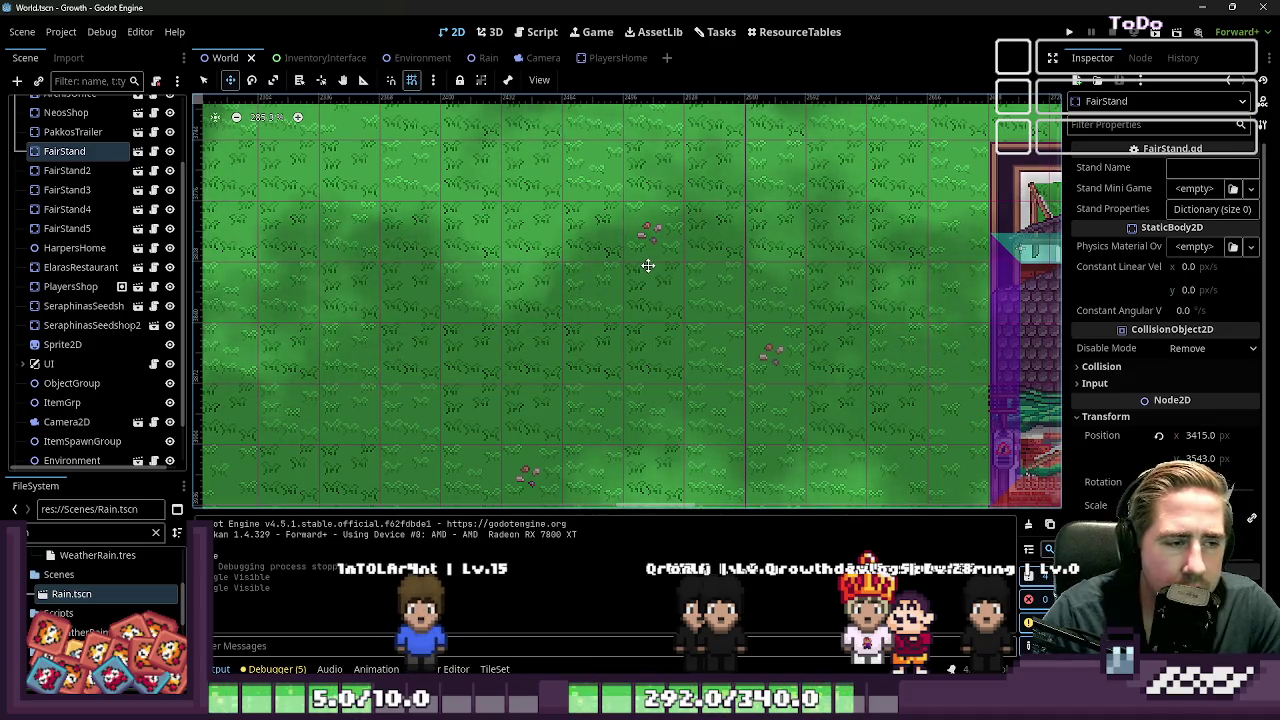
scroll(608, 251, up, 2)
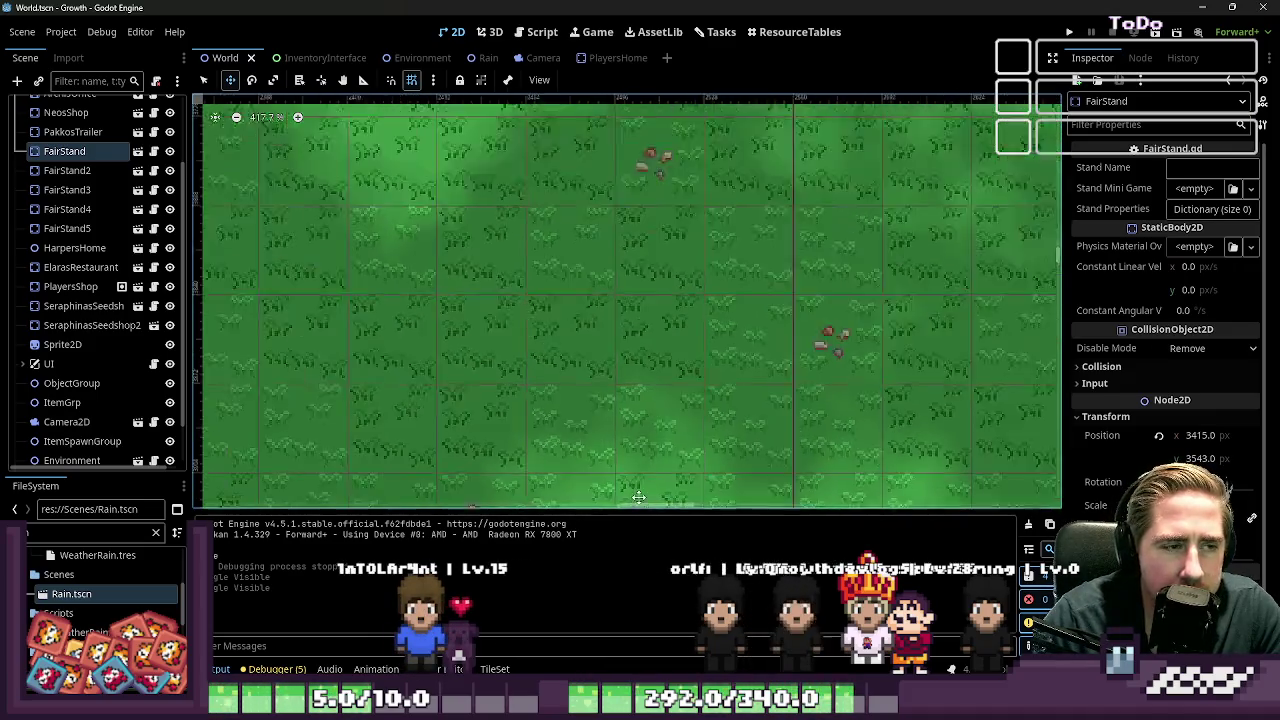
scroll(640, 290, up, 2)
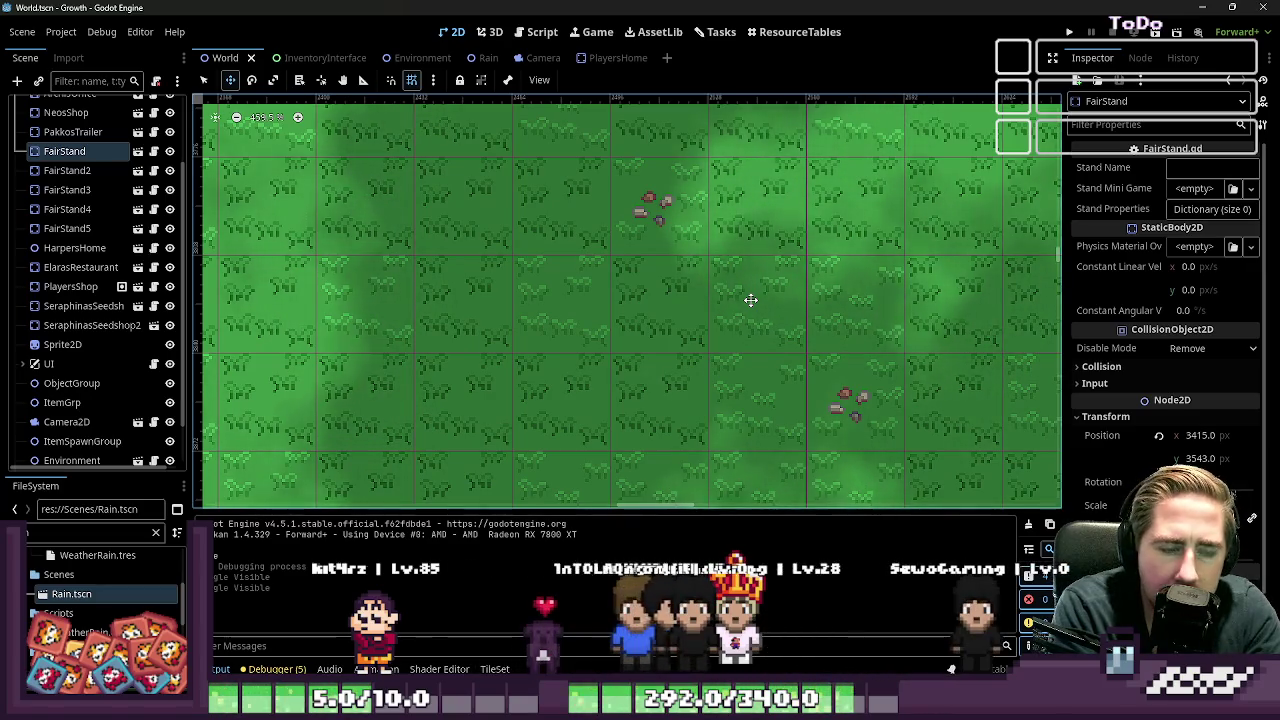
scroll(1165, 300, down, 2)
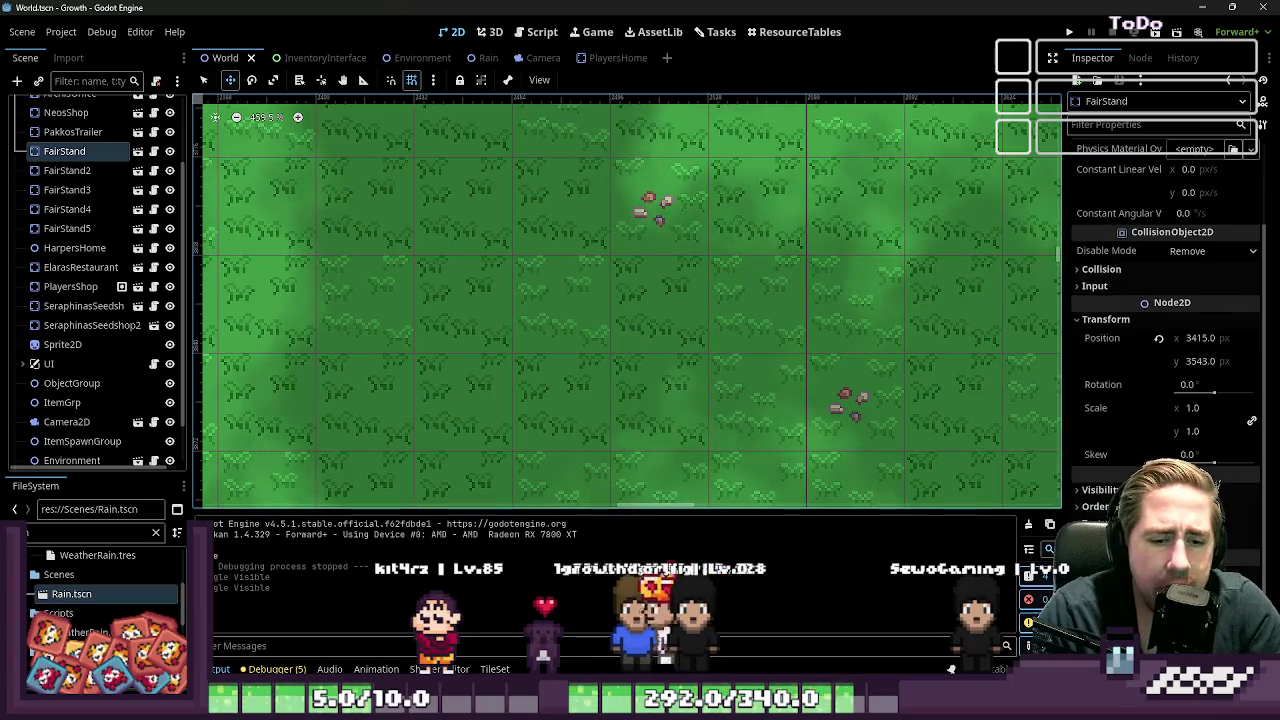
Step: Open FairStand.gd and move the caret down to line 7
click(138, 150)
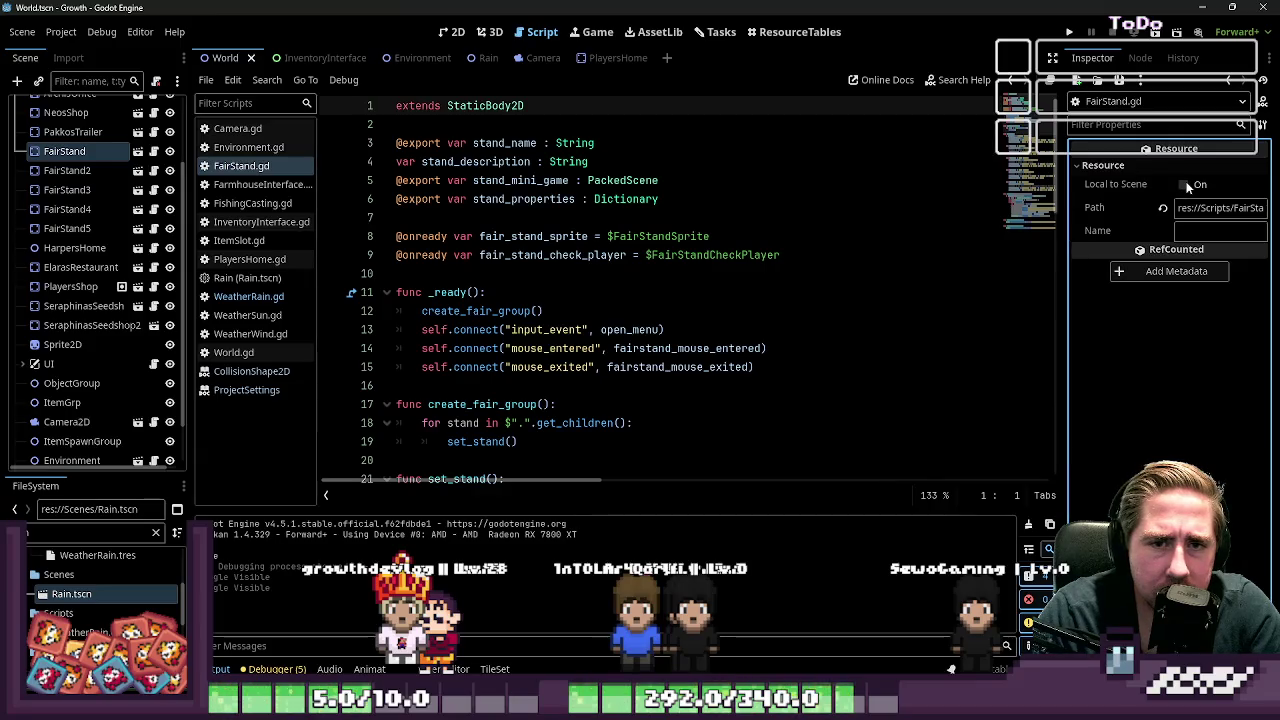
key(Down)
key(Down)
key(Down)
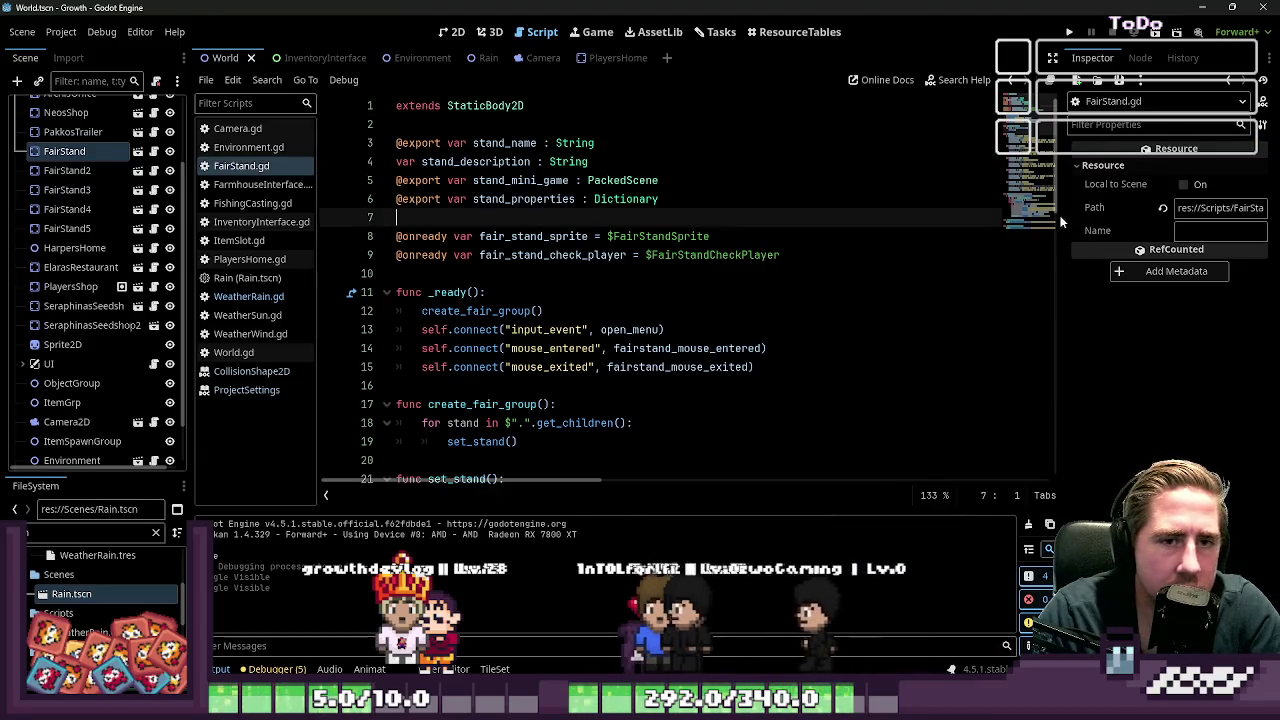
drag(1062, 222, 1100, 222)
scroll(42, 176, up, 3)
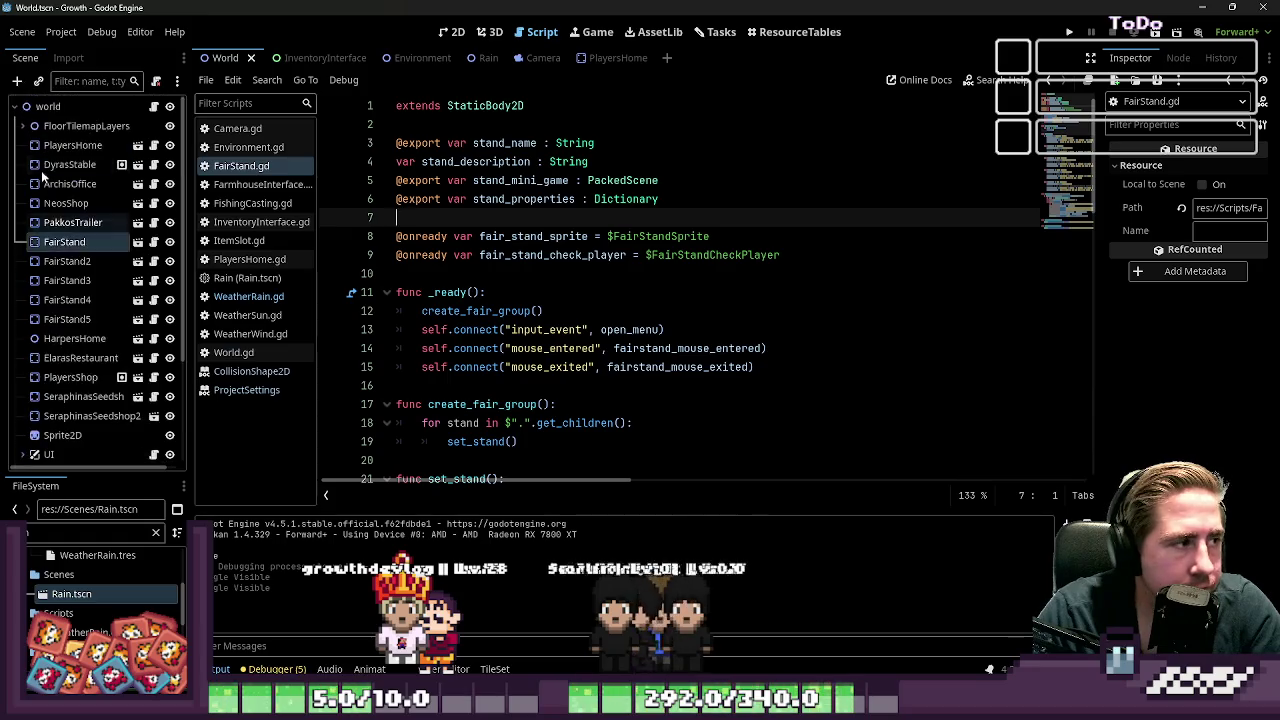
Step: Select the World root node, open World.gd and expand its Resource properties
click(48, 106)
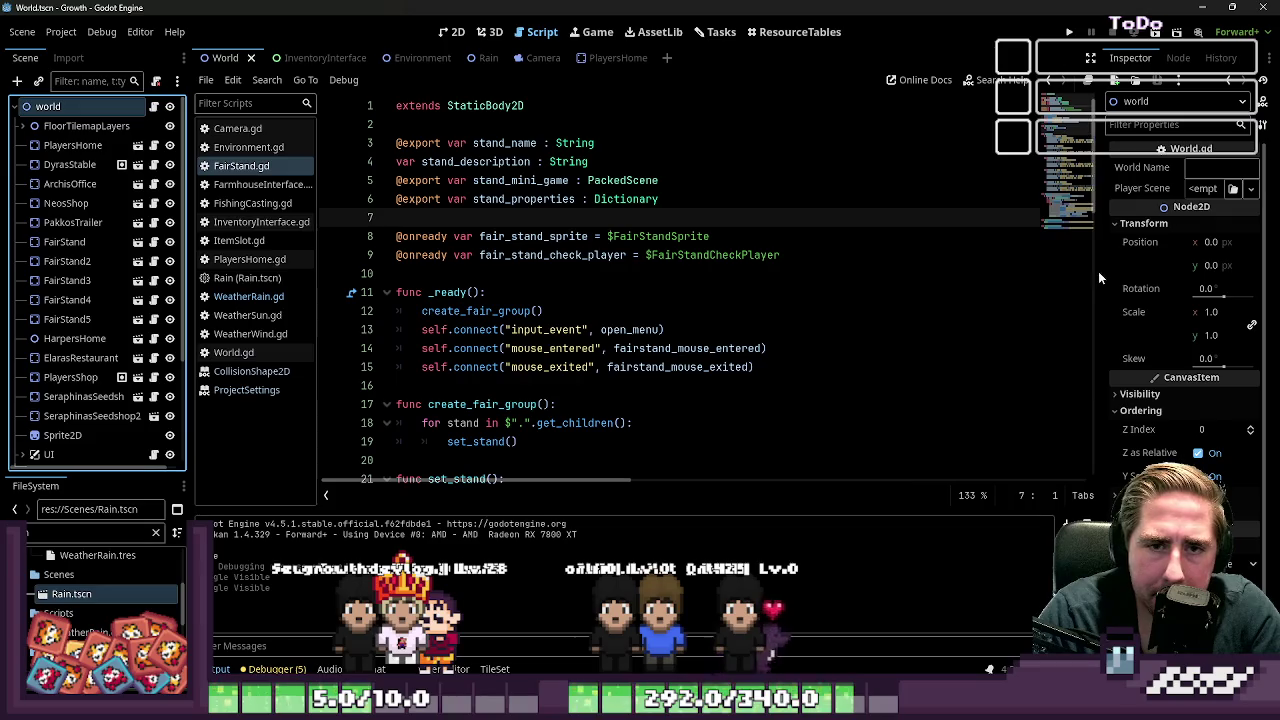
click(1191, 148)
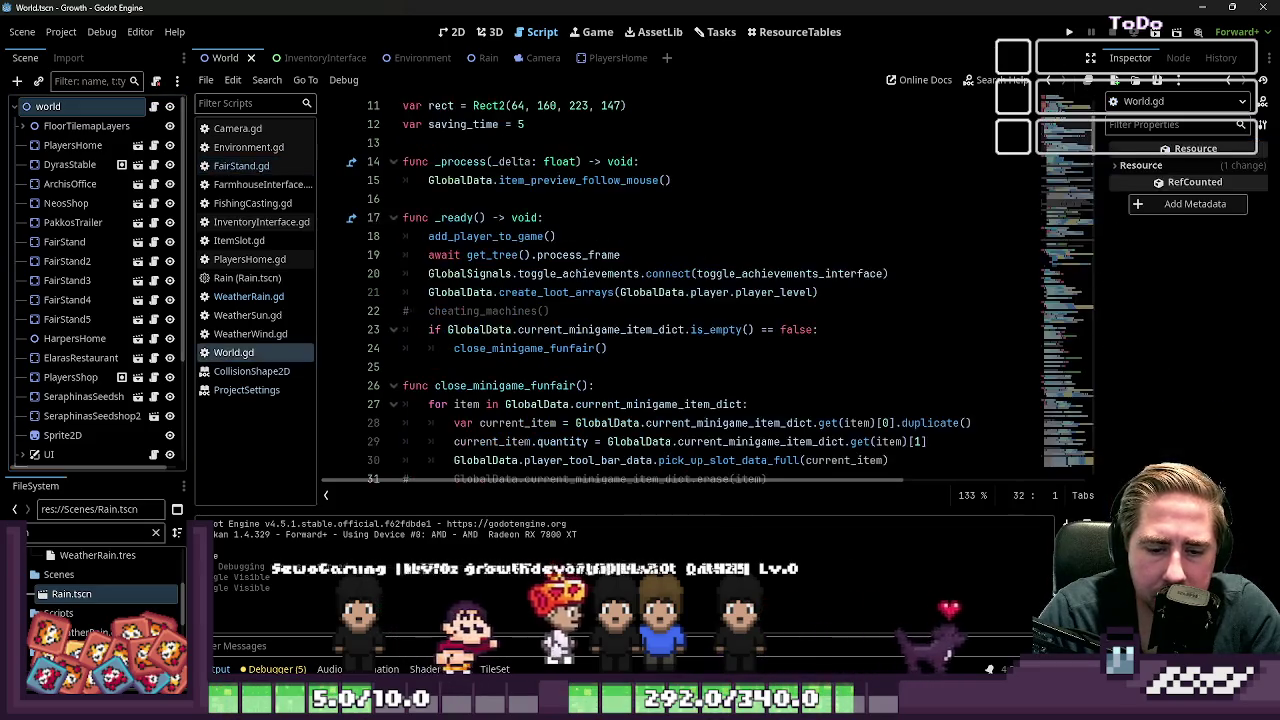
click(1140, 165)
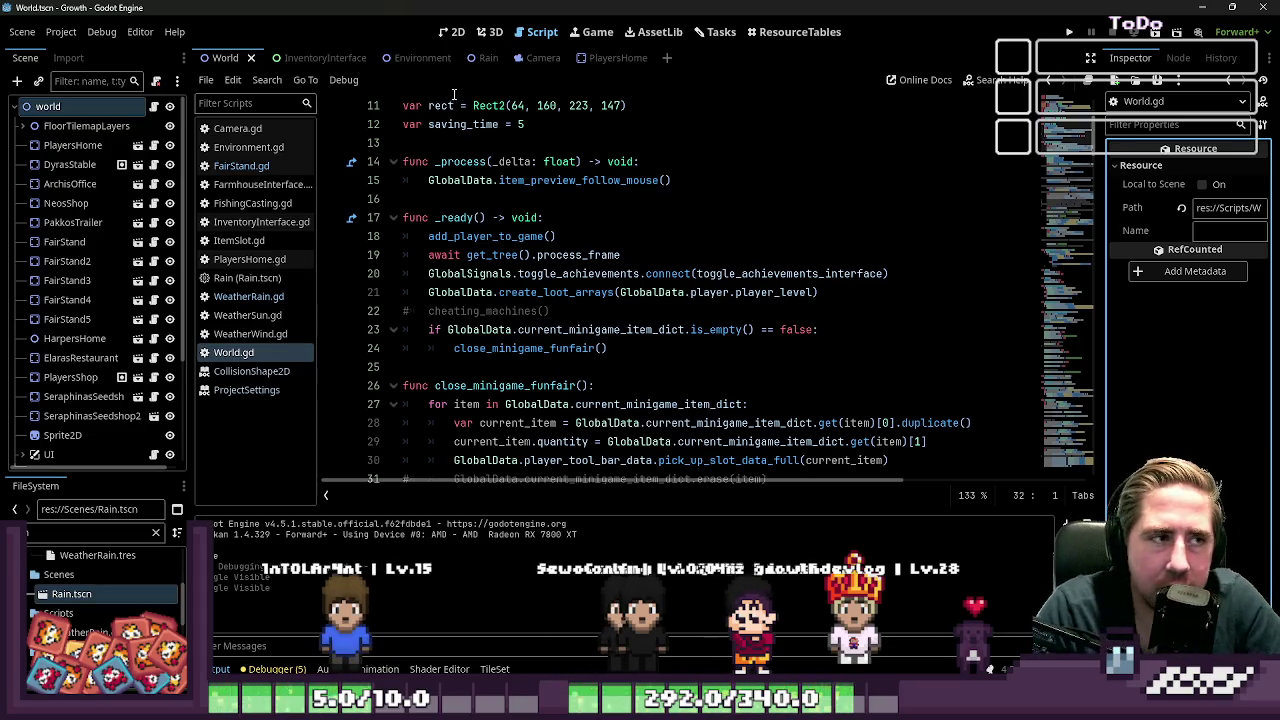
click(449, 34)
Step: Zoom the 2D viewport around the coastline tiles and widen the Scene dock
scroll(837, 257, down, 5)
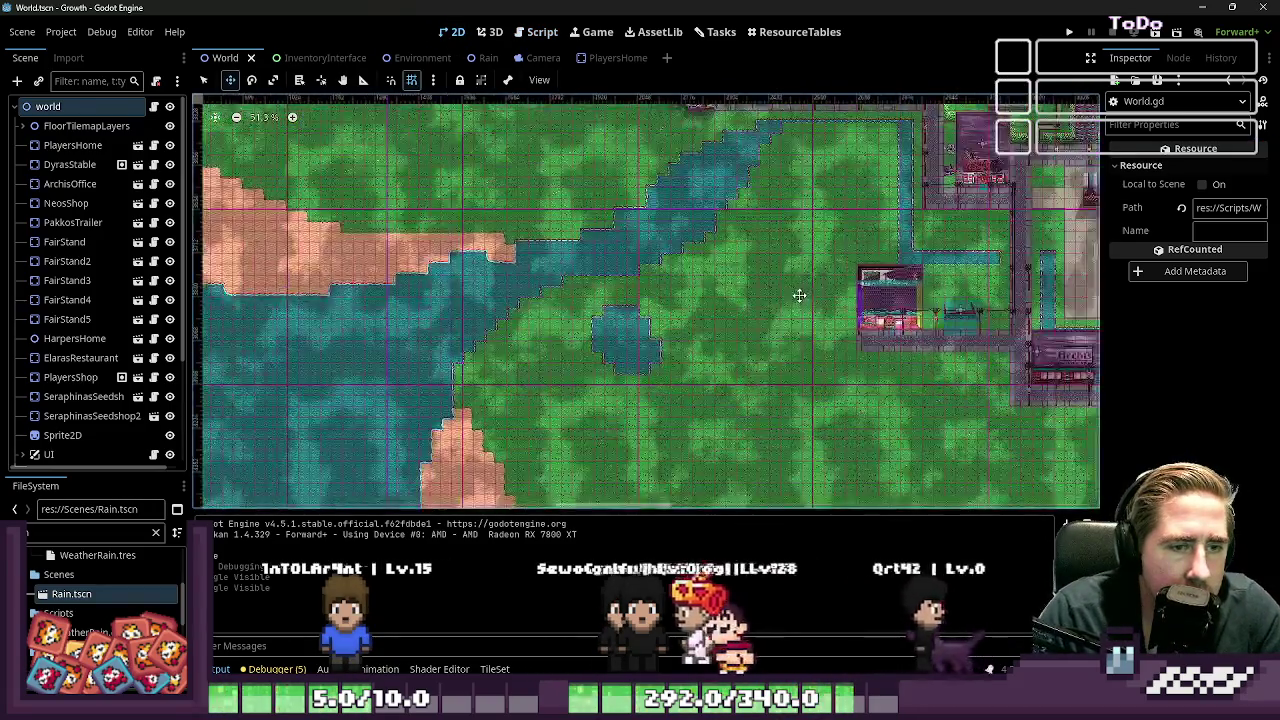
scroll(799, 295, down, 3)
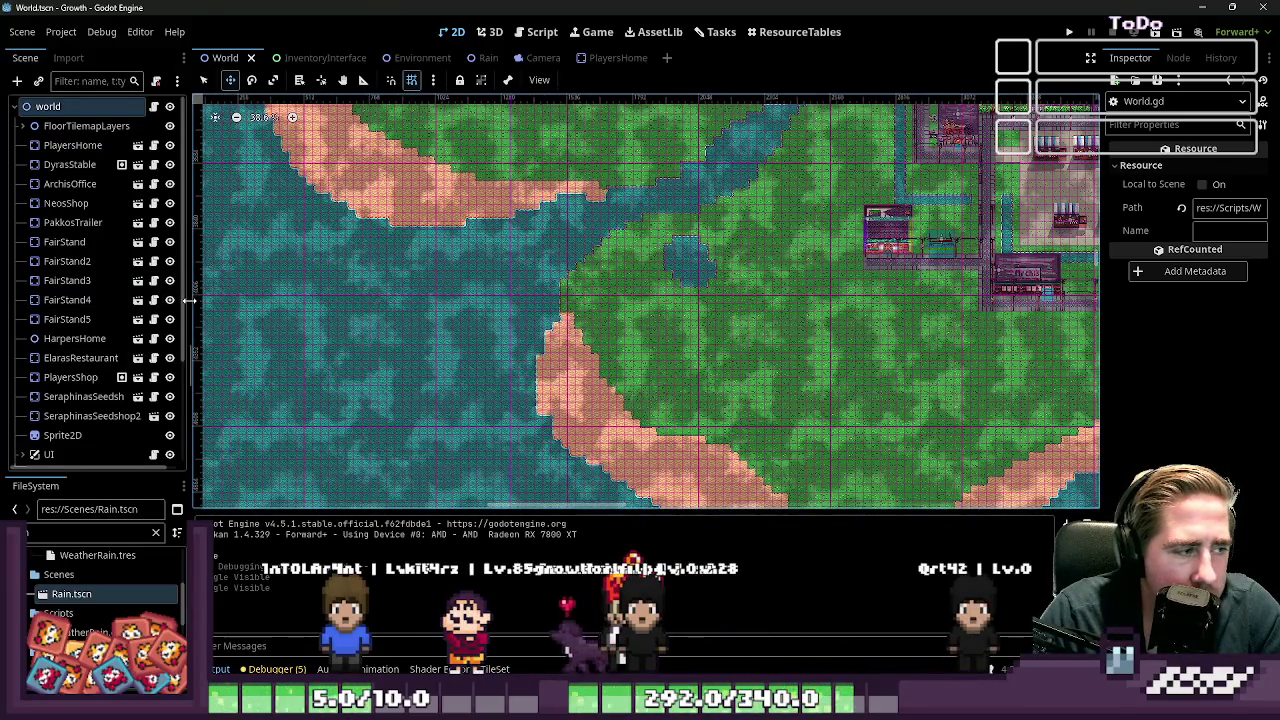
drag(188, 300, 250, 303)
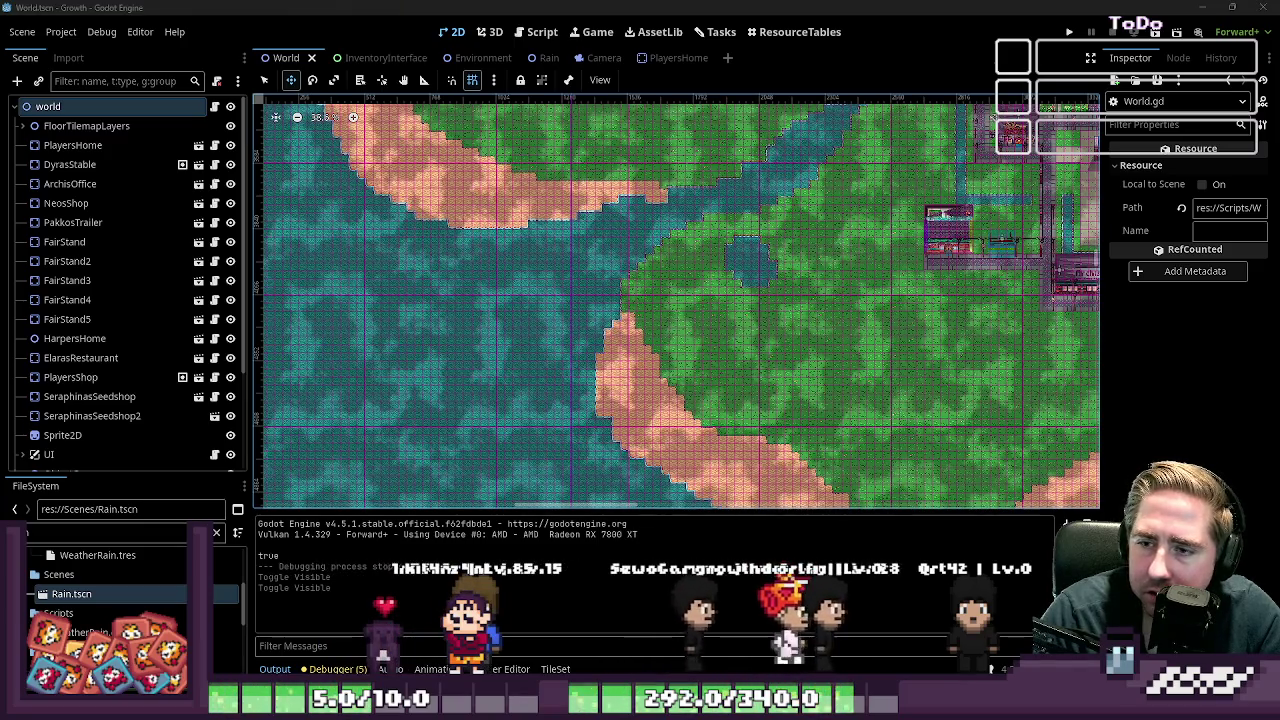
scroll(646, 337, down, 3)
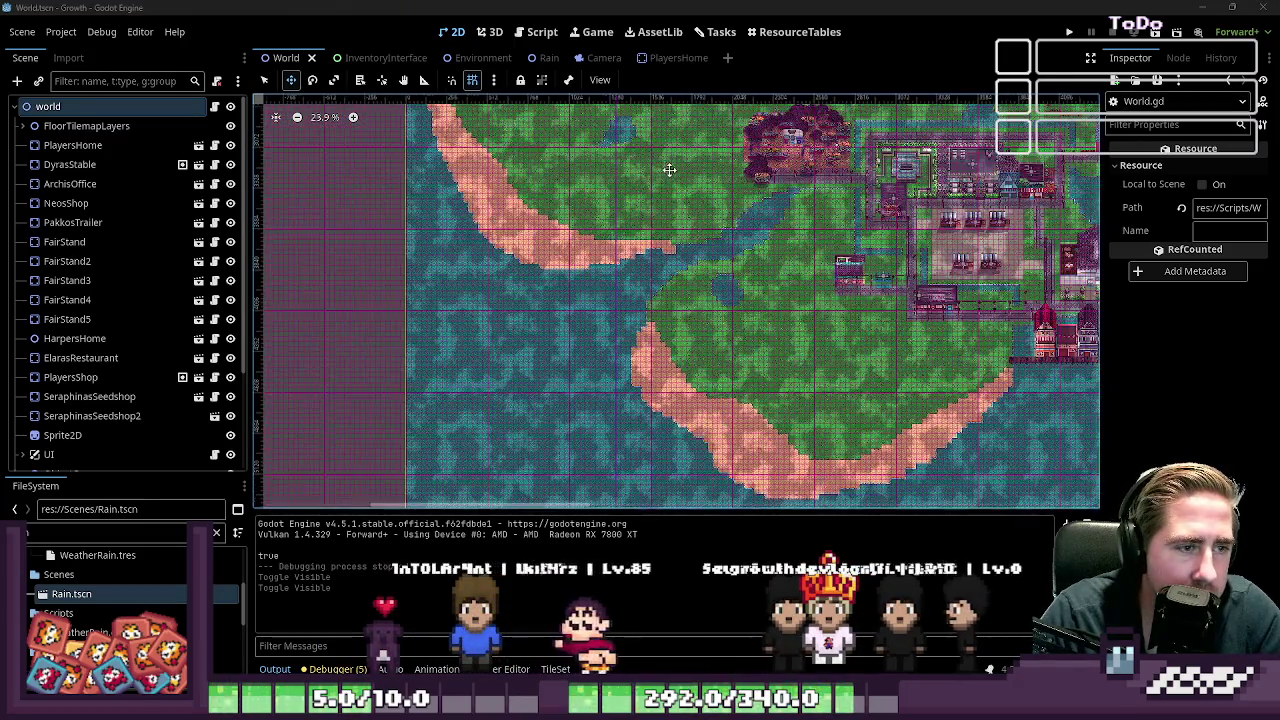
scroll(669, 170, up, 8)
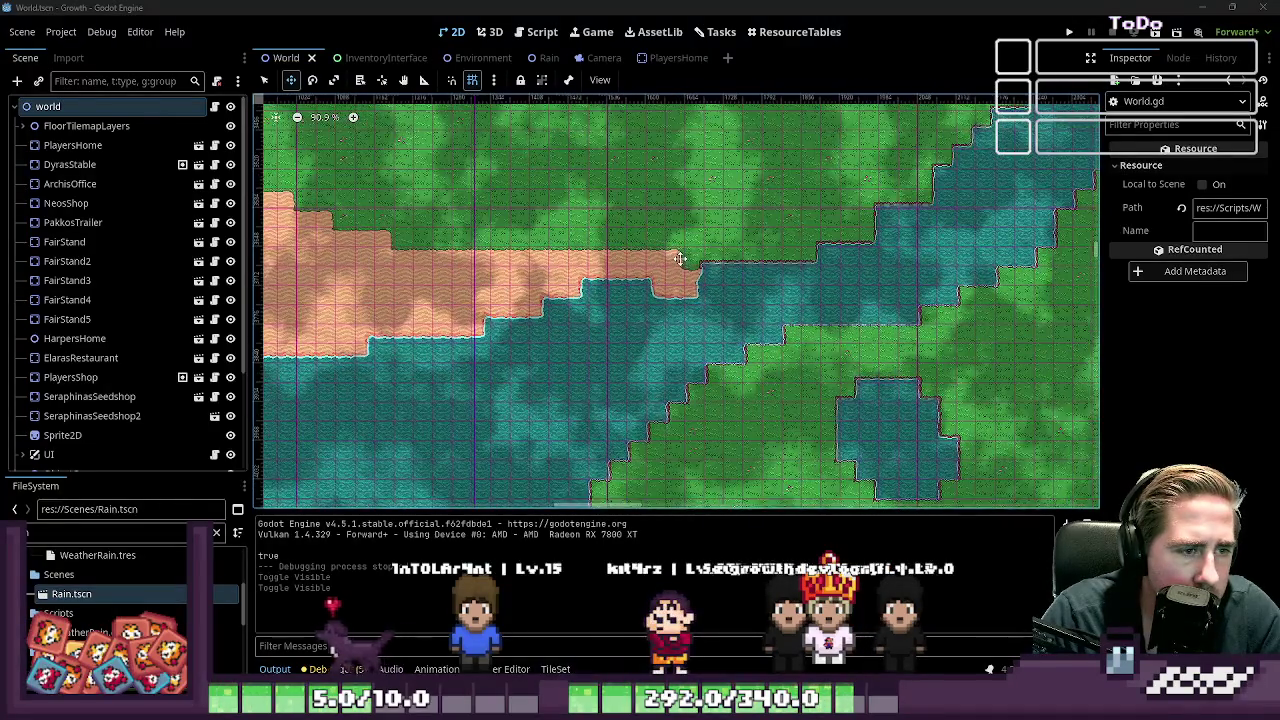
scroll(680, 259, up, 5)
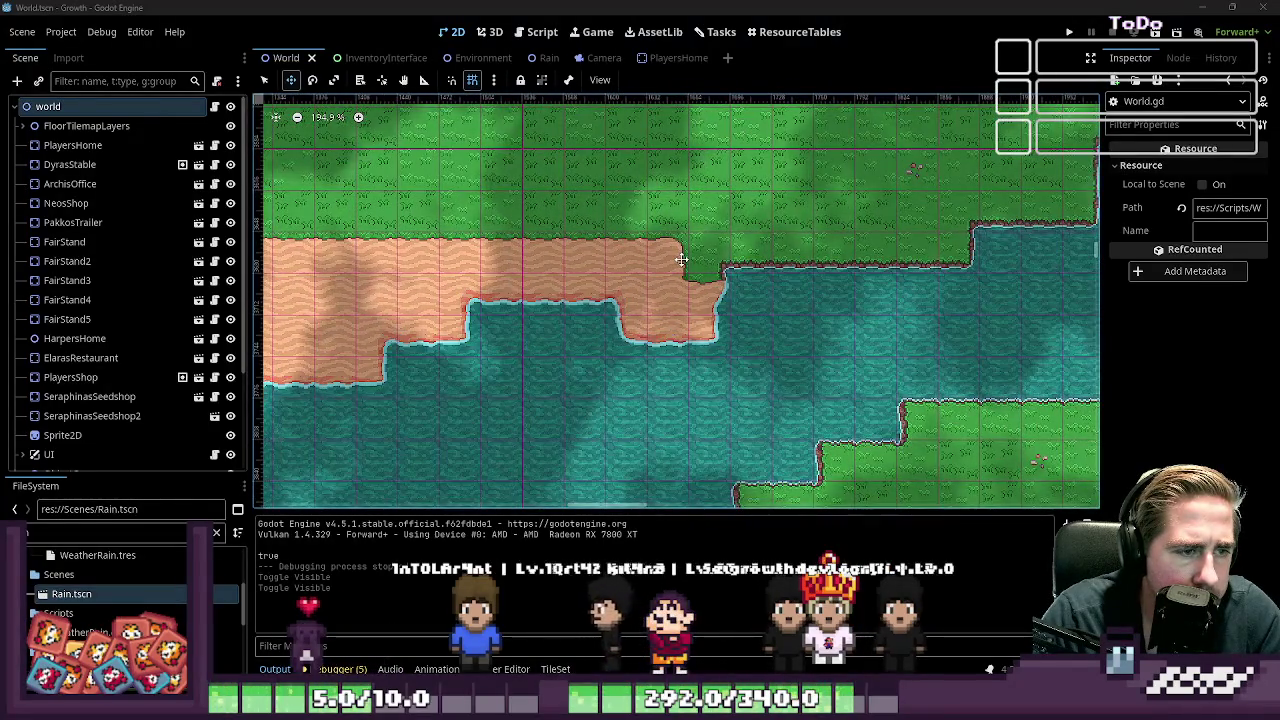
scroll(680, 259, down, 3)
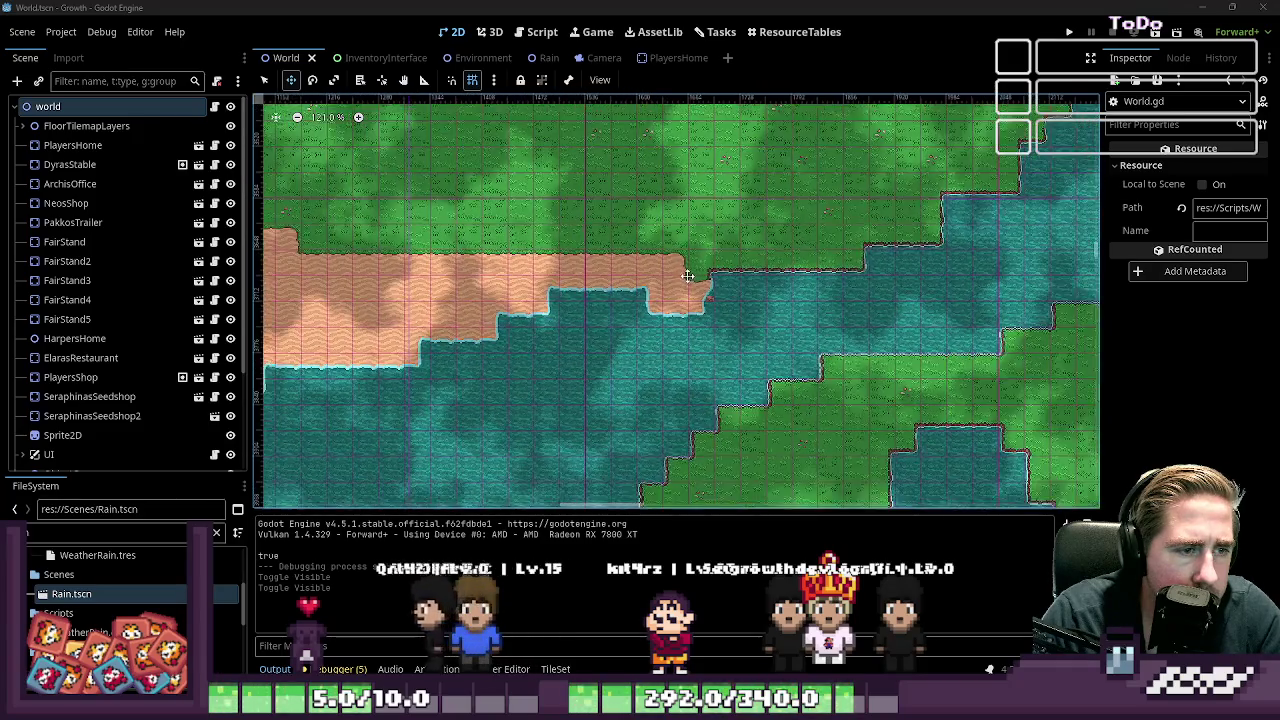
scroll(688, 275, down, 1)
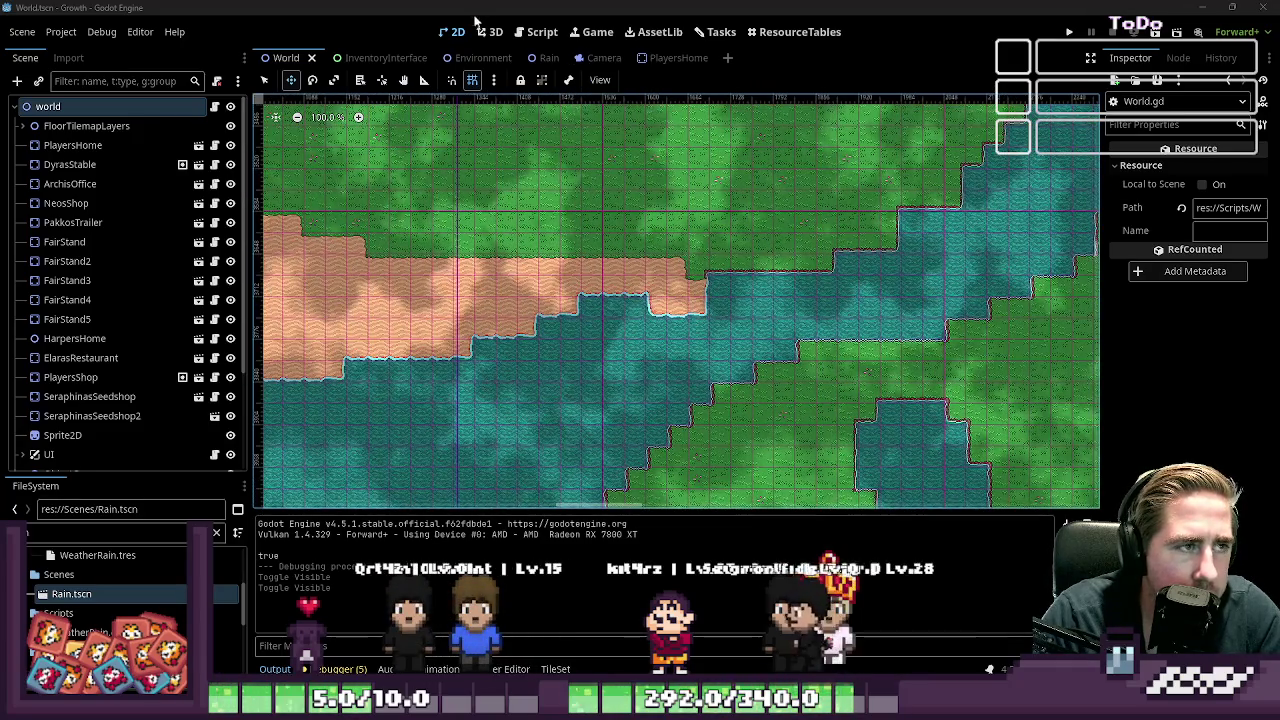
Step: Switch between the 2D and Script workspaces, ending in the code editor
click(541, 31)
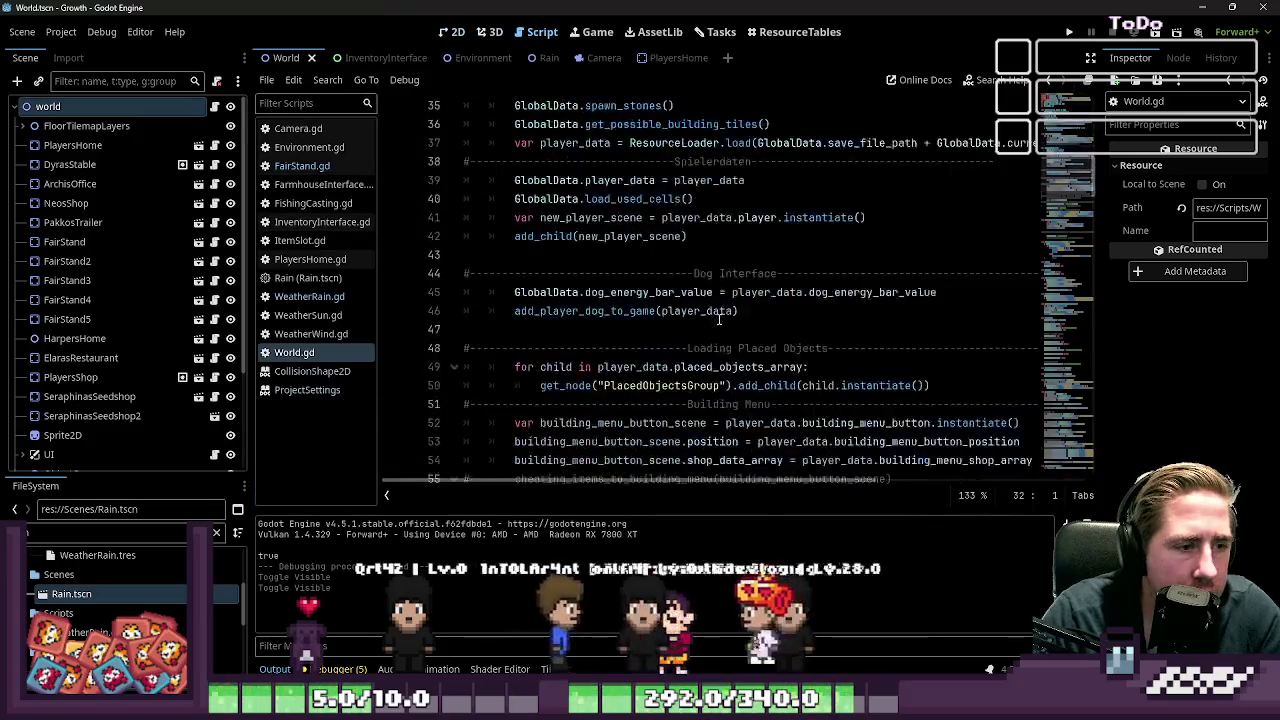
scroll(718, 318, up, 5)
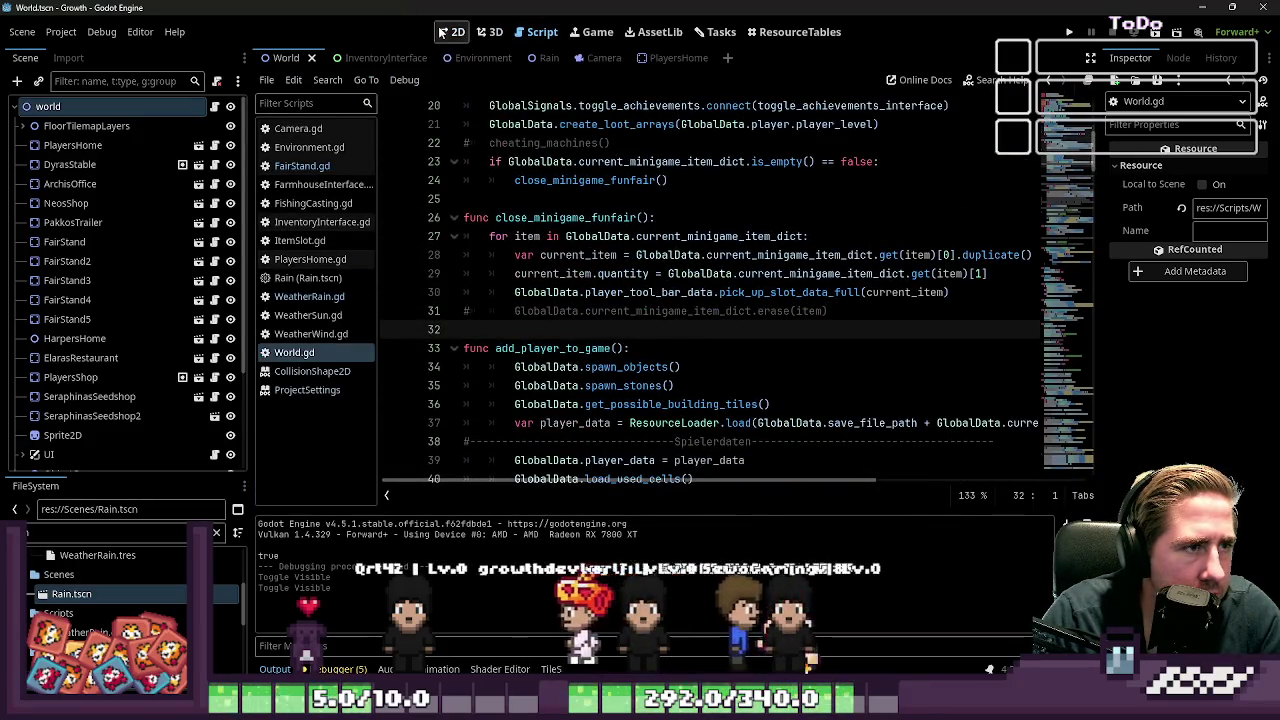
click(441, 33)
key(ctrl+F3)
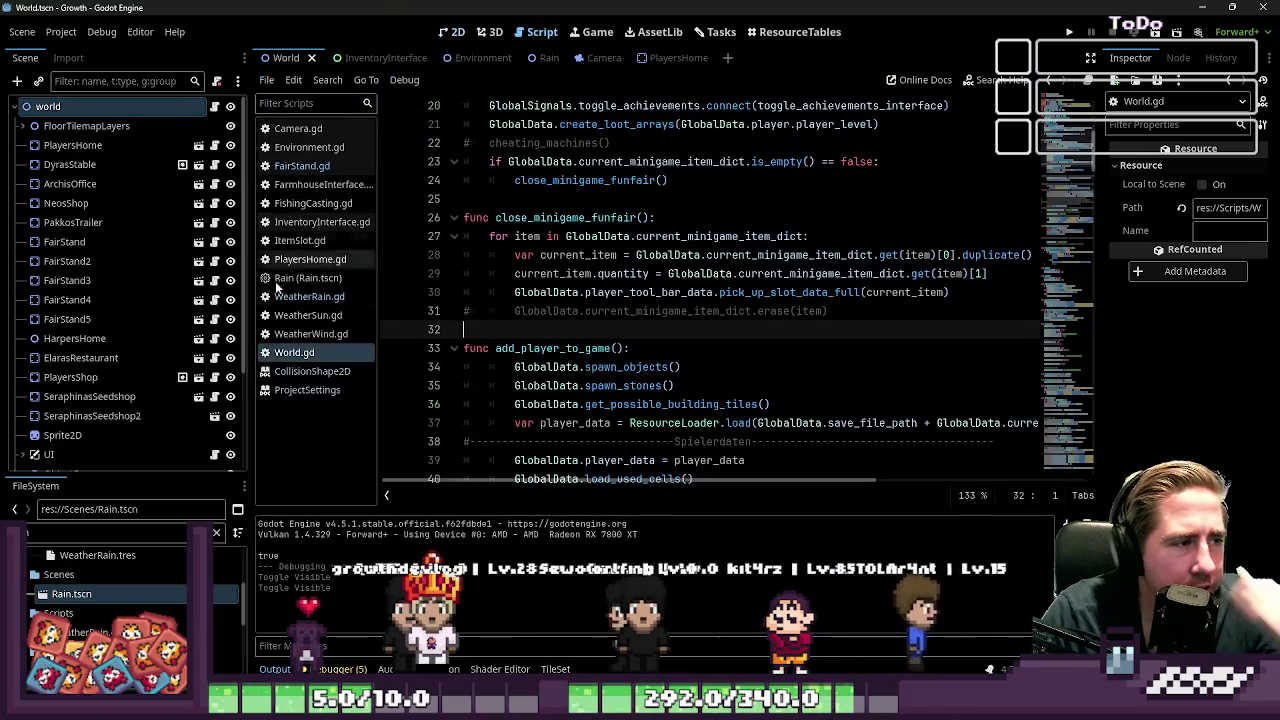
Step: Open WeatherRain.gd and run the project to test the weather
click(305, 296)
scroll(657, 287, up, 1)
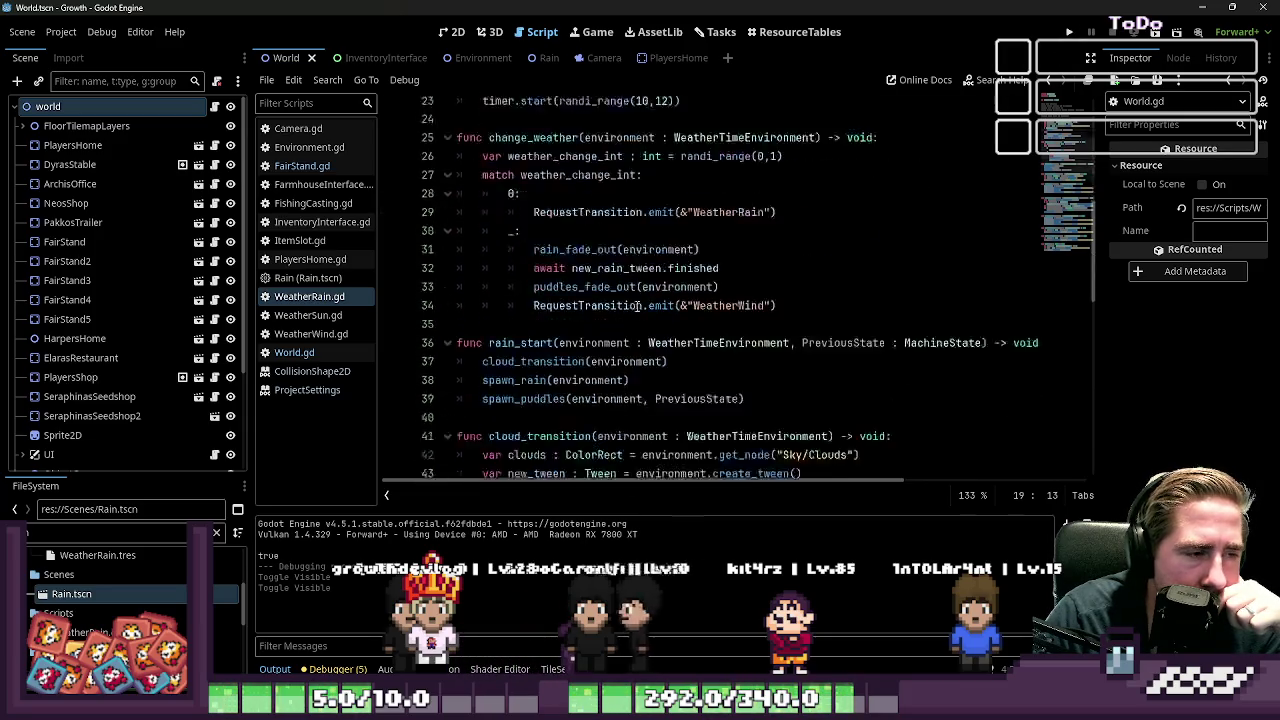
click(1072, 32)
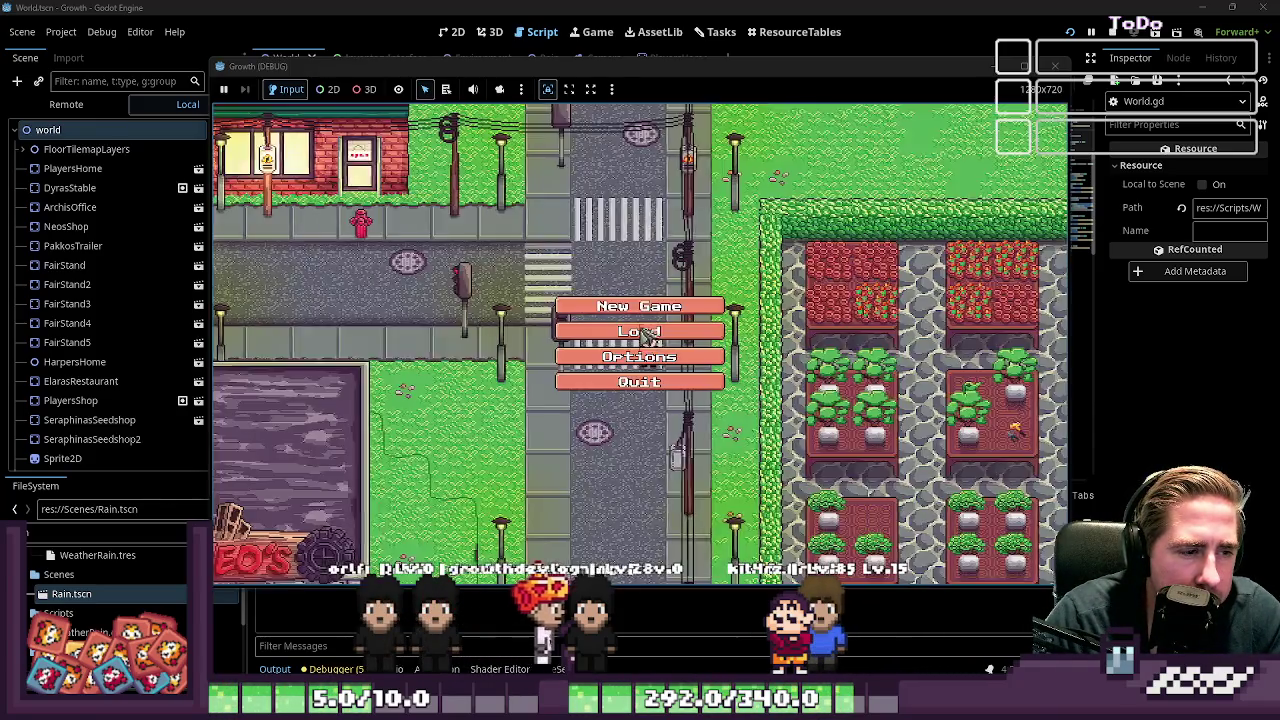
Step: Start a new game with a character named 'quee', walk through the forest, then stop it
click(640, 305)
text(quee)
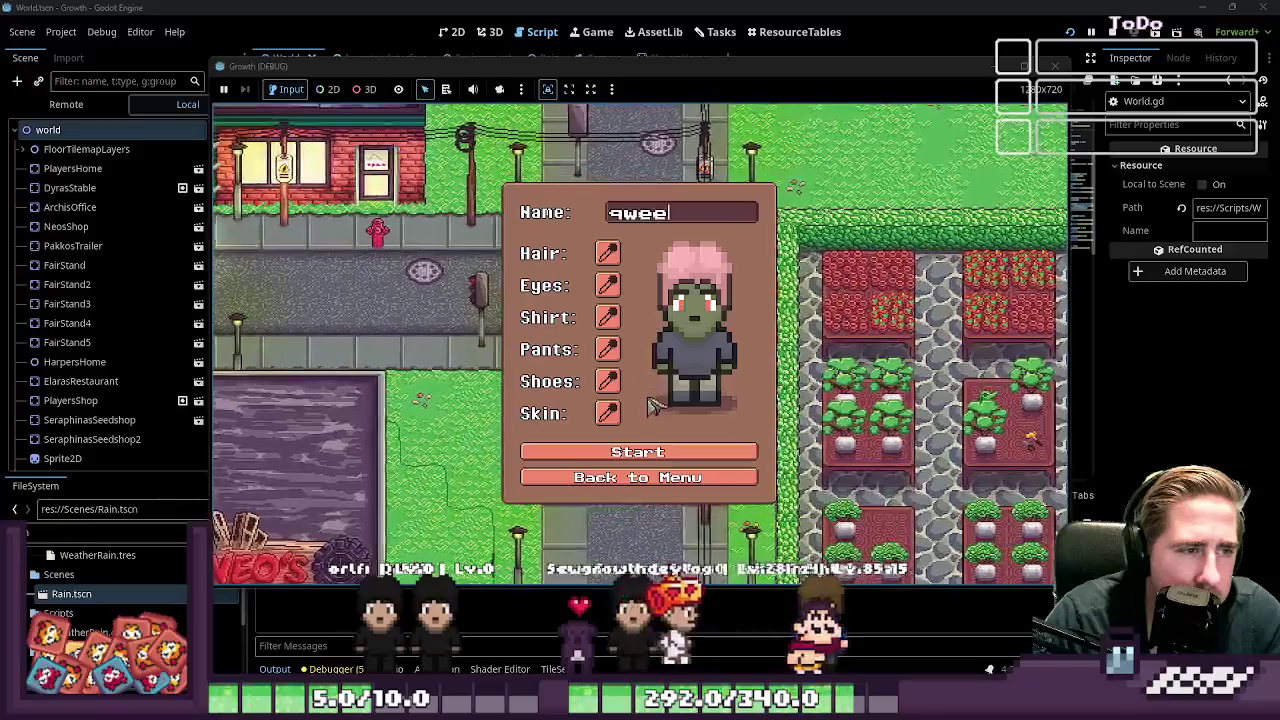
click(638, 459)
key(s)
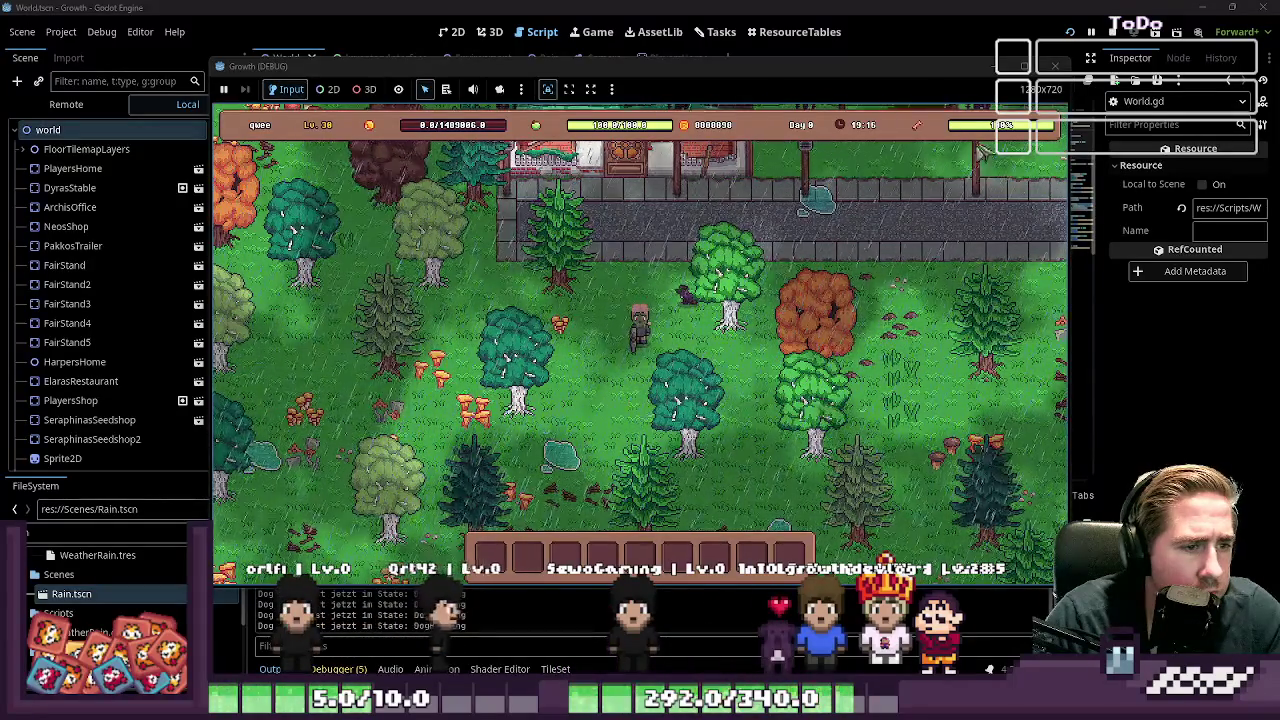
click(1055, 65)
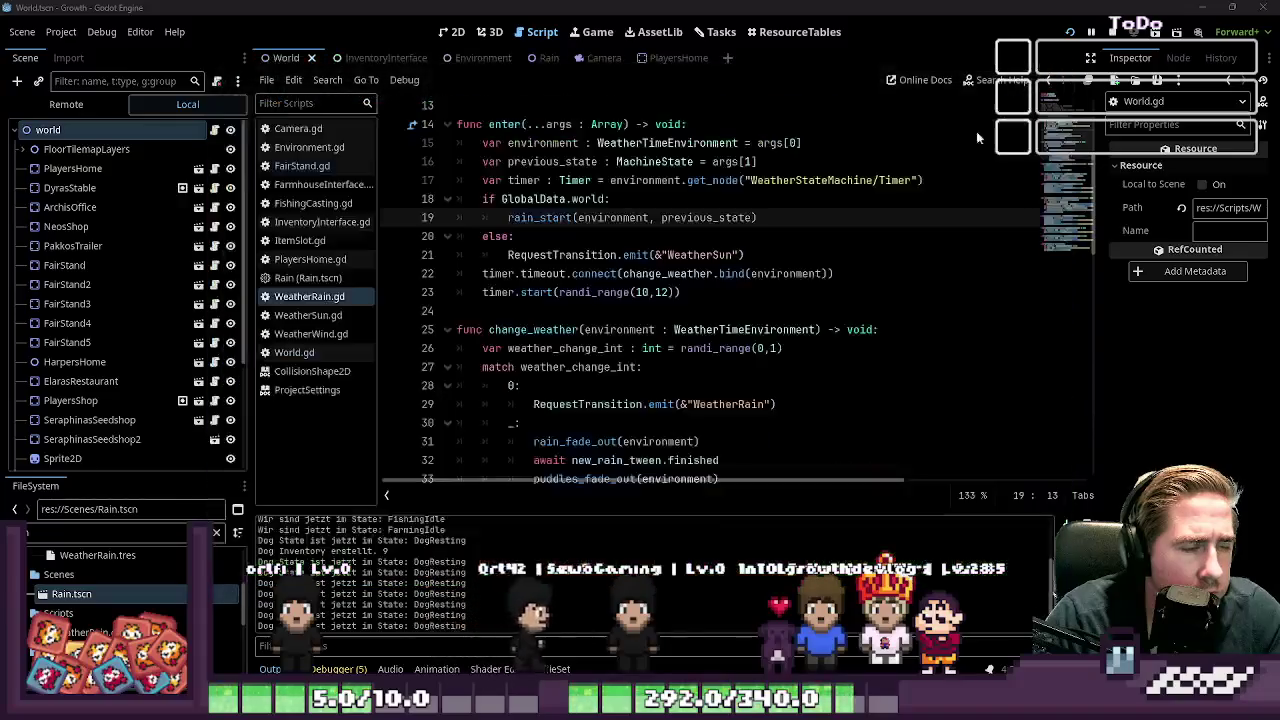
Step: Remove the GlobalData.world check so enter always calls rain_start, then relaunch the game
click(685, 231)
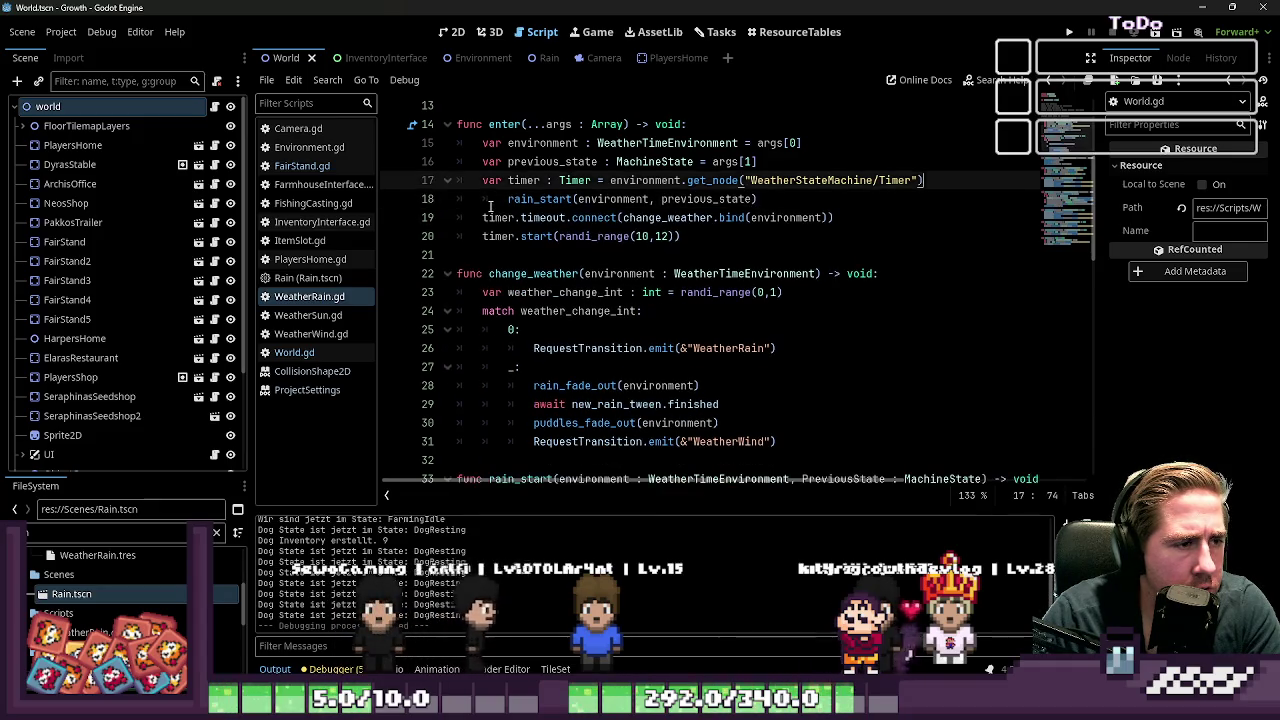
click(1069, 33)
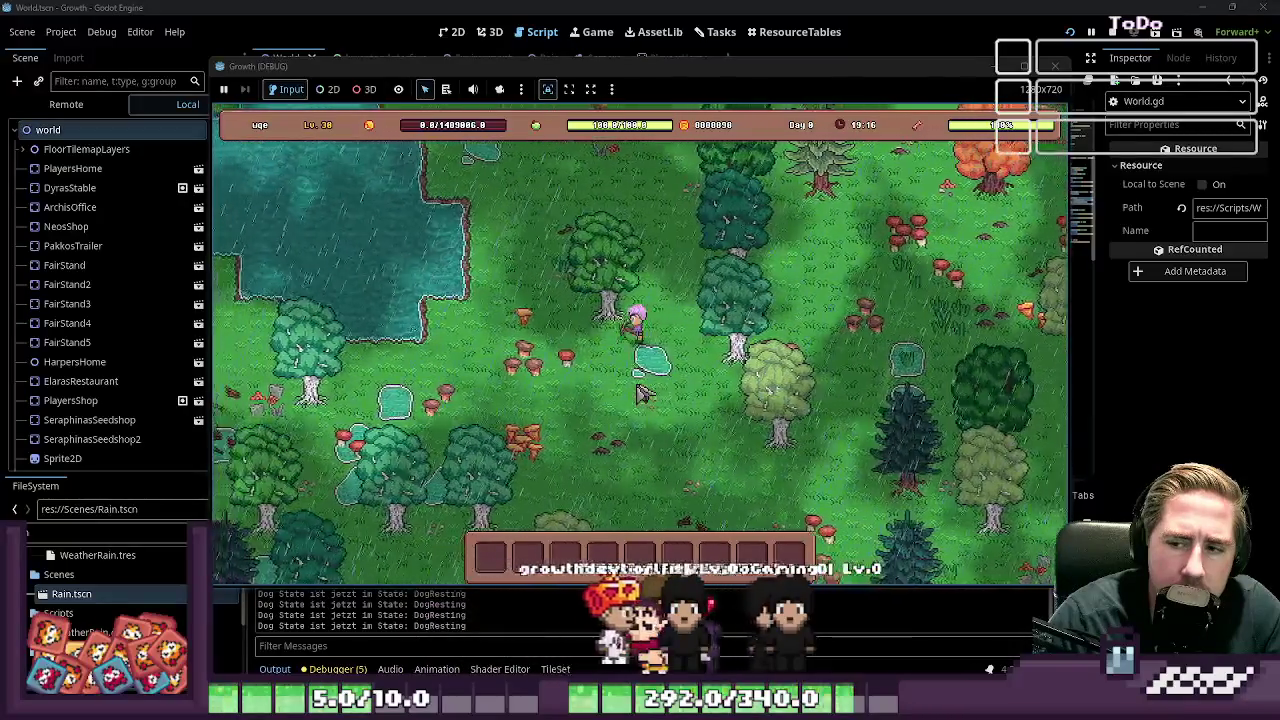
Step: Walk the character down-left through the forest to watch the rain, then stop with F8
key(s)
key(a)
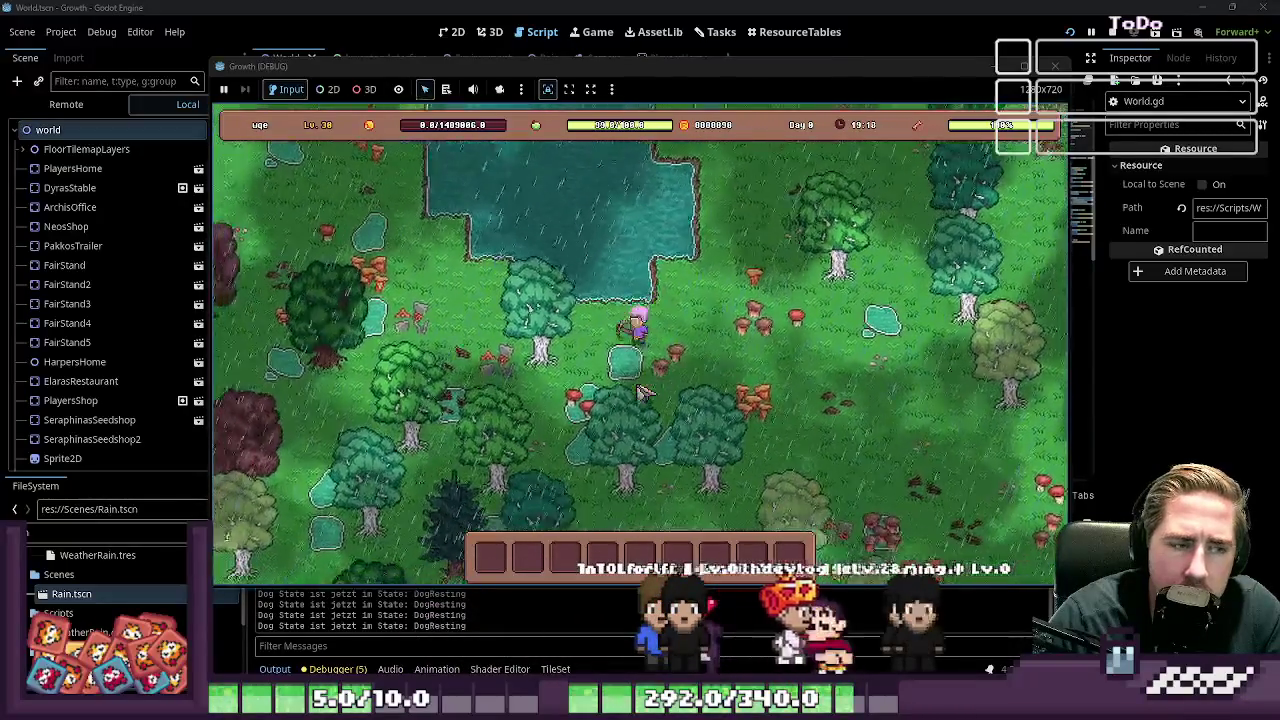
key(a)
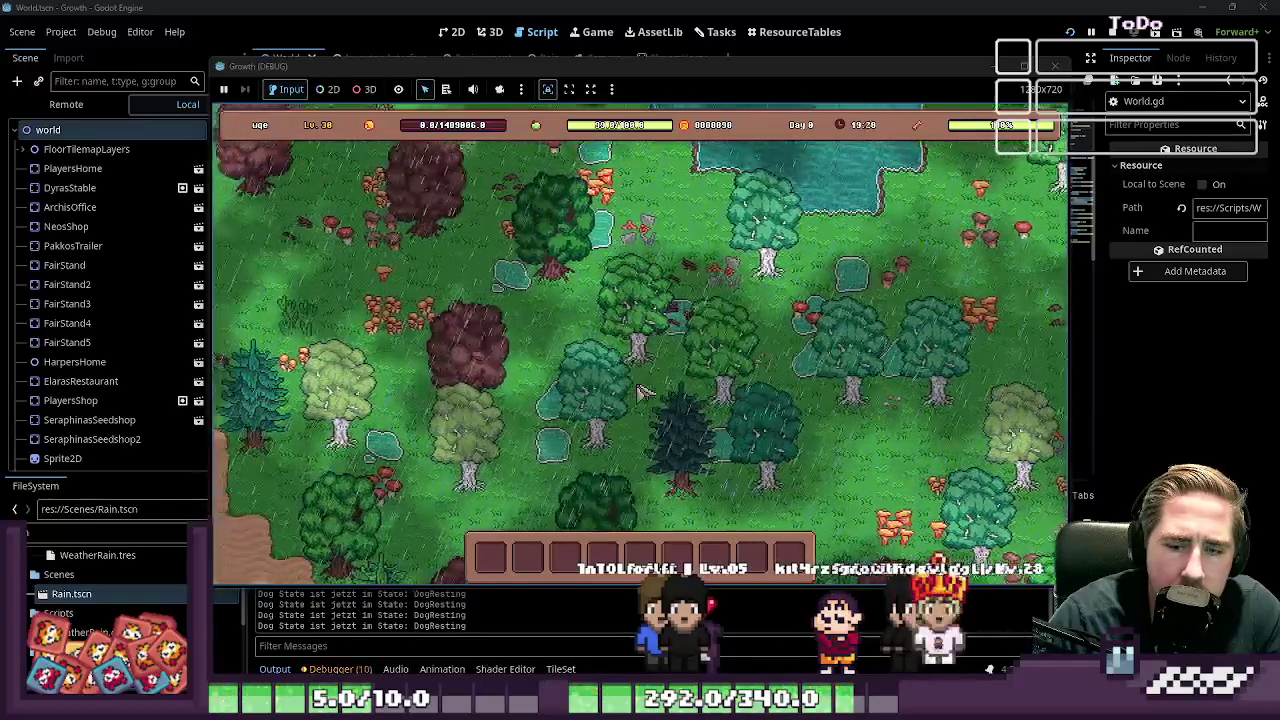
key(F8)
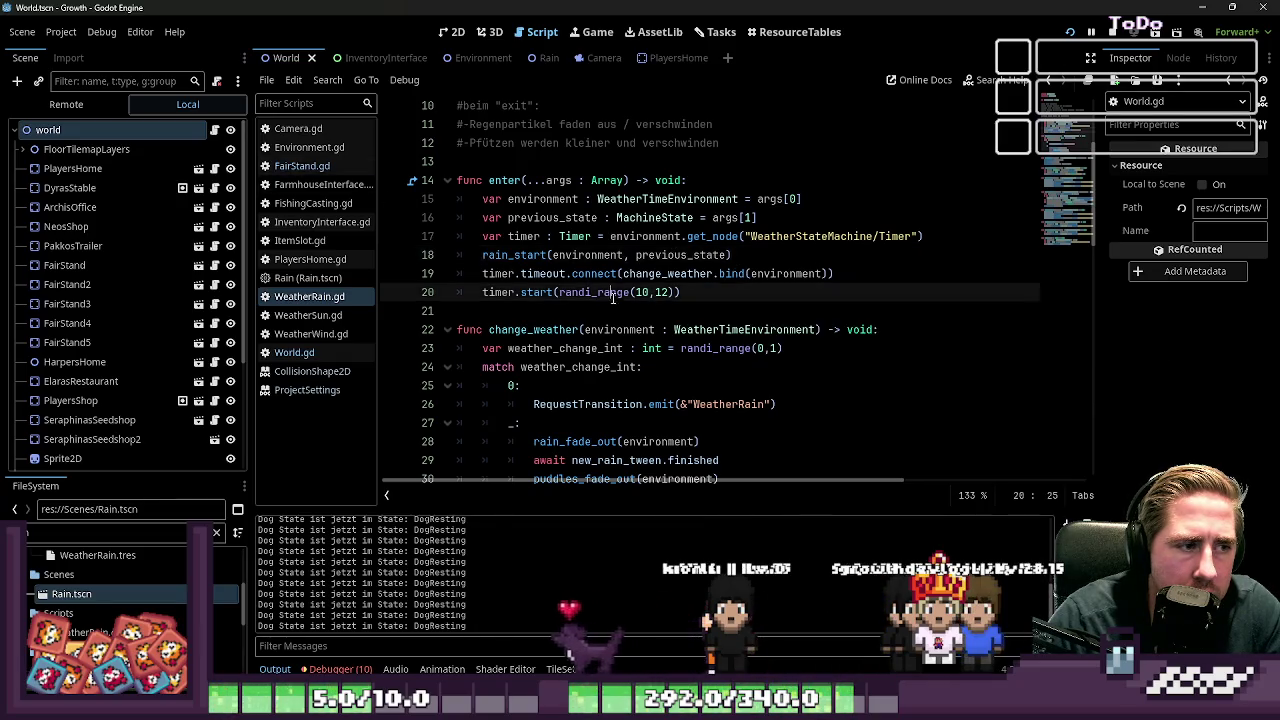
click(537, 256)
click(603, 237)
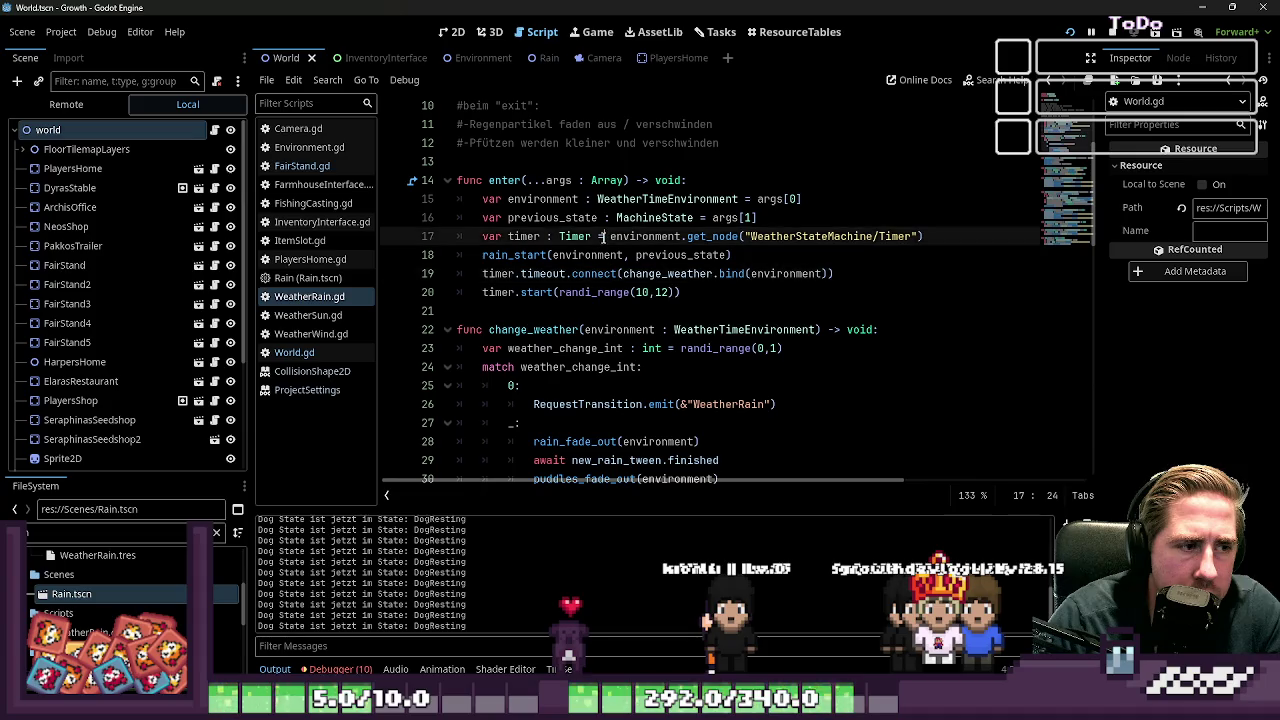
click(593, 290)
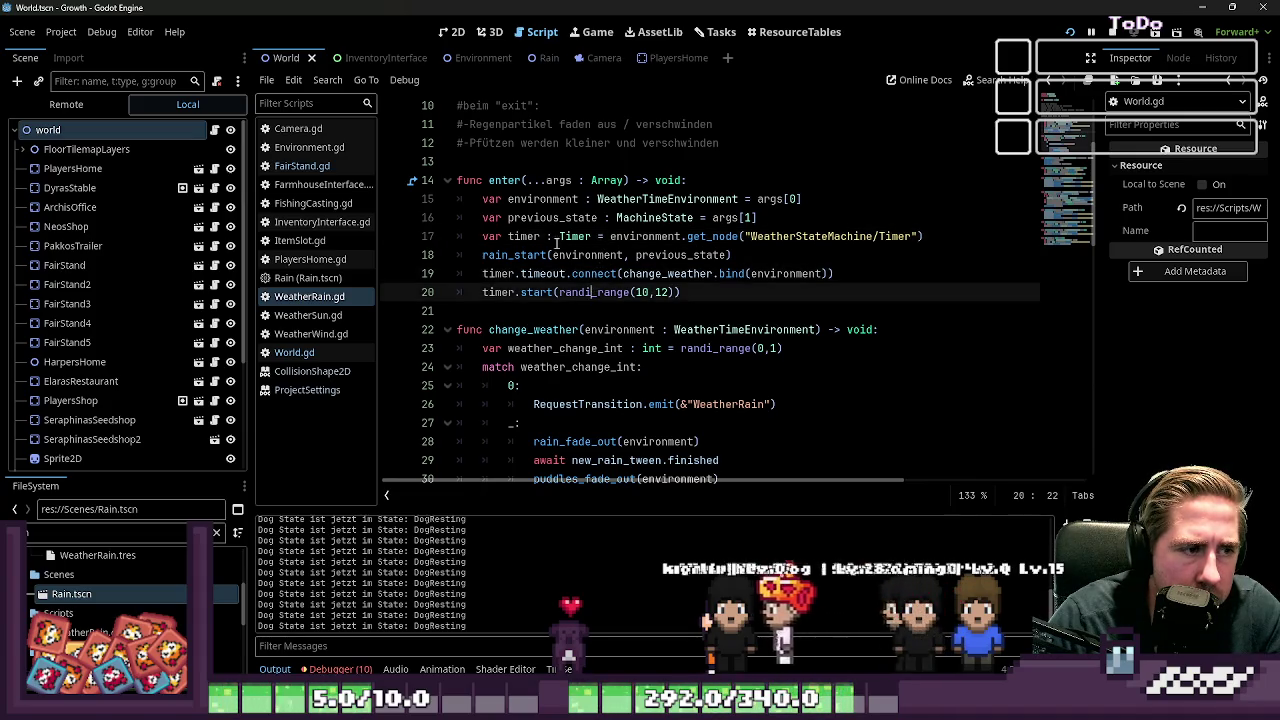
click(551, 237)
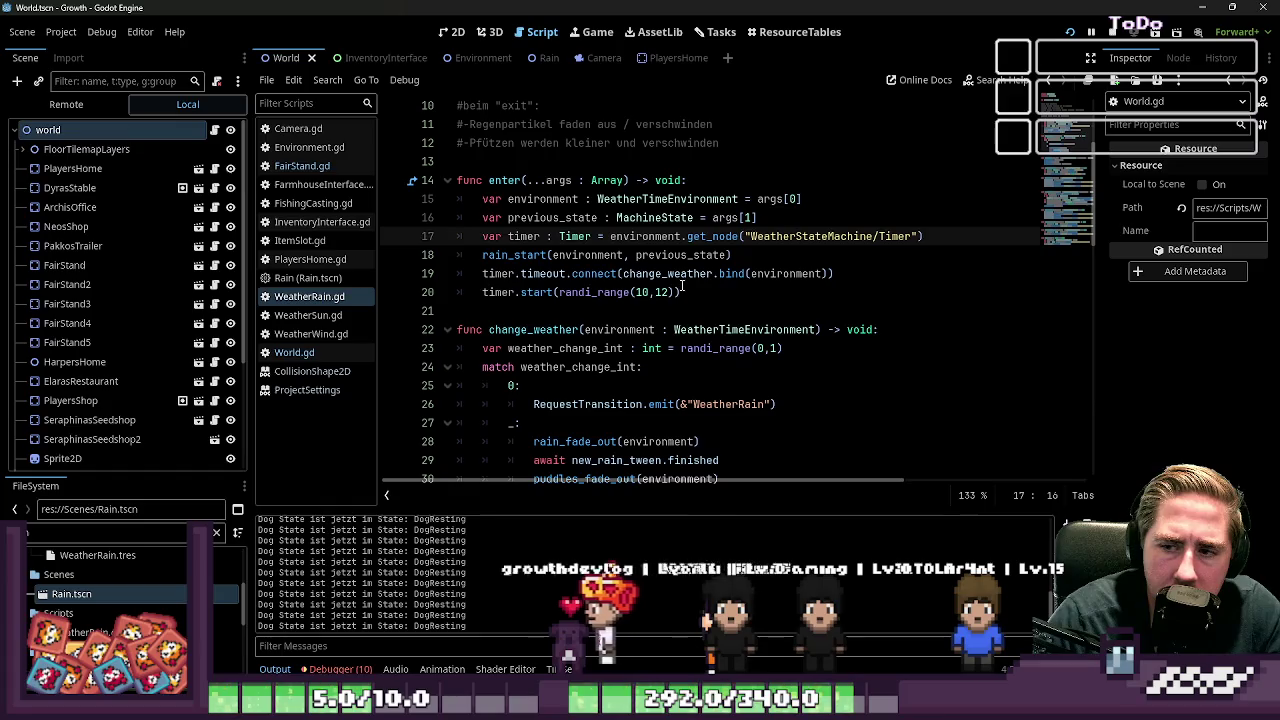
scroll(746, 297, down, 1)
scroll(746, 297, down, 5)
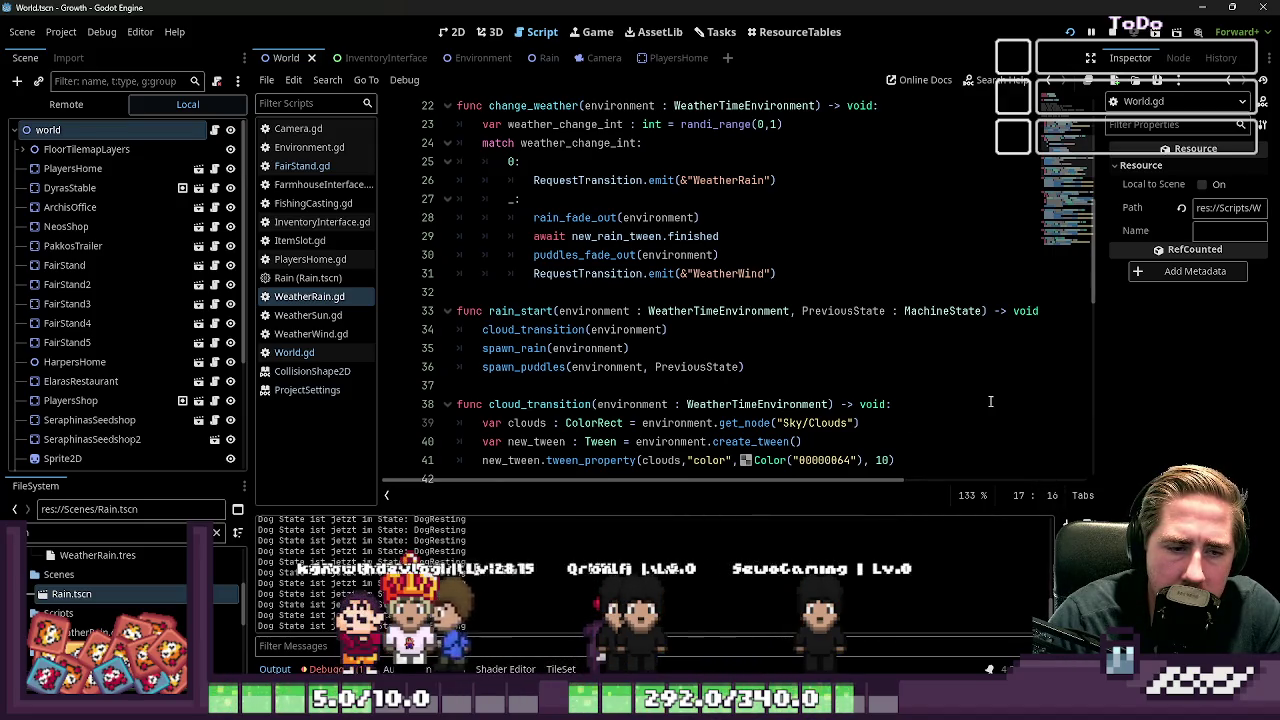
click(896, 391)
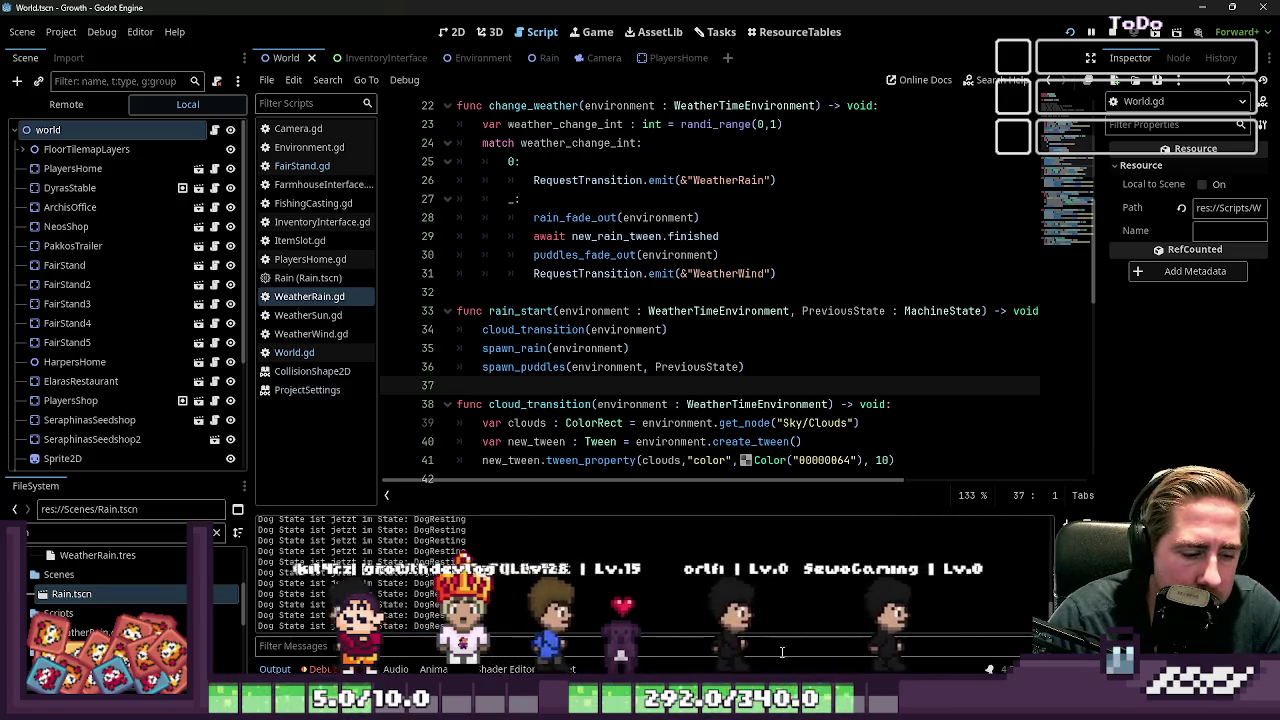
mouse_move(640, 710)
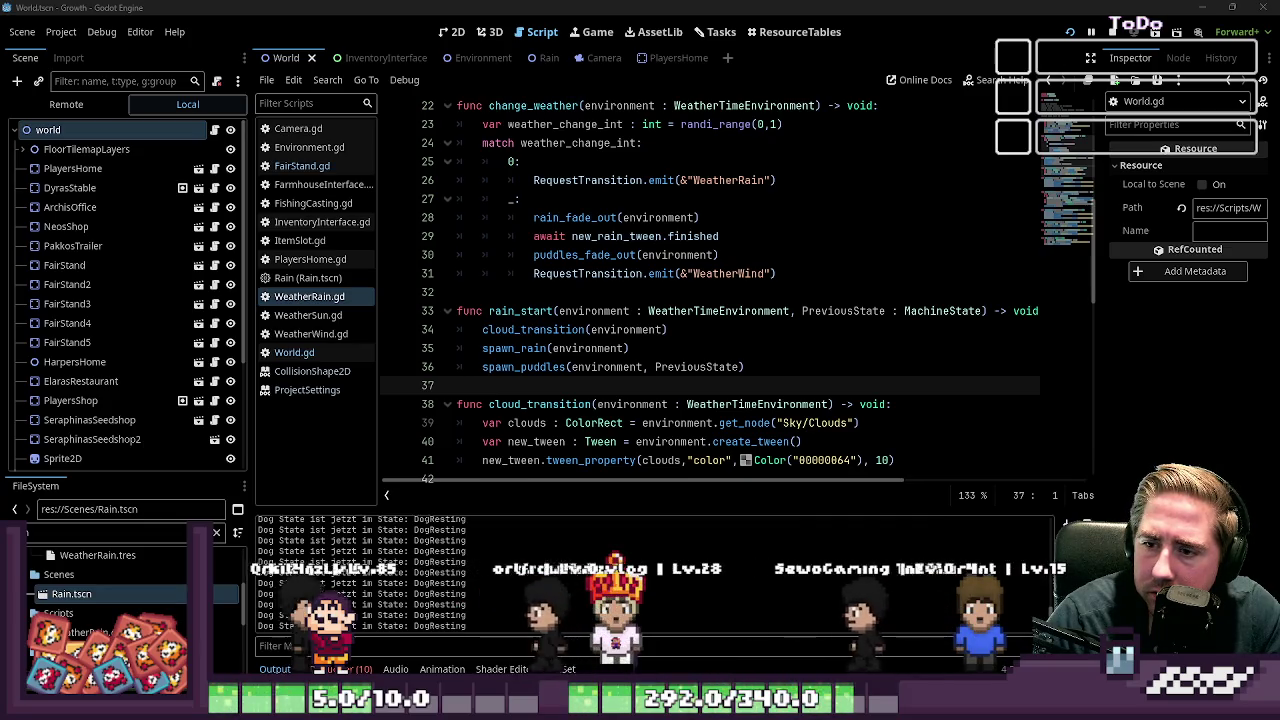
click(689, 278)
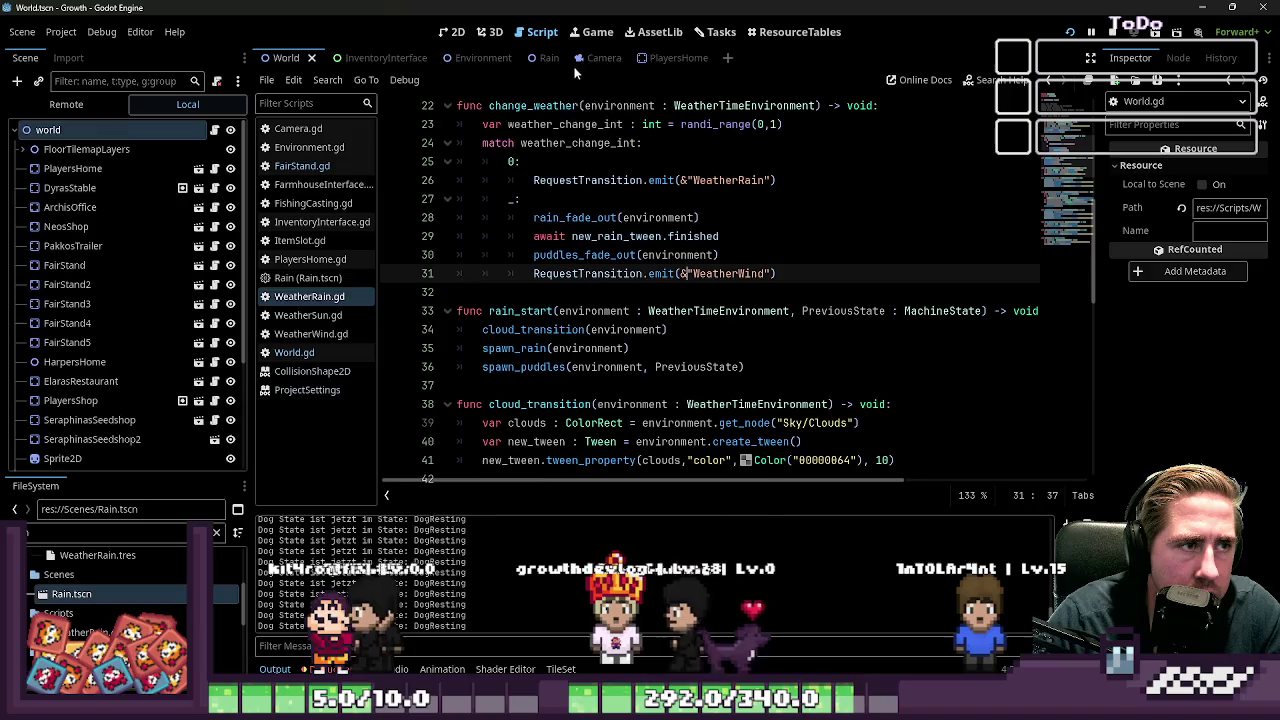
click(596, 58)
click(450, 31)
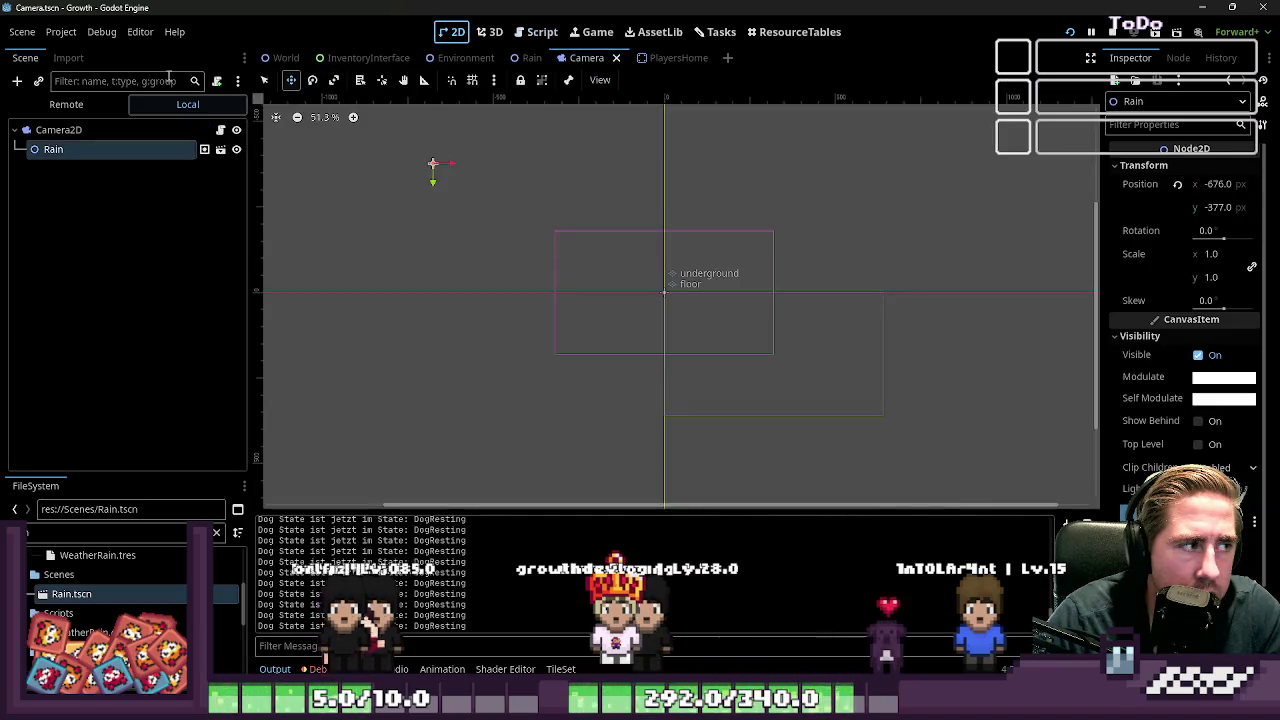
Step: Browse the running game's Remote node tree, expanding the world node's children
click(110, 103)
scroll(807, 358, down, 2)
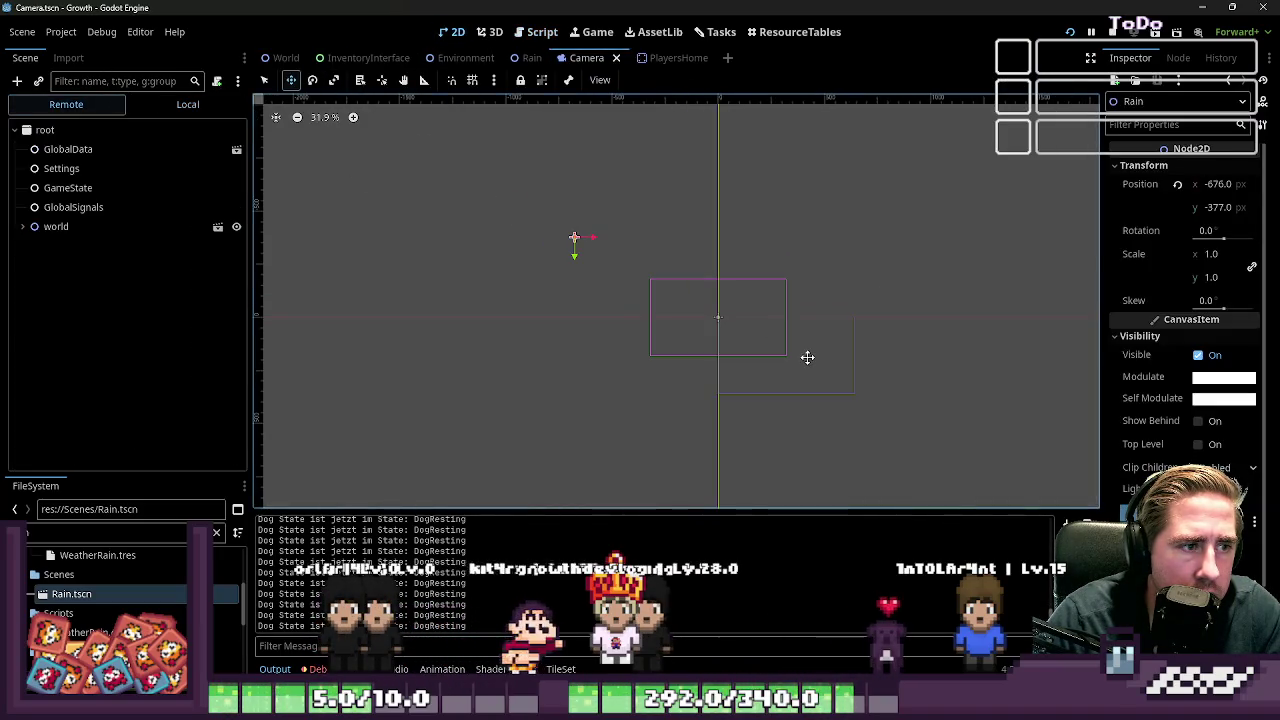
click(282, 58)
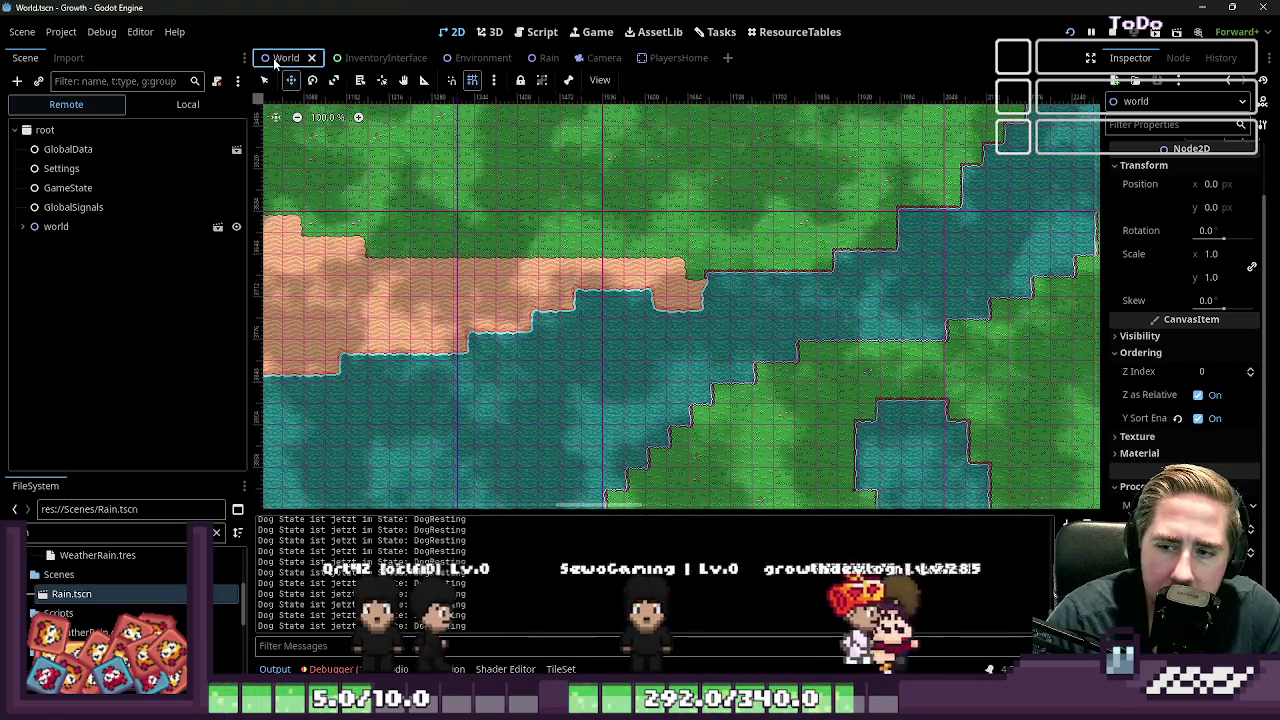
click(540, 32)
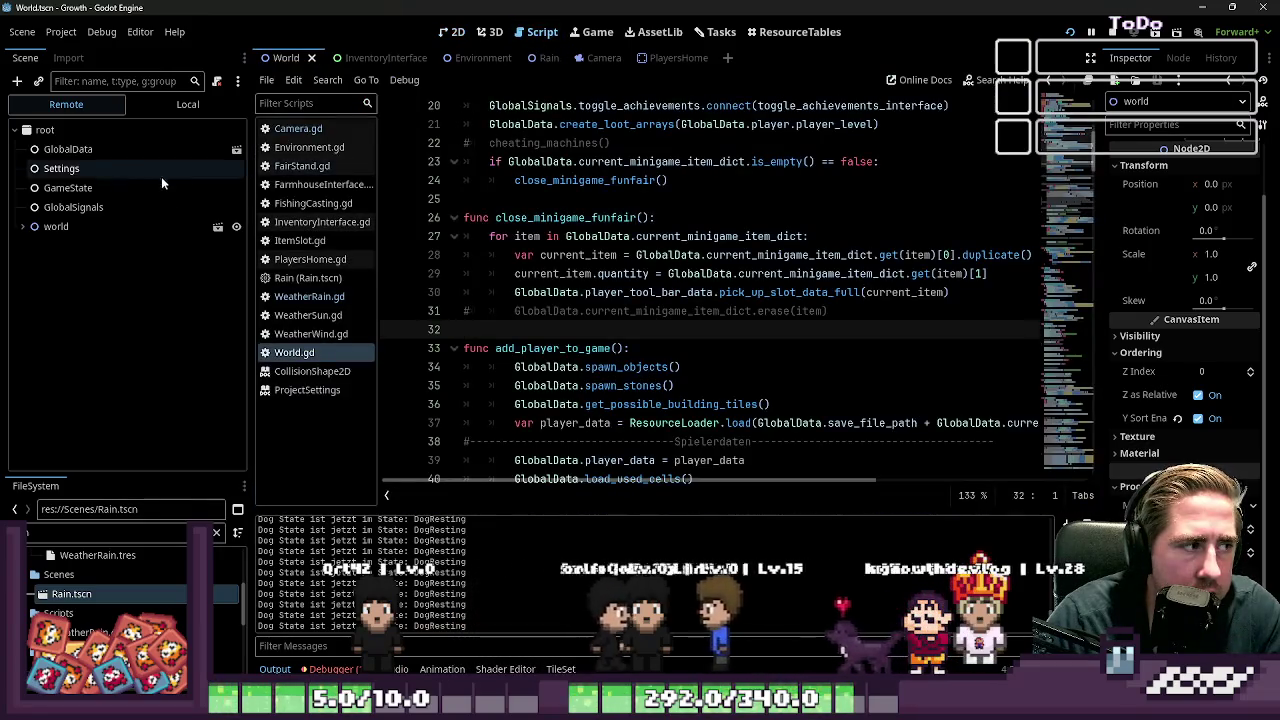
double_click(55, 226)
scroll(110, 290, down, 3)
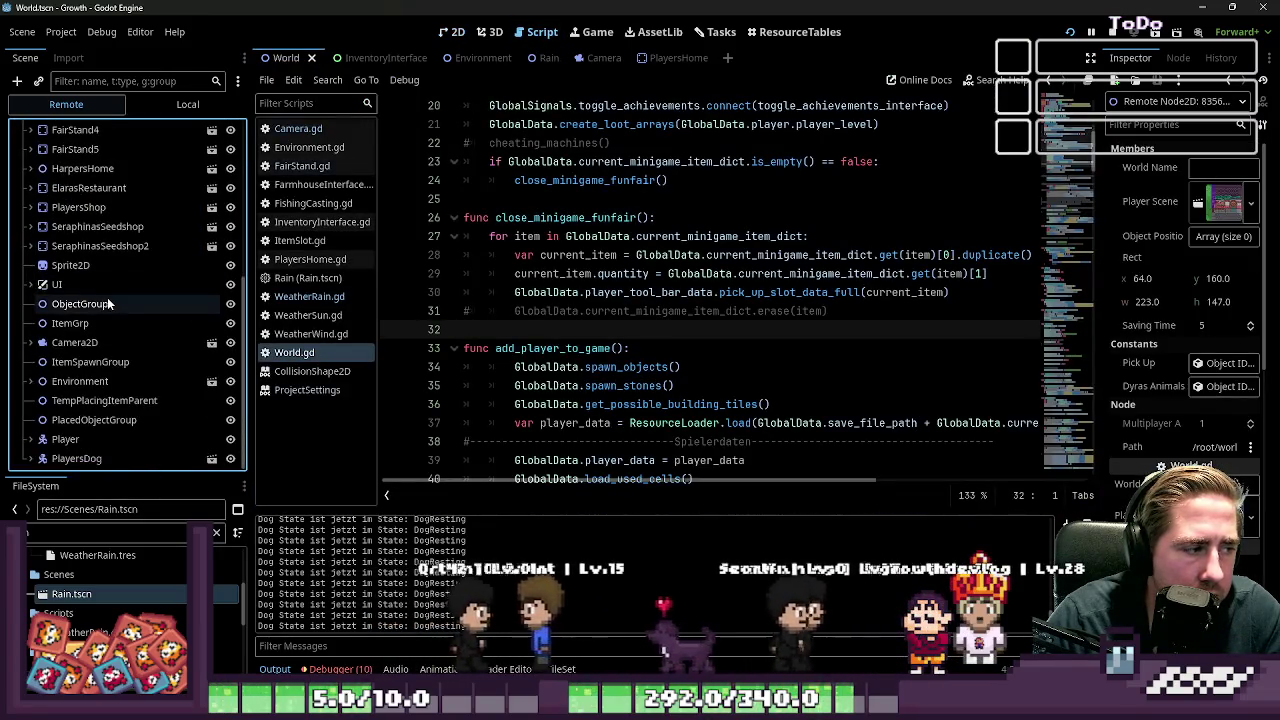
scroll(115, 308, up, 3)
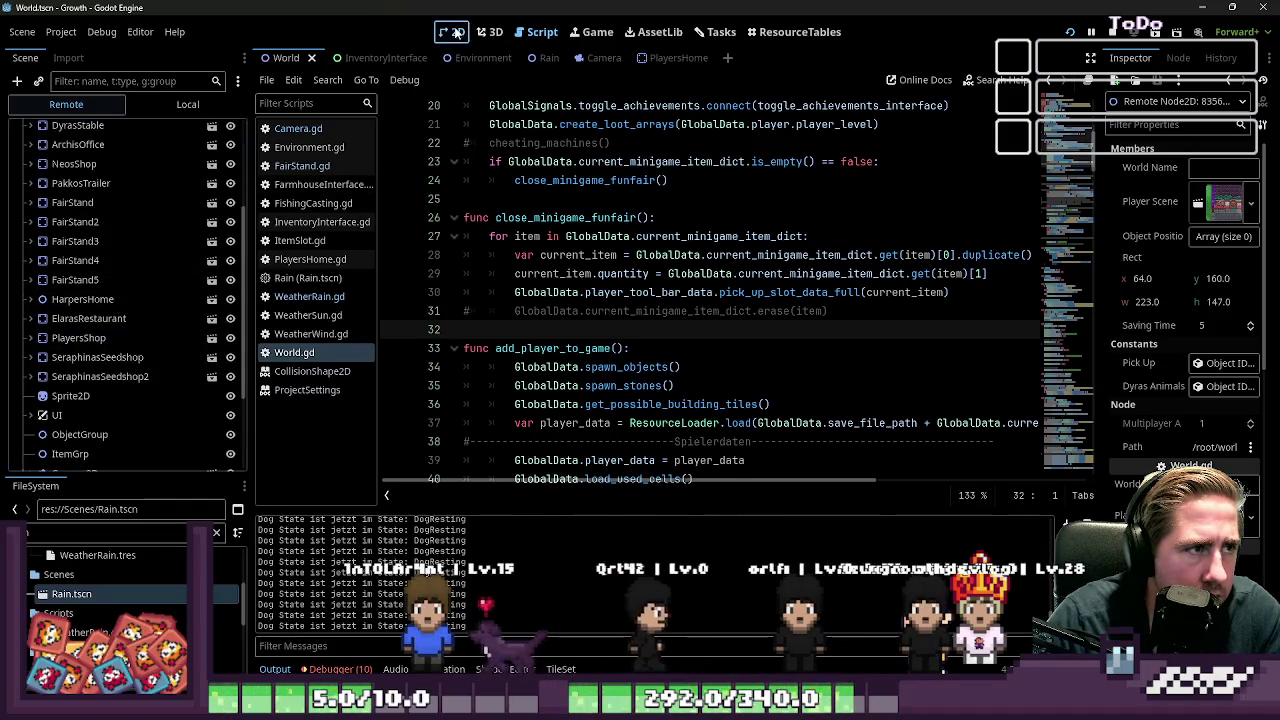
Step: Open the Rain scene from the Camera scene's Local node tree
click(452, 32)
scroll(726, 282, down, 3)
scroll(674, 203, up, 5)
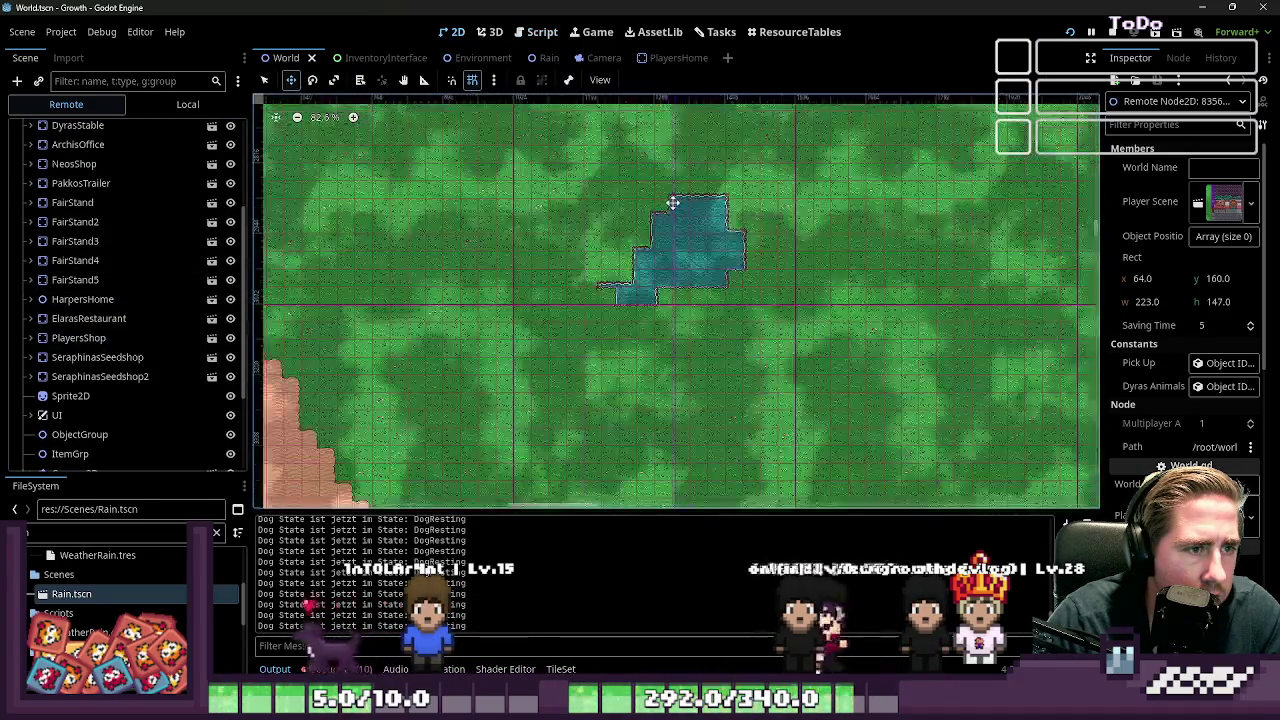
click(600, 57)
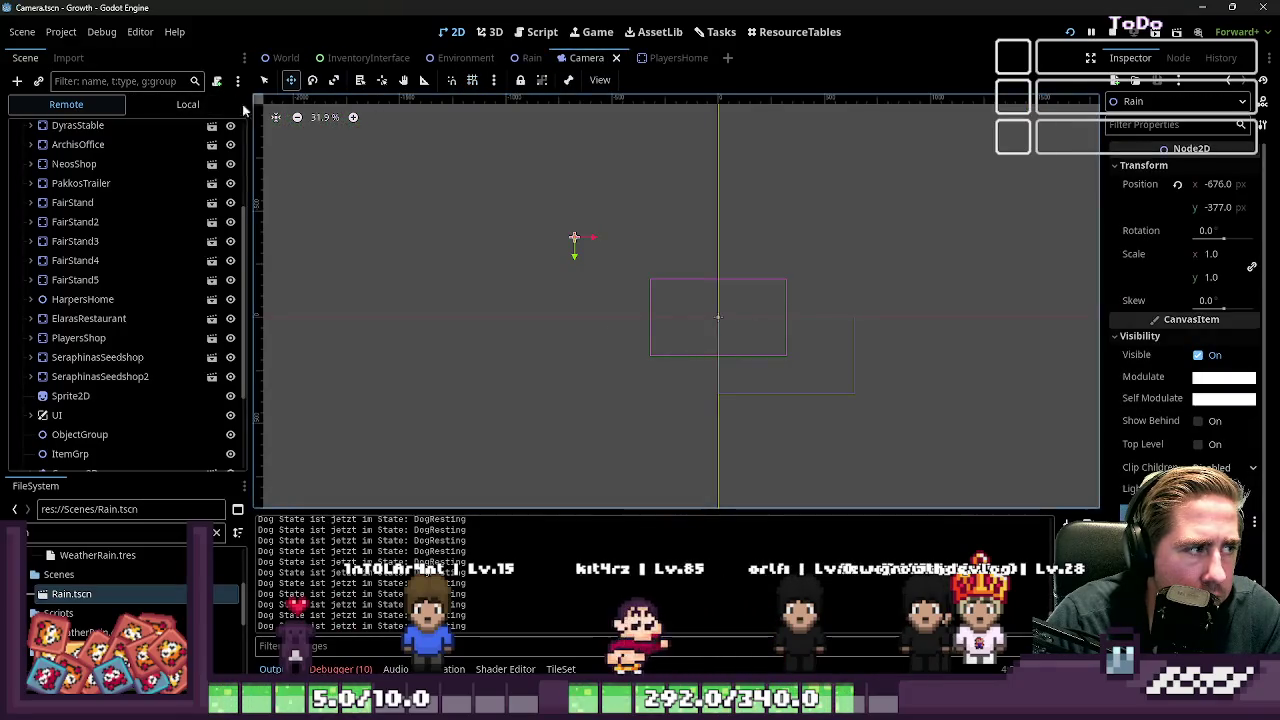
click(188, 104)
click(134, 147)
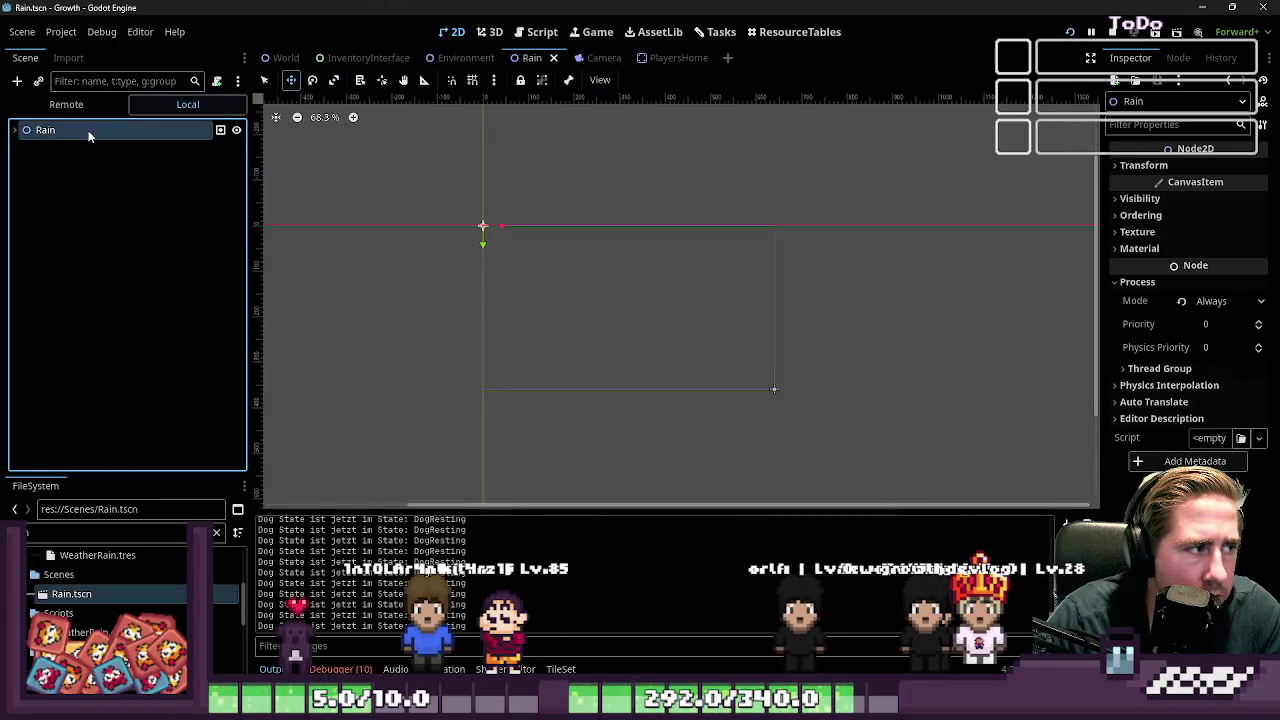
Step: Inspect the Rain scene's RainDropFalling and RainDropLanding emitters, then stop and relaunch the game
click(88, 131)
click(14, 130)
click(64, 149)
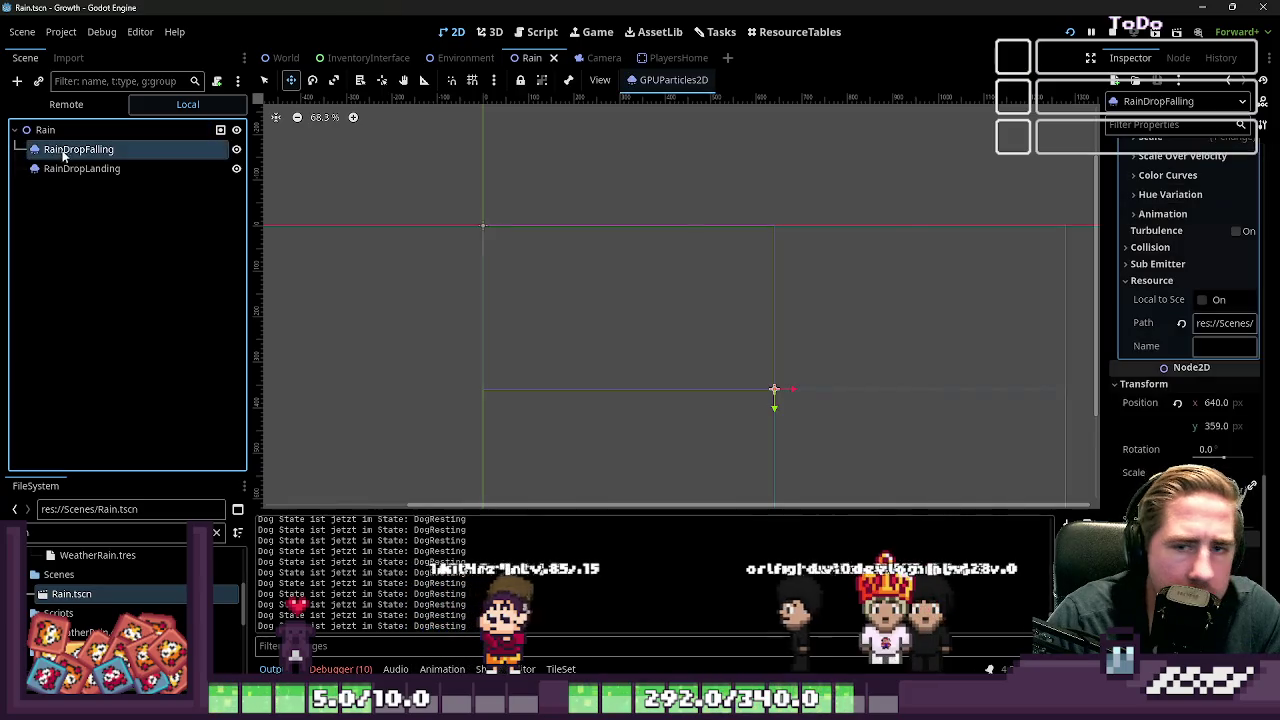
scroll(1170, 268, up, 10)
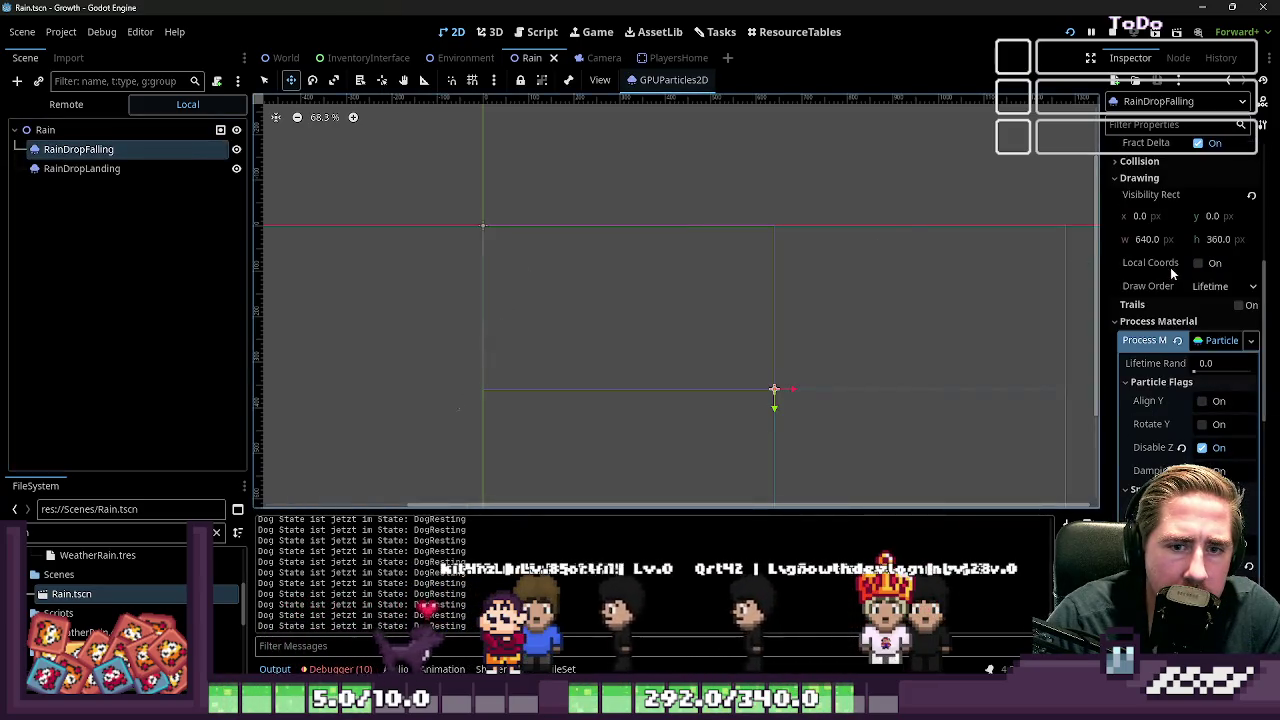
scroll(1172, 272, up, 5)
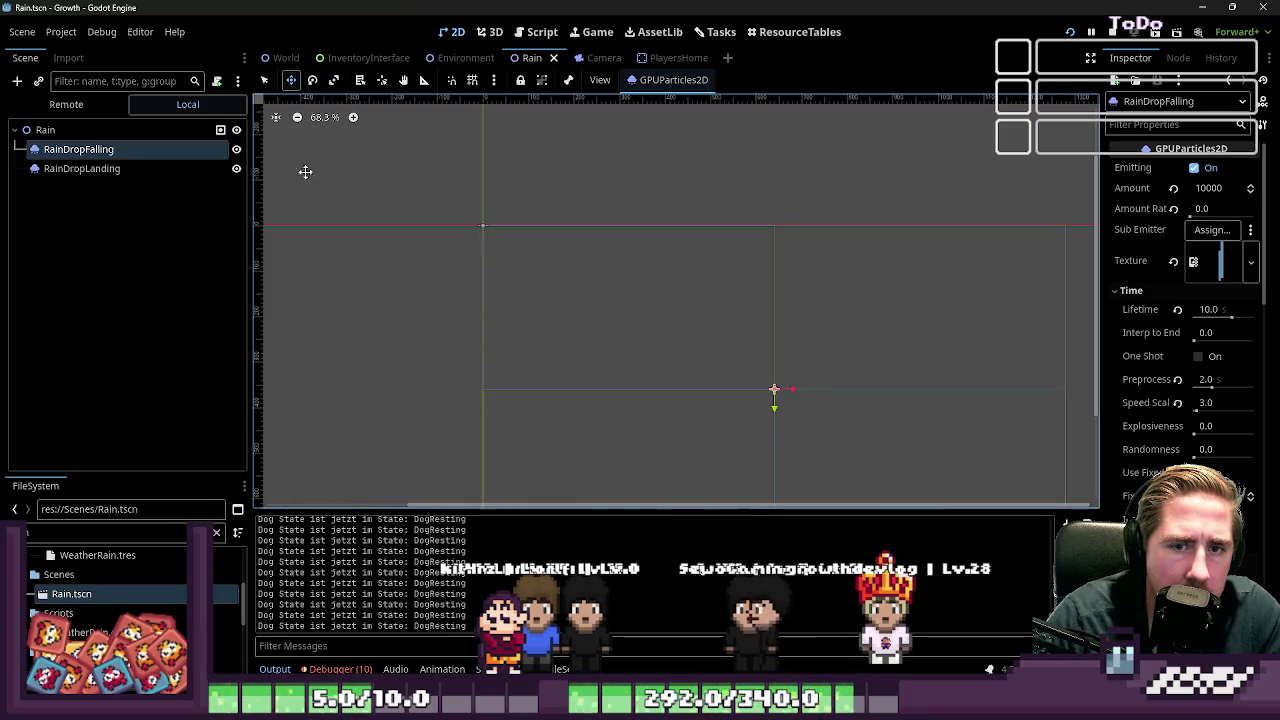
click(148, 169)
click(156, 151)
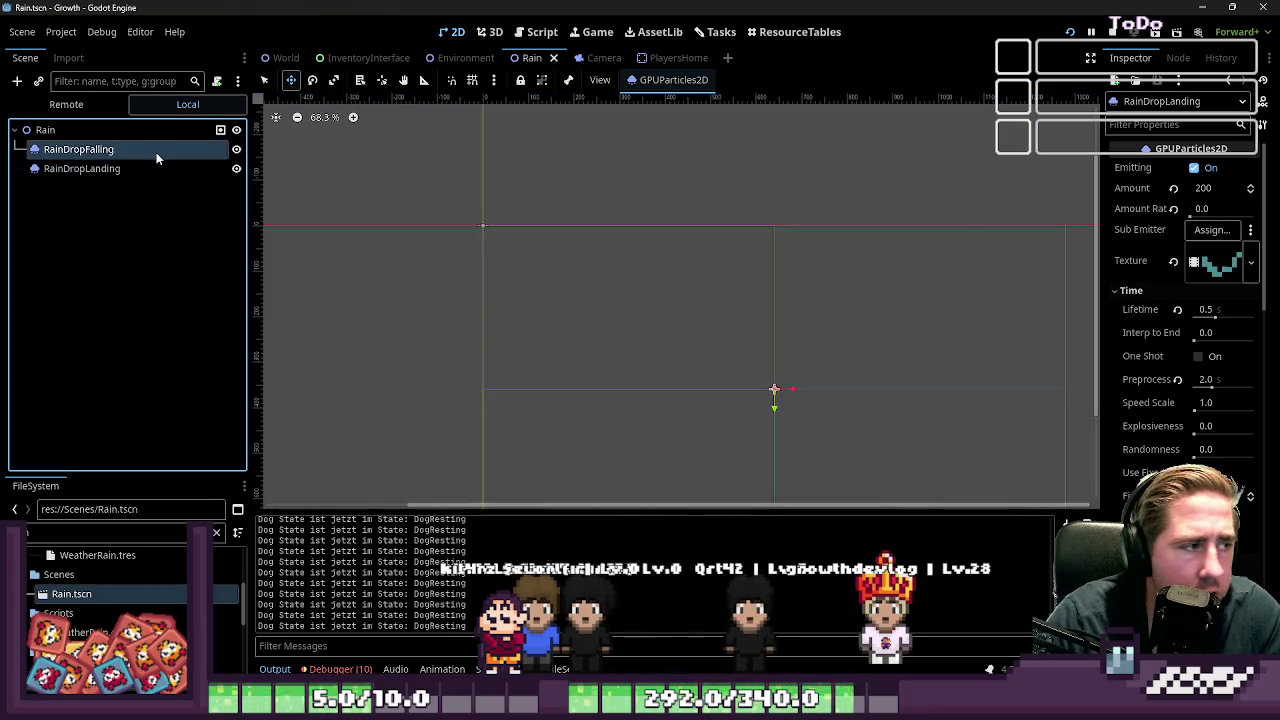
click(1118, 32)
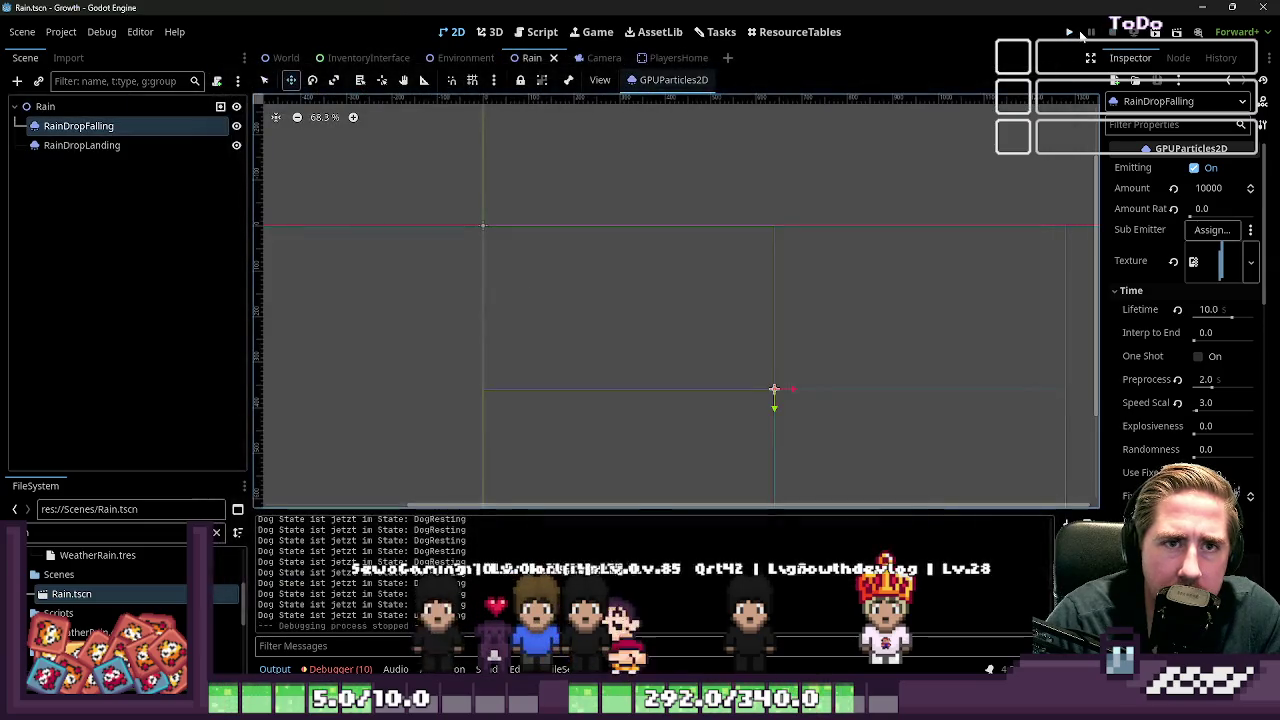
click(1070, 32)
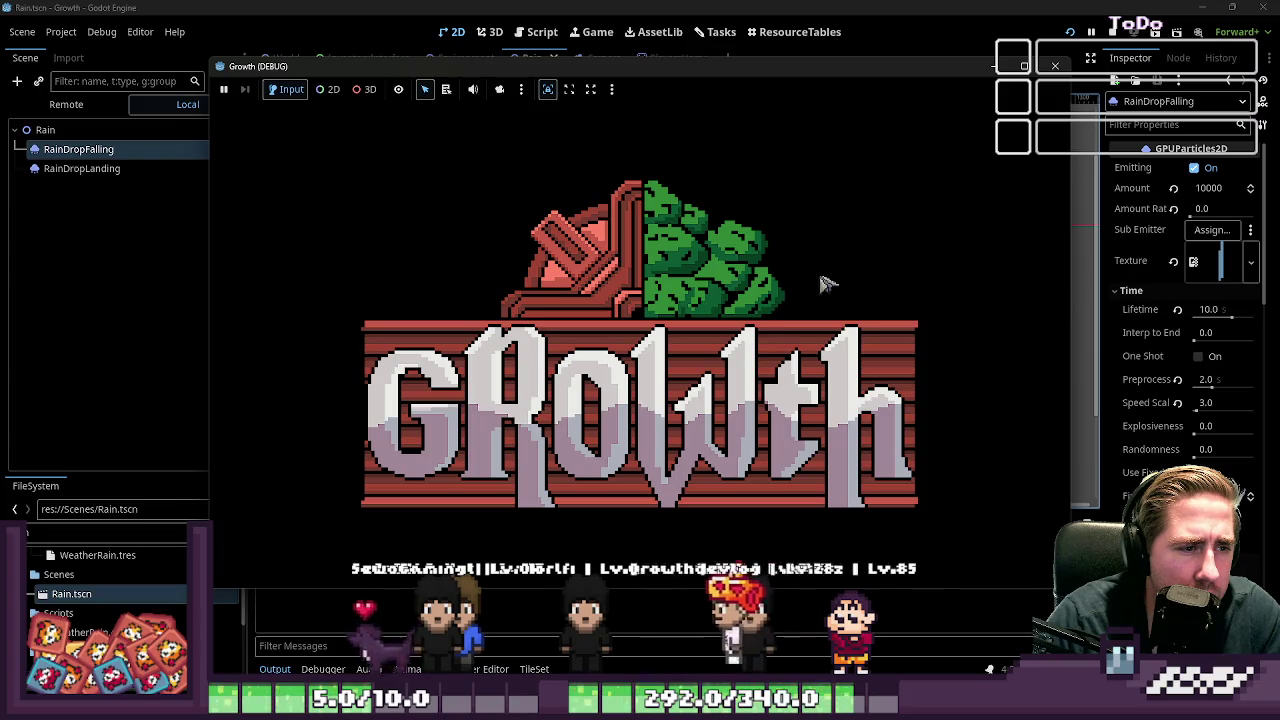
Step: Start a new game with a character named 'we', walk left through the rainy forest, then close it
click(705, 306)
text(we)
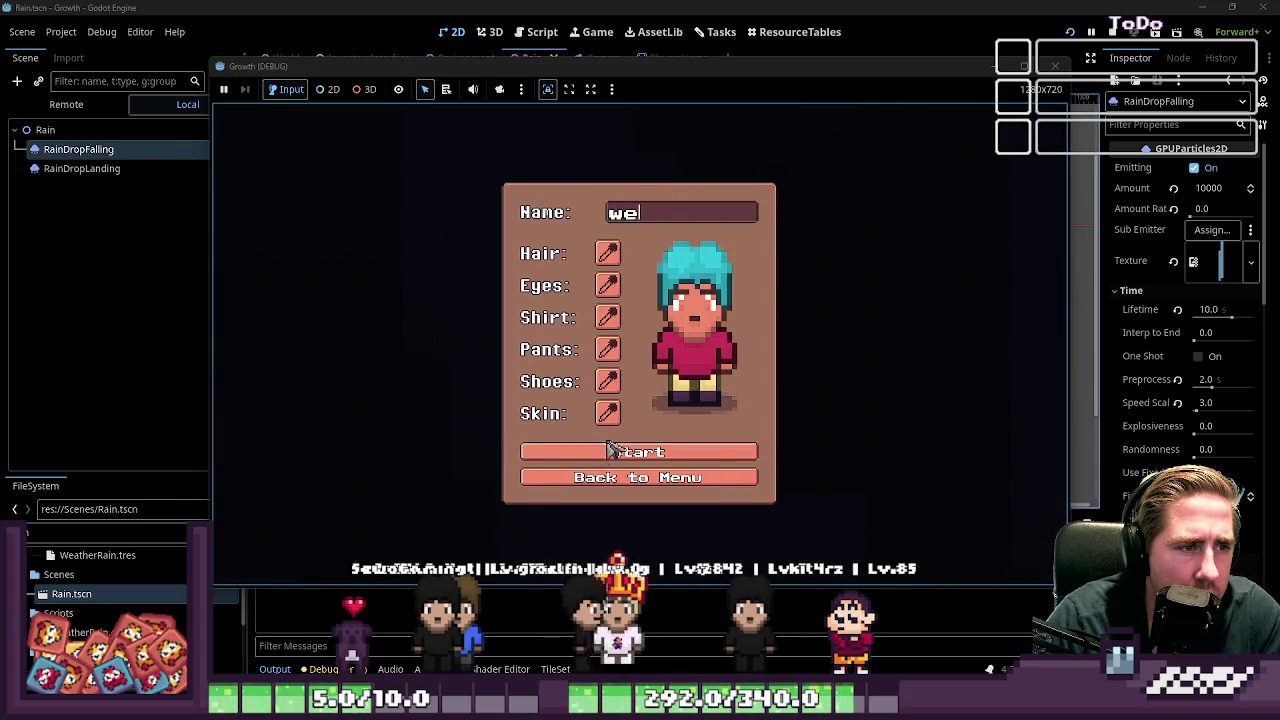
click(617, 455)
key(a)
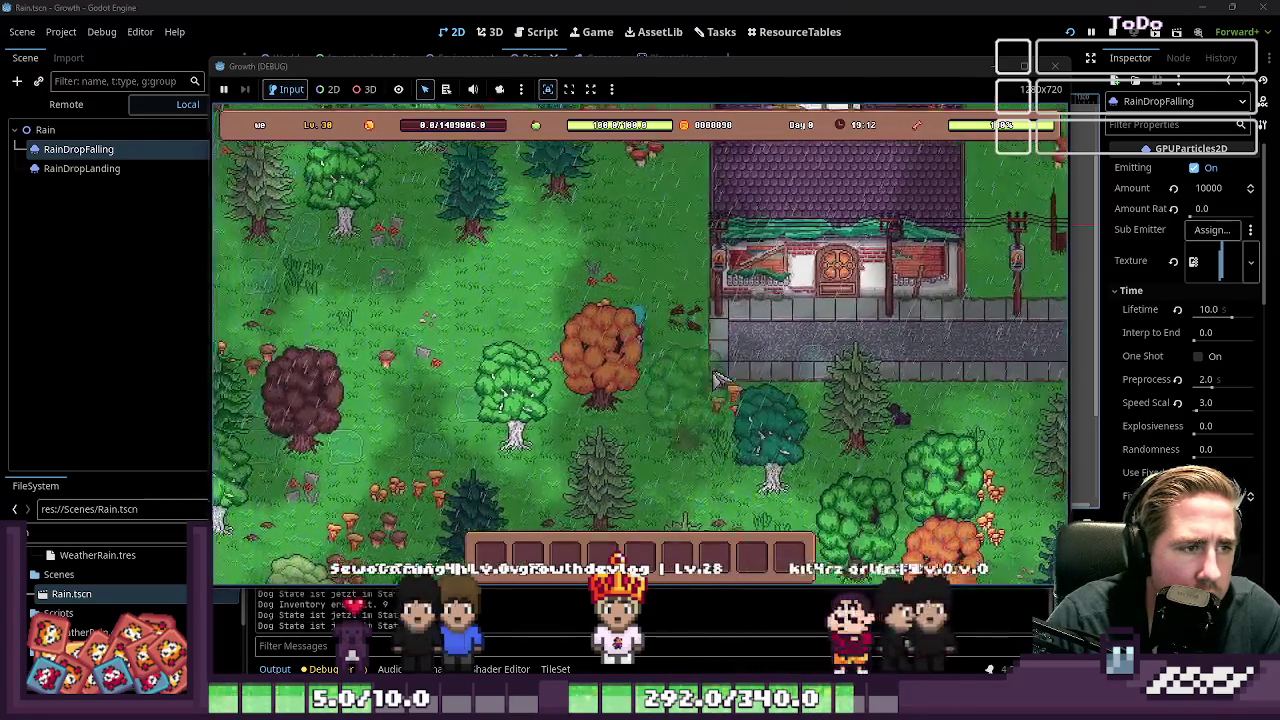
key(a)
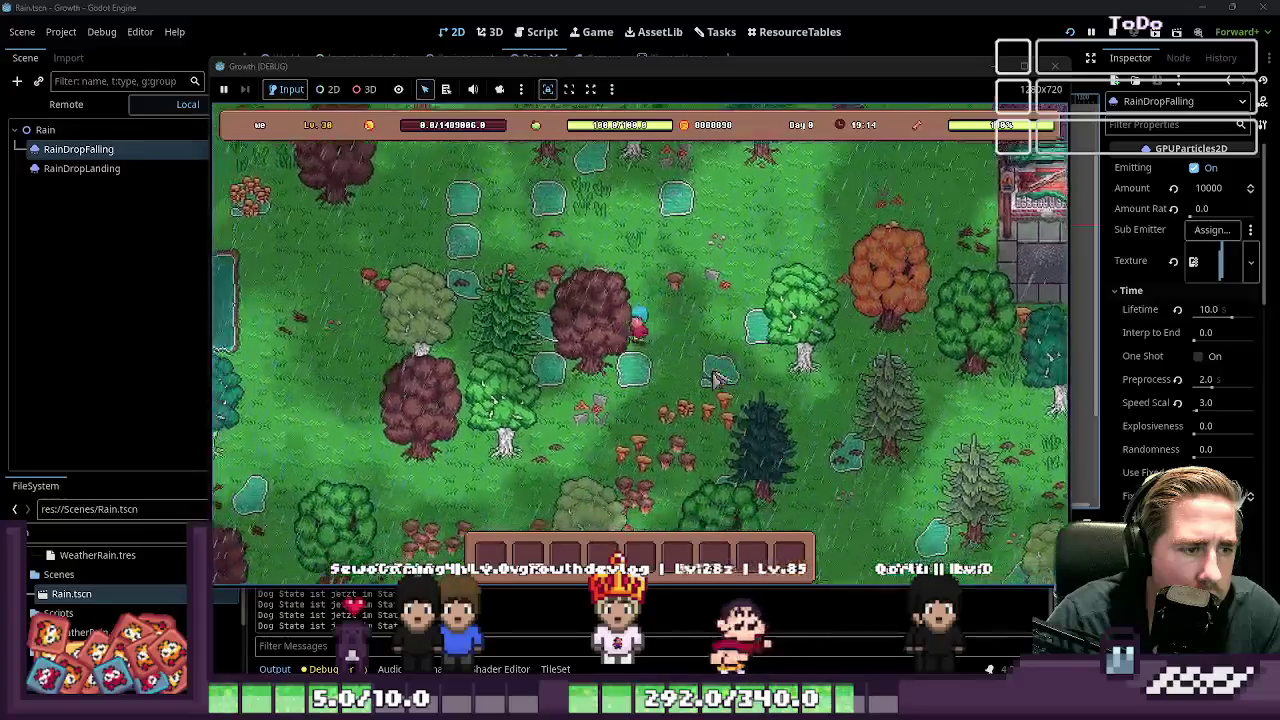
key(F8)
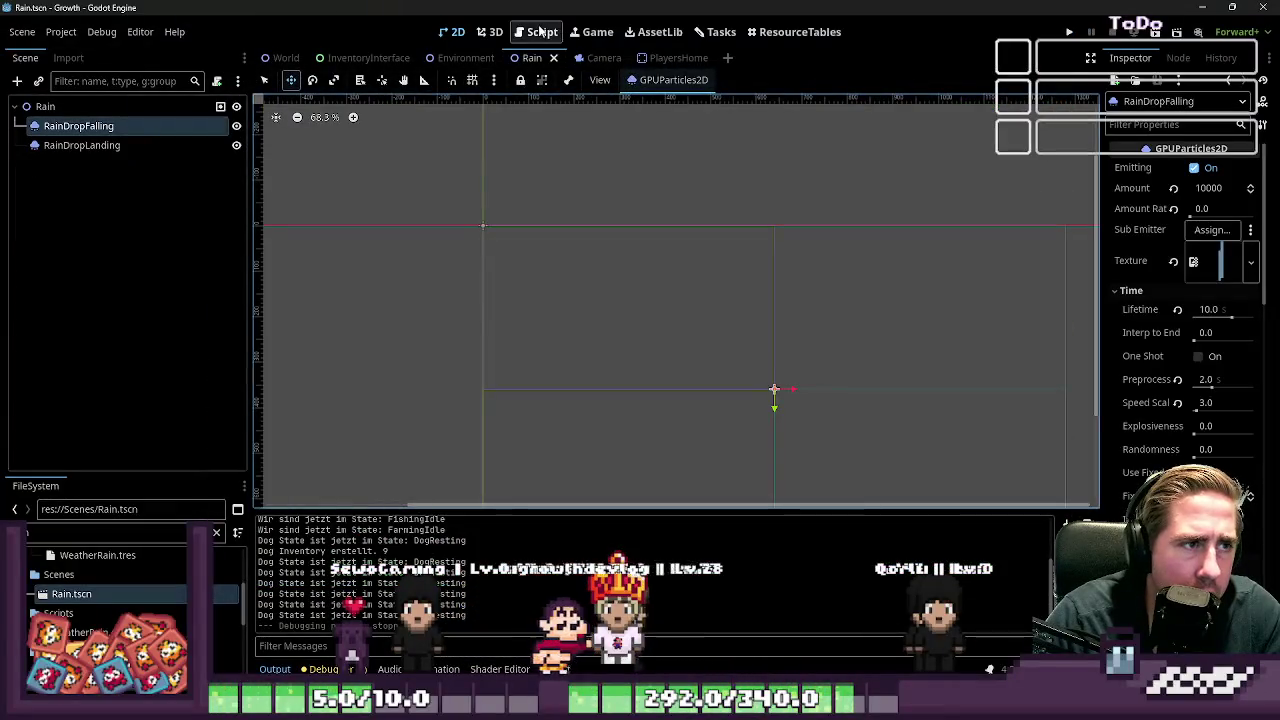
Step: Switch to Camera.gd and select the commented-out weather_tween lines to read them
click(540, 32)
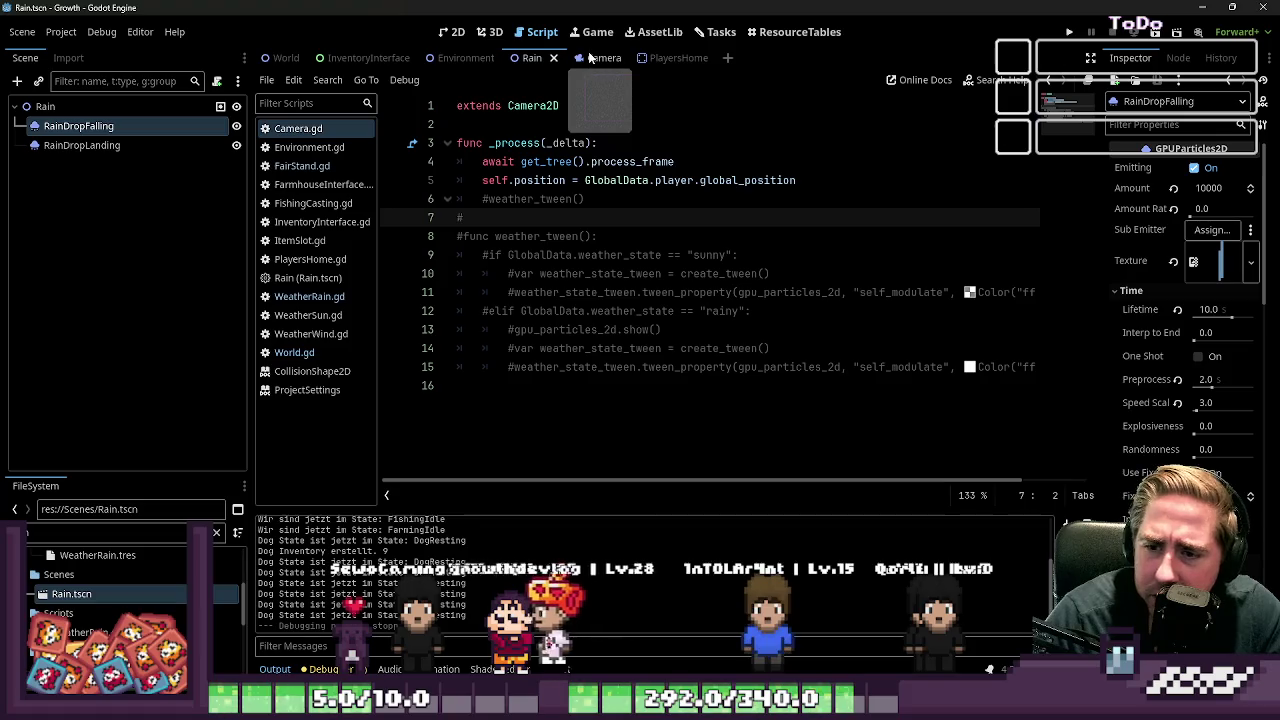
drag(677, 397, 460, 252)
click(577, 367)
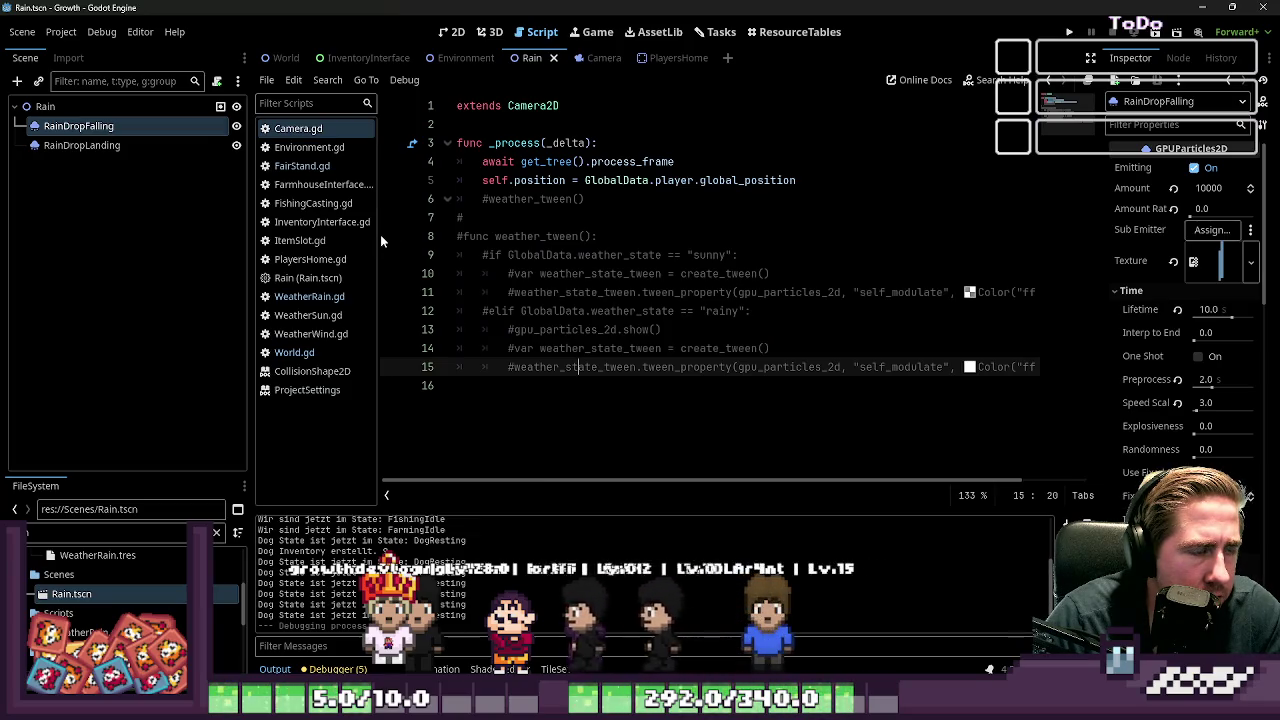
click(580, 411)
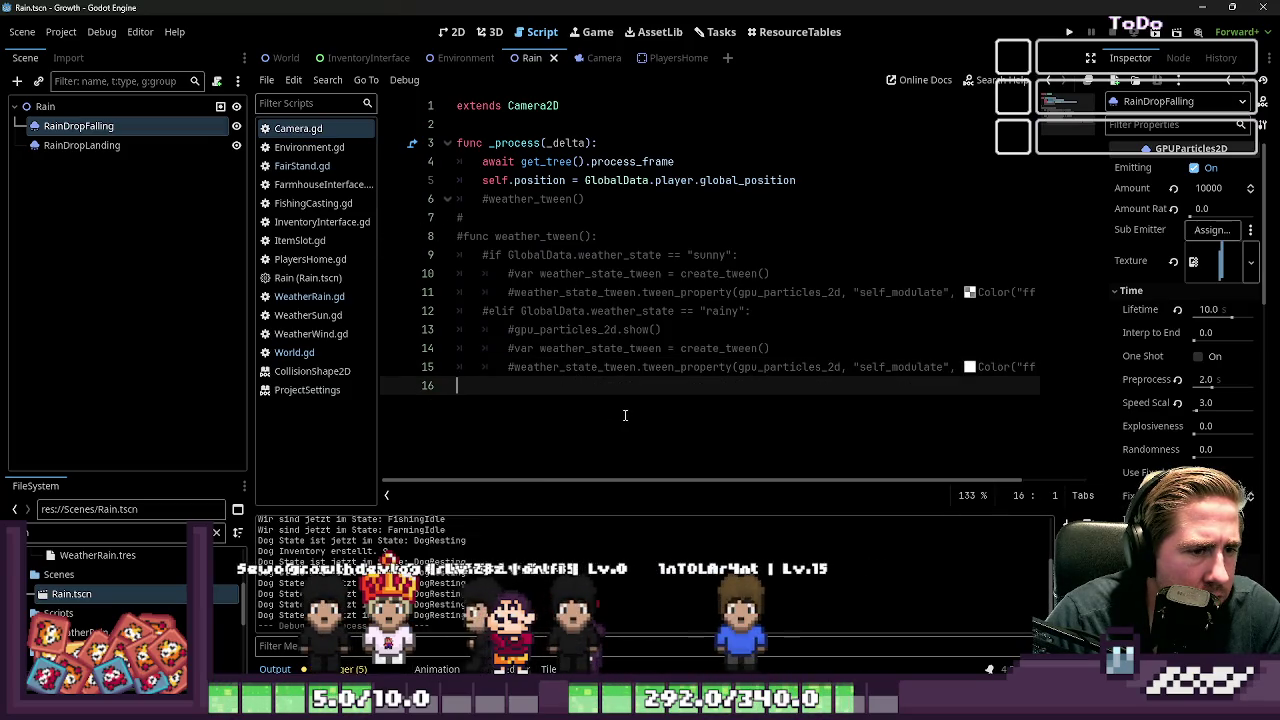
mouse_move(609, 397)
mouse_down()
mouse_move(560, 292)
mouse_move(424, 219)
mouse_move(431, 201)
mouse_up()
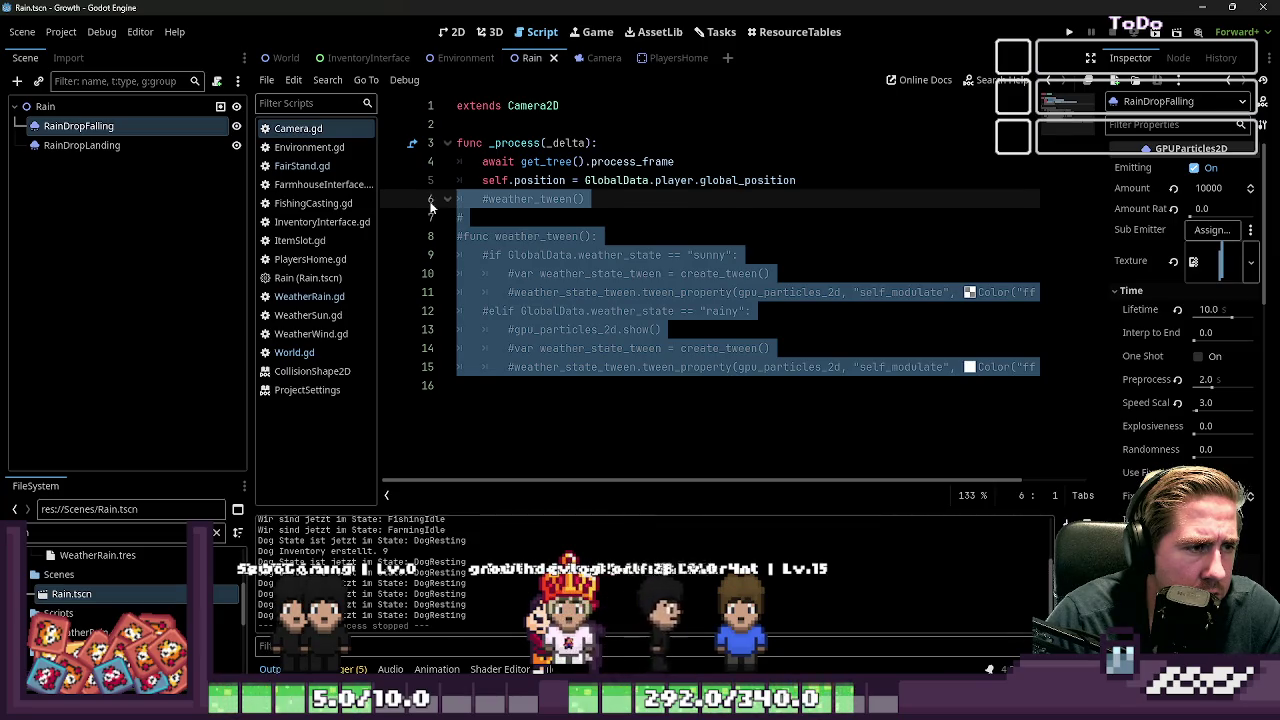
Step: Check the await statement on line 4 and the weather_tween call, then open WeatherRain.gd
click(748, 157)
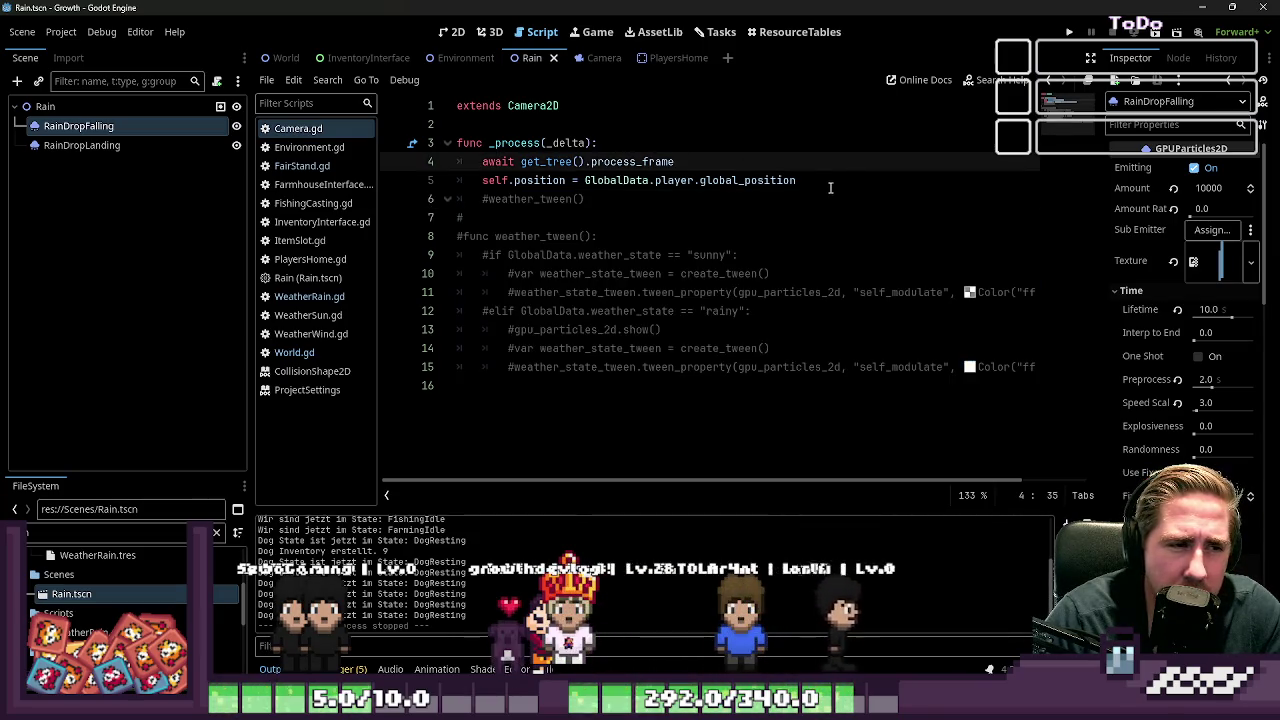
drag(830, 187, 479, 160)
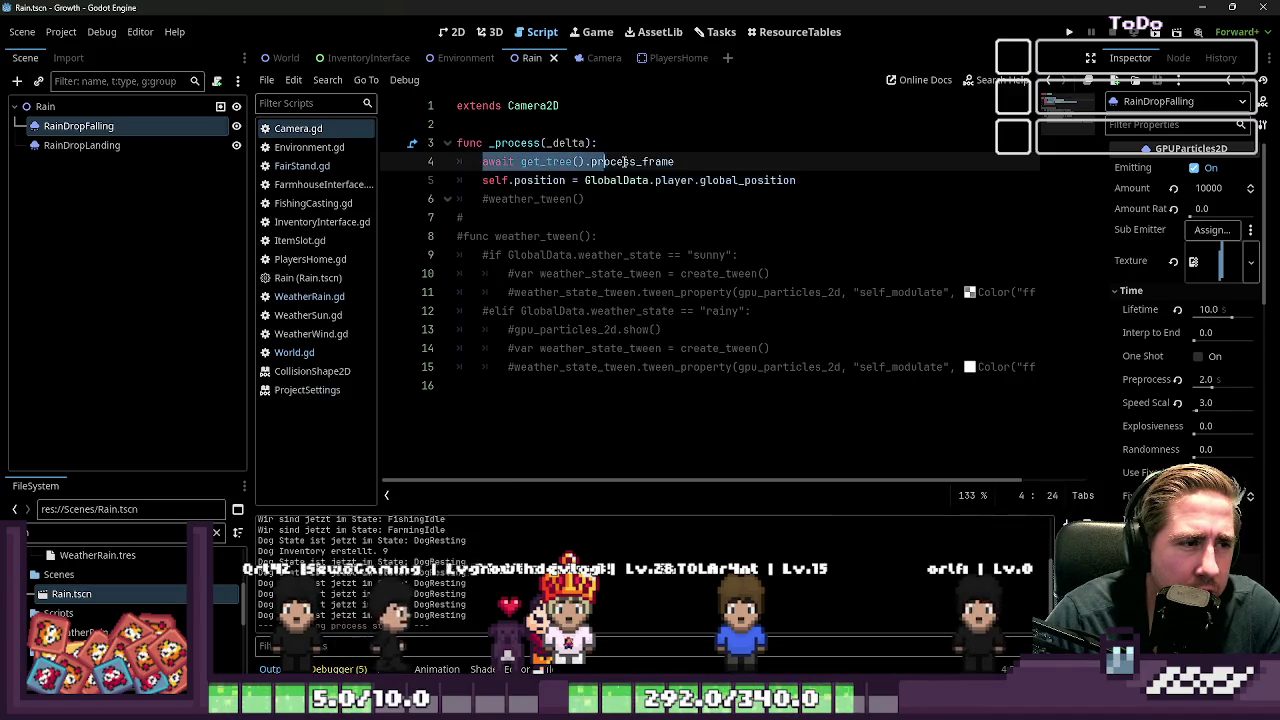
drag(625, 162, 676, 162)
click(688, 163)
drag(694, 385, 458, 216)
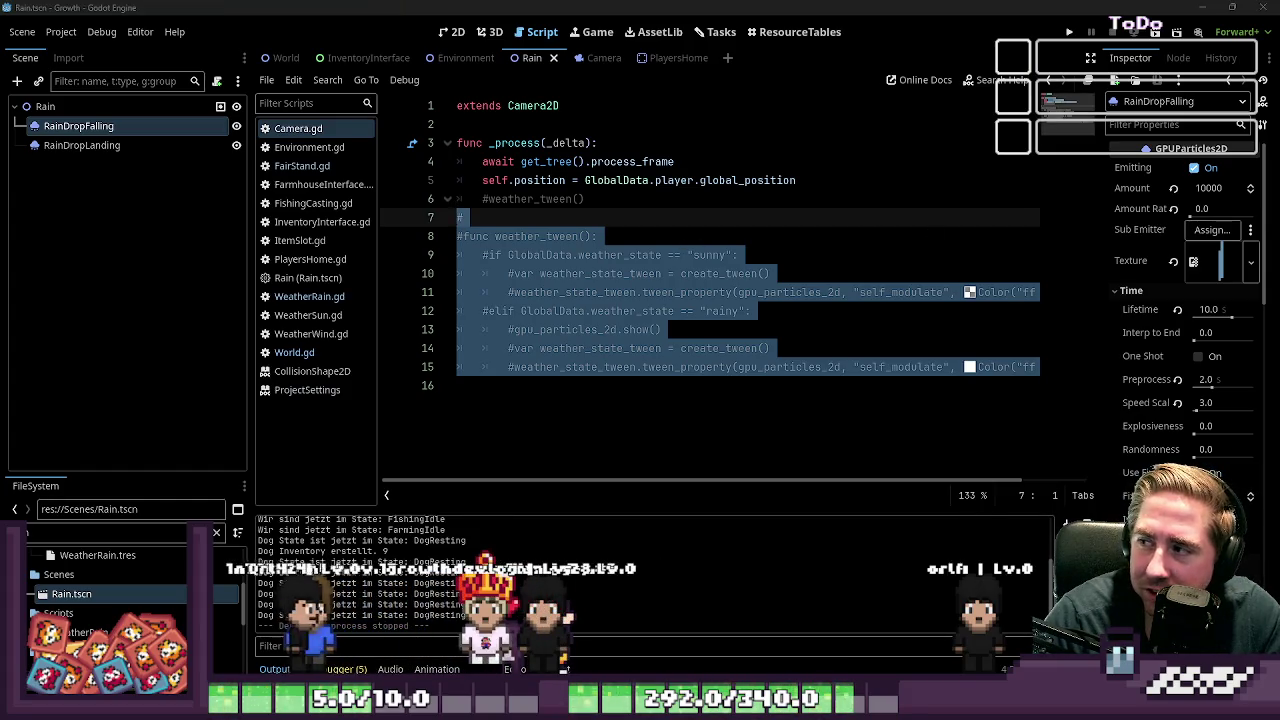
click(691, 206)
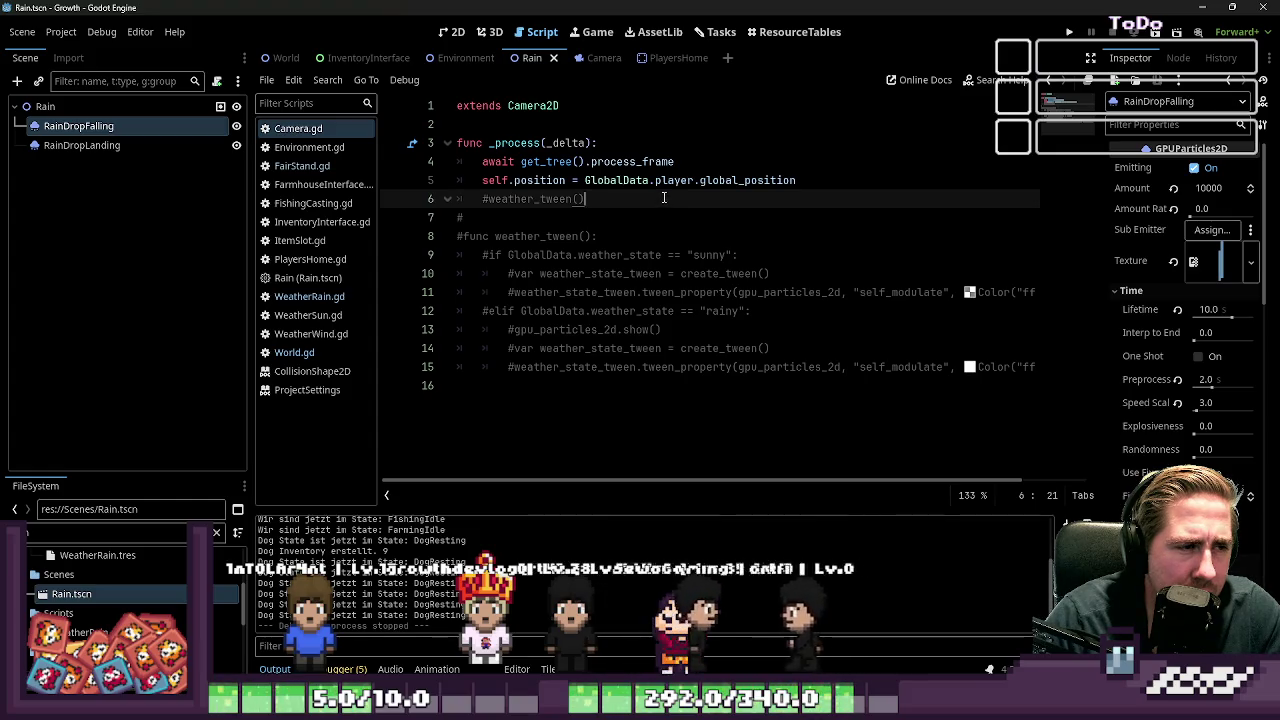
mouse_move(660, 181)
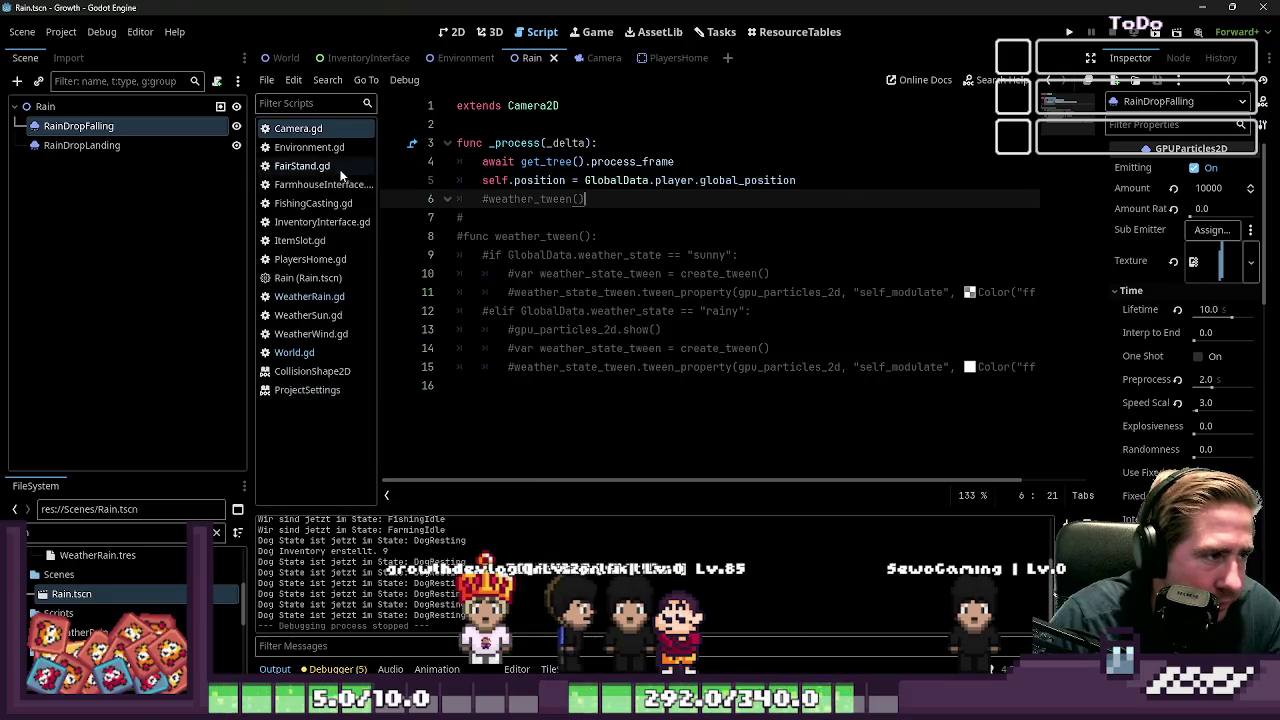
click(270, 300)
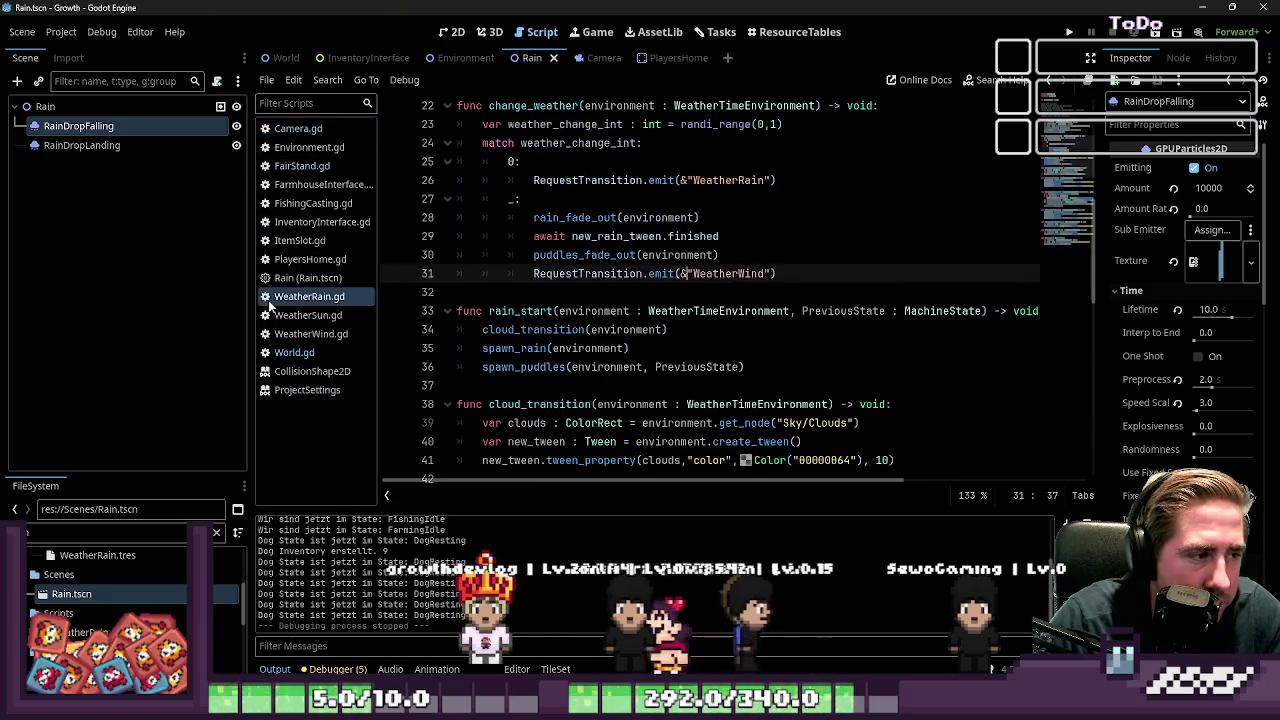
Step: Open WeatherWind.gd and move into its enter function
click(272, 315)
click(310, 334)
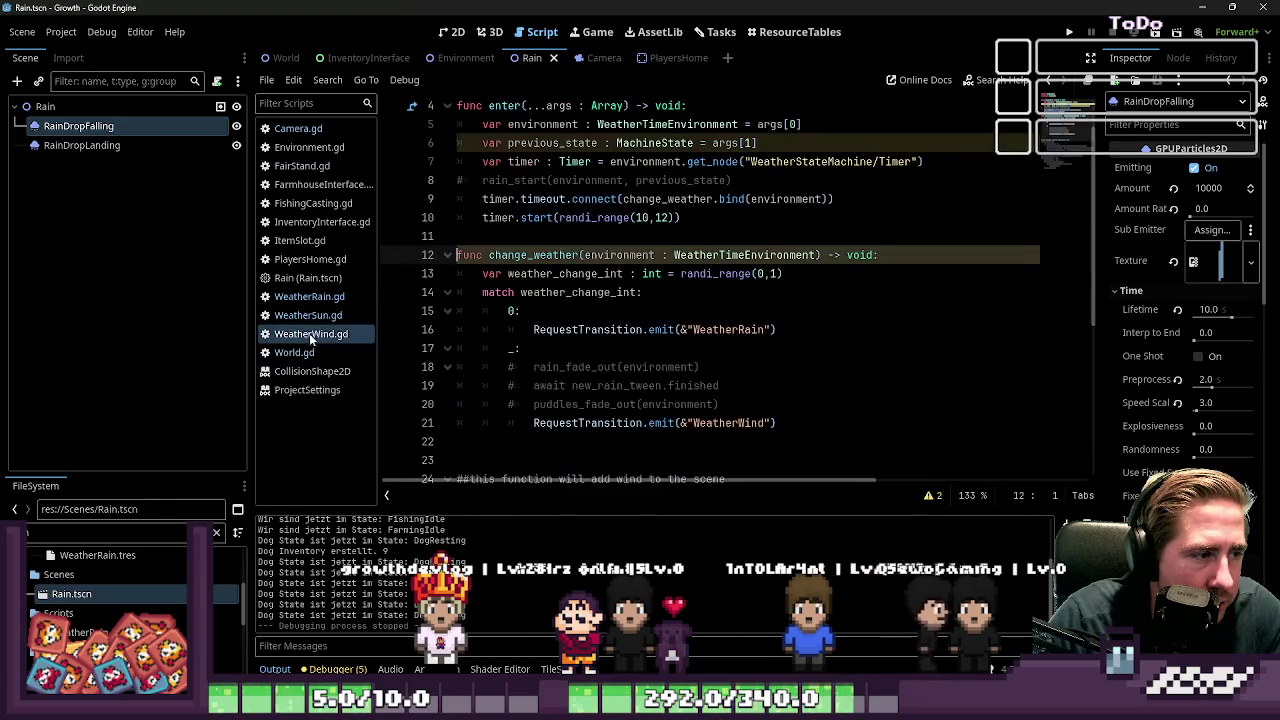
click(572, 218)
scroll(572, 218, up, 2)
click(598, 199)
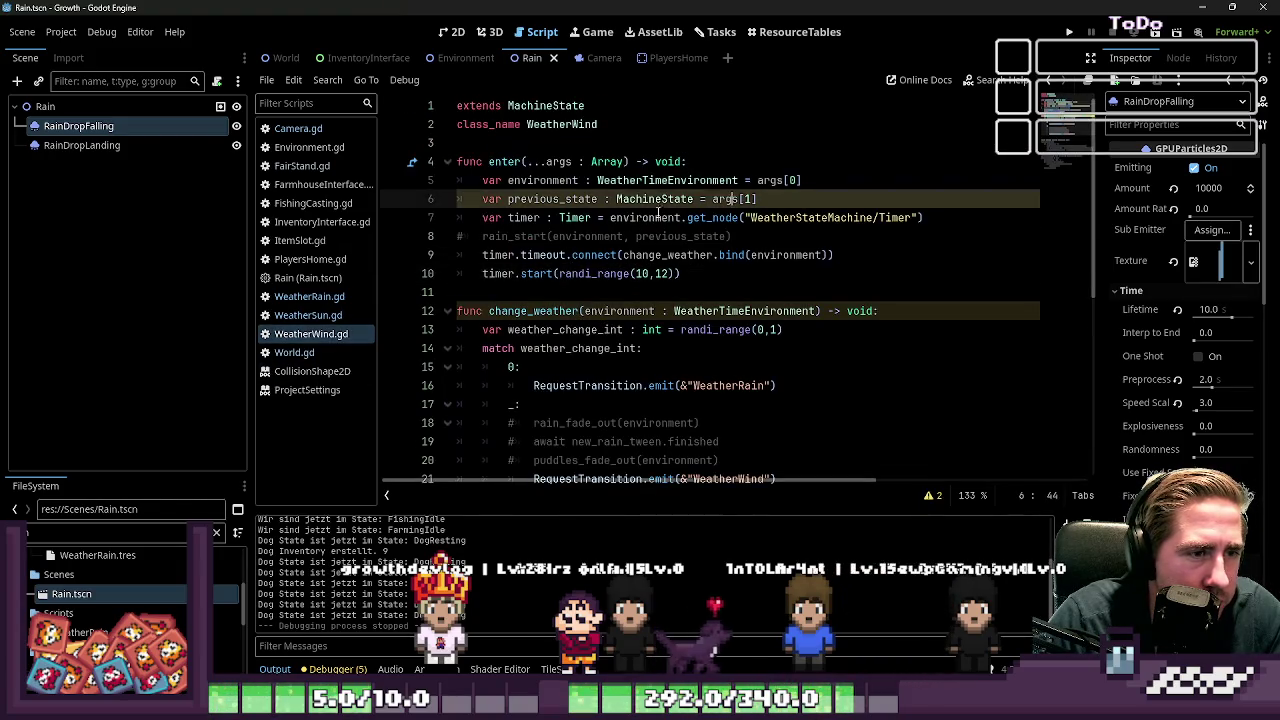
click(592, 217)
Step: Uncomment line 8 and rename rain_start to wind_start(environment, previous_state)
click(467, 237)
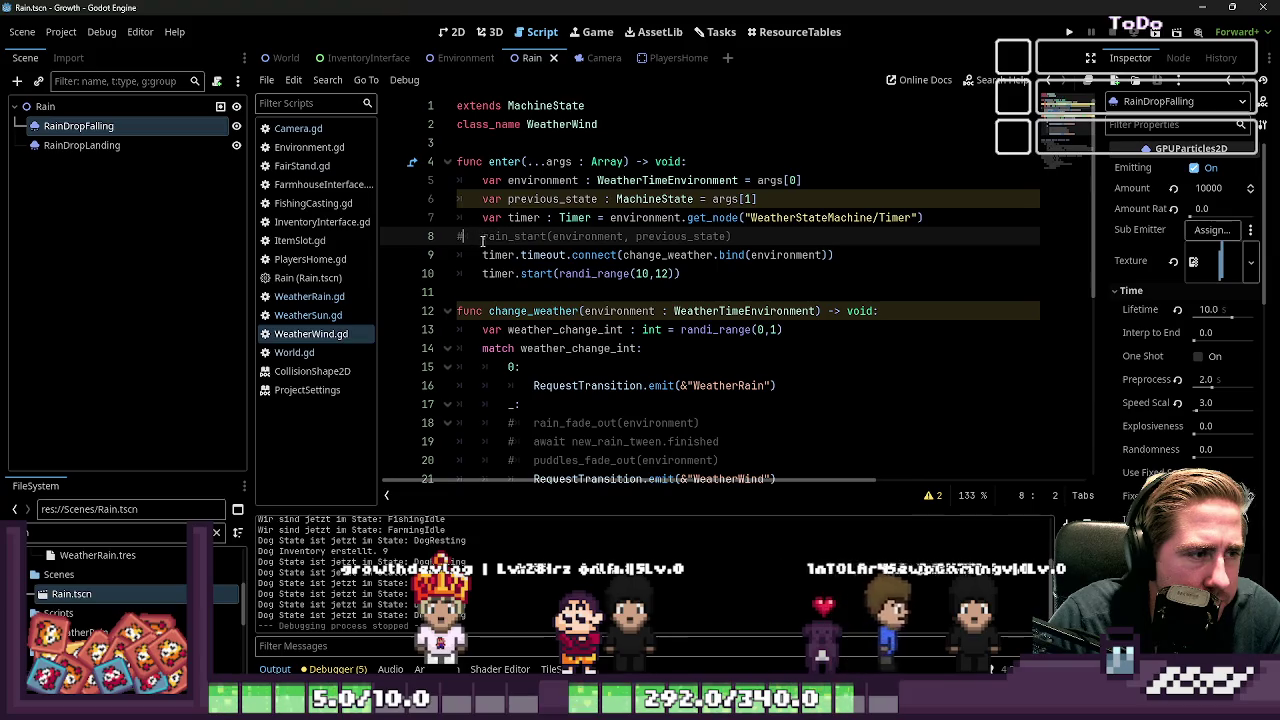
key(BackSpace)
drag(482, 242, 513, 236)
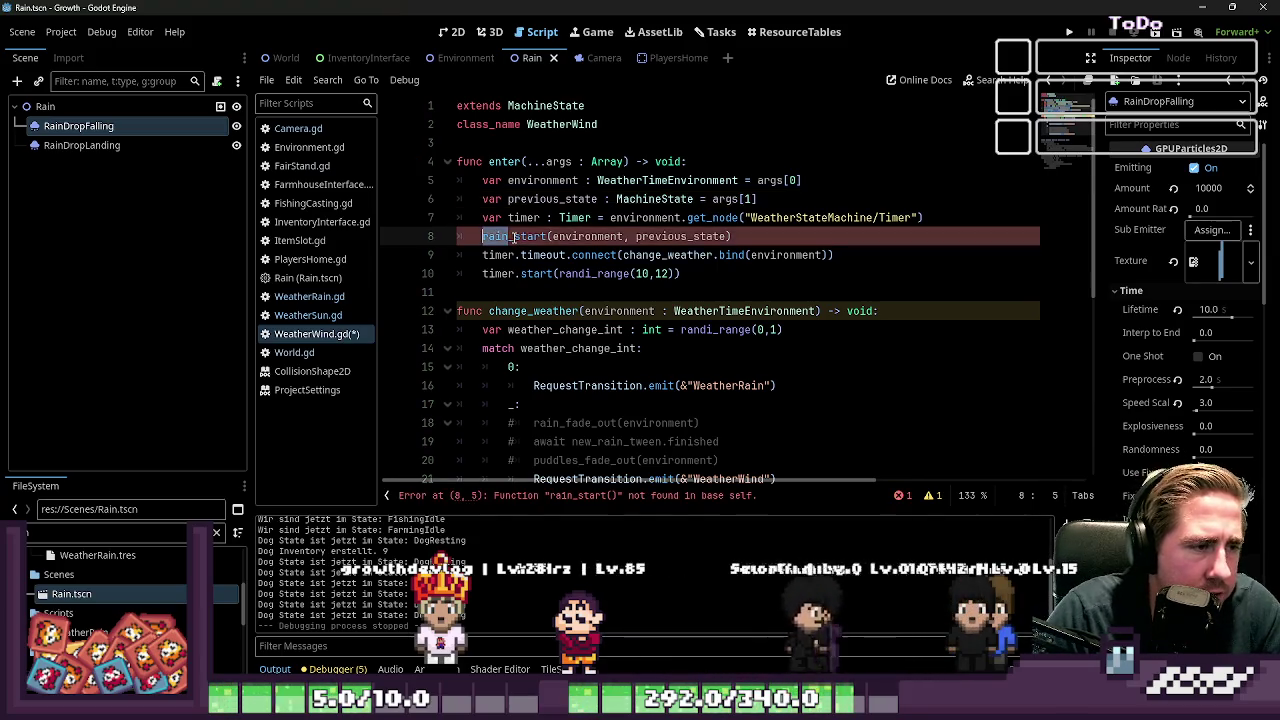
text(wind)
key(Escape)
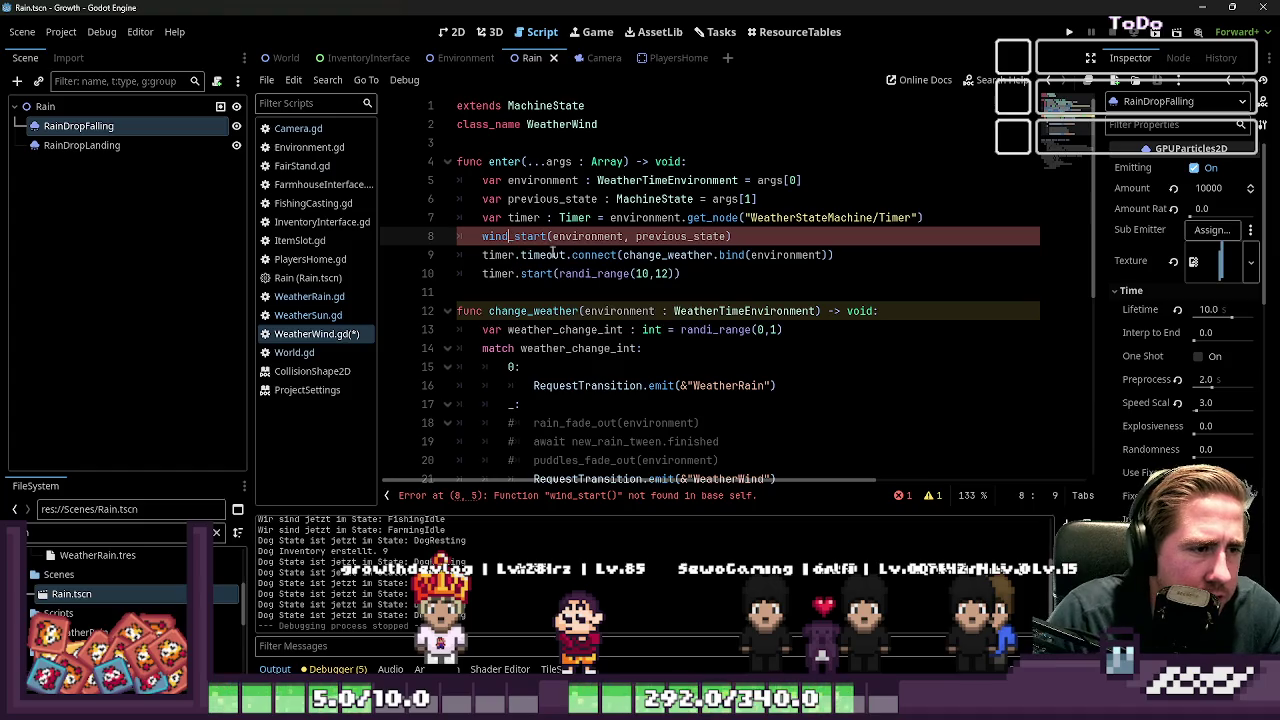
double_click(619, 236)
drag(733, 236, 457, 238)
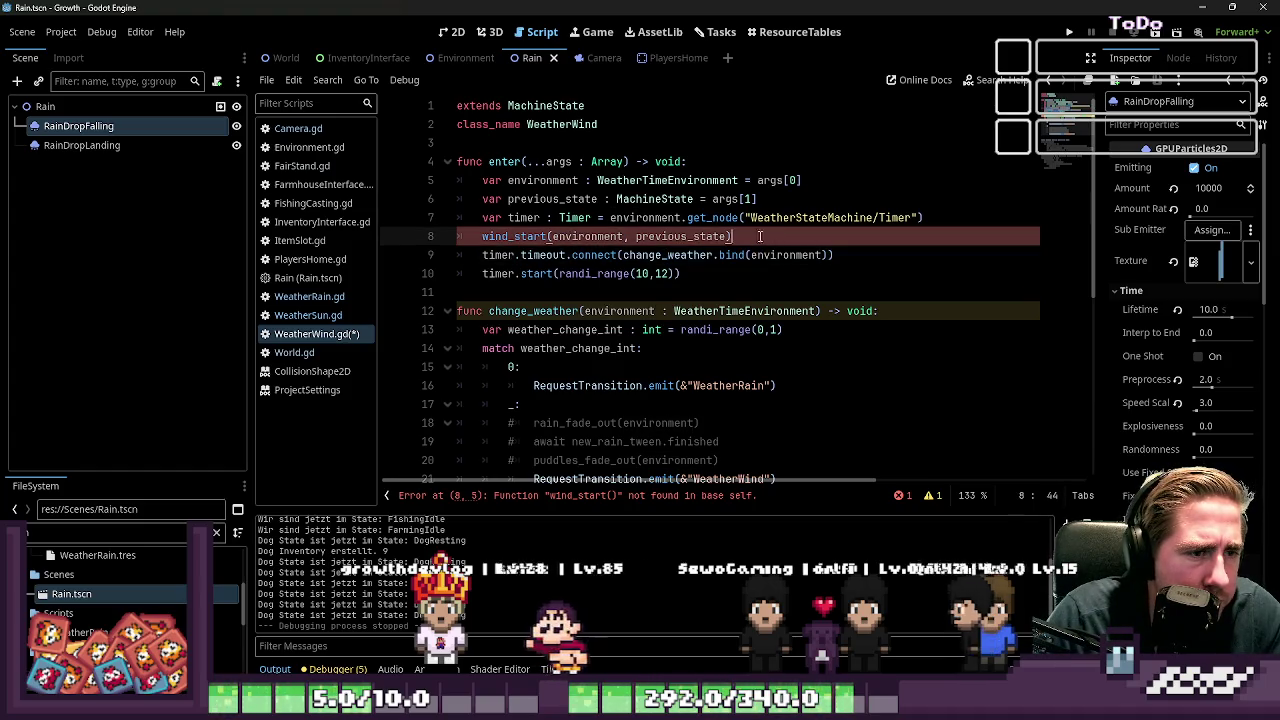
Step: Scroll down to the commented start_wind declaration and select start_wind() for replacement
scroll(484, 292, down, 4)
scroll(499, 319, up, 2)
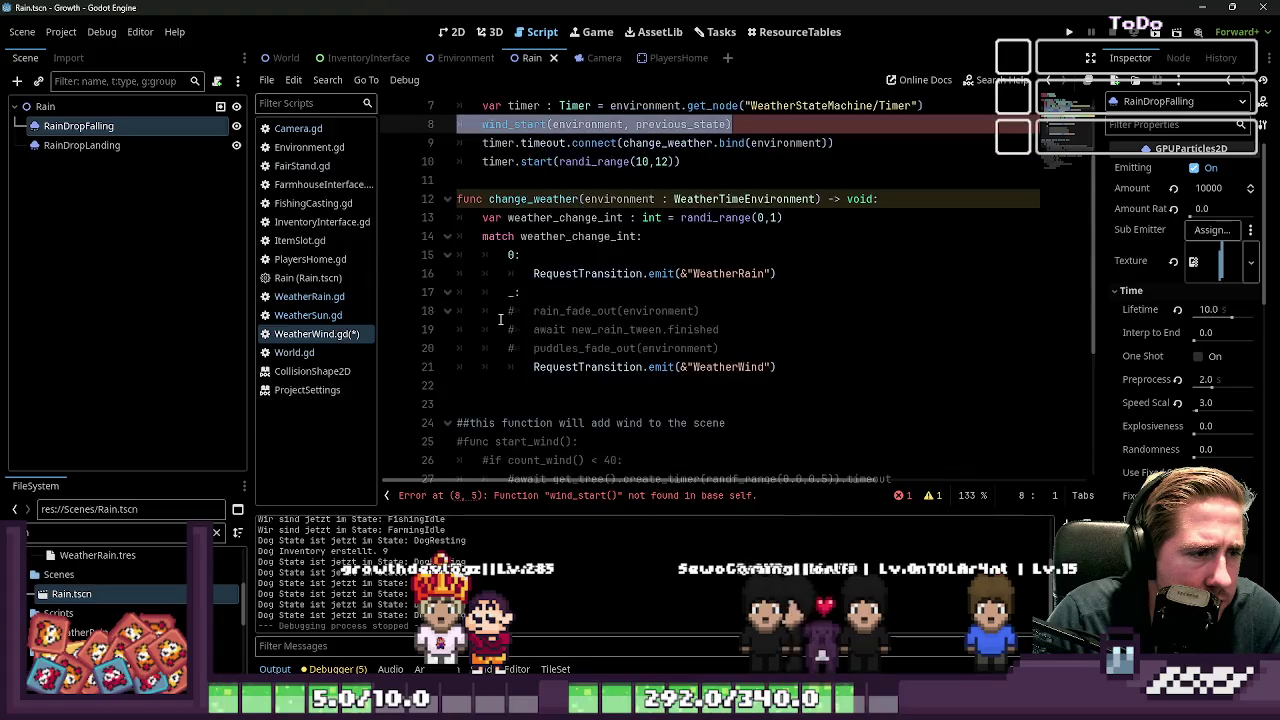
scroll(499, 319, down, 4)
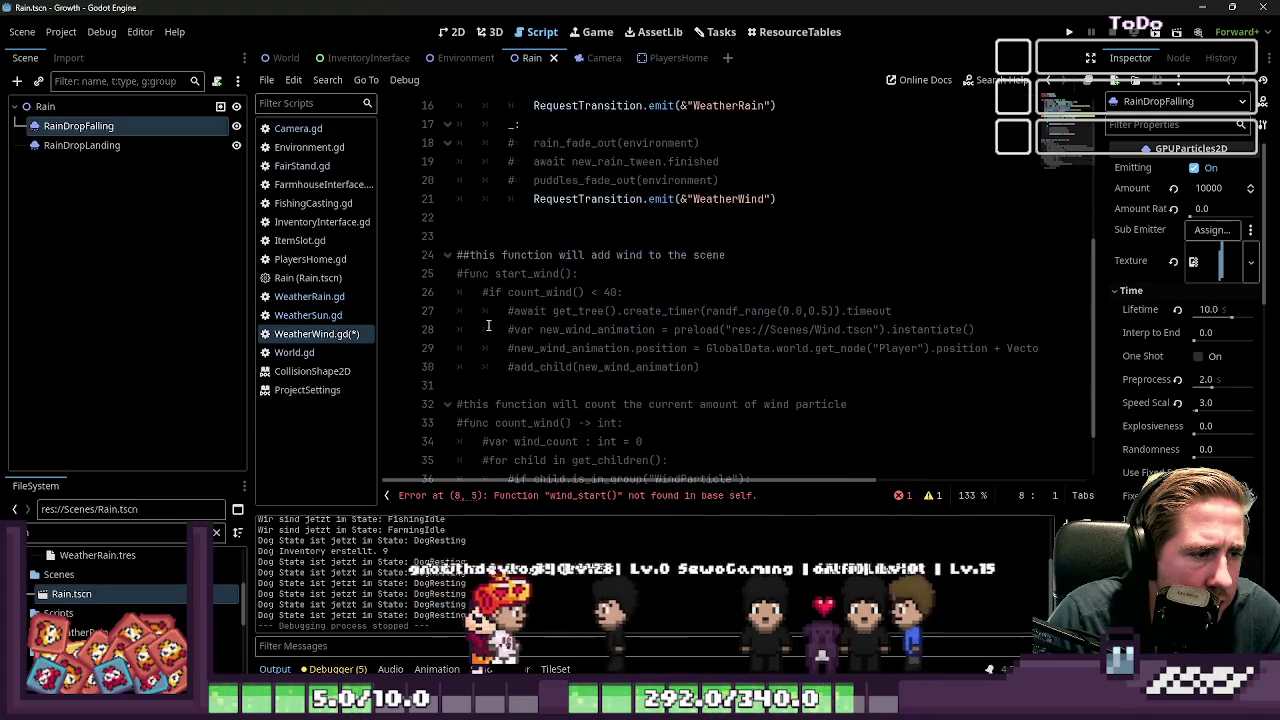
scroll(500, 317, down, 1)
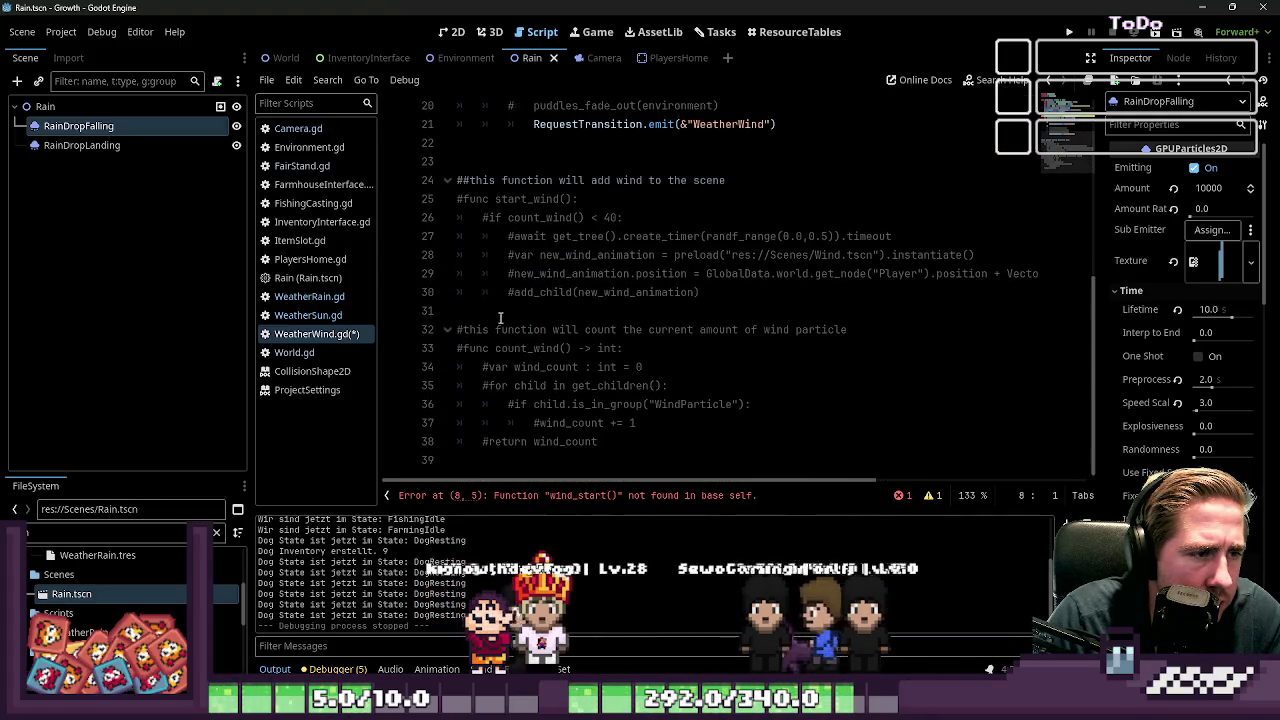
click(540, 199)
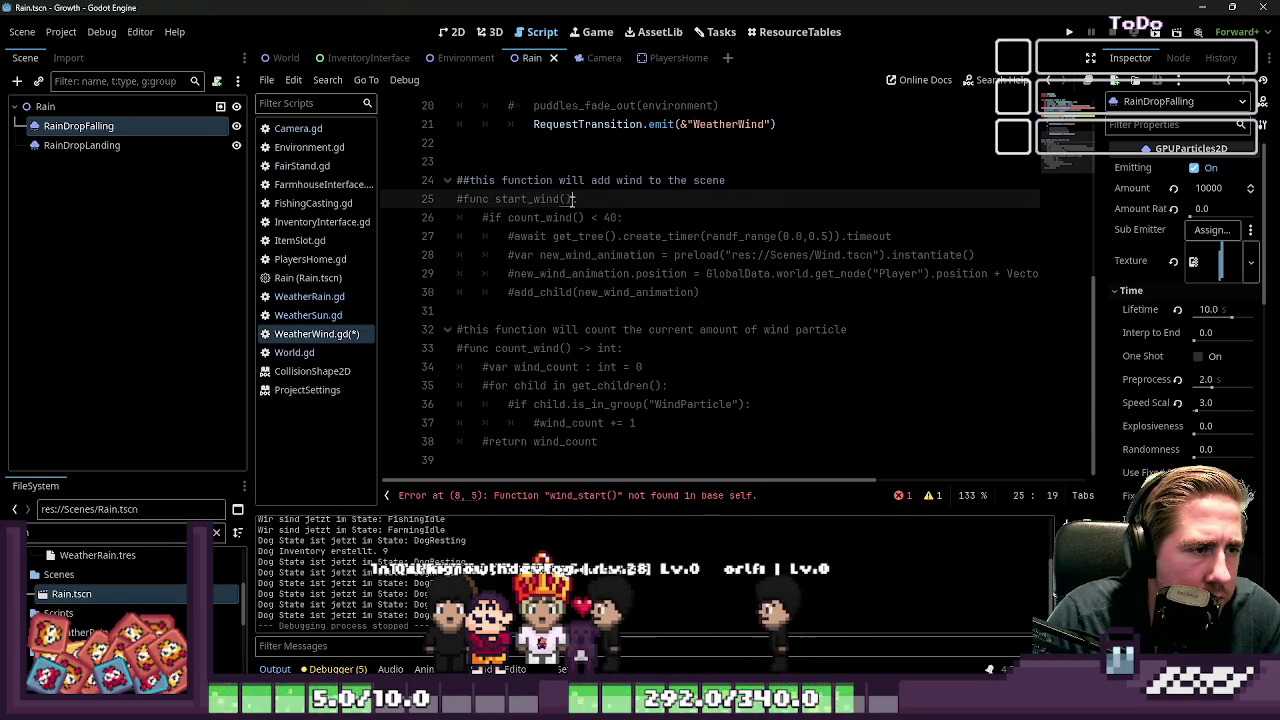
drag(573, 199, 466, 199)
Step: Replace start_wind() with wind_start(environment, previous_state): and uncomment lines 24–38
key(ctrl+v)
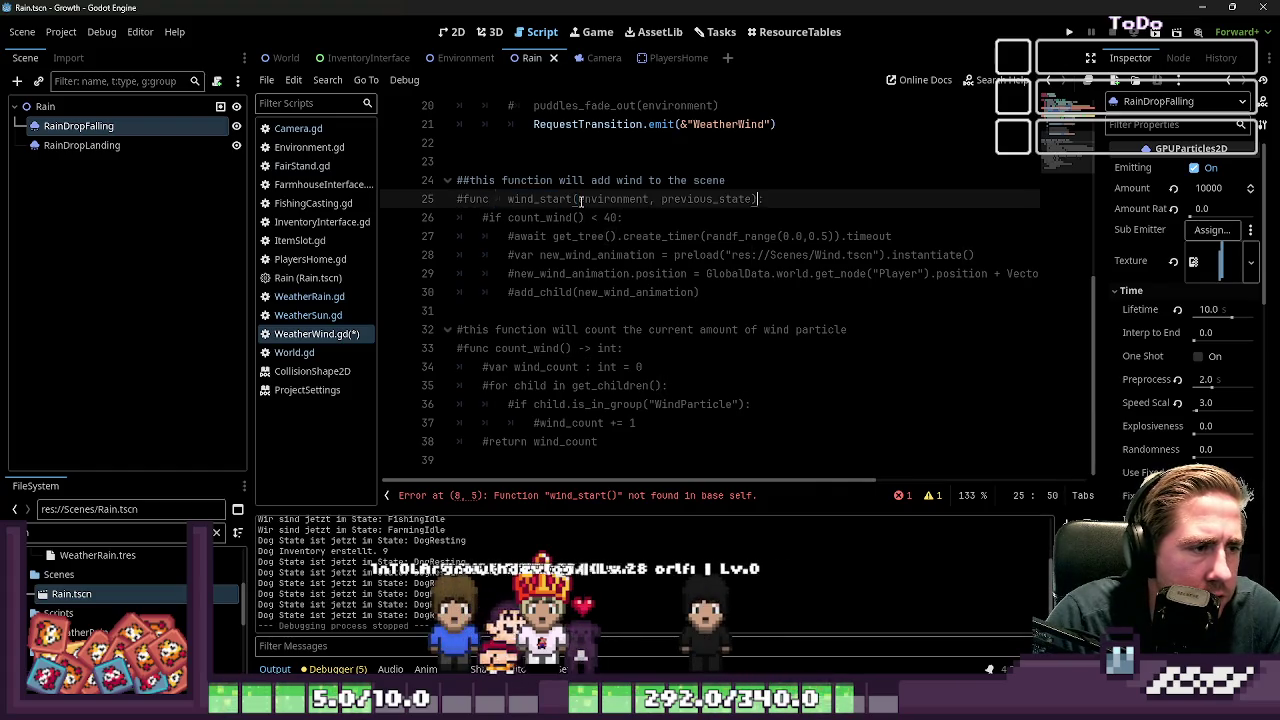
key(Home)
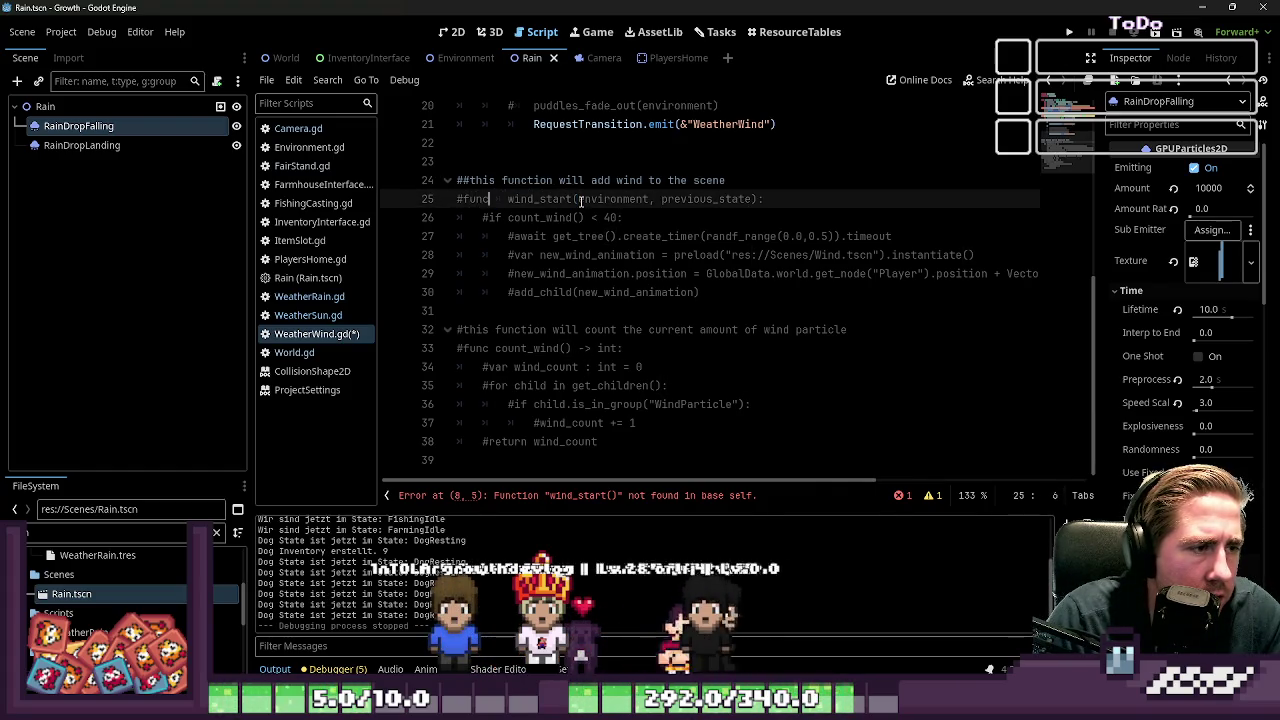
key(Delete)
key(Up)
key(Home)
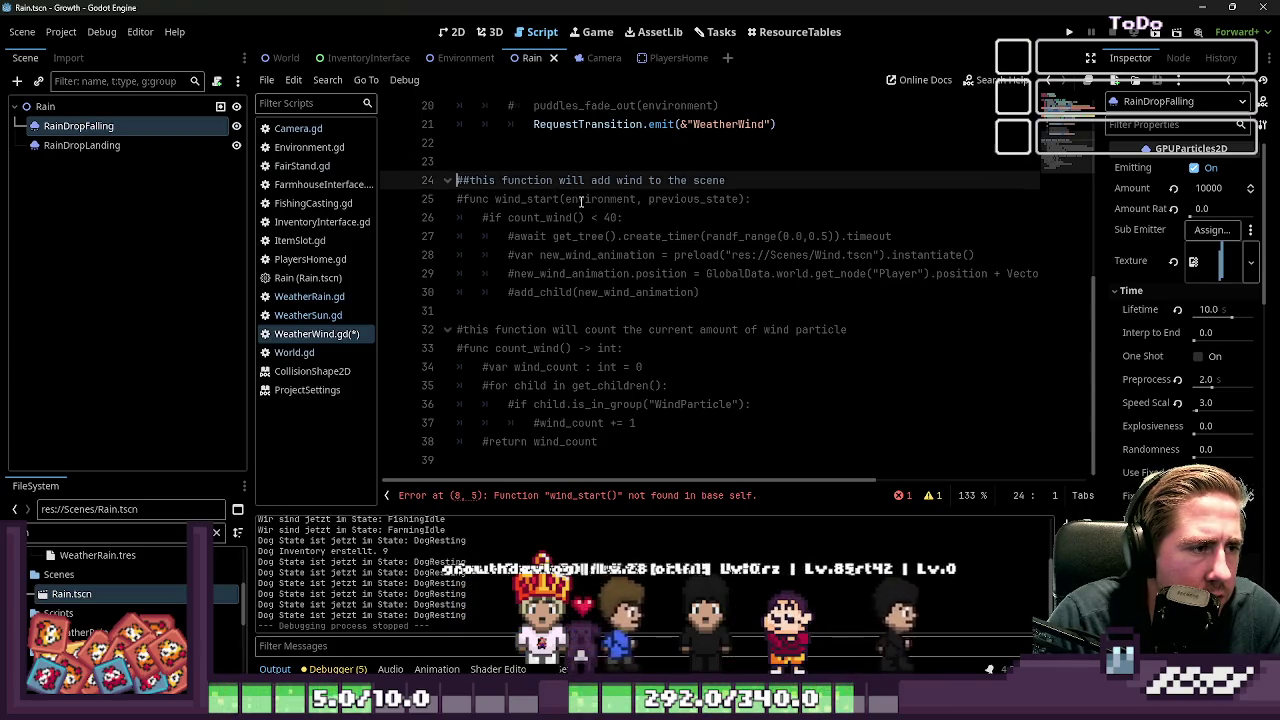
key(shift+Down)
key(shift+Down)
key(shift+Down)
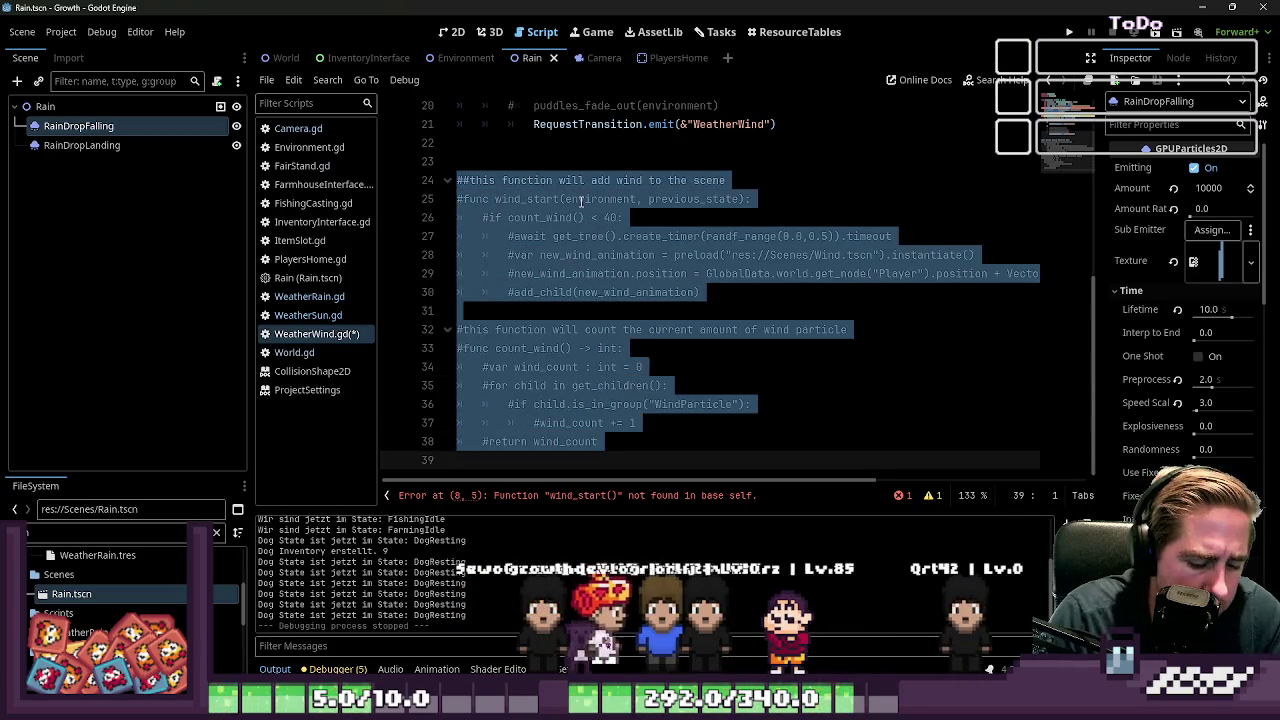
key(ctrl+k)
Step: Re-comment the count description on line 32 with #
key(Up)
key(Up)
key(Up)
key(Down)
text(#)
key(Up)
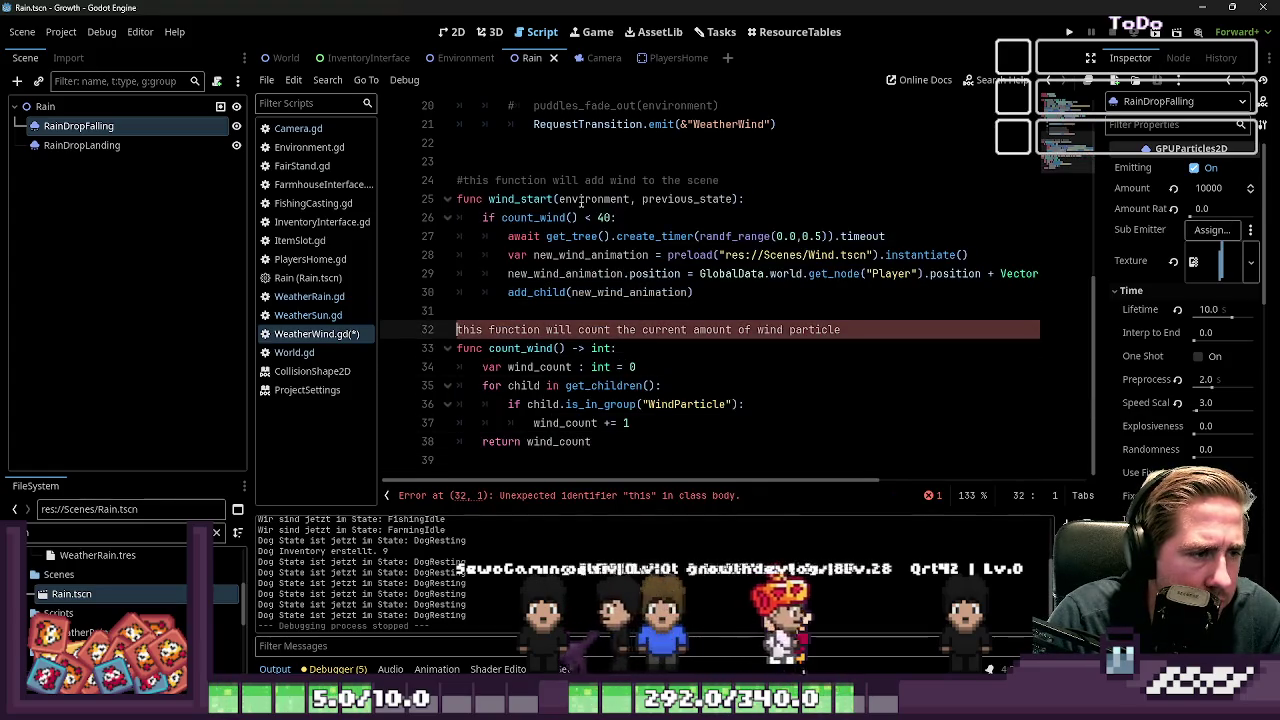
Step: Cut the await timer line on line 27, then restore it in place
key(Up)
key(Up)
key(Up)
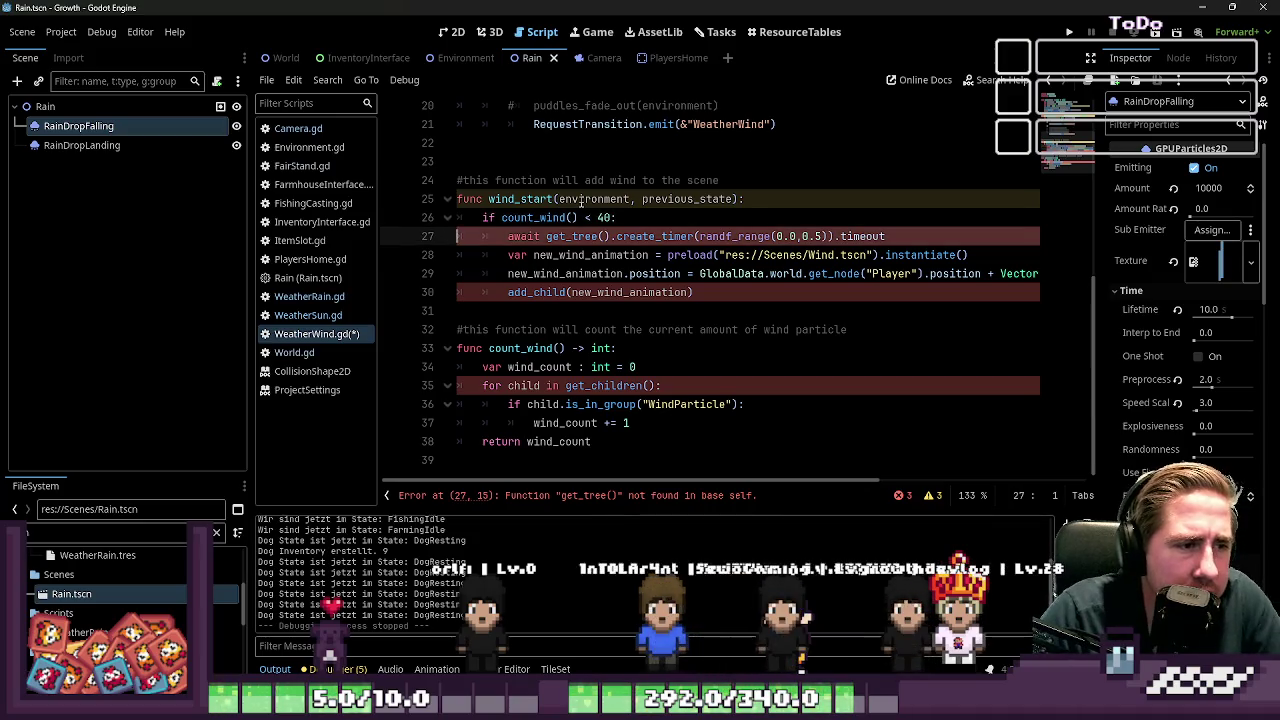
key(shift+Right)
key(shift+Right)
key(shift+Right)
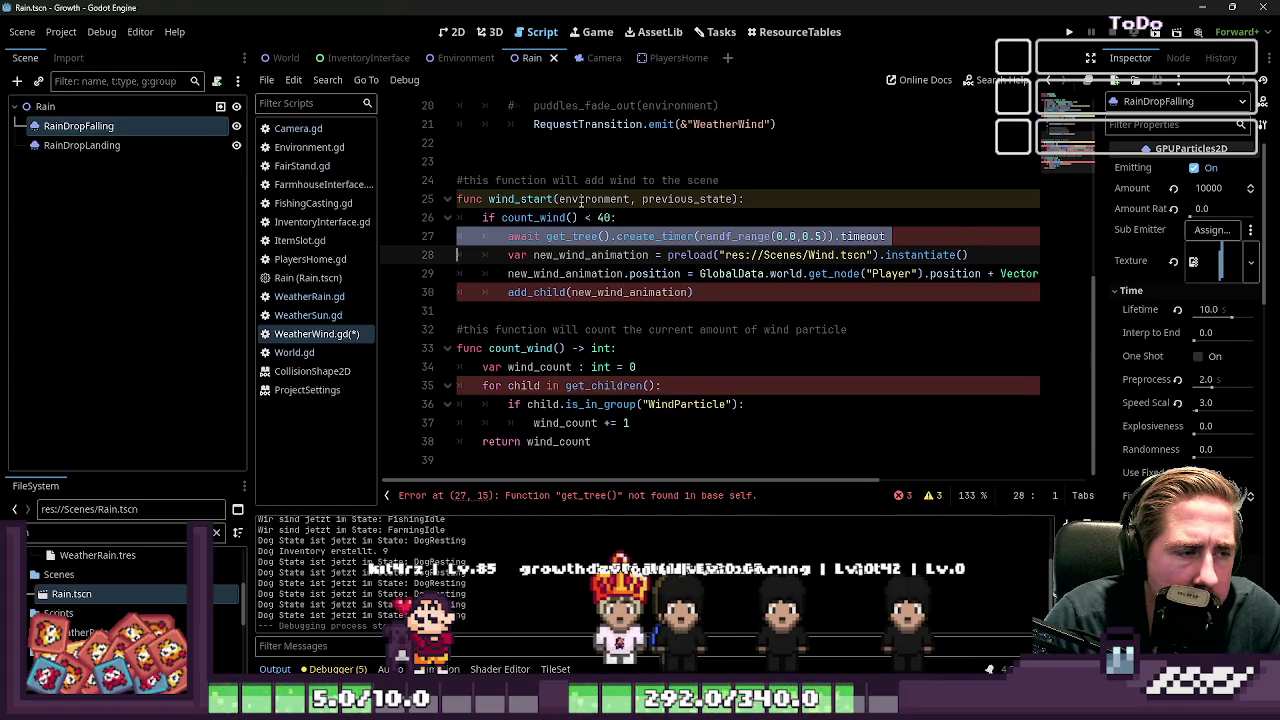
key(ctrl+x)
key(ctrl+z)
key(Left)
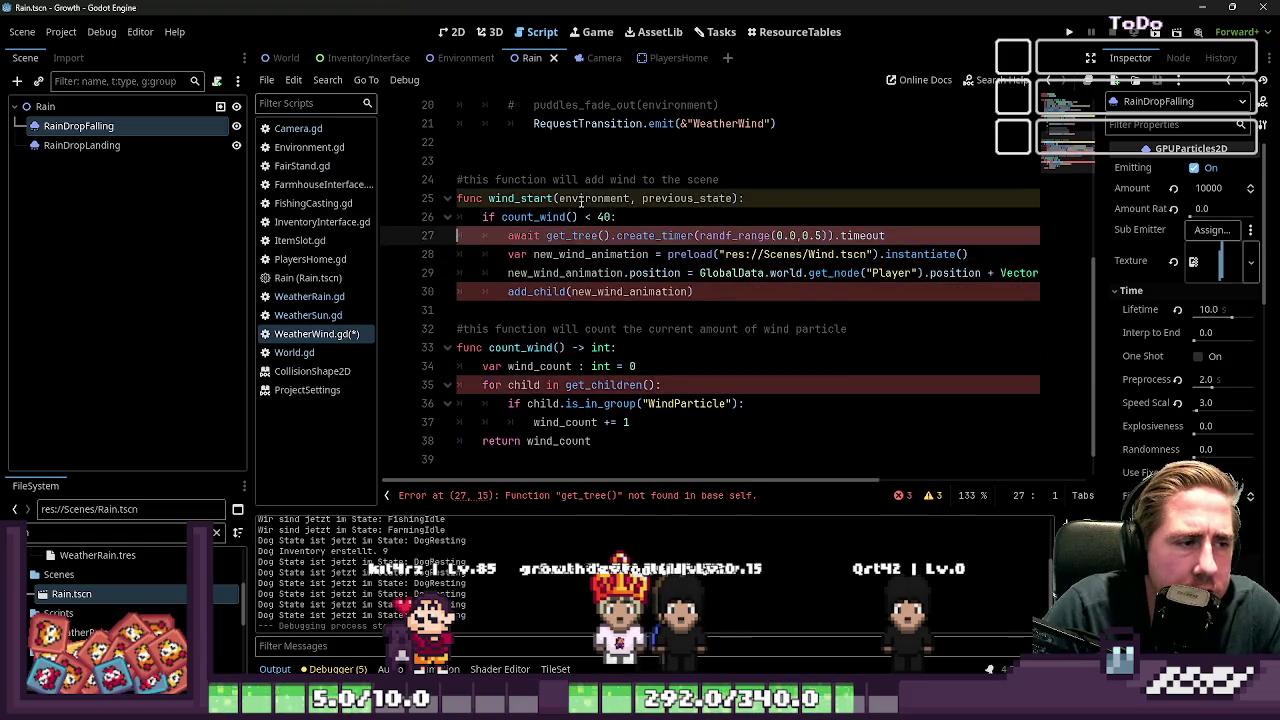
key(Down)
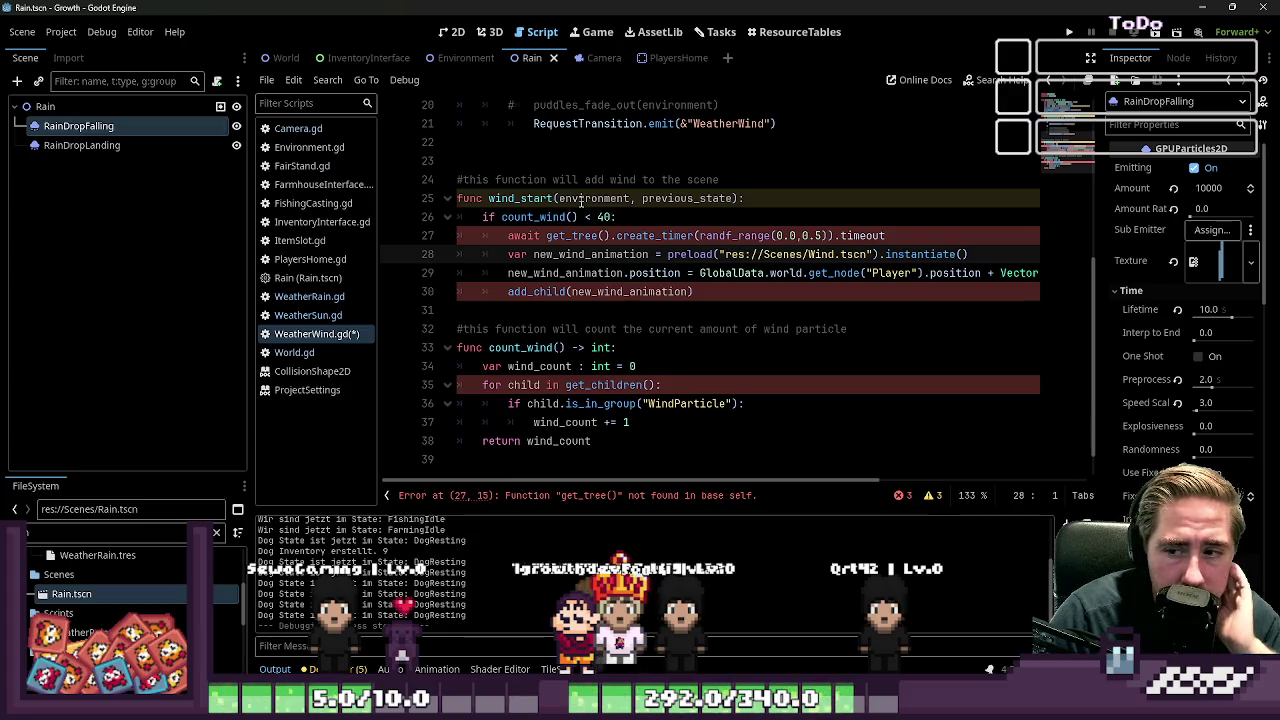
Step: Add a -> void return type to the wind_start declaration
key(Up)
key(Up)
key(Up)
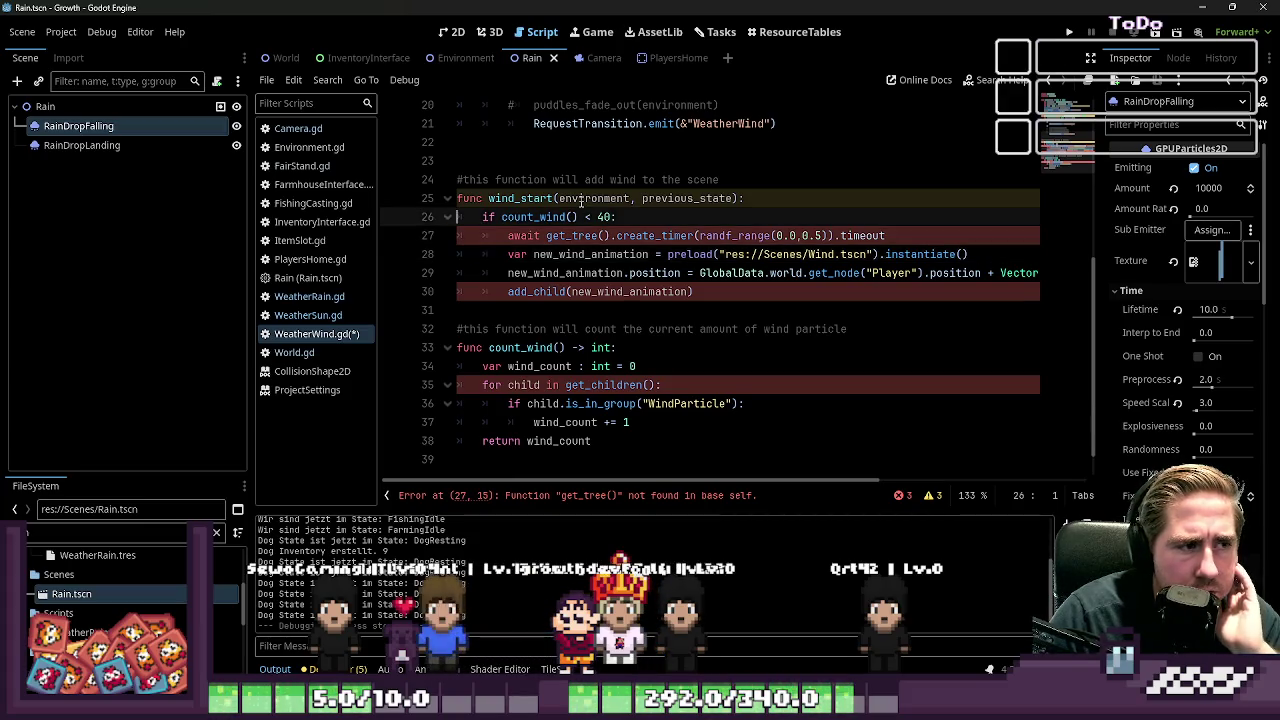
key(End)
key(Left)
text(->)
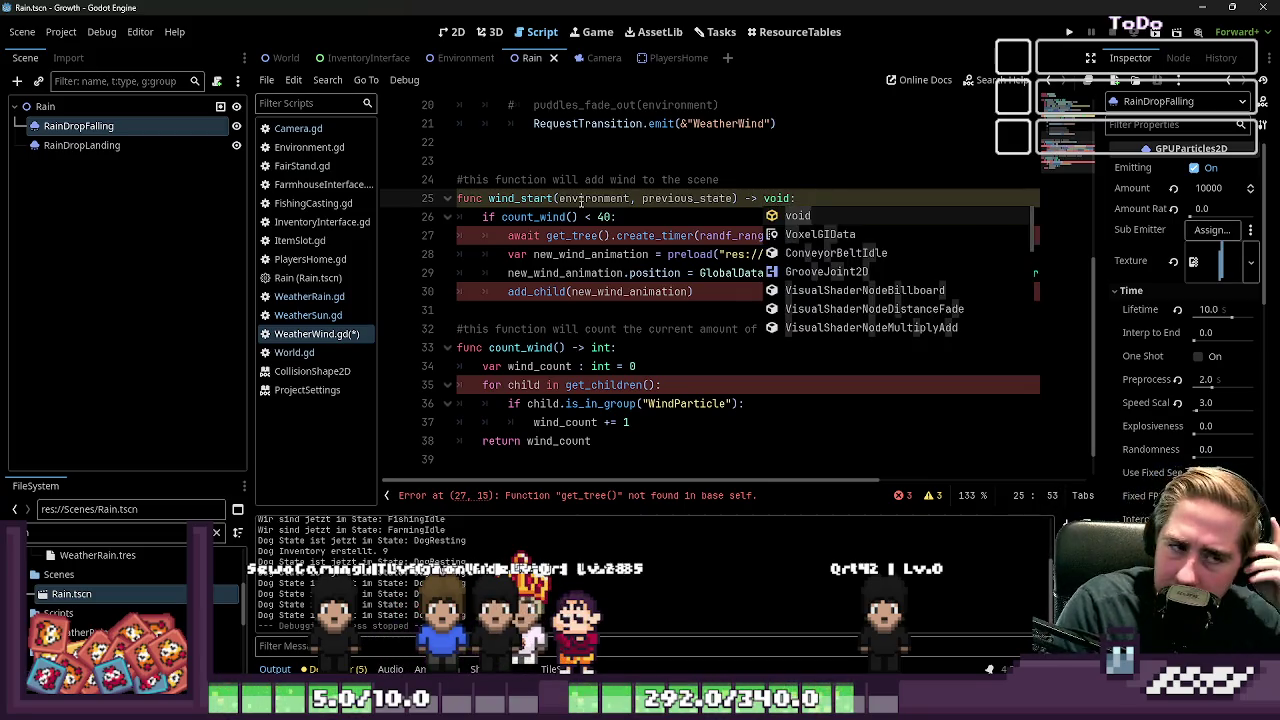
Step: Type environment as WeatherTimeEnvironment and remove the previous_state parameter from wind_start
key(Left)
key(Left)
key(Escape)
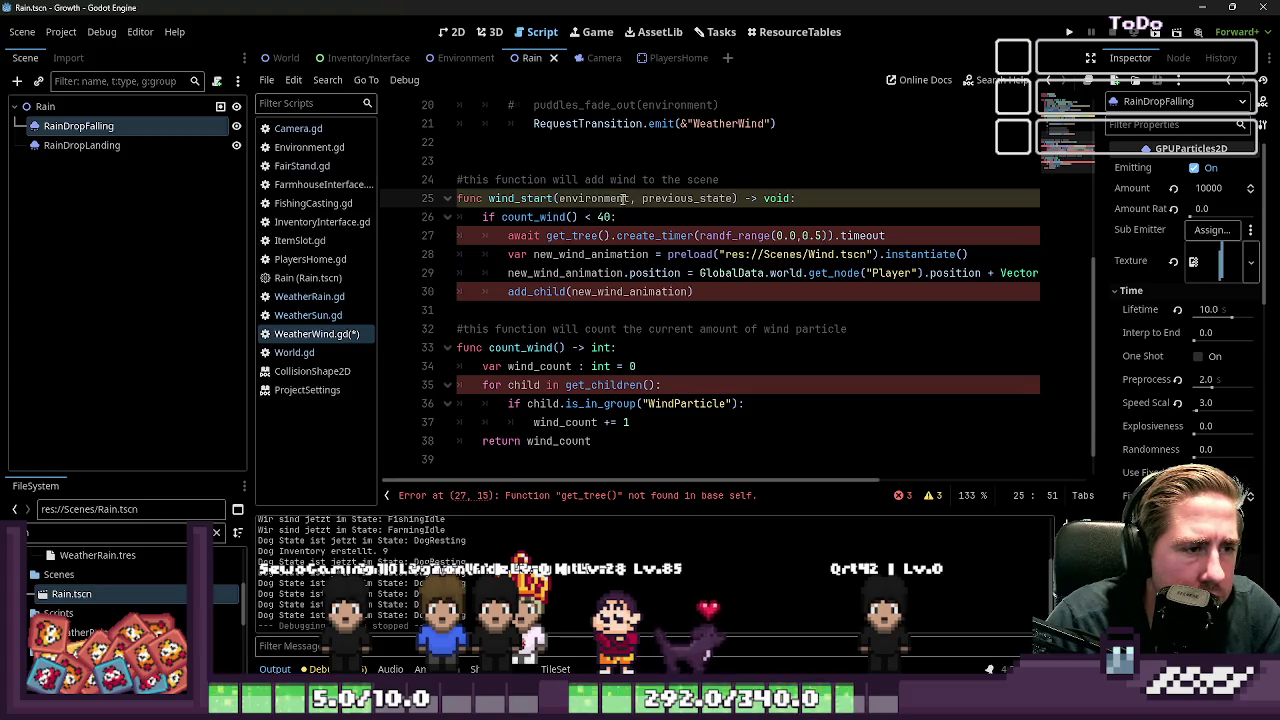
text(: Weather)
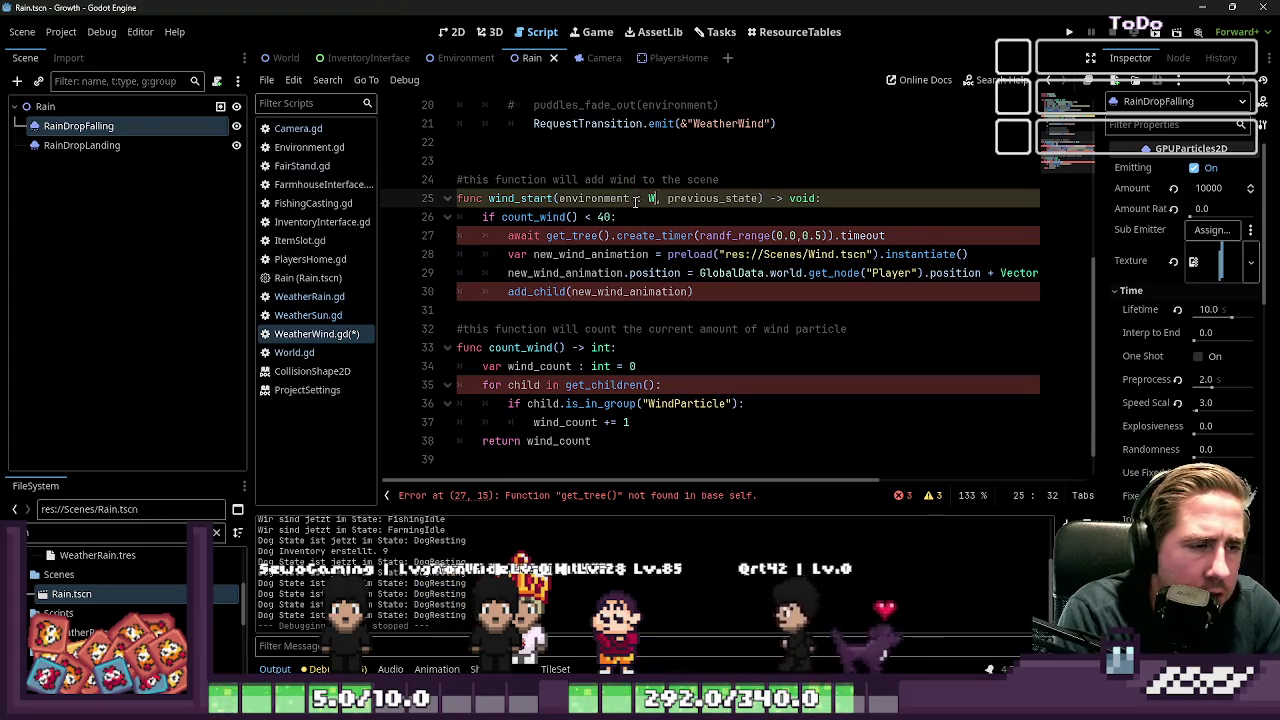
key(Down)
key(Down)
key(Down)
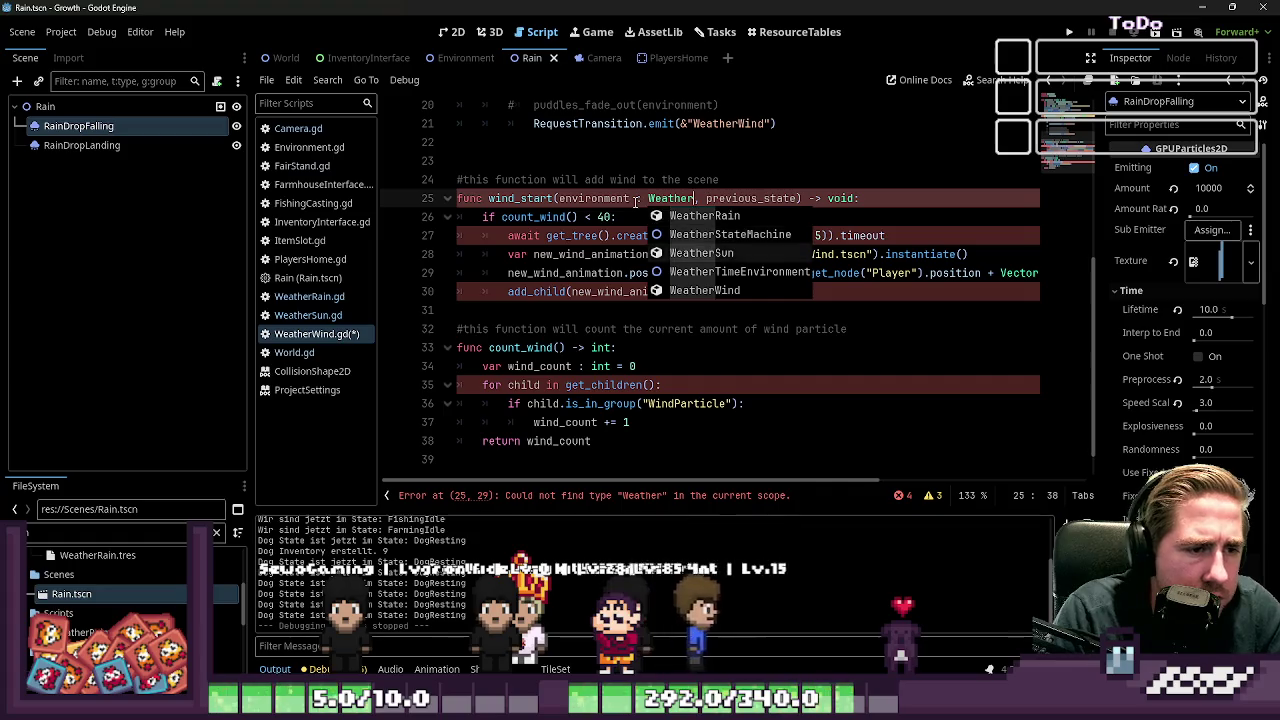
key(Return)
key(End)
key(Left)
key(Left)
key(Left)
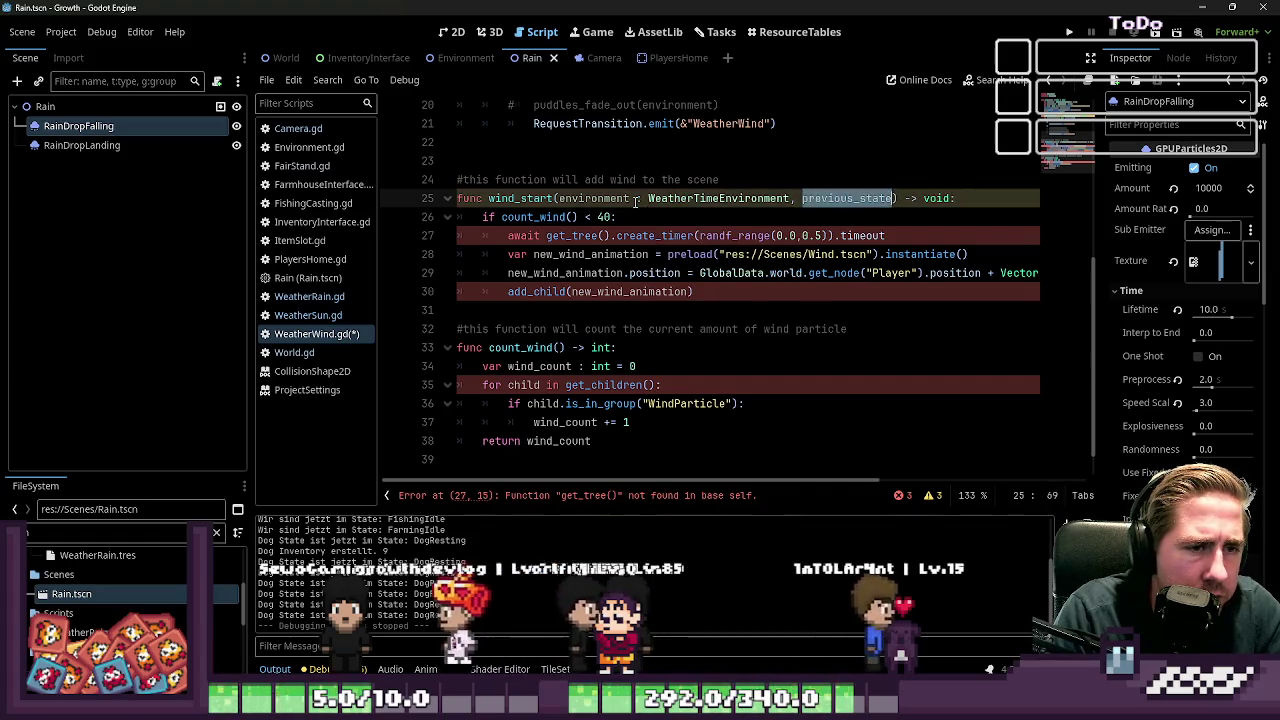
key(BackSpace)
key(BackSpace)
key(BackSpace)
key(Up)
Step: Drop previous_state from the wind_start call on line 8 and delete enter's previous_state variable
key(ctrl+Home)
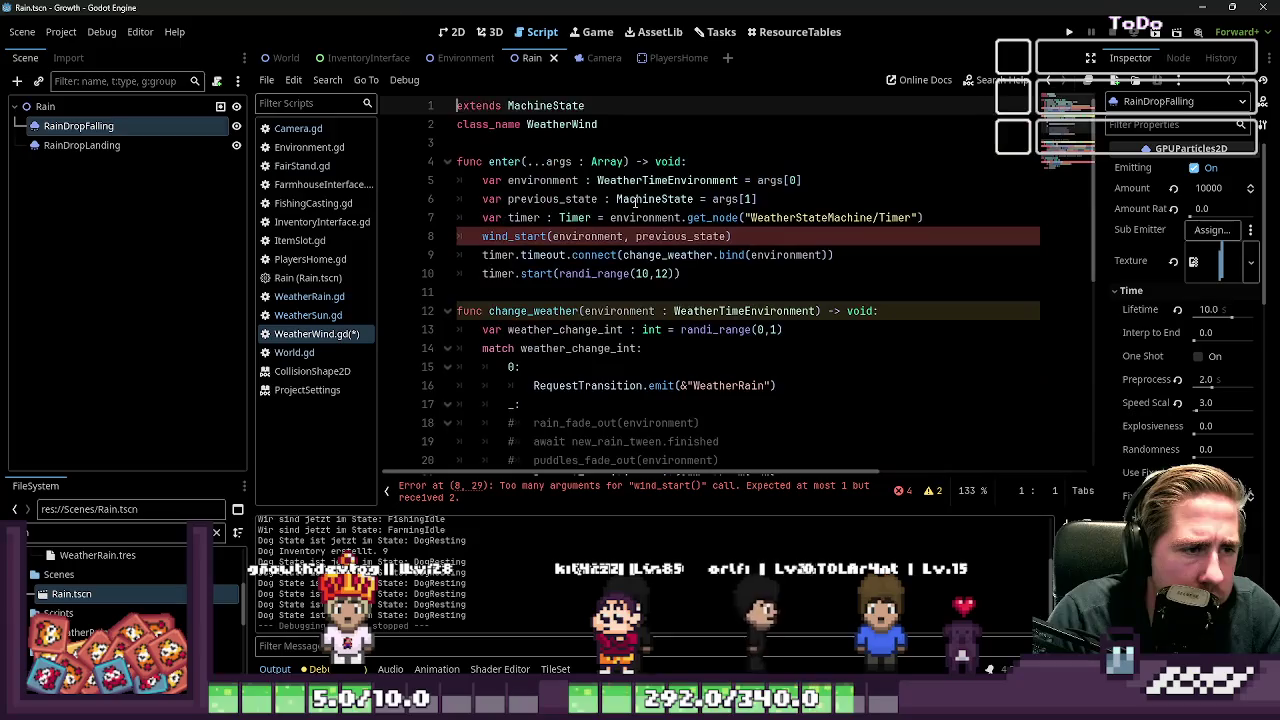
key(Down)
key(Down)
key(Down)
key(ctrl+Right)
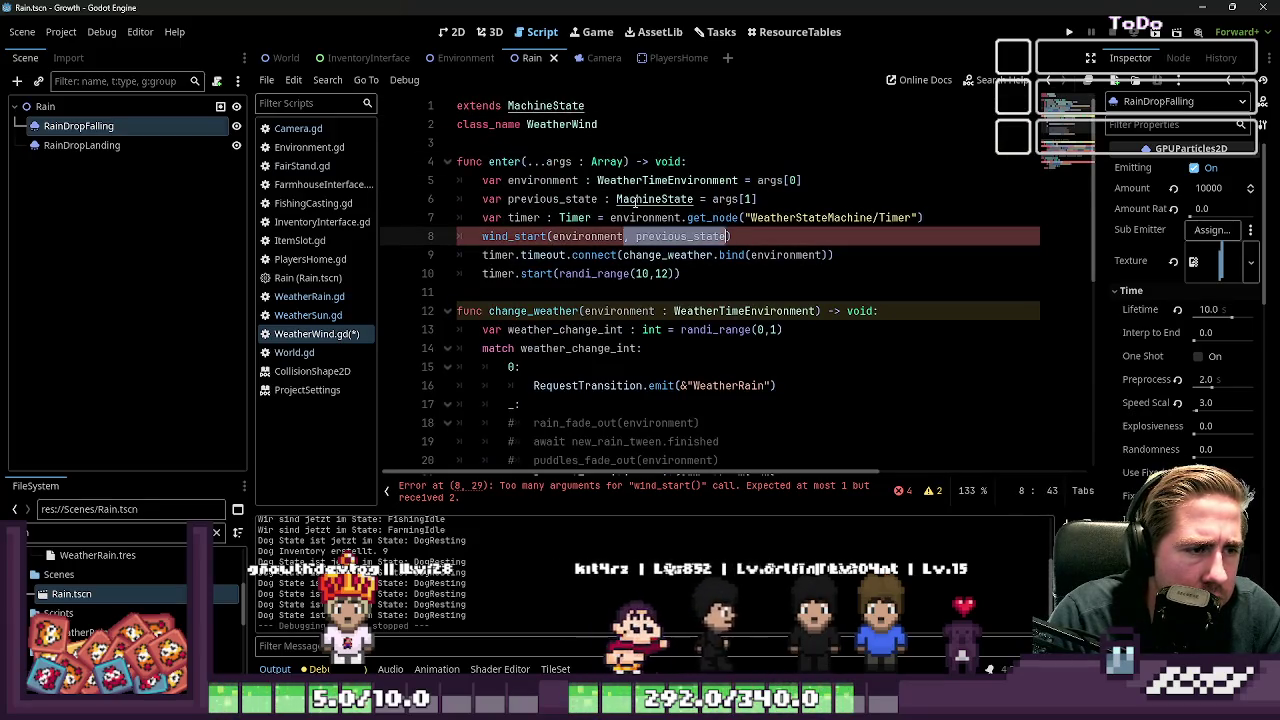
key(Delete)
key(Delete)
key(Delete)
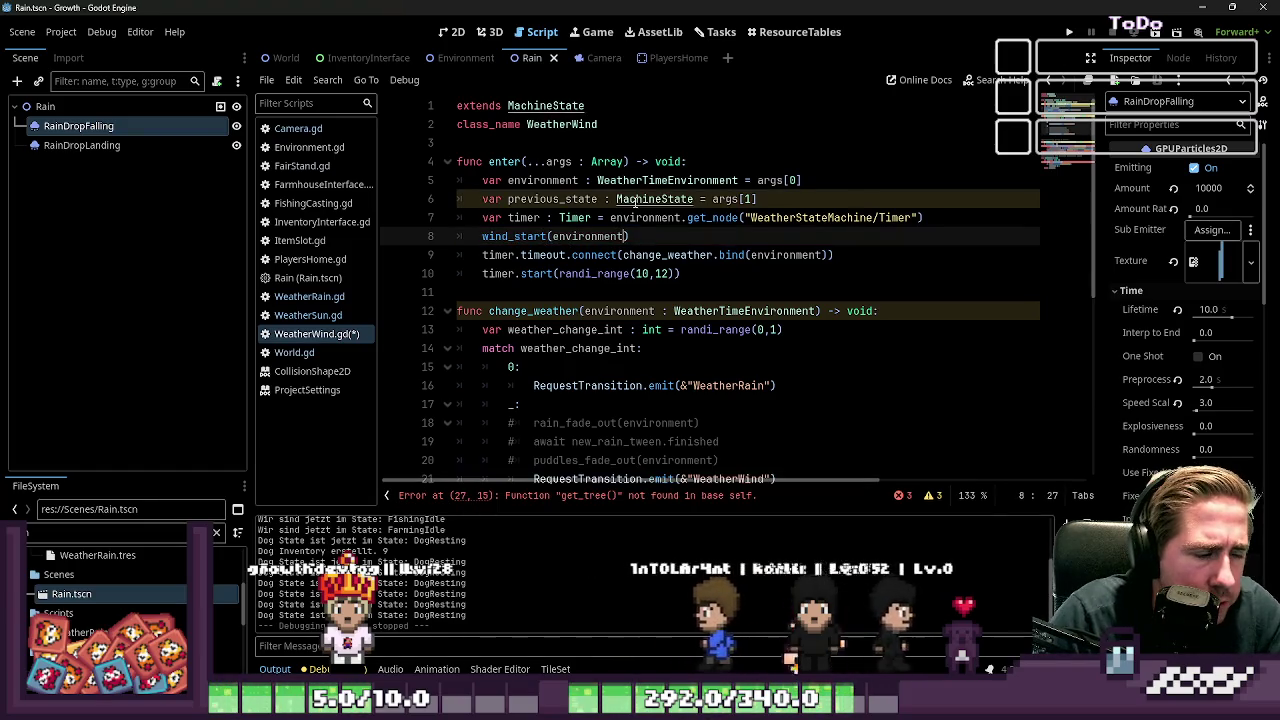
key(ctrl+z)
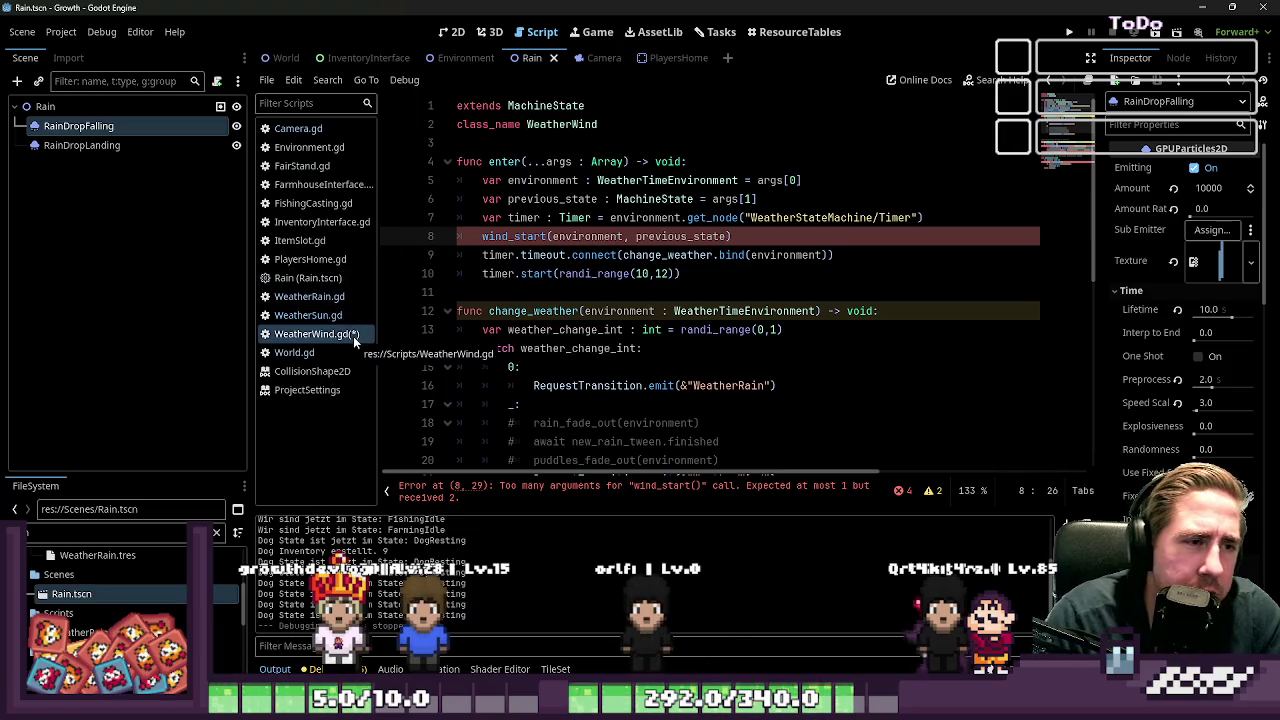
key(ctrl+y)
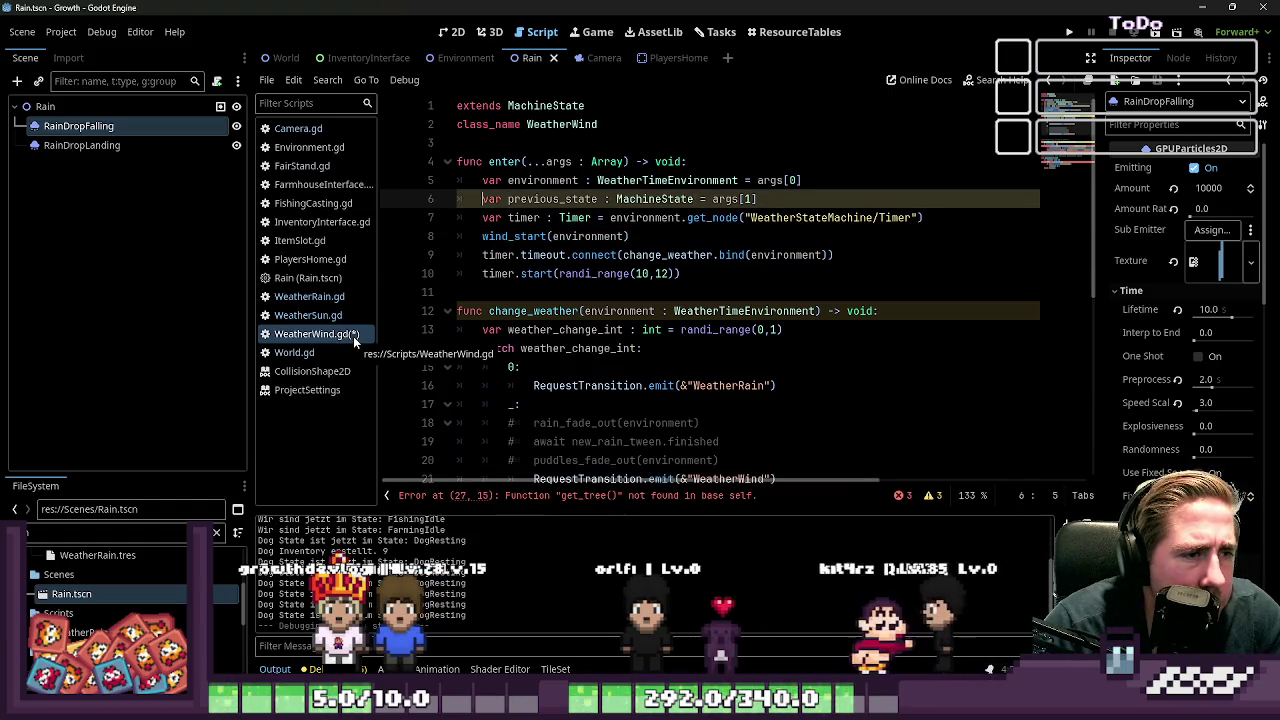
key(ctrl+y)
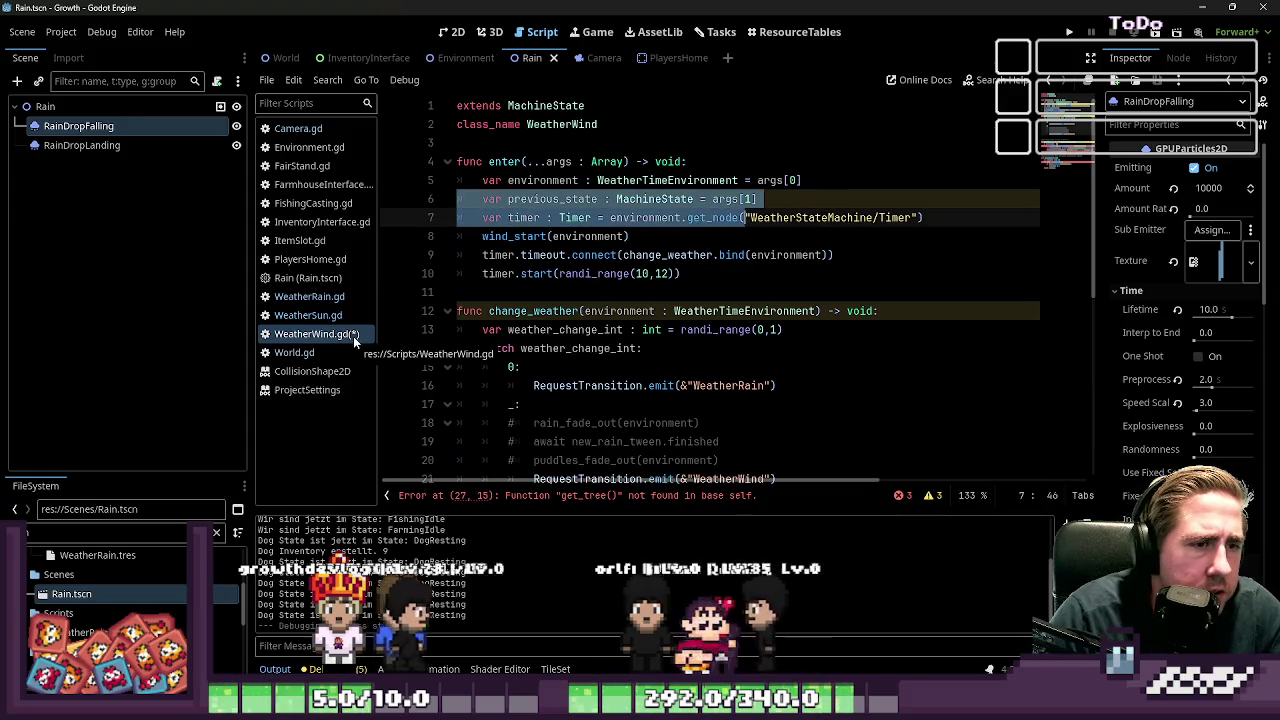
key(ctrl+y)
key(ctrl+y)
key(ctrl+y)
key(ctrl+y)
key(ctrl+y)
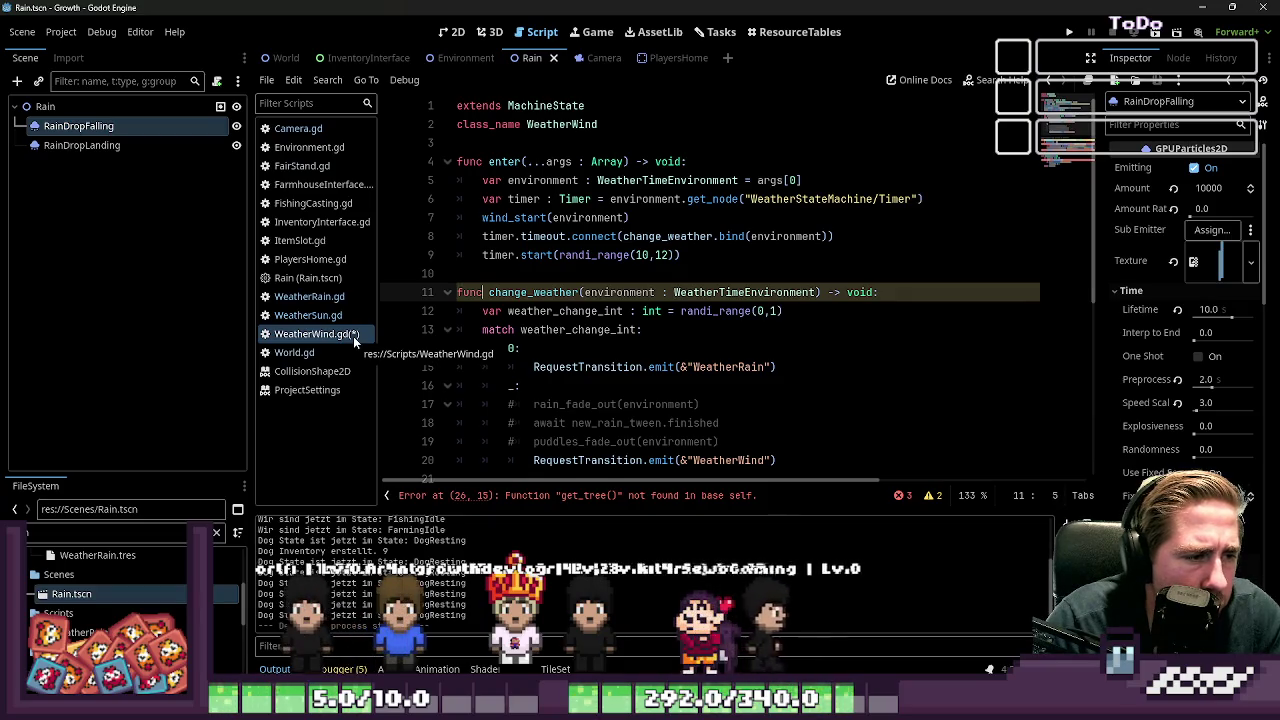
scroll(641, 305, down, 1)
scroll(641, 305, down, 1)
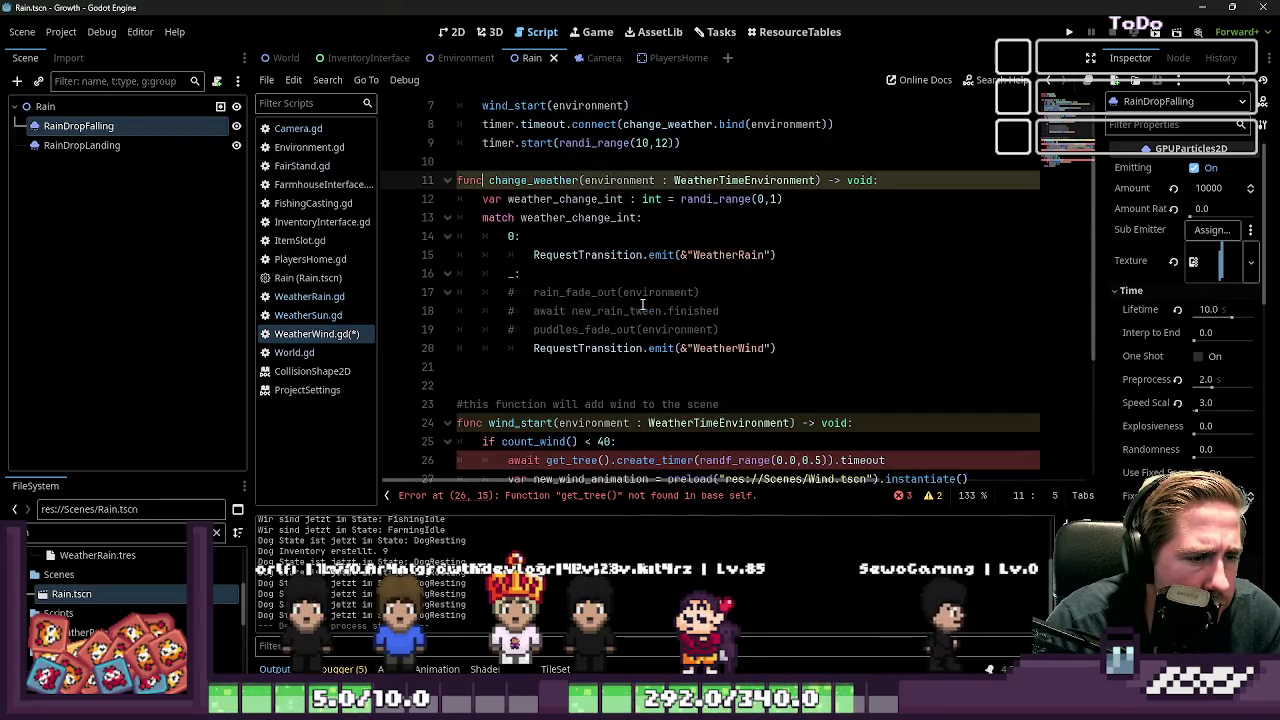
Step: Uncomment the three rain and puddle fade-out lines and widen randi_range(0,1) to (0,10)
click(575, 311)
drag(770, 325, 378, 284)
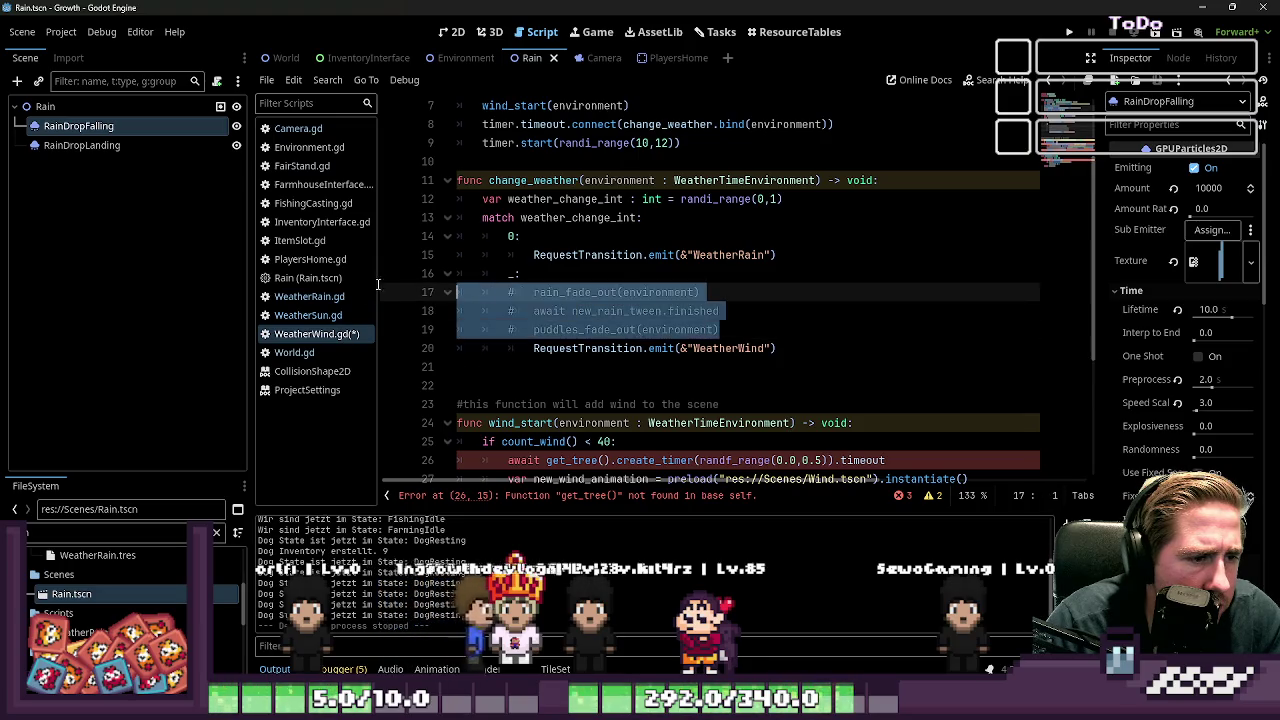
key(ctrl+k)
click(535, 255)
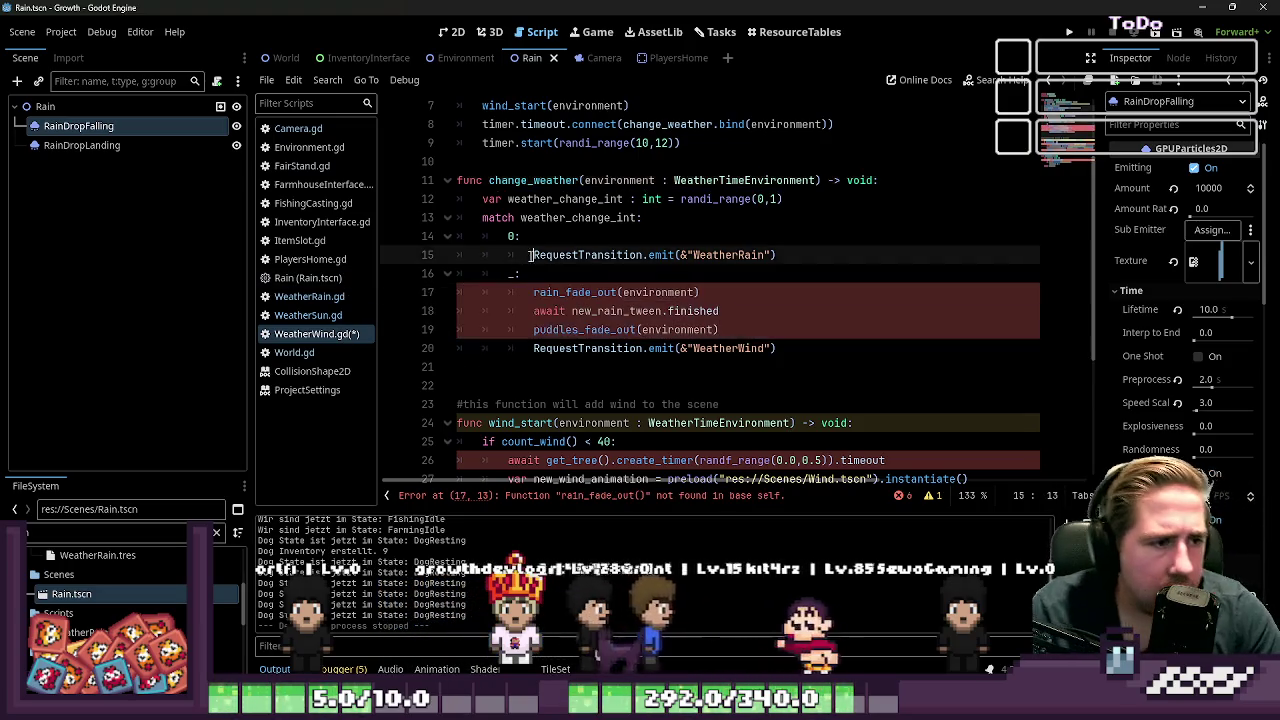
click(763, 199)
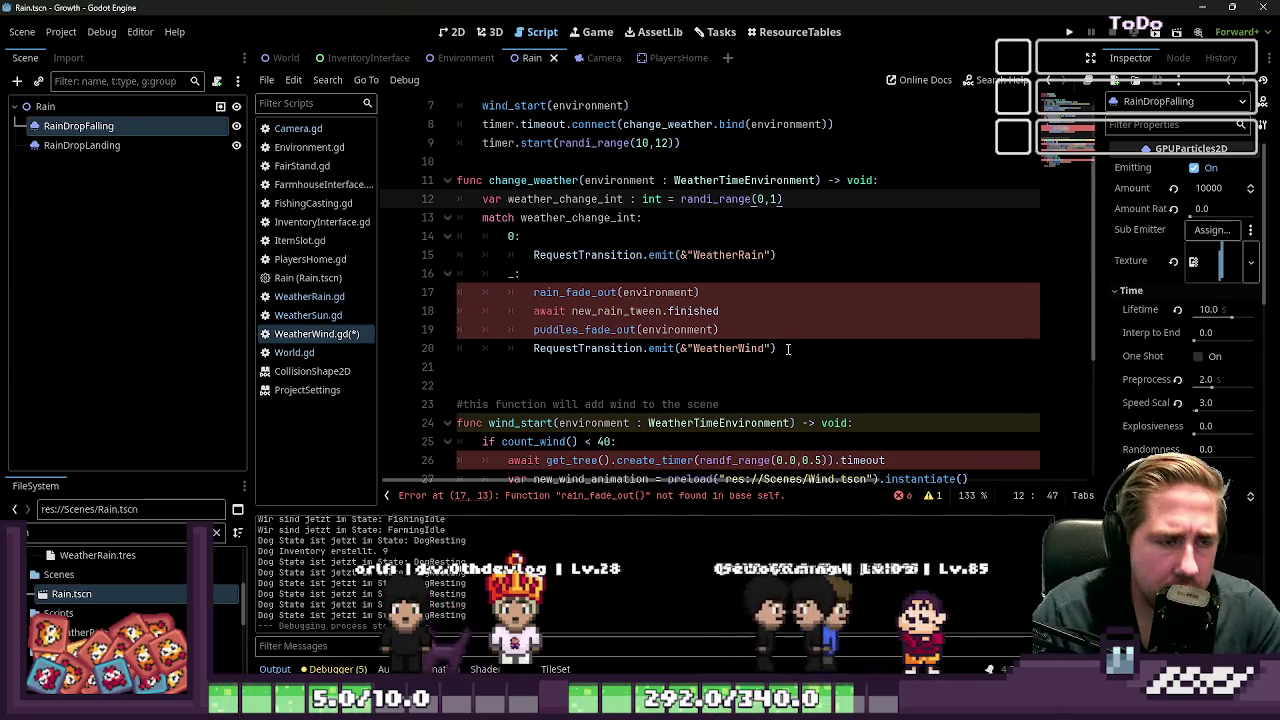
key(Right)
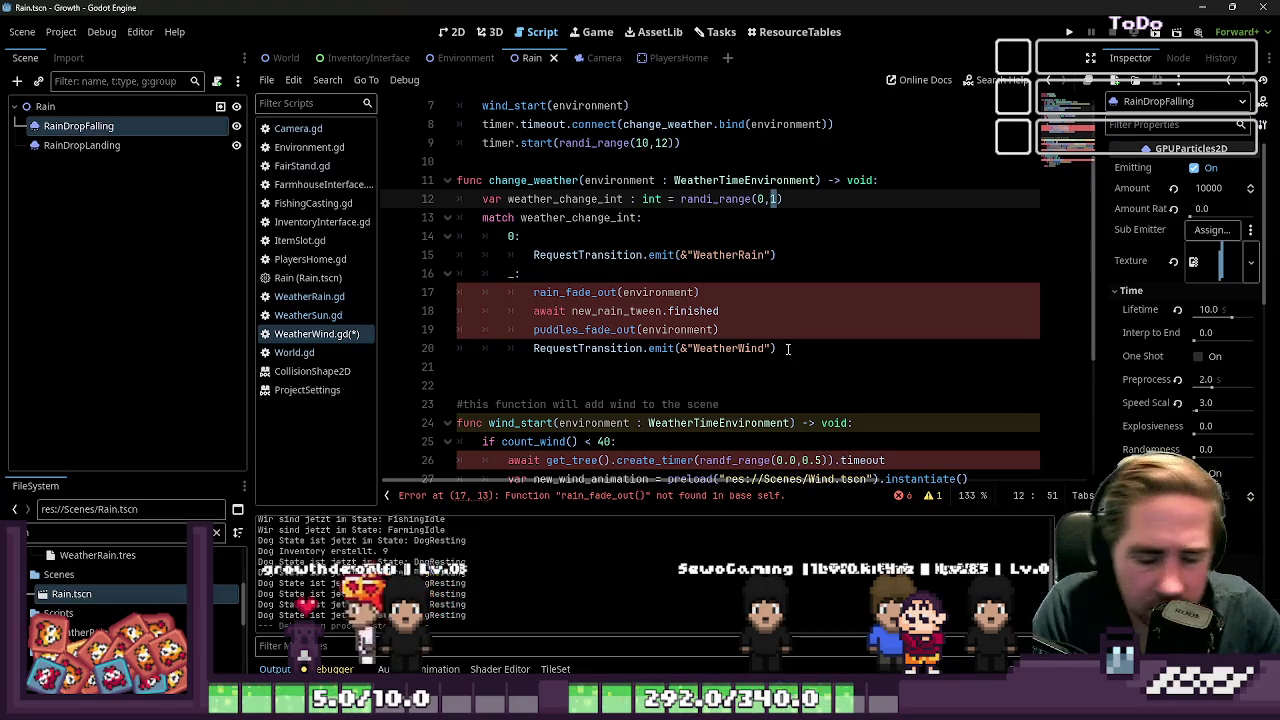
Step: Remove the [0,1,2,3,4] pattern from the first match branch
key(Down)
key(Home)
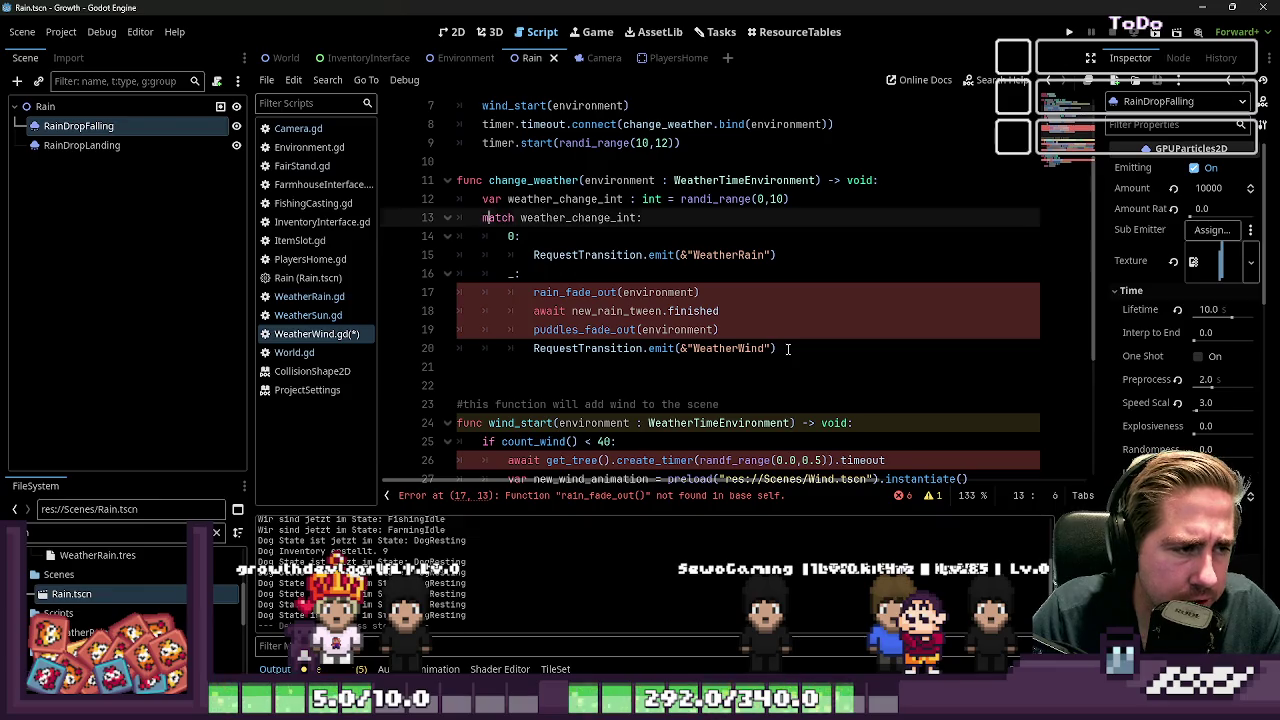
key(ctrl+shift+Left)
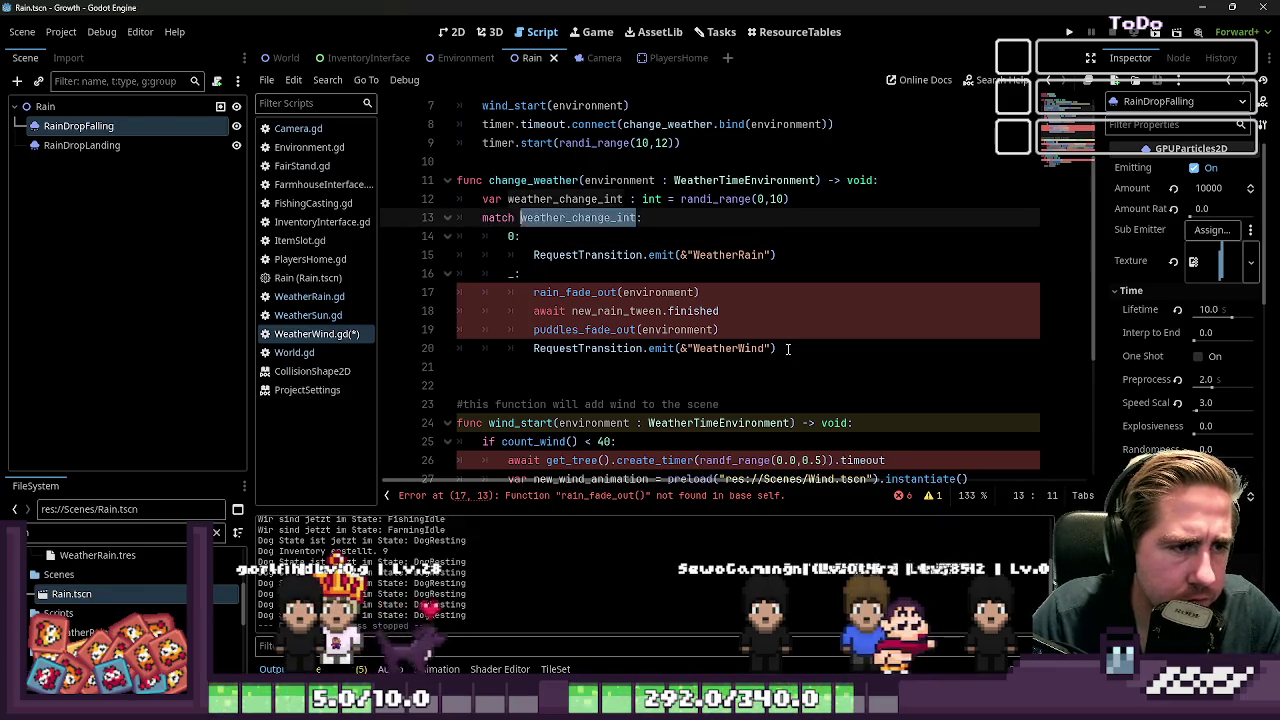
key(Down)
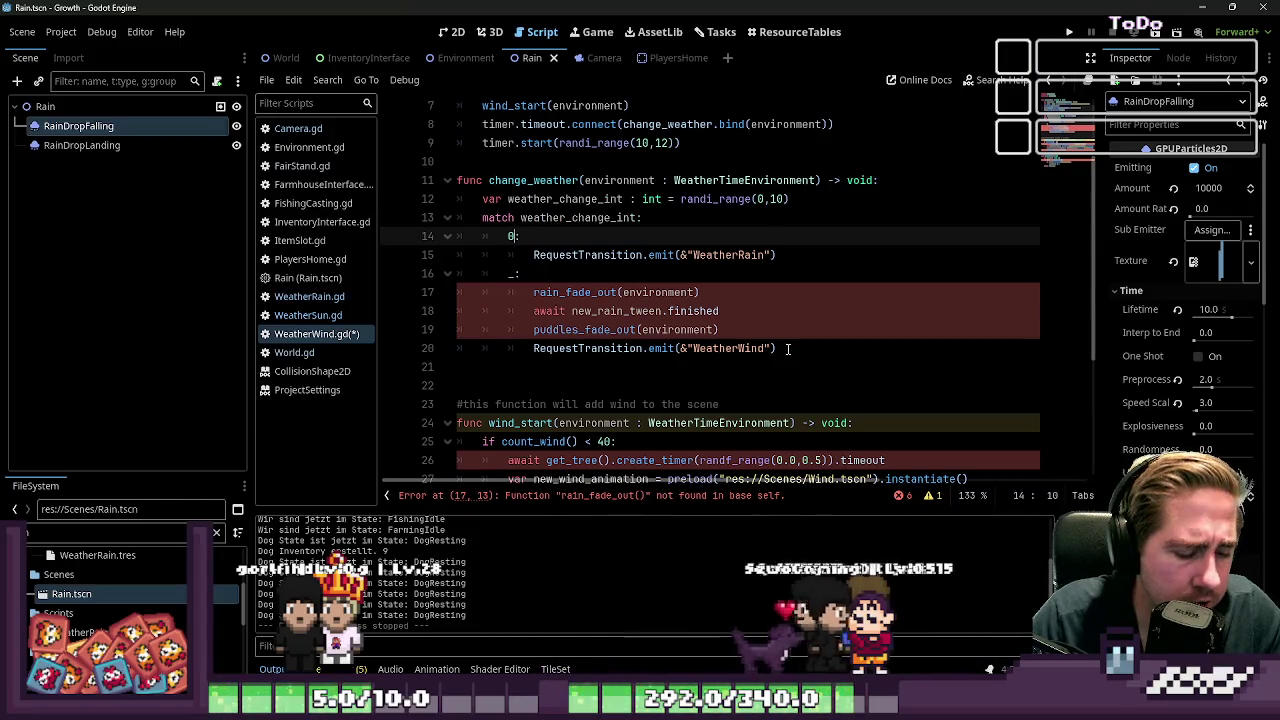
text([0)
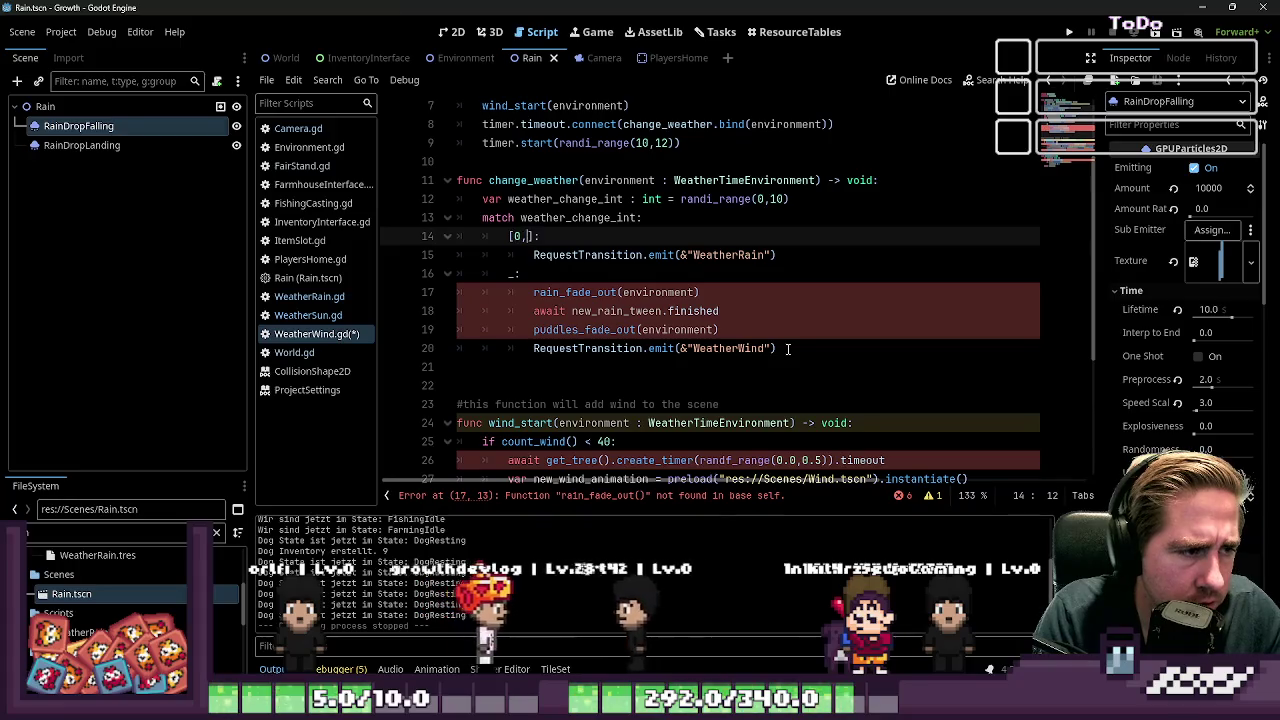
text(,1,2,3,4)
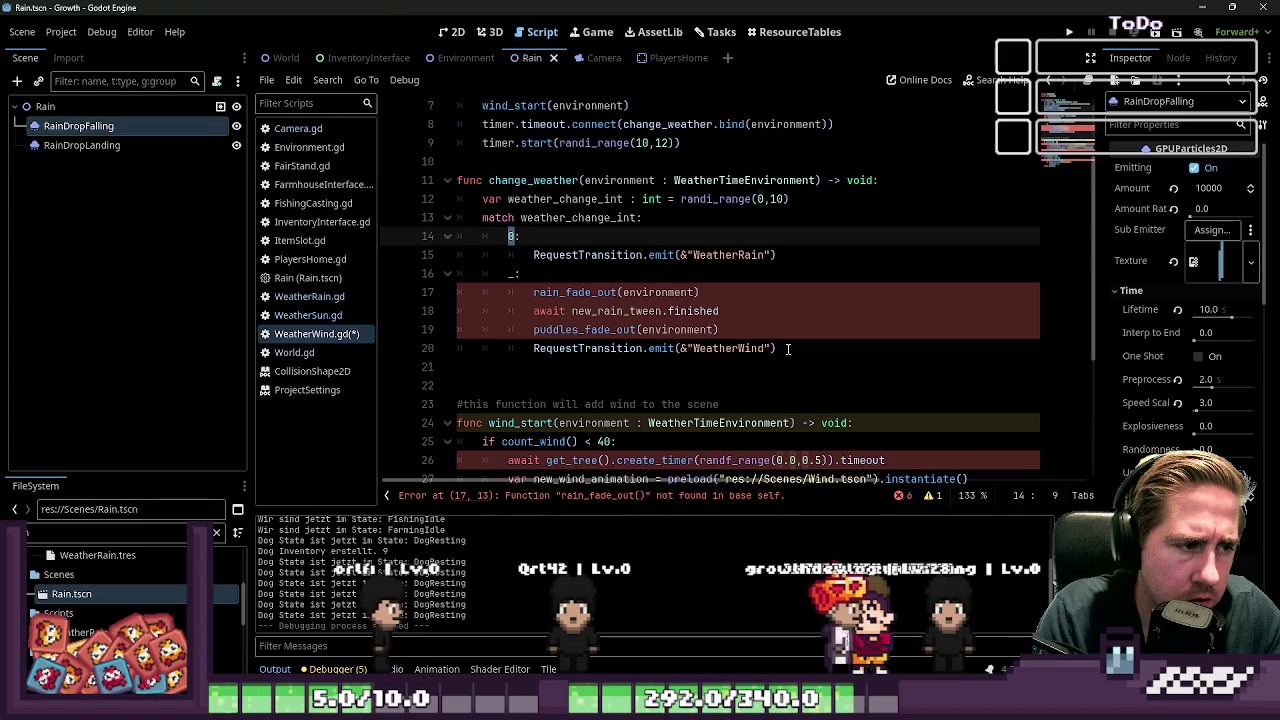
key(shift+Home)
key(BackSpace)
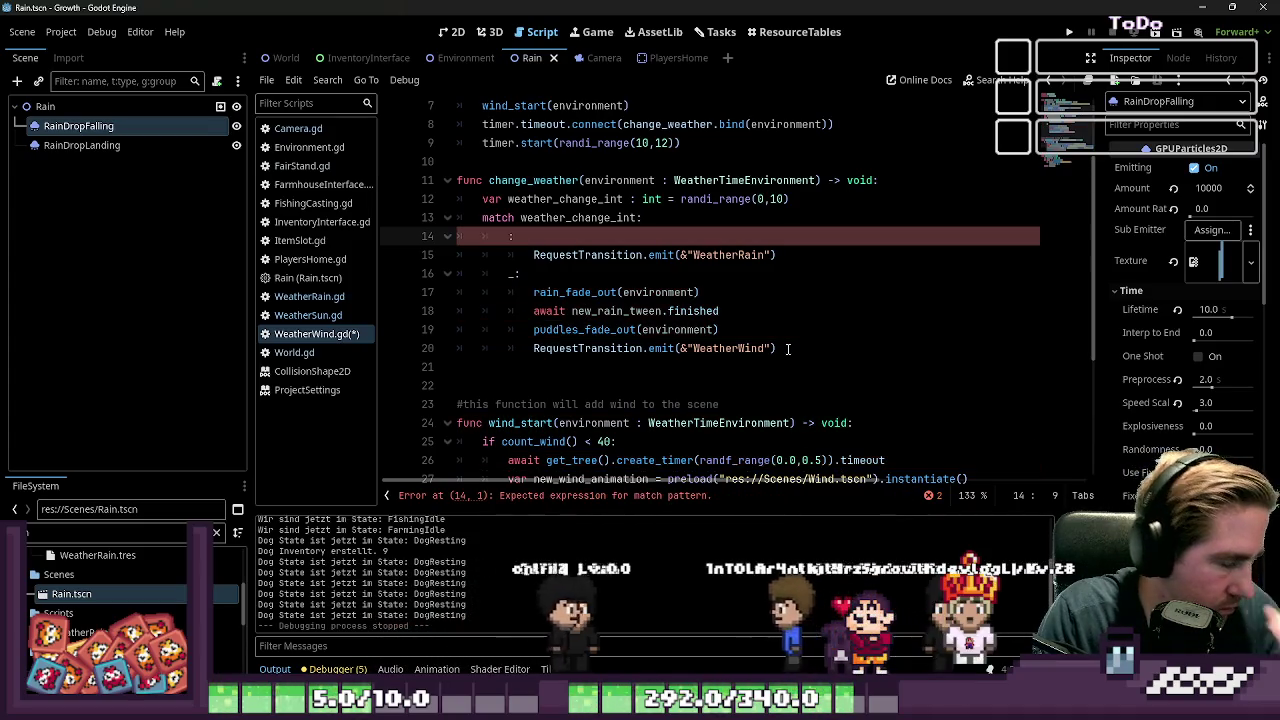
Step: Delete the 'match weather_change_int:' line and the empty line it leaves
key(Up)
key(ctrl+d)
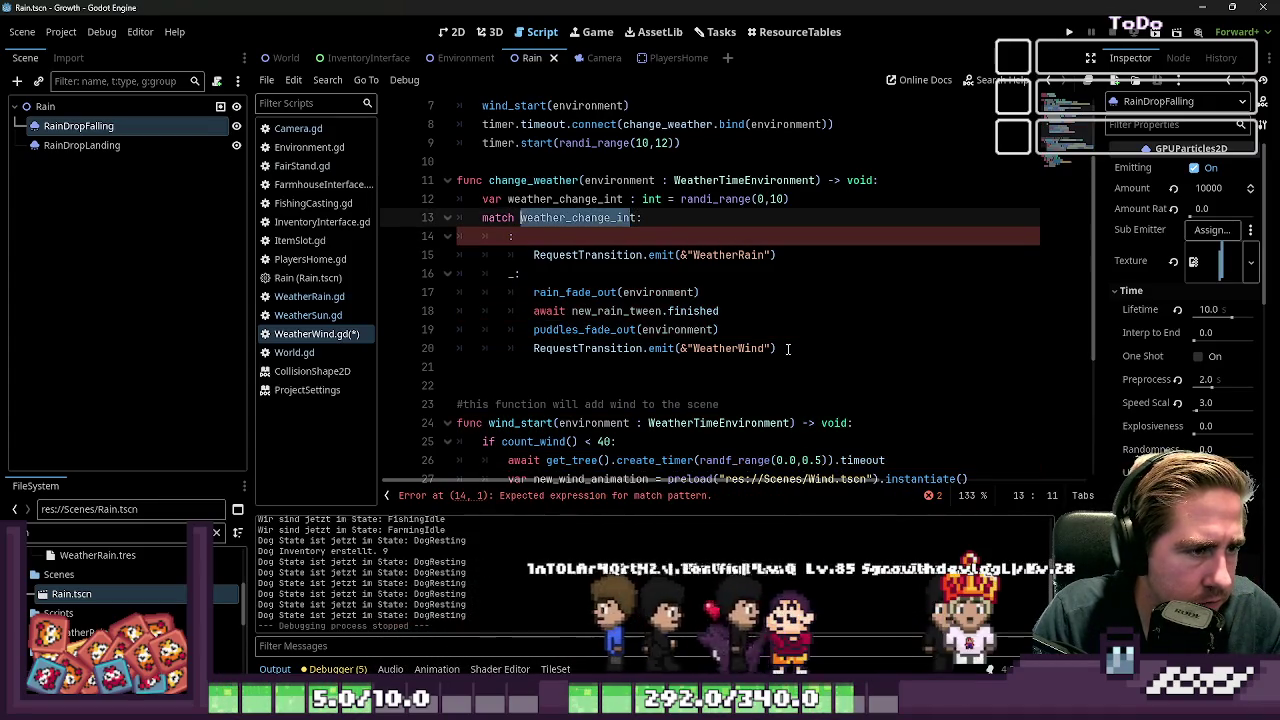
key(Left)
key(ctrl+shift+Right)
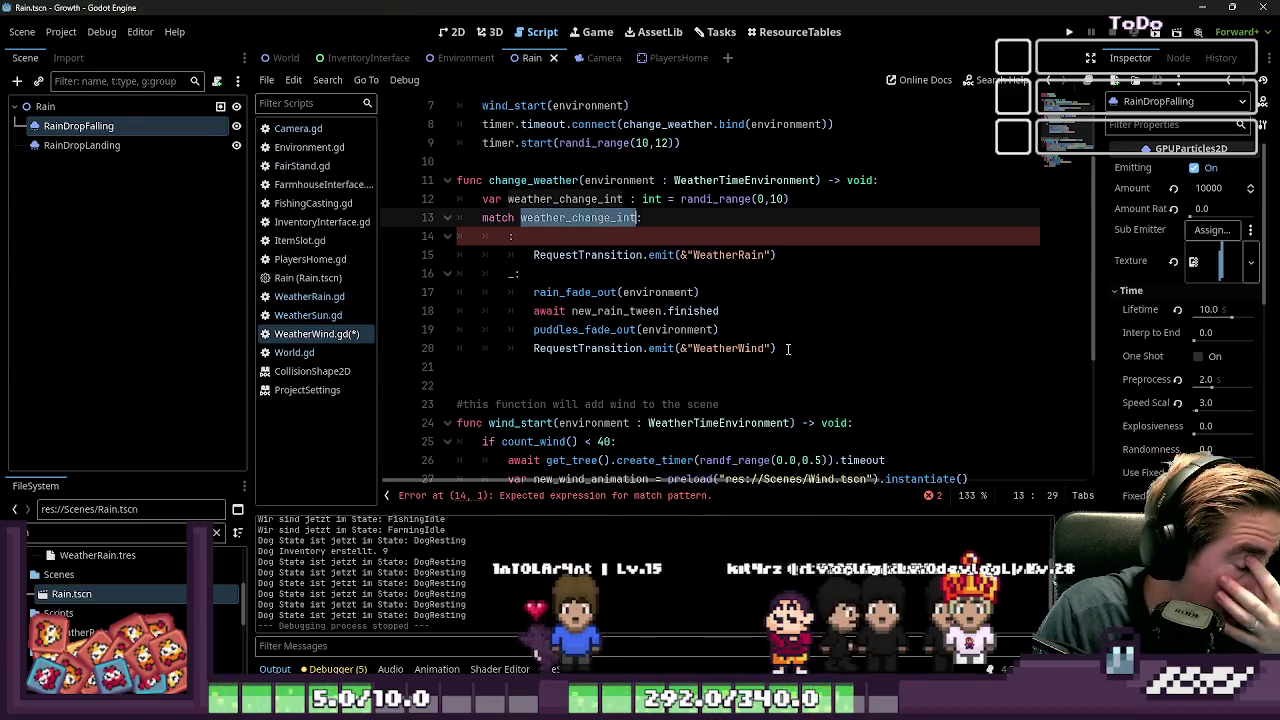
key(shift+Home)
key(shift+Home)
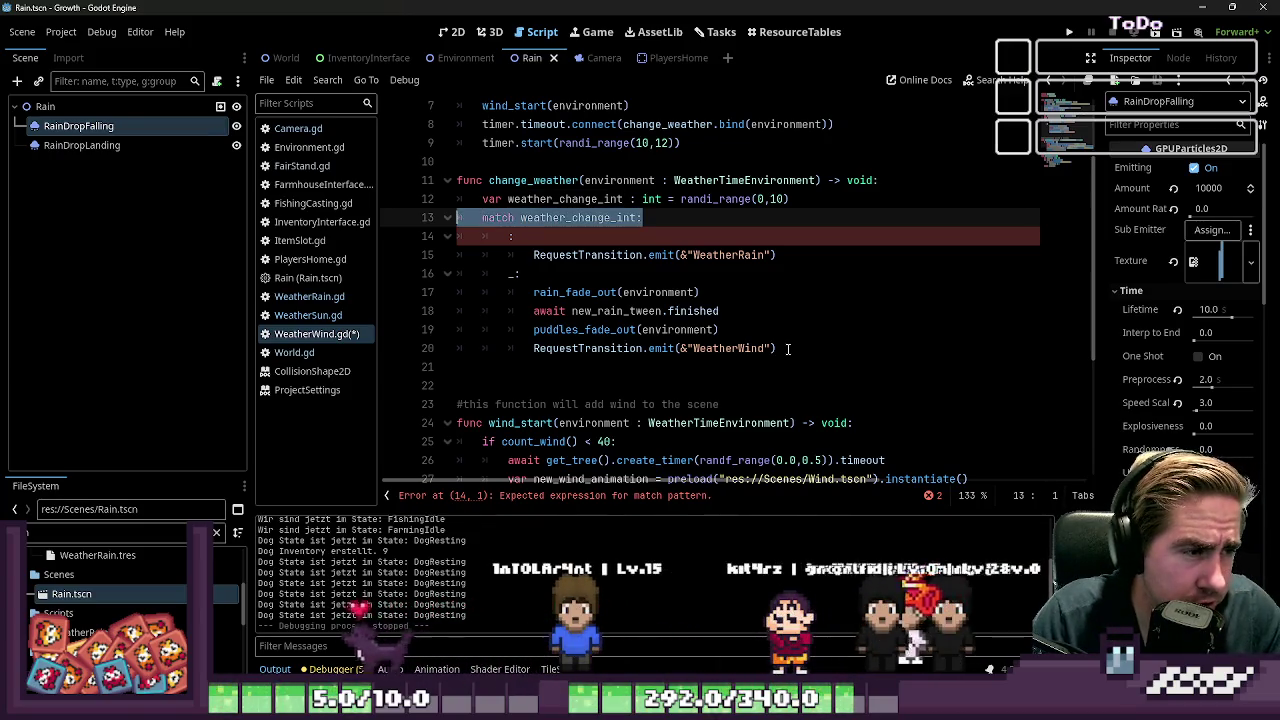
key(BackSpace)
key(shift+Down)
key(shift+Down)
key(shift+Down)
key(alt+Up)
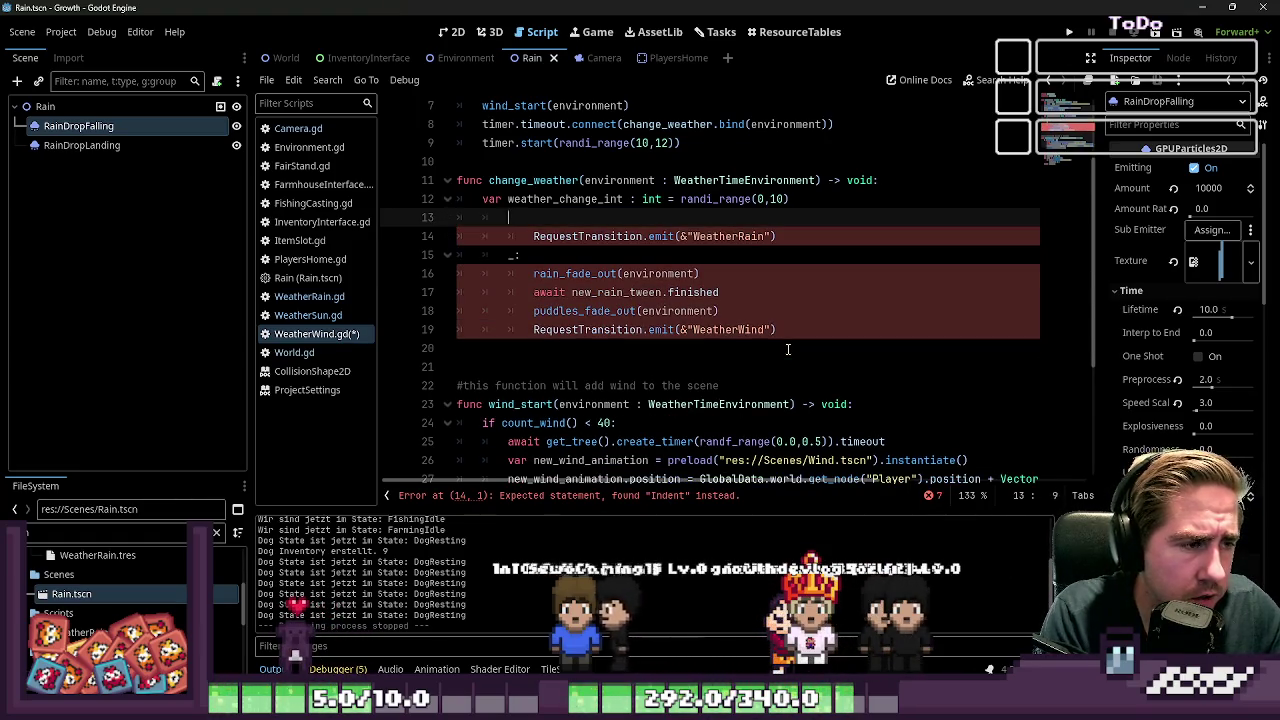
Step: Complete line 13 as 'if weather_change_int' and show the debugger's Errors list
text(if weatherCh)
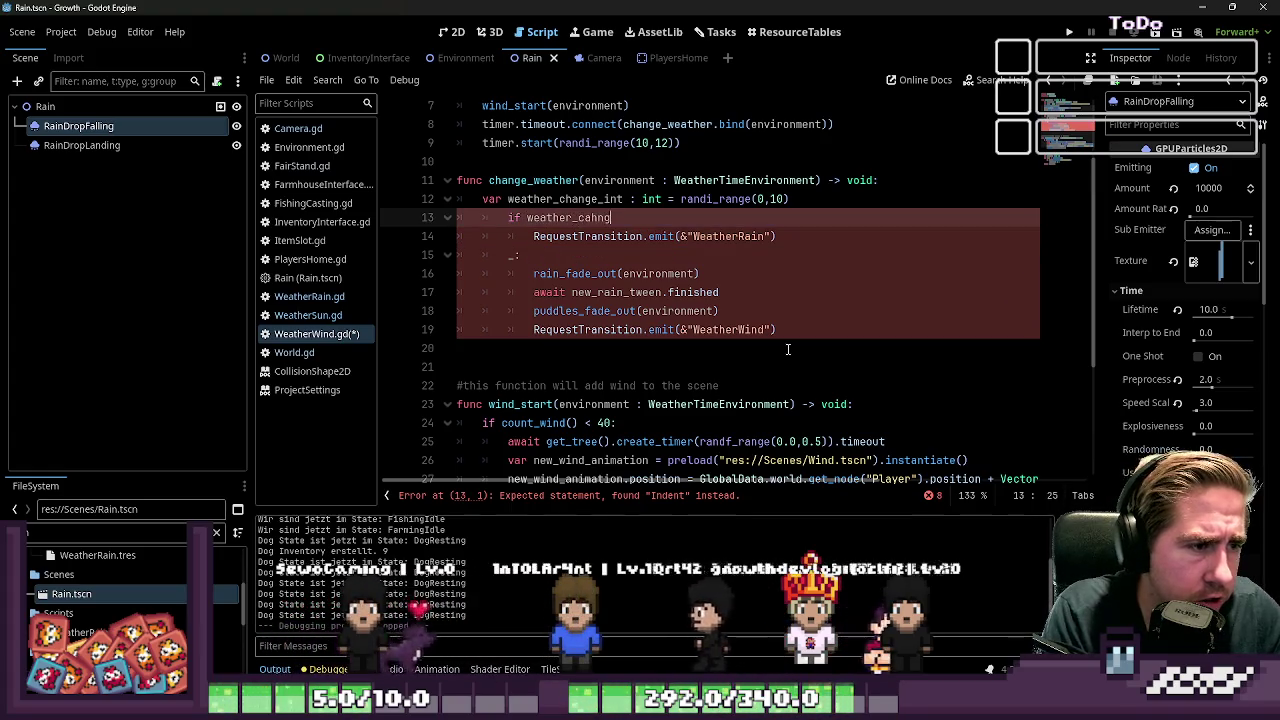
key(BackSpace)
key(BackSpace)
key(BackSpace)
text(hange_i)
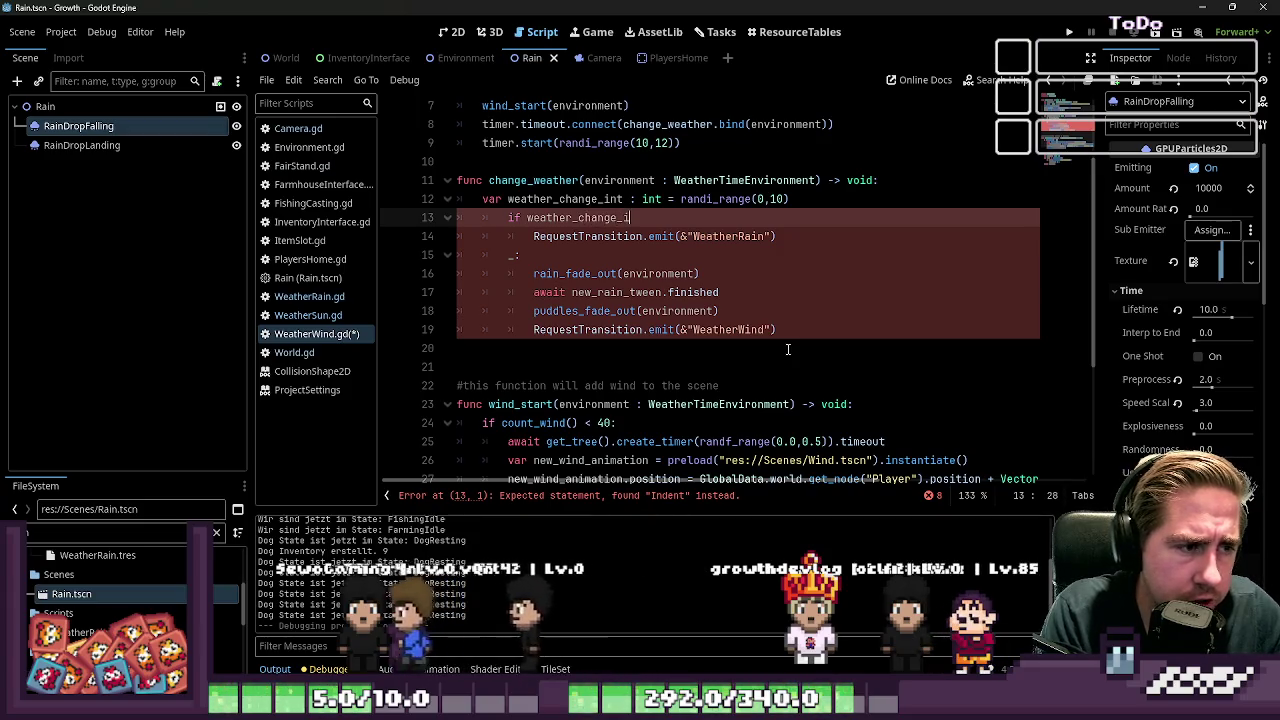
text(nt)
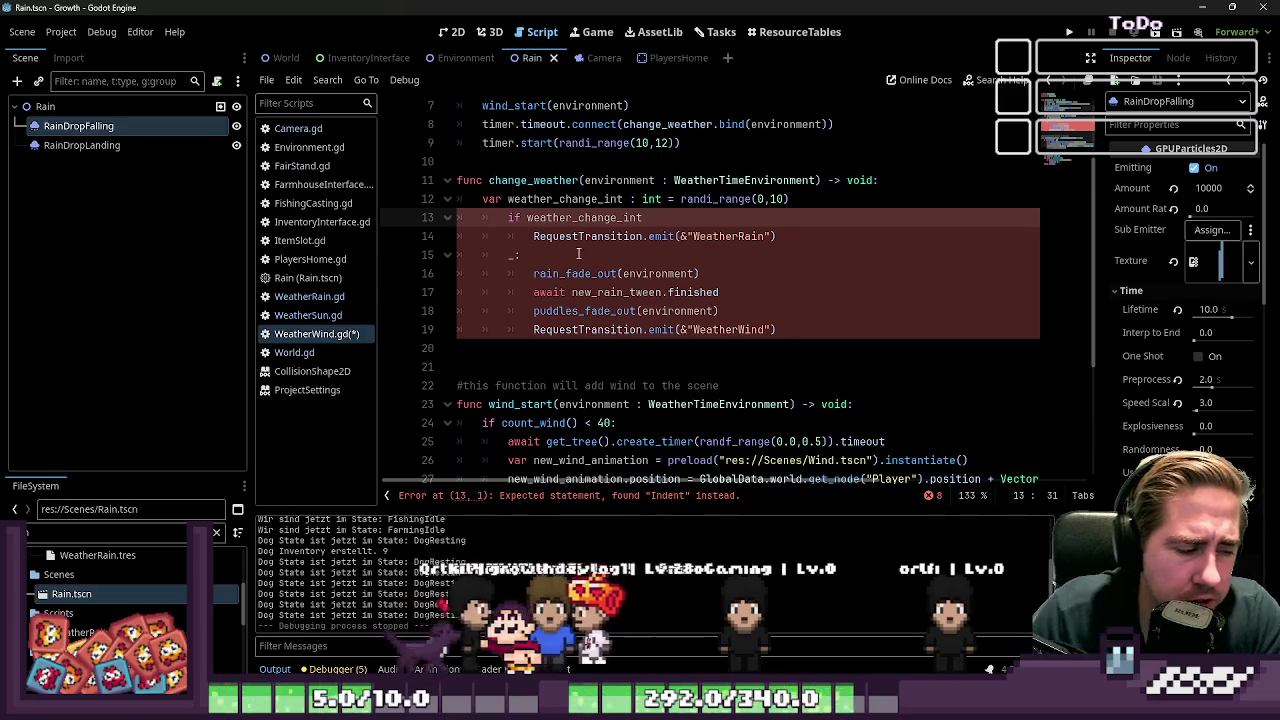
click(331, 669)
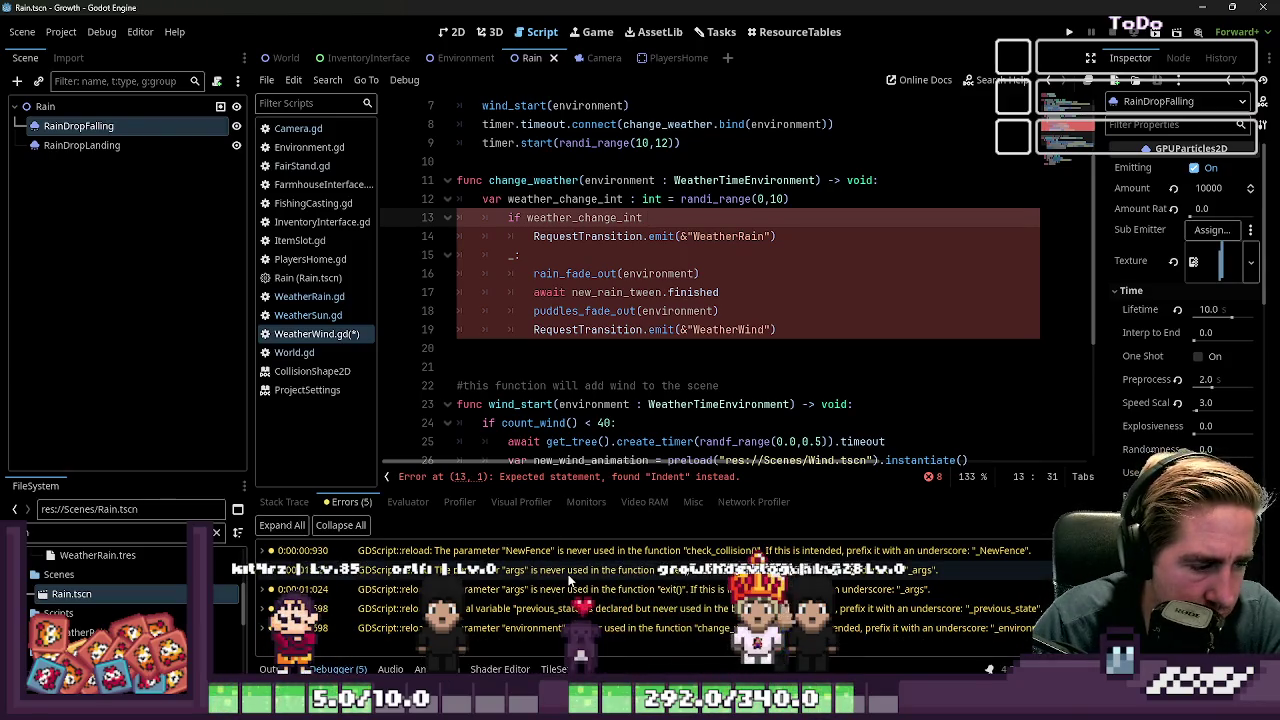
Step: Read an error entry, view Fence.gd's check_collision code behind the NewFence warning, then return to WeatherWind.gd
click(280, 588)
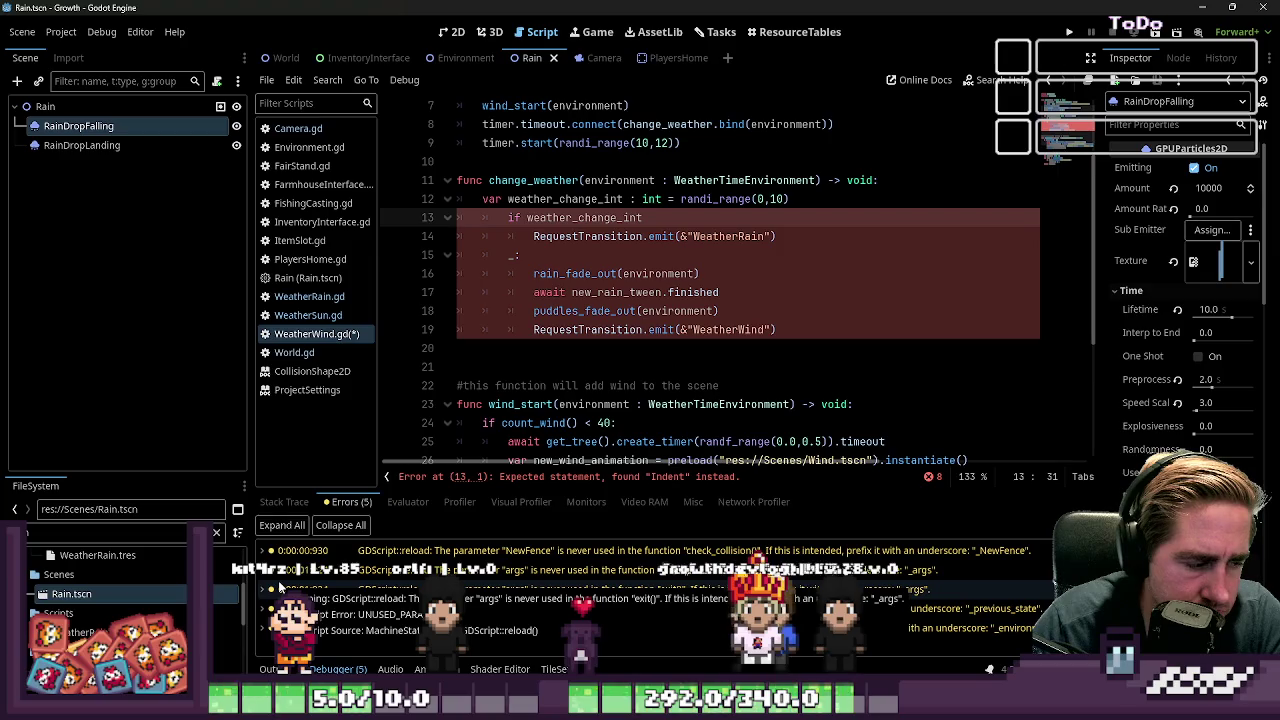
click(280, 588)
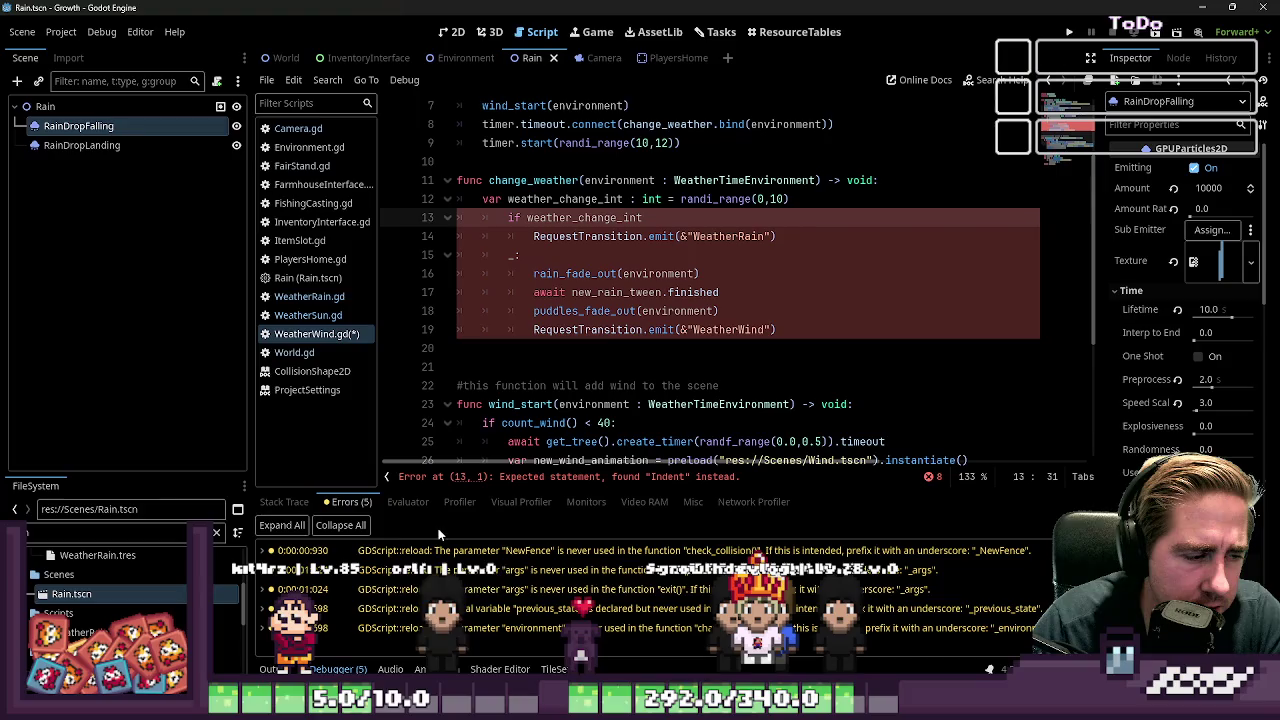
double_click(680, 543)
scroll(650, 300, up, 1)
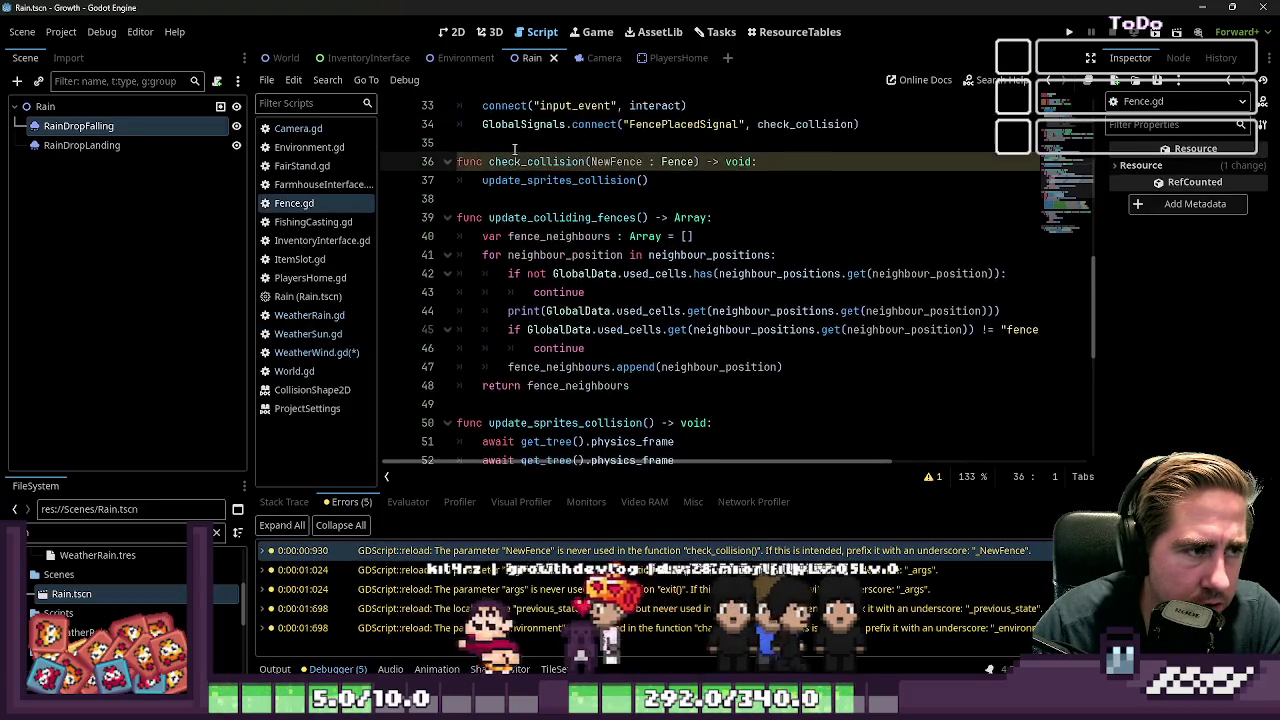
drag(650, 181, 425, 175)
scroll(641, 302, up, 3)
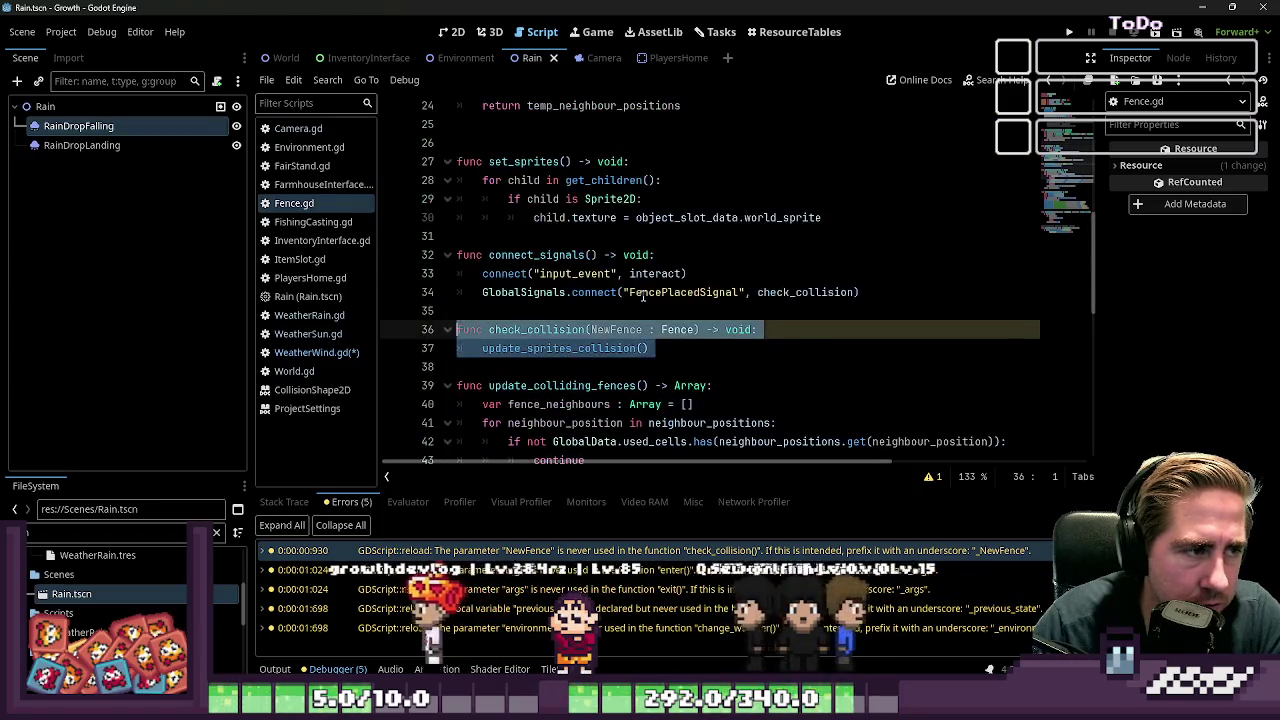
scroll(641, 302, down, 1)
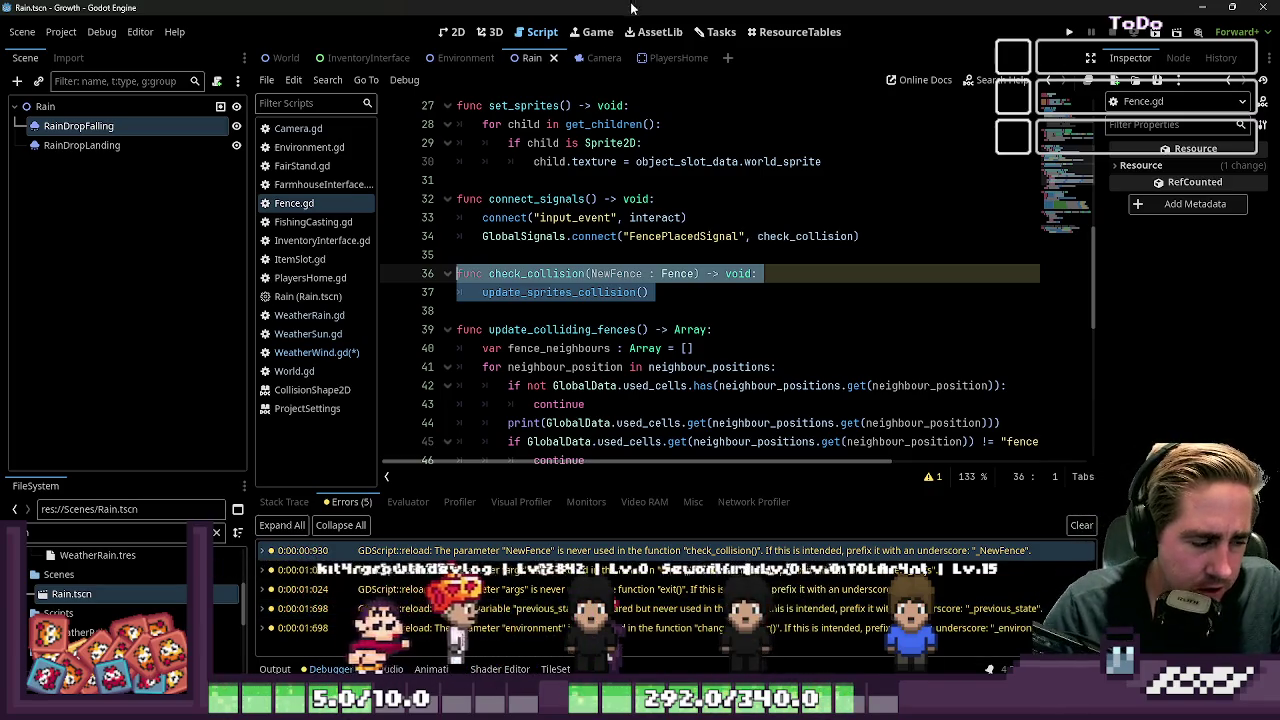
click(300, 352)
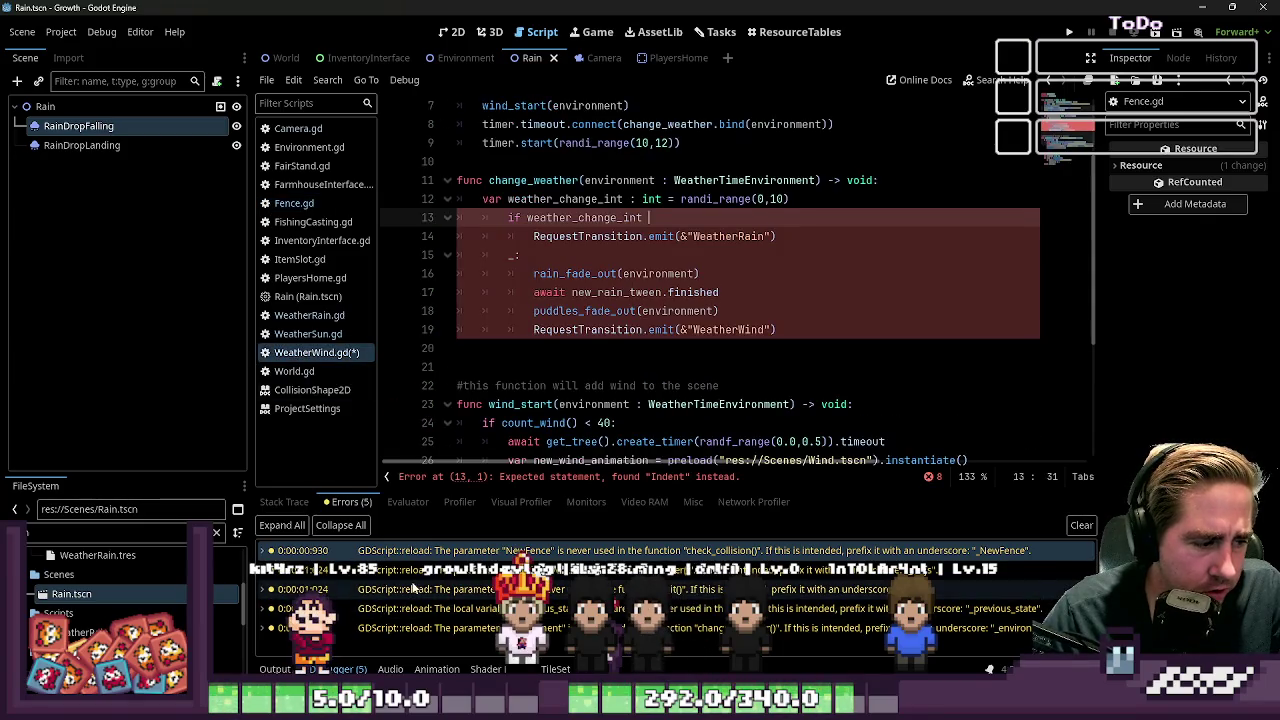
Step: Try '<' and then '>' comparisons after the if weather_change_int condition
click(549, 256)
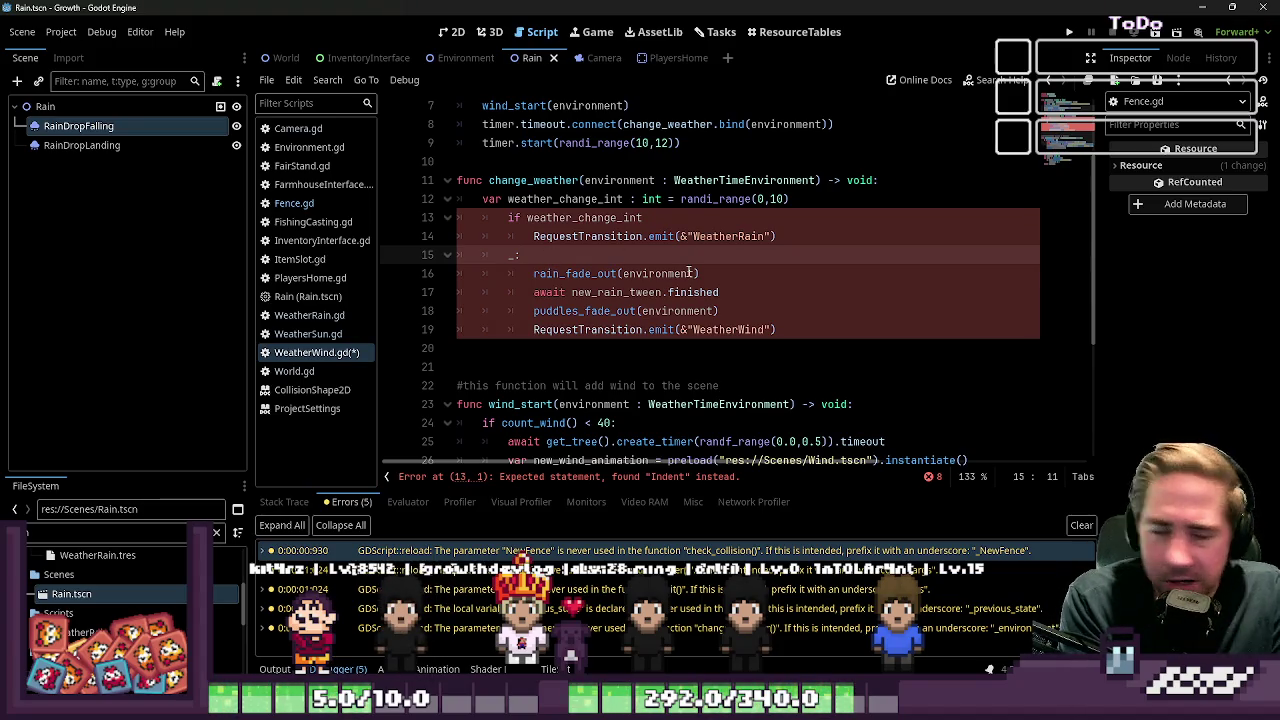
key(Up)
key(Up)
key(End)
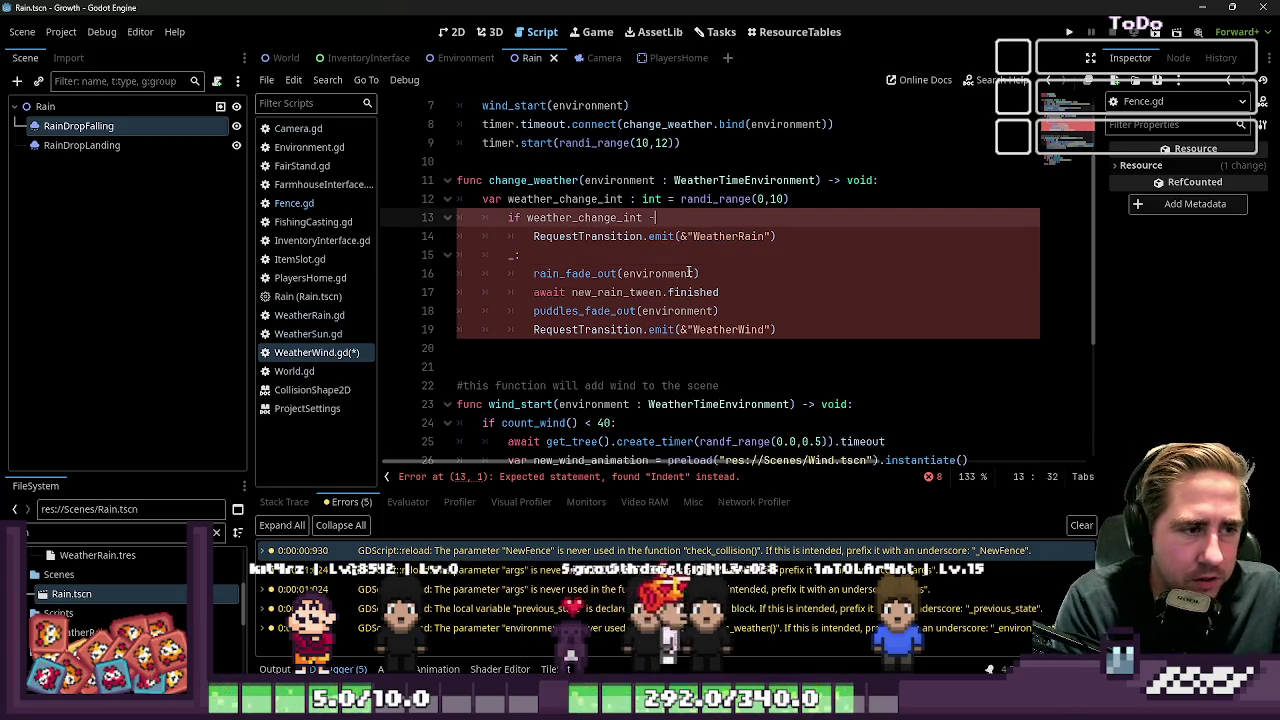
text(<)
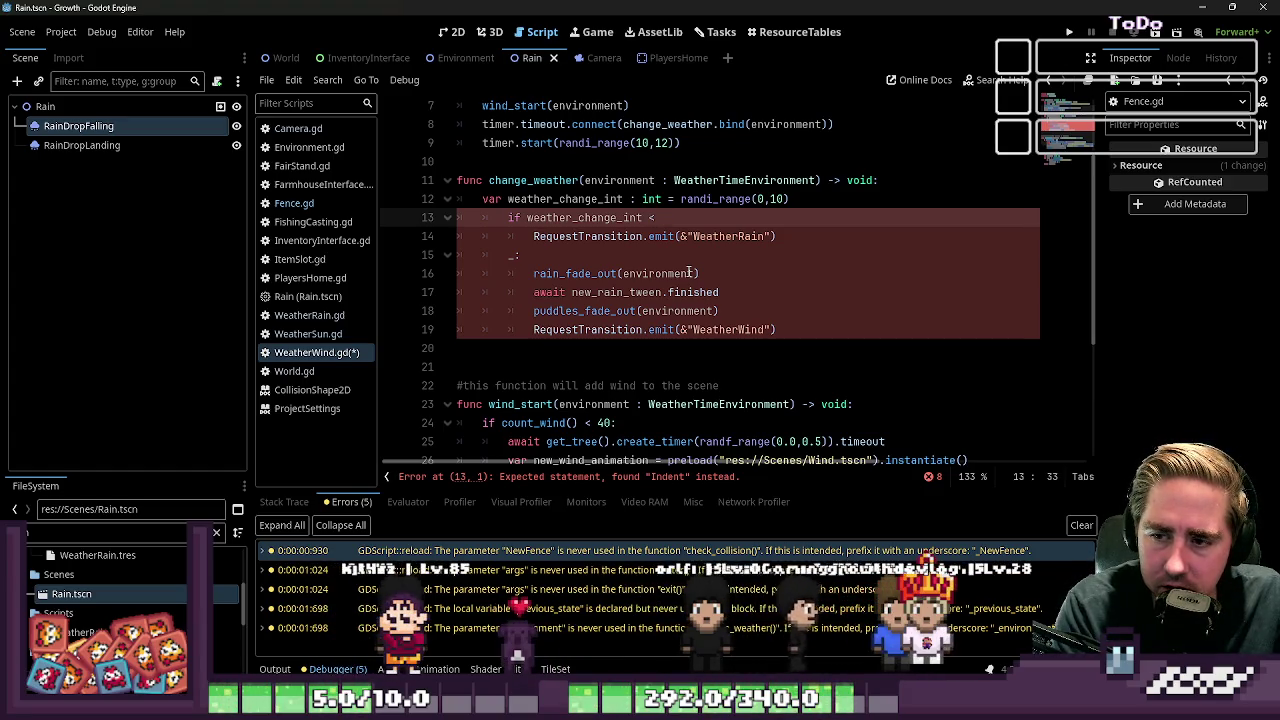
key(BackSpace)
text(>)
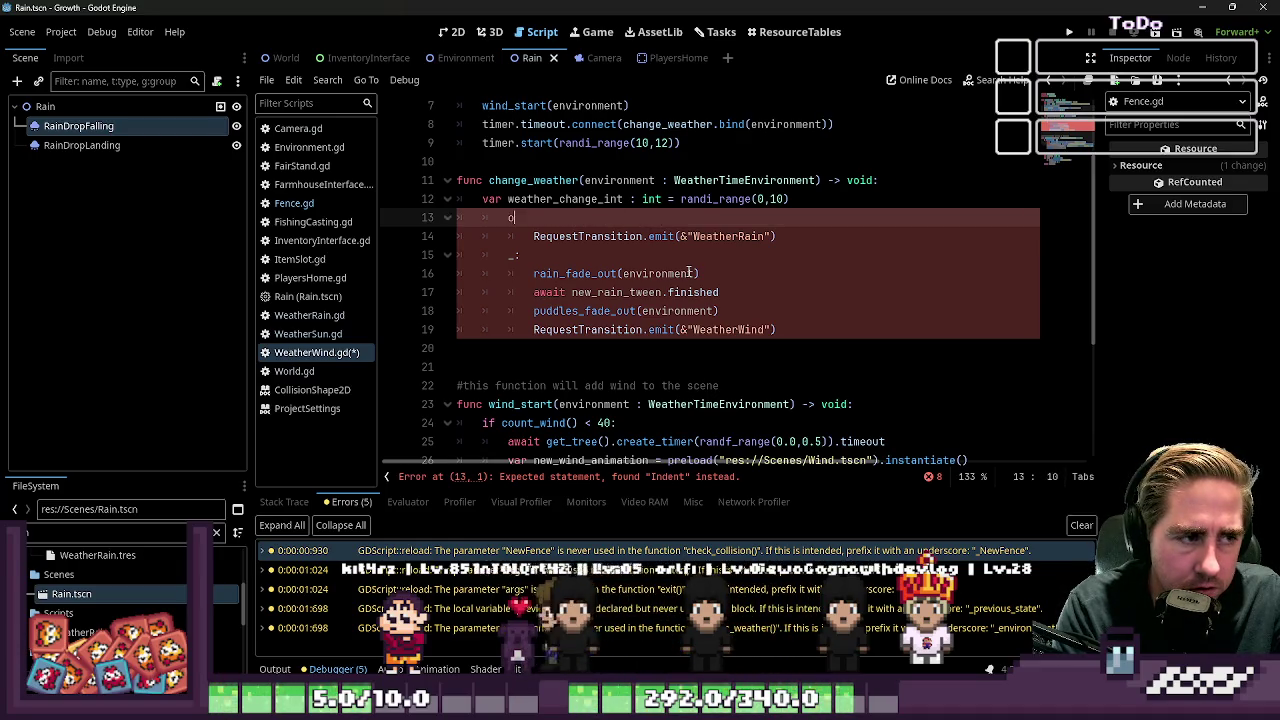
Step: Replace the if line with 'match weather_change_int:' and begin the first pattern with 0
key(ctrl+shift+Return)
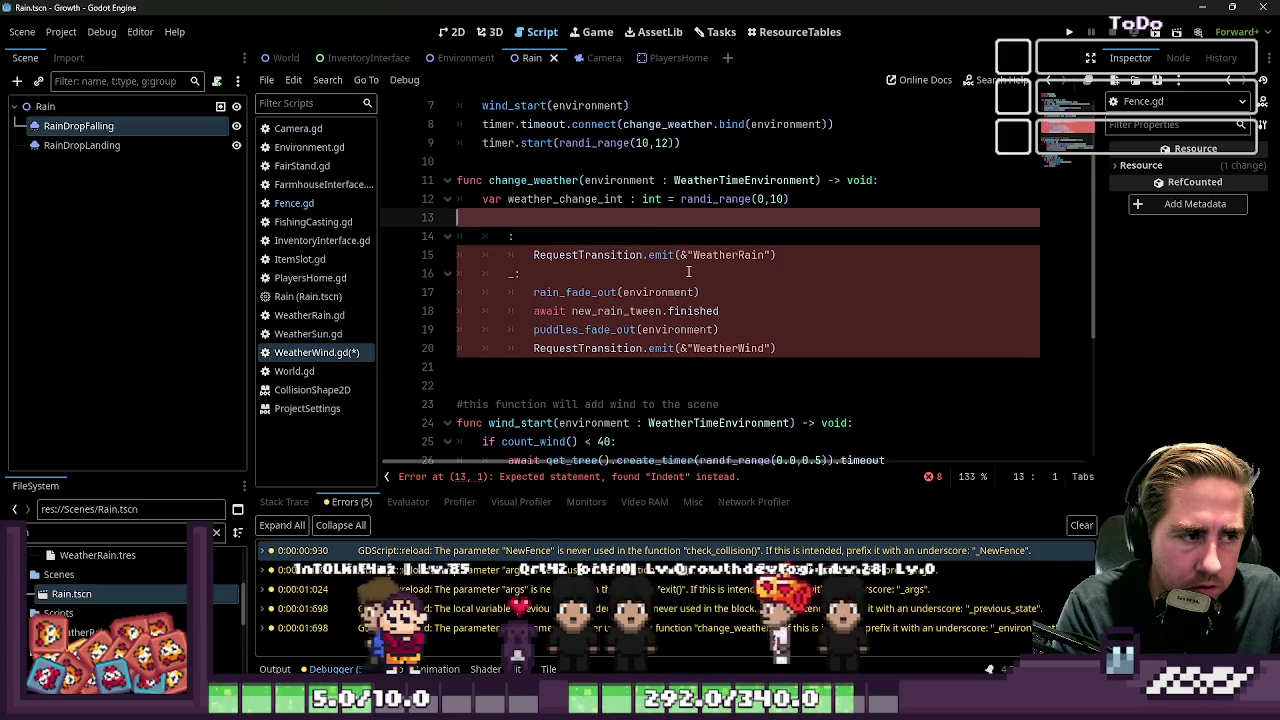
text(match weather_change_int:)
key(Down)
key(Home)
text(0)
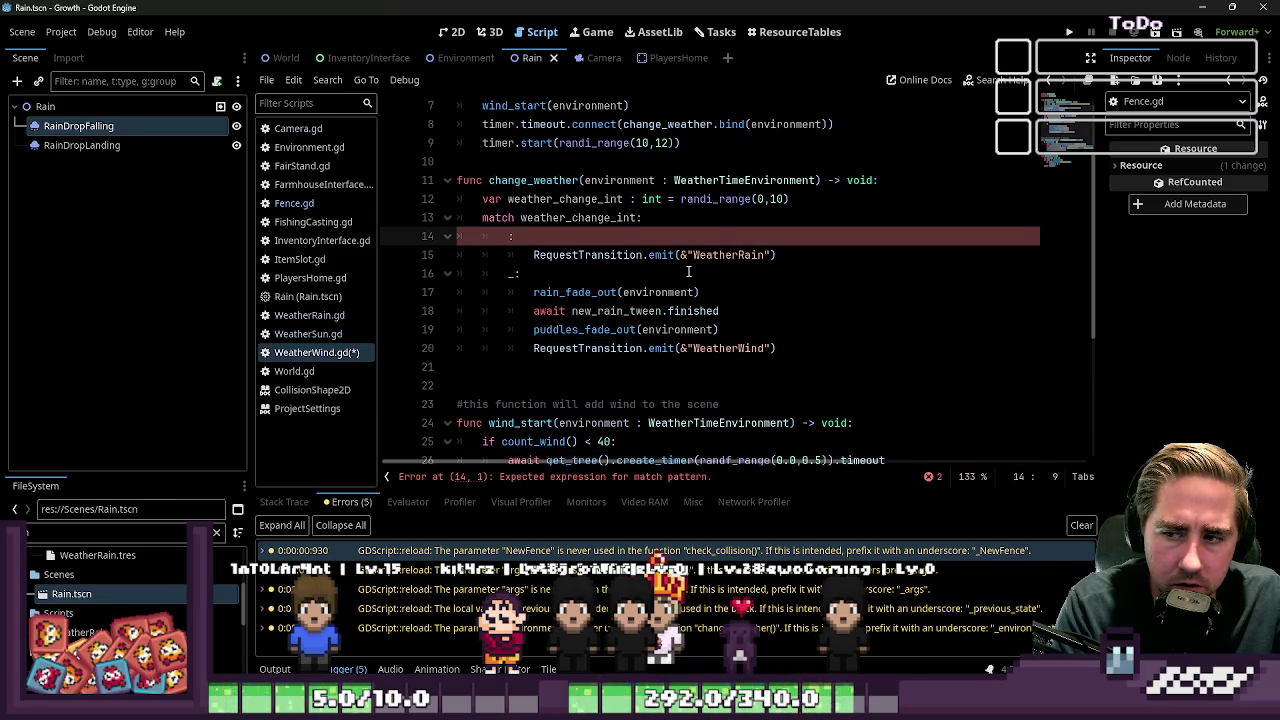
Step: Type a [0,..] rest pattern into the rain branch of change_weather's match
text([0,)
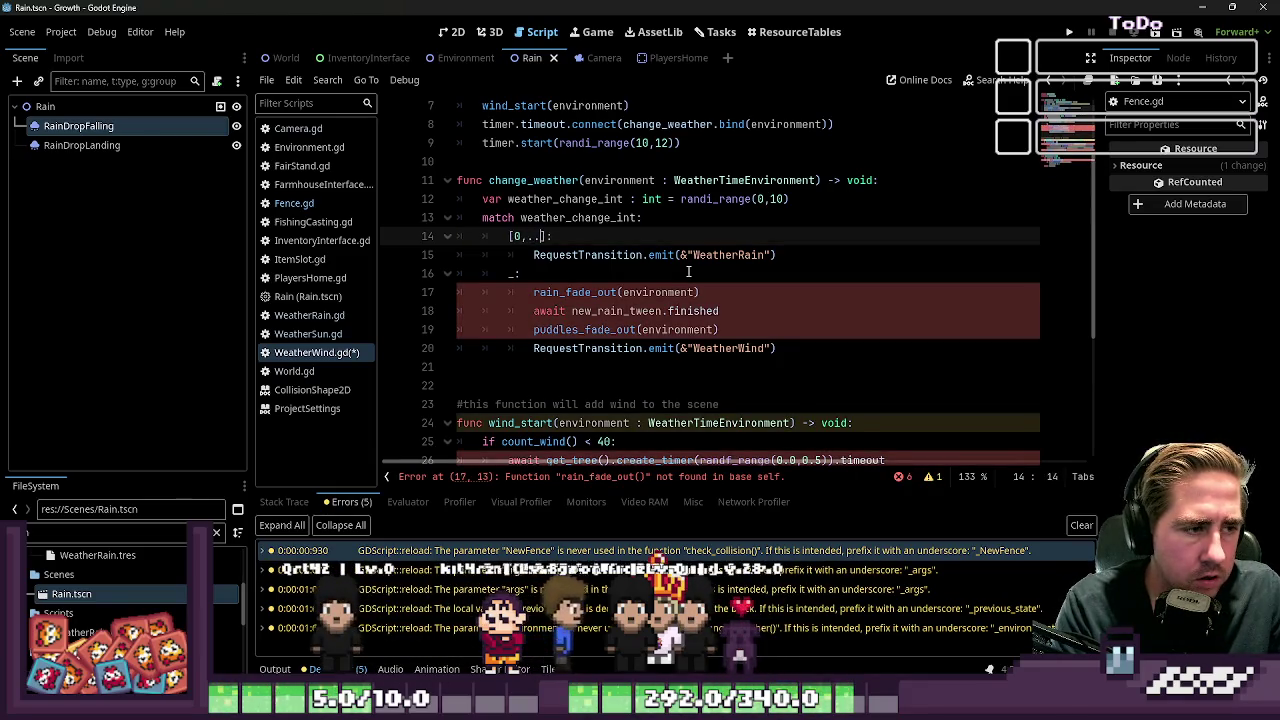
text(...)
key(Escape)
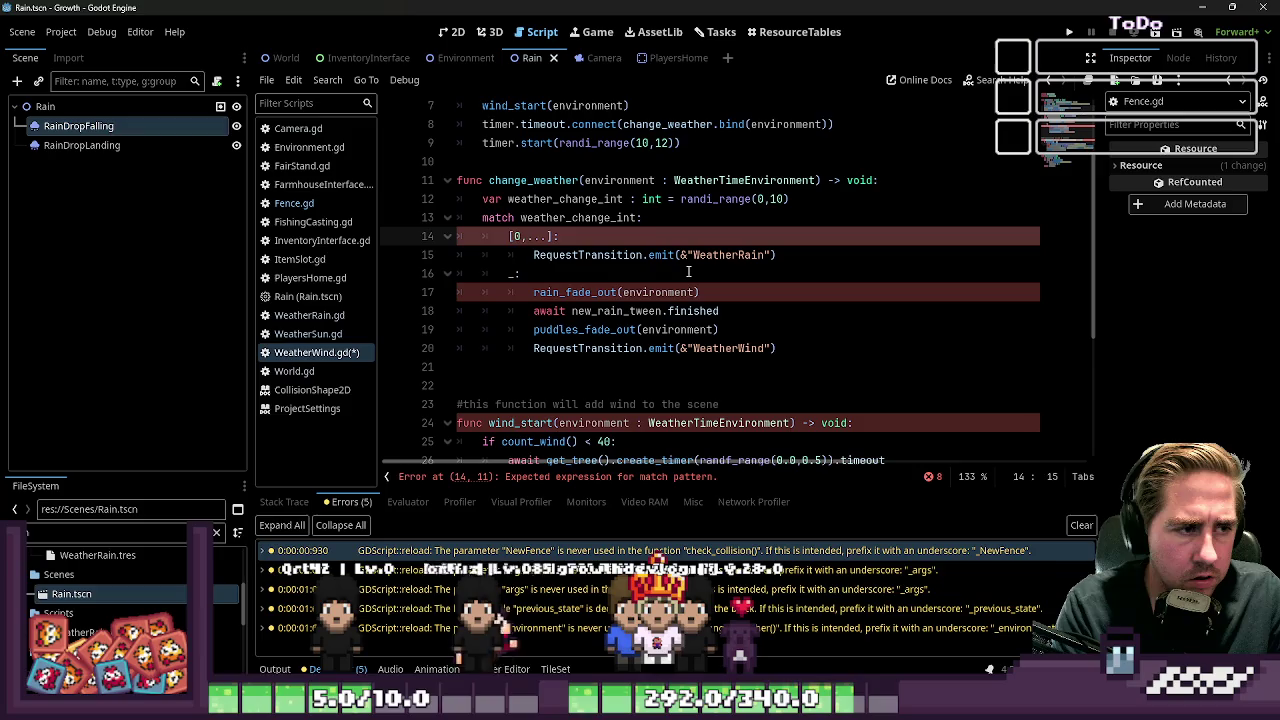
key(BackSpace)
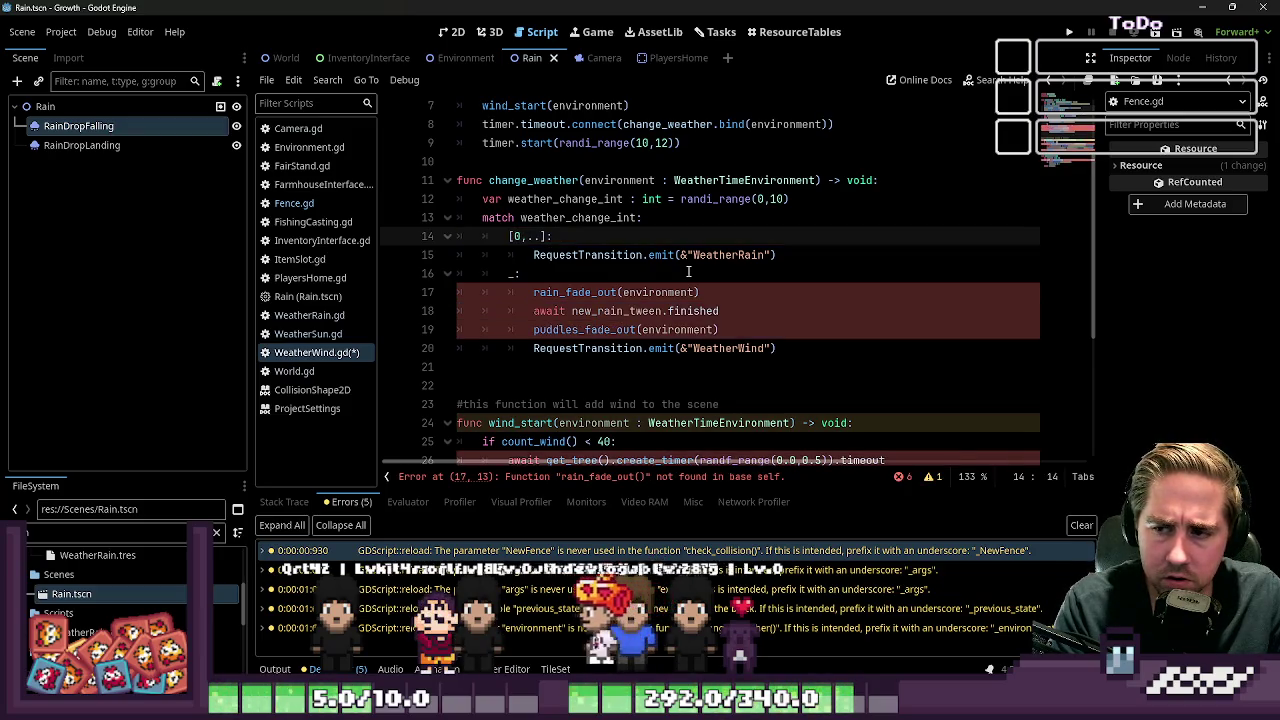
key(Down)
key(Down)
key(Down)
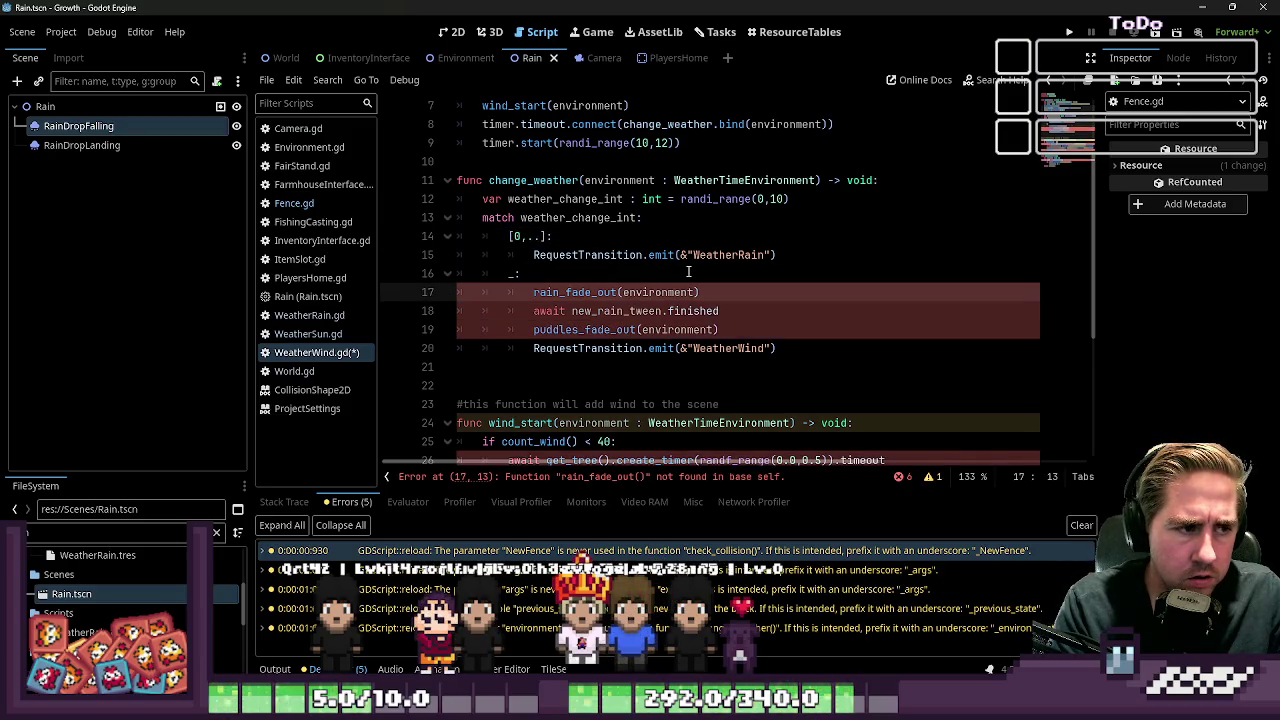
key(Up)
key(Up)
key(Up)
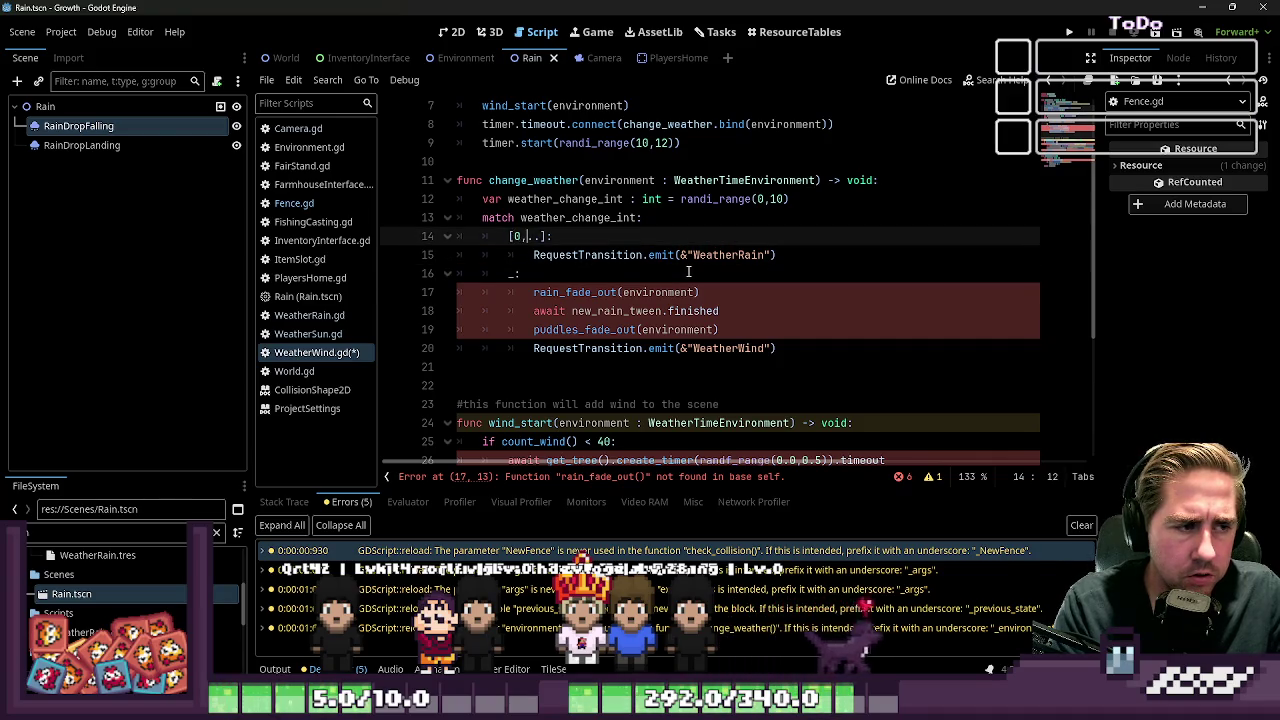
key(Down)
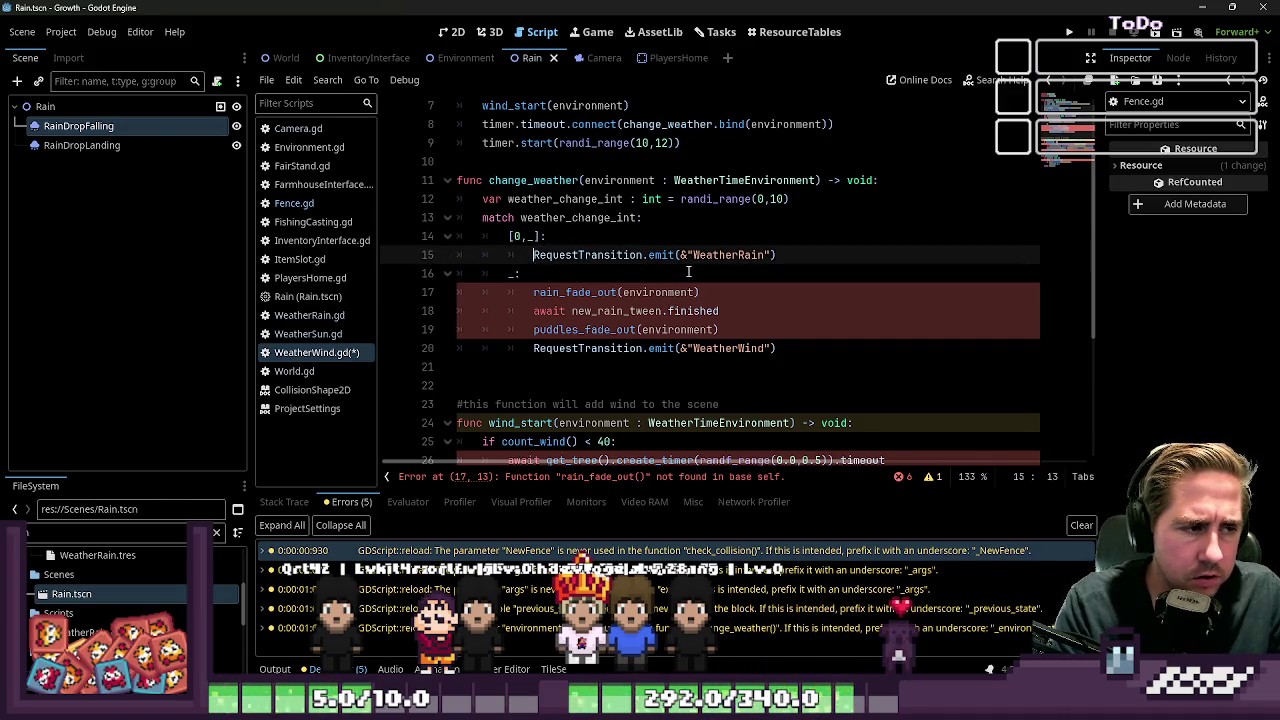
key(Up)
key(BackSpace)
text(..)
key(Down)
key(Down)
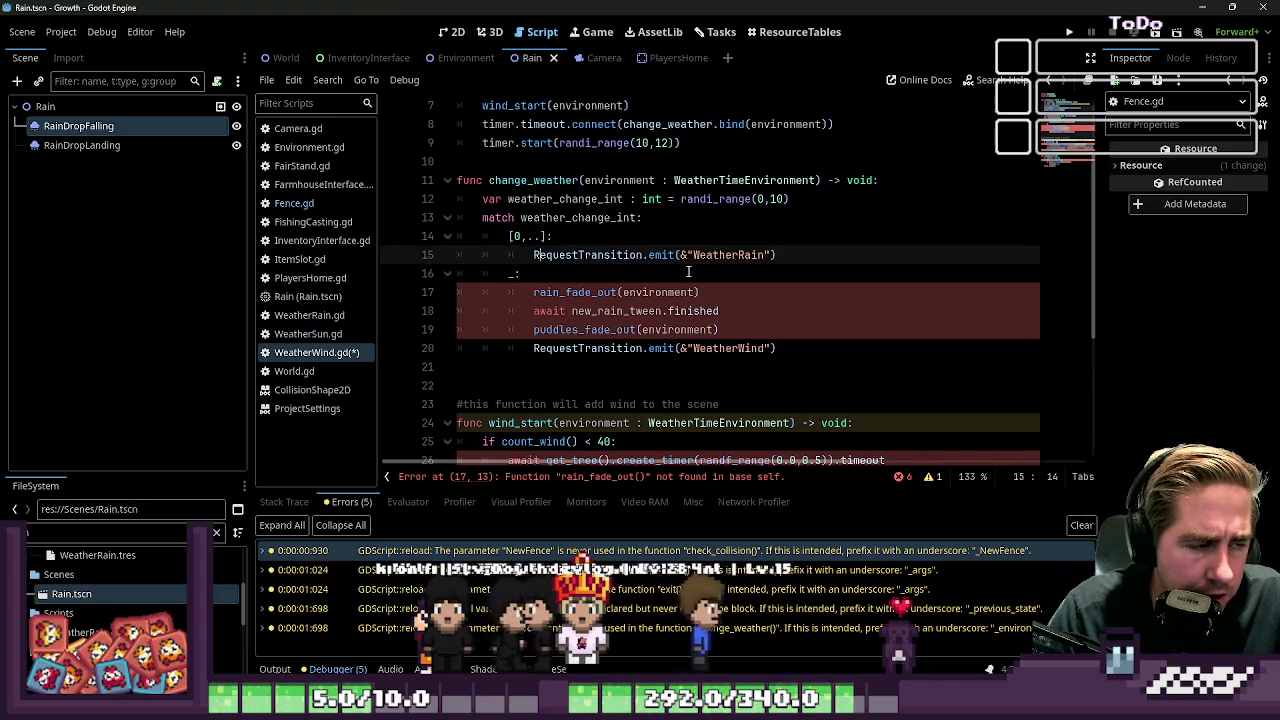
Step: Replace the rest pattern so the rain case reads [0,1,2]
key(Up)
key(Up)
key(BackSpace)
key(Delete)
key(Delete)
key(Delete)
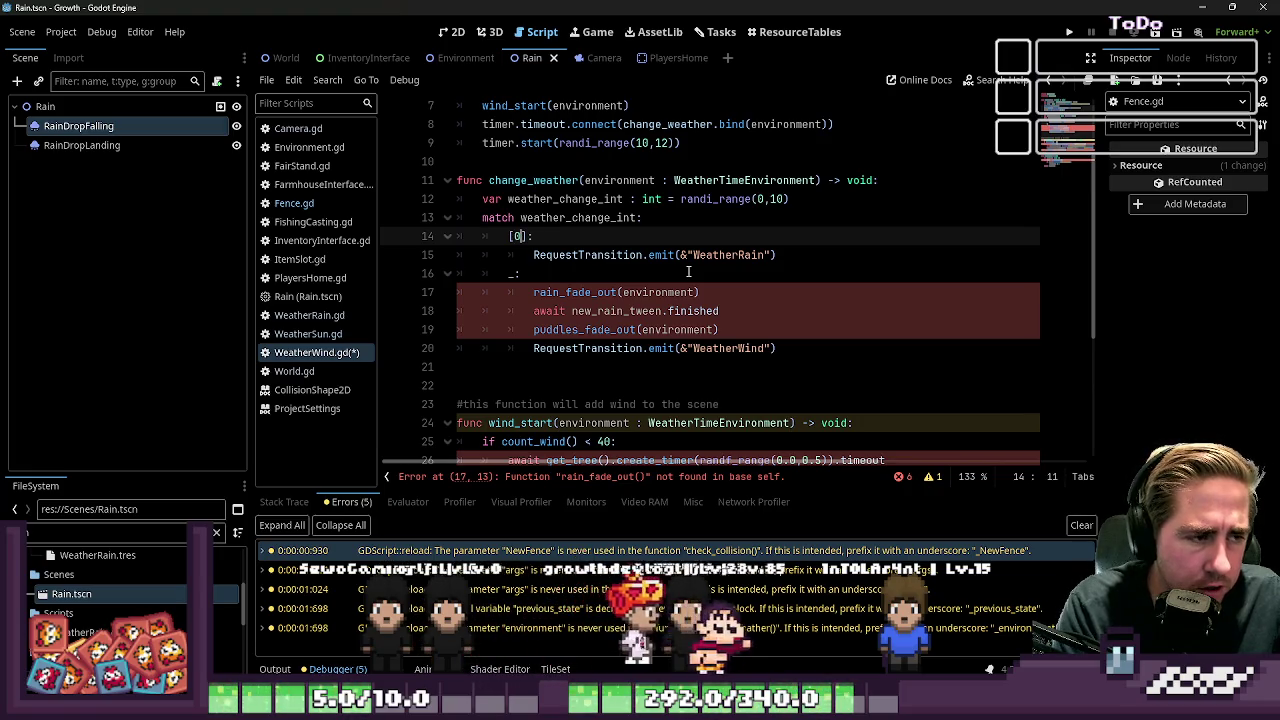
text(,1,2)
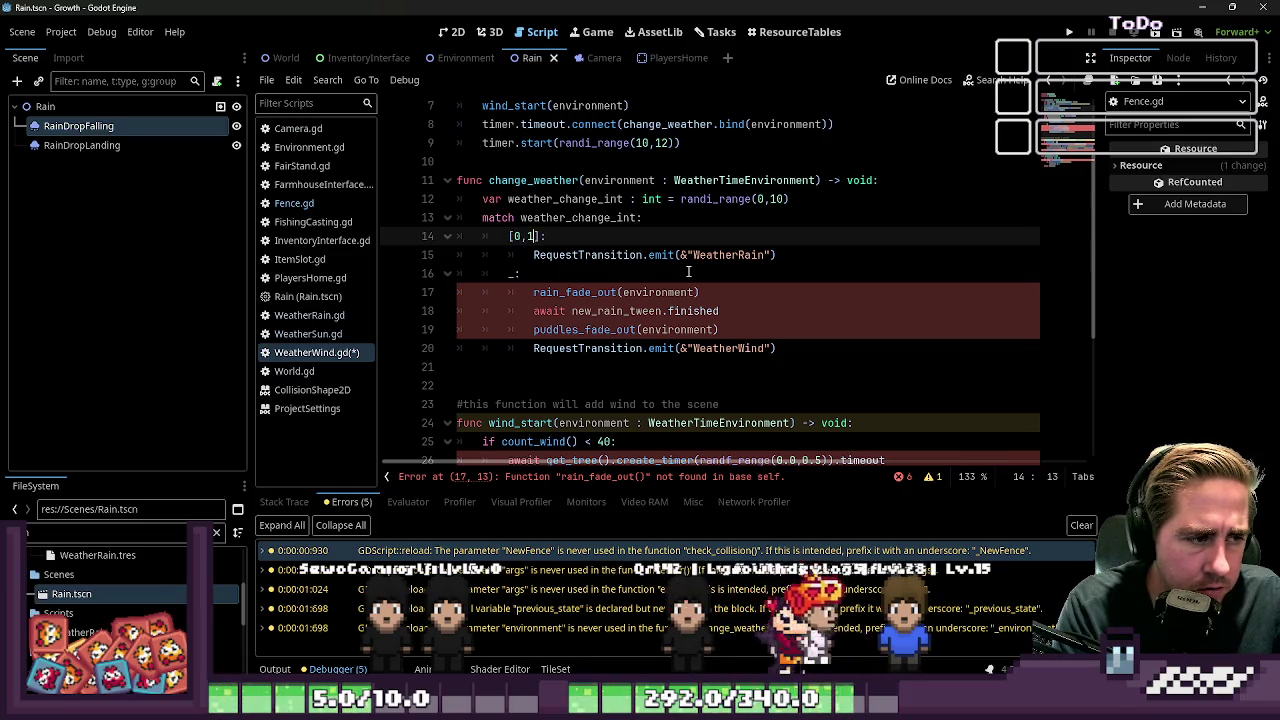
key(Down)
key(Down)
key(Down)
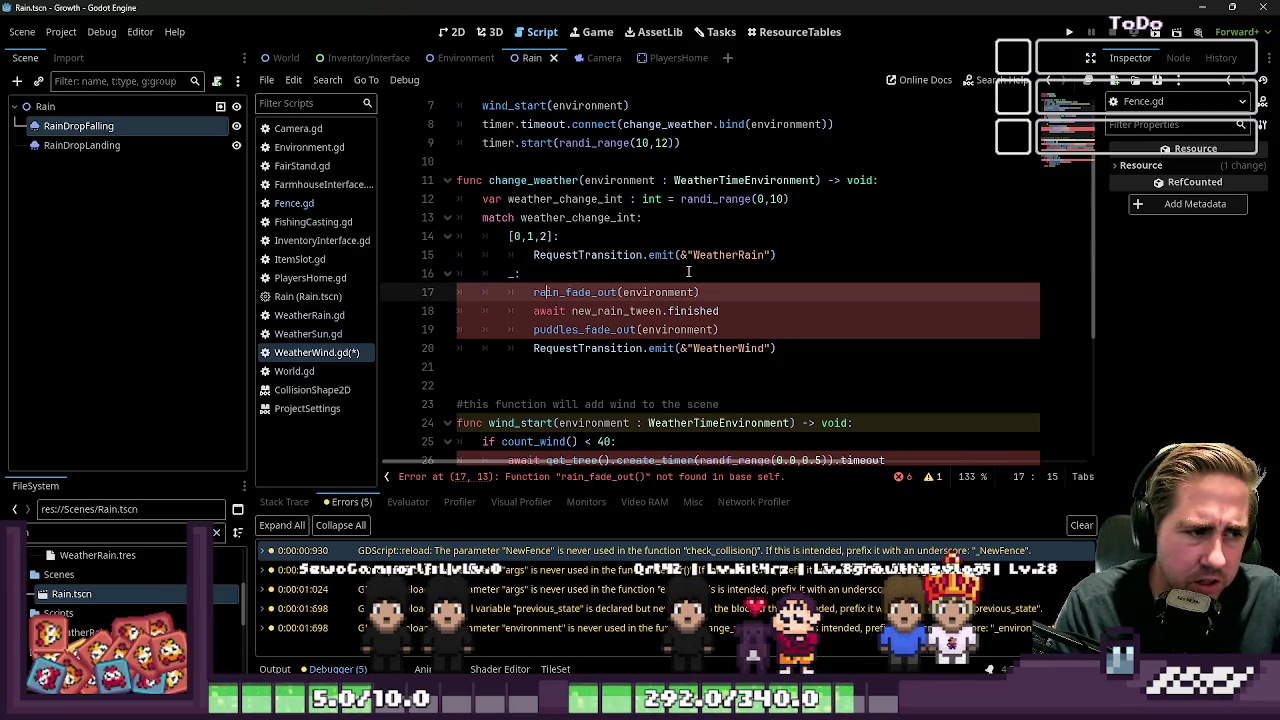
key(Up)
key(Down)
key(Home)
key(Home)
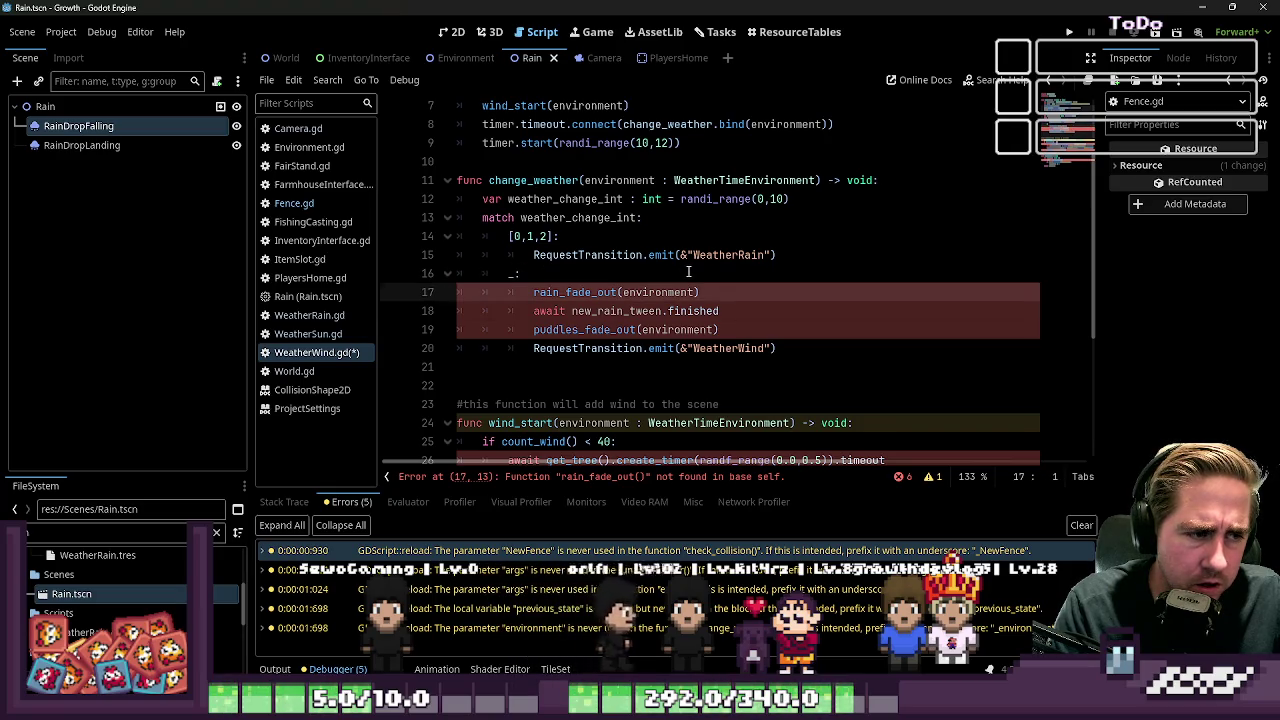
key(shift+Down)
key(shift+Down)
key(shift+End)
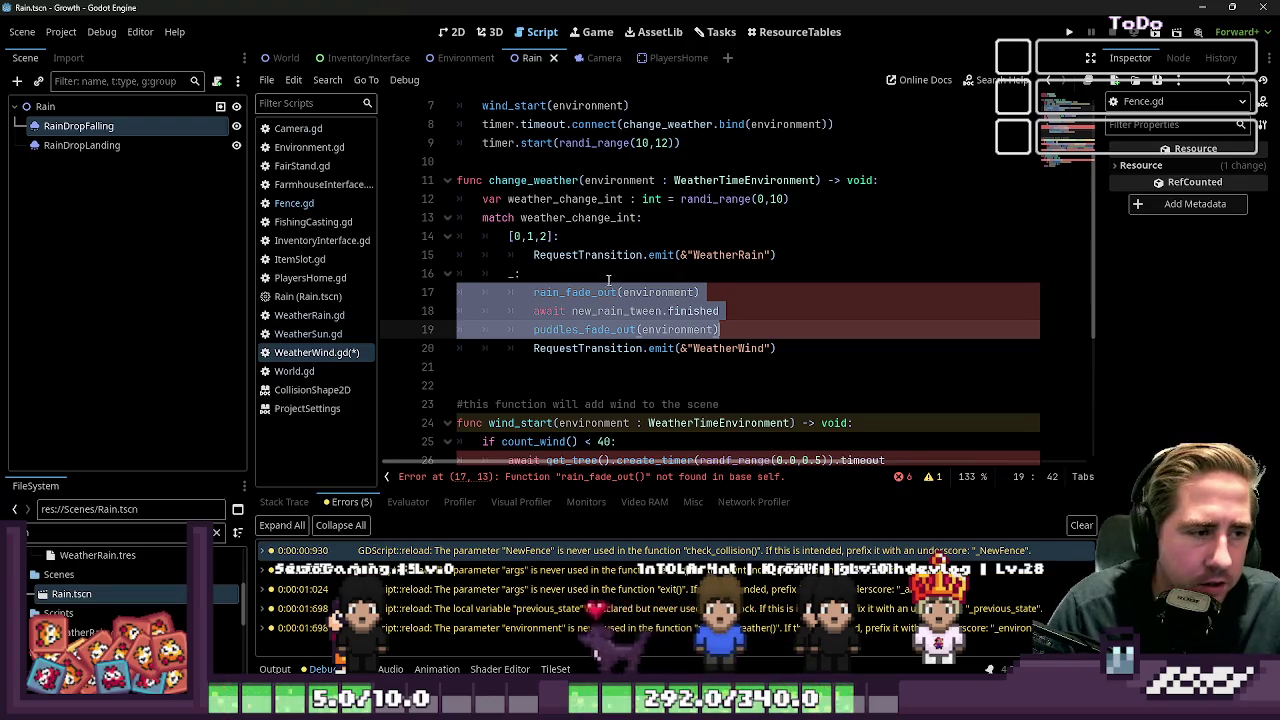
mouse_move(720, 330)
mouse_down()
mouse_move(460, 292)
mouse_move(375, 302)
mouse_up()
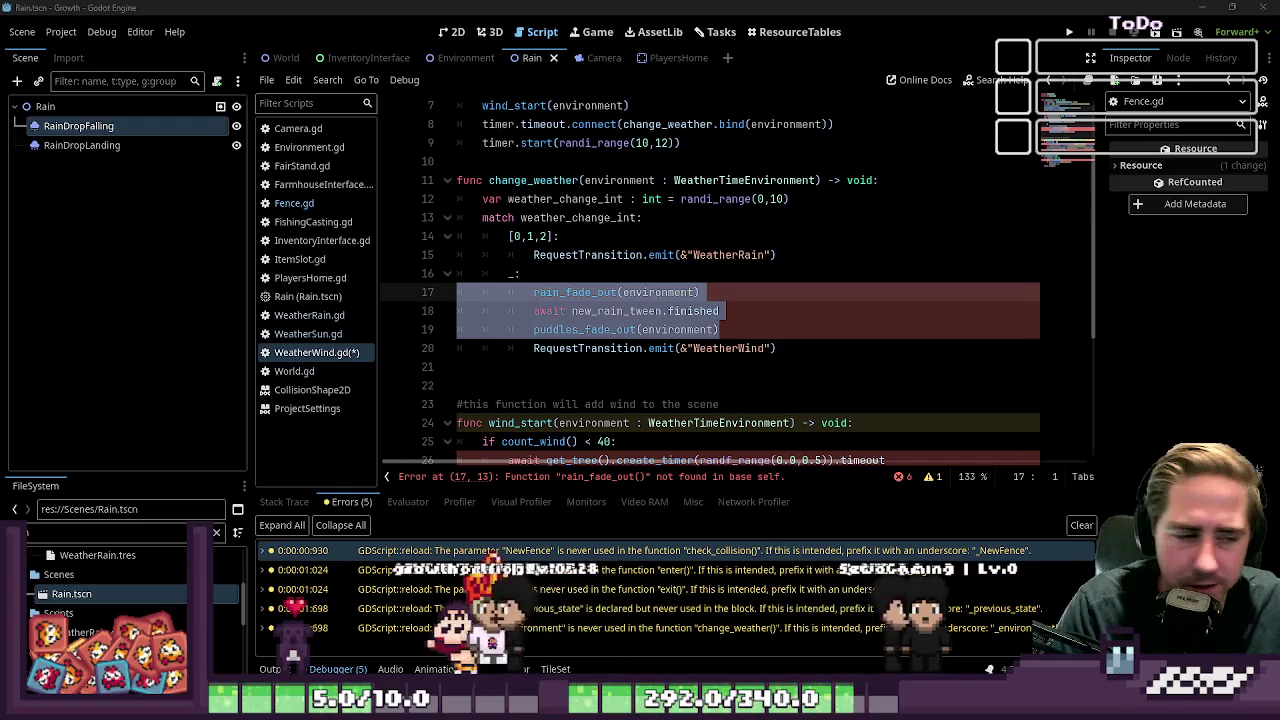
click(704, 328)
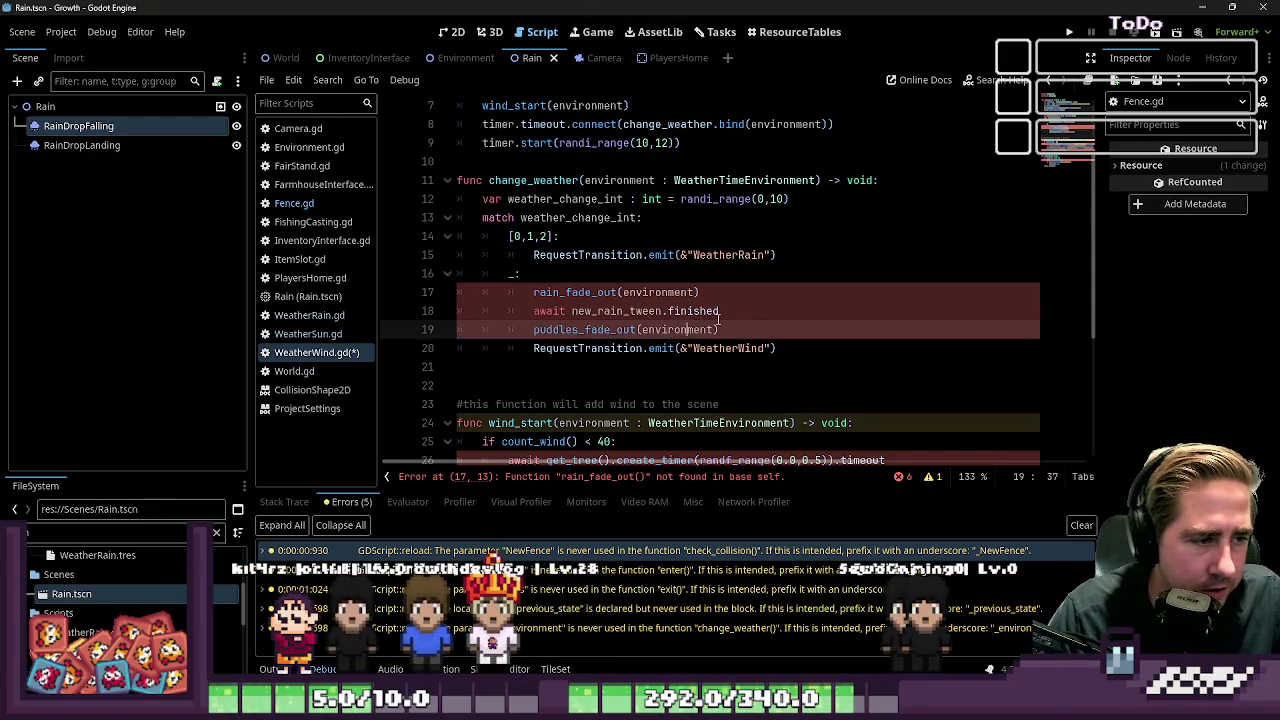
Step: Undo the last edit, then delete the three rain fade-out lines and the blank line
key(ctrl+z)
key(ctrl+z)
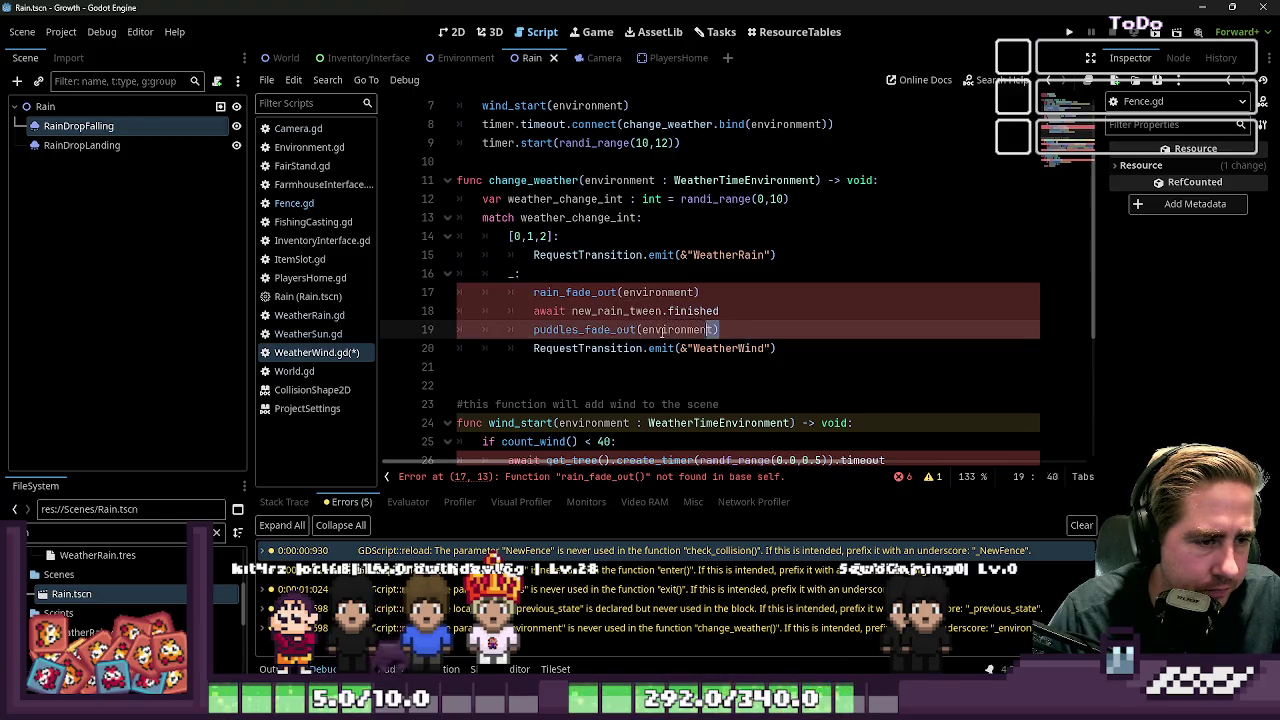
mouse_move(719, 329)
mouse_down()
mouse_move(390, 292)
mouse_move(390, 311)
mouse_move(388, 293)
mouse_up()
key(BackSpace)
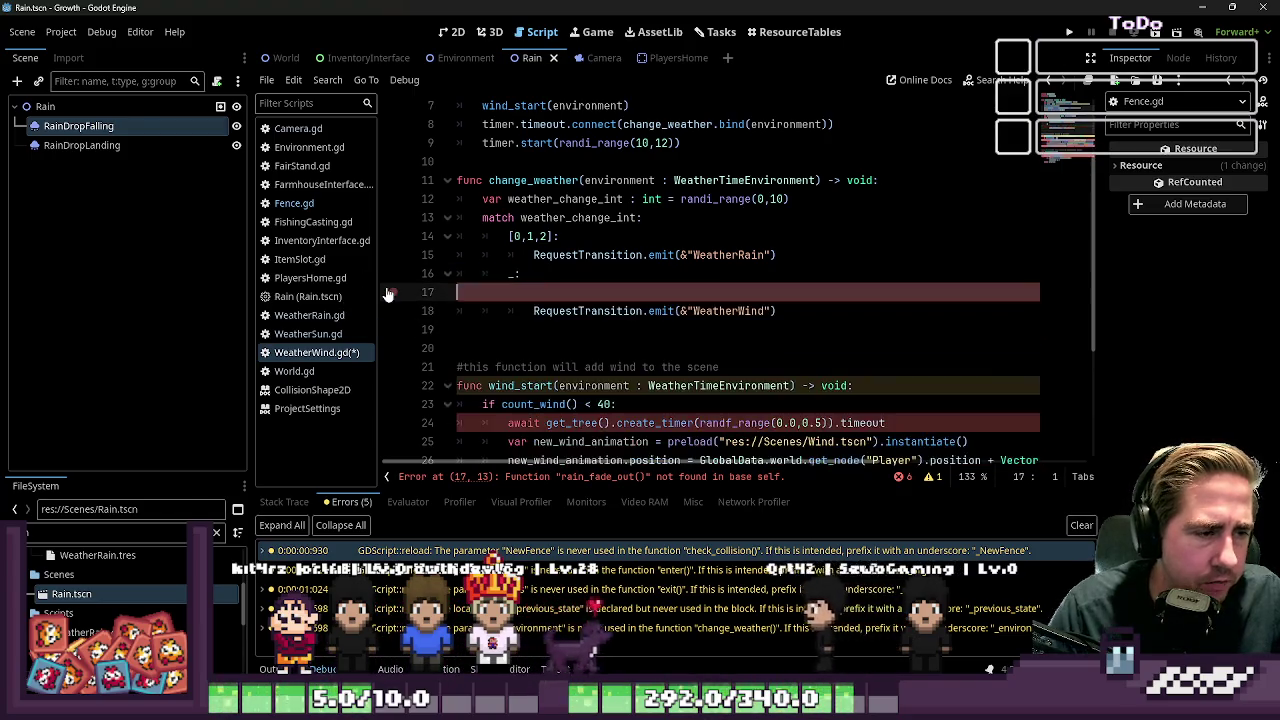
key(BackSpace)
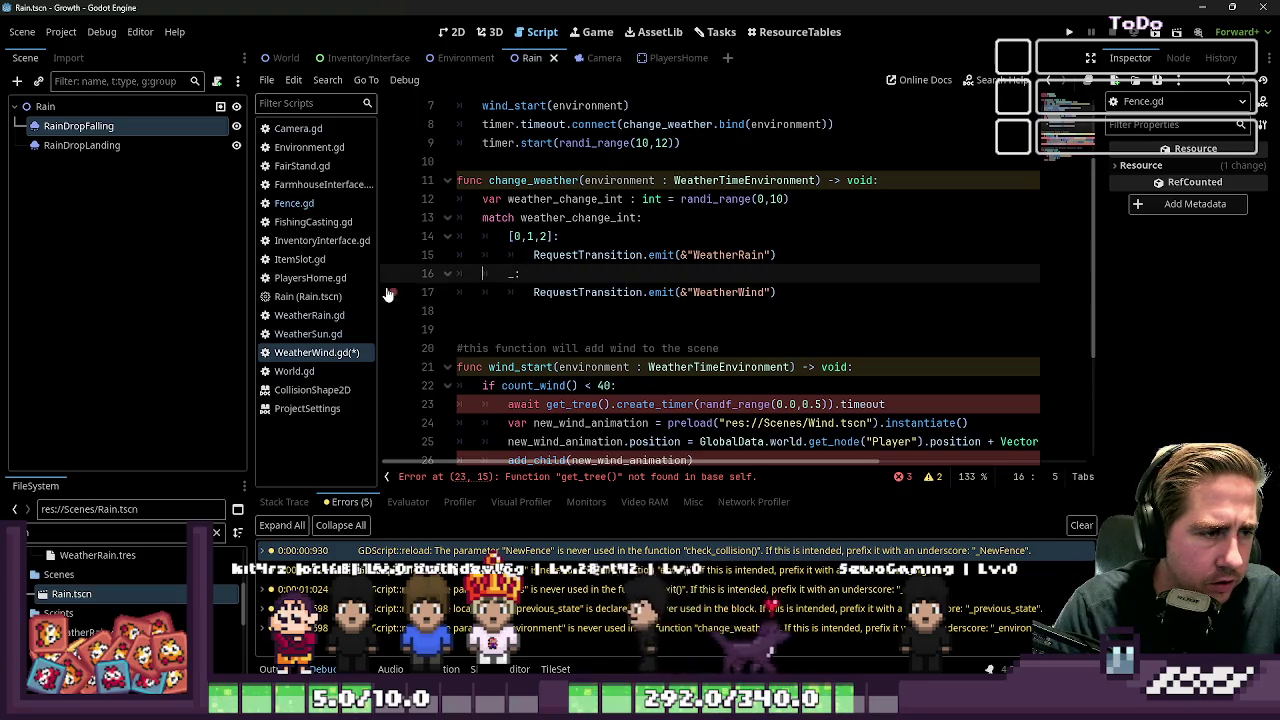
Step: Replace the _ wildcard on the wind case with the [3,4,5,] values
key(Right)
key(shift+Right)
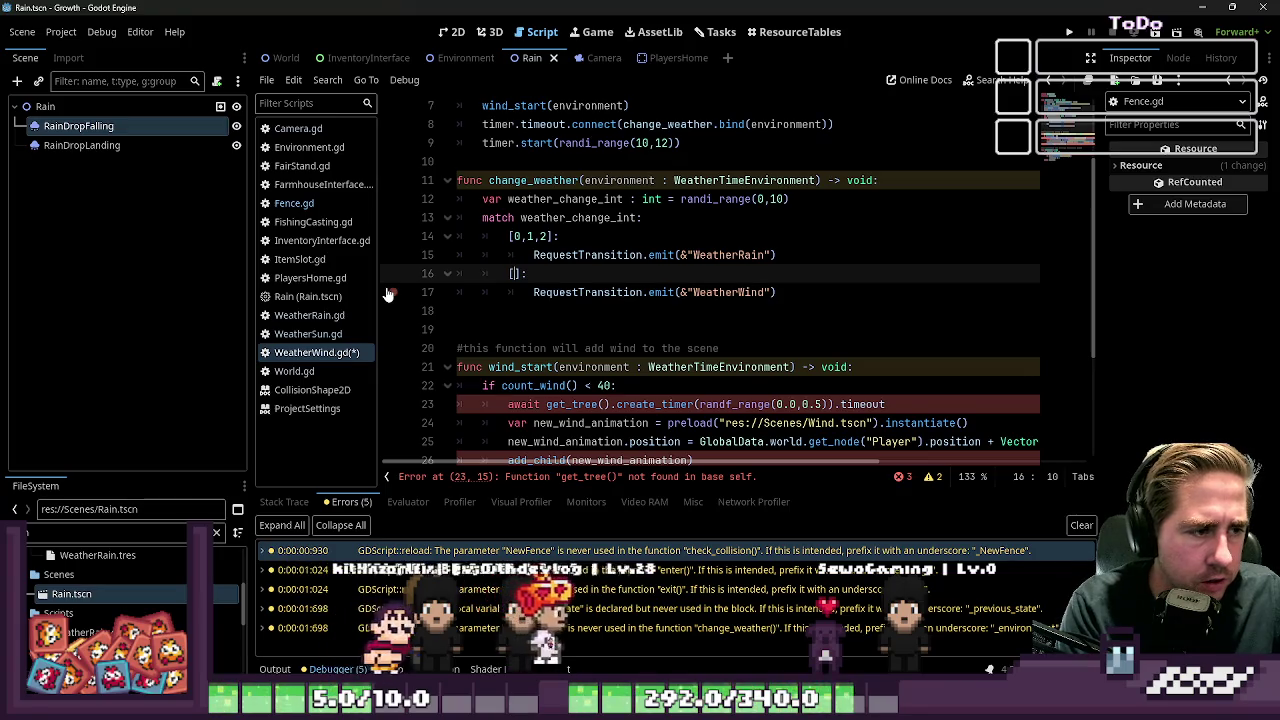
key(BackSpace)
key(Escape)
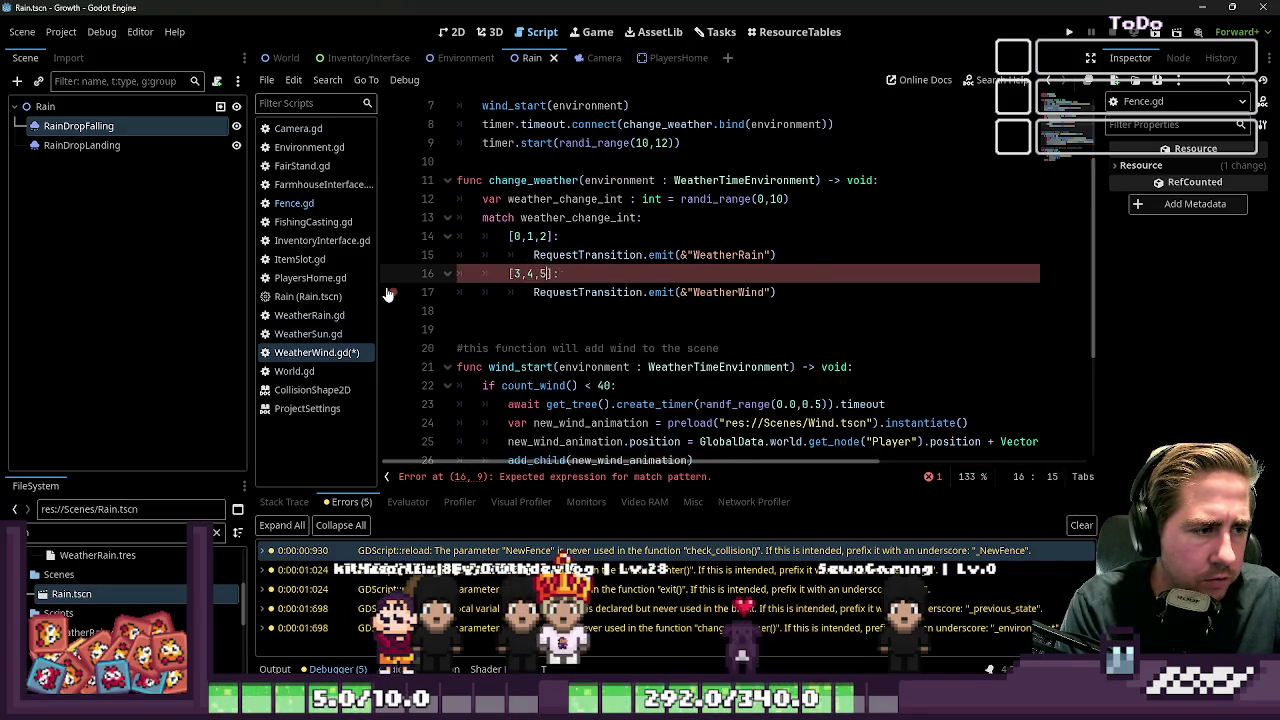
key(BackSpace)
text(,)
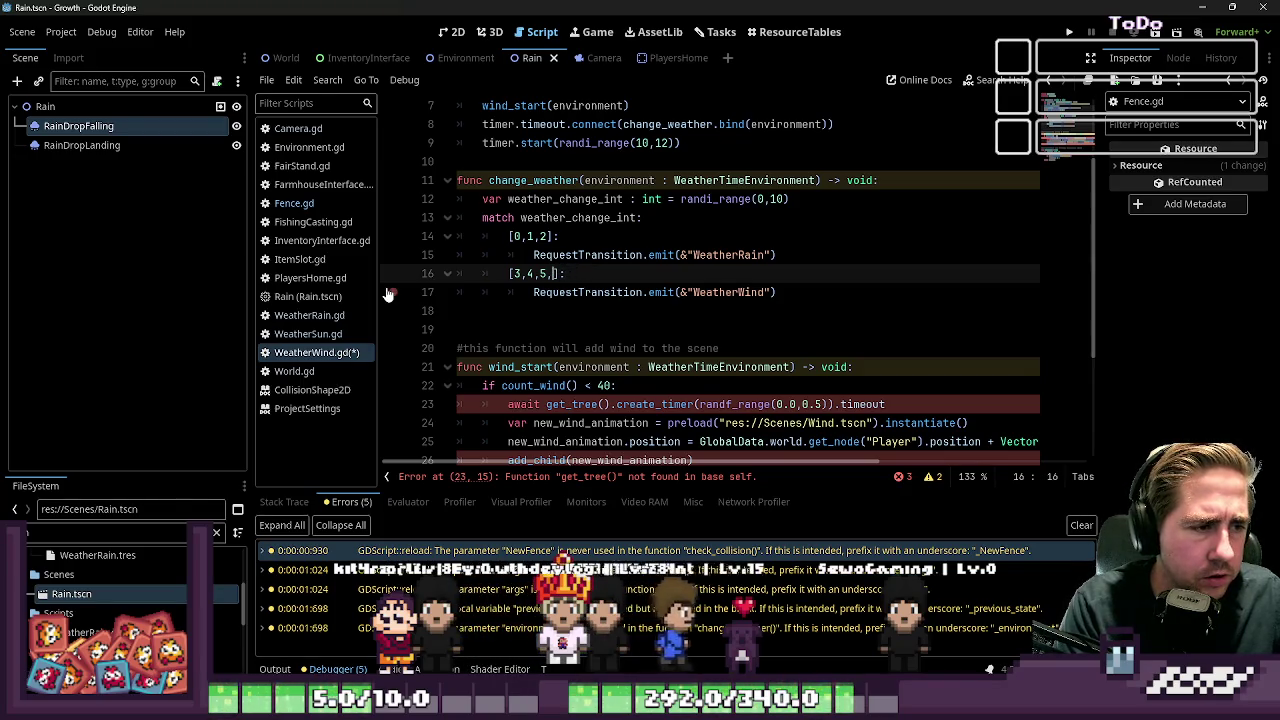
key(Down)
key(Down)
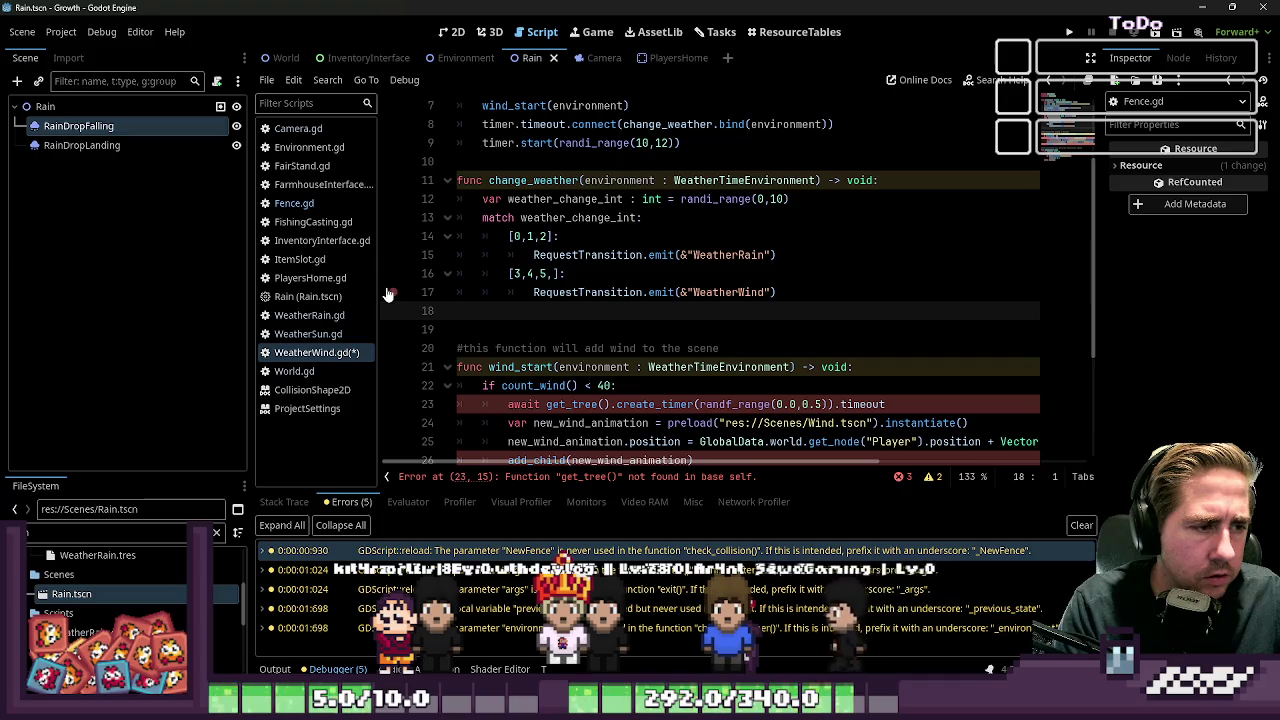
key(Up)
key(Up)
key(Up)
key(Down)
key(Right)
key(Right)
key(Right)
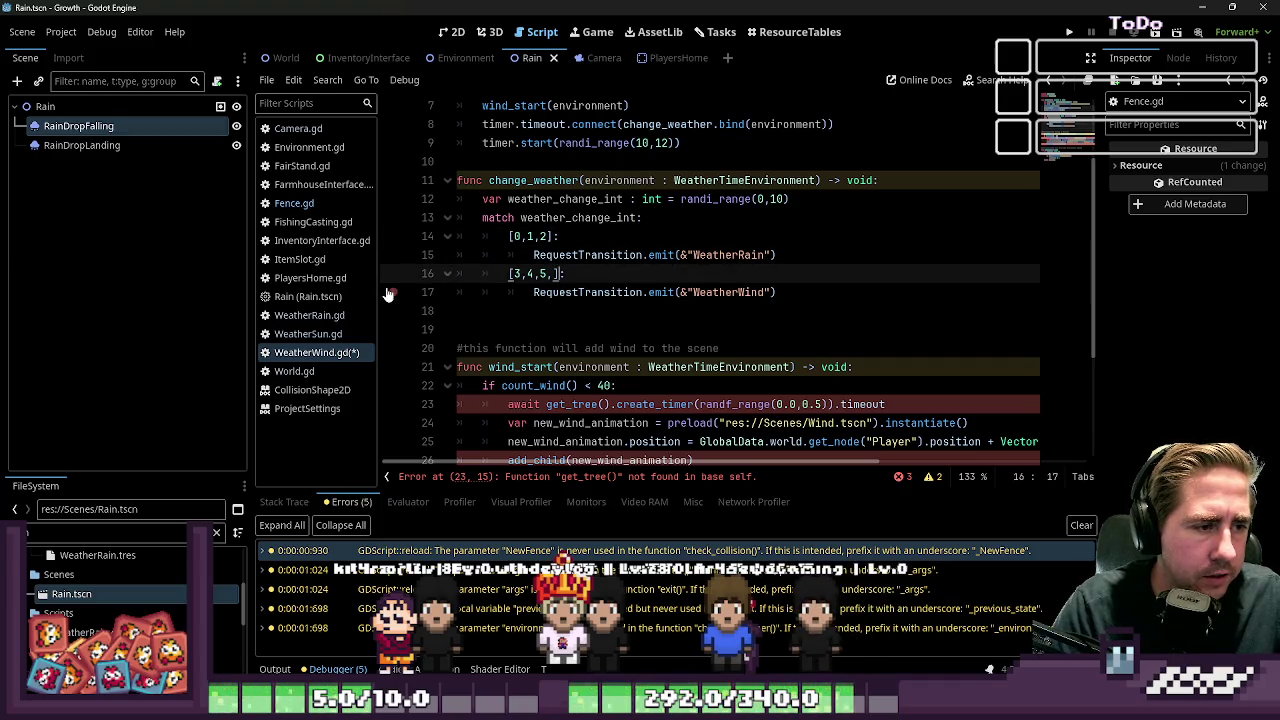
Step: Copy the wind case together with its WeatherWind transition line
key(Down)
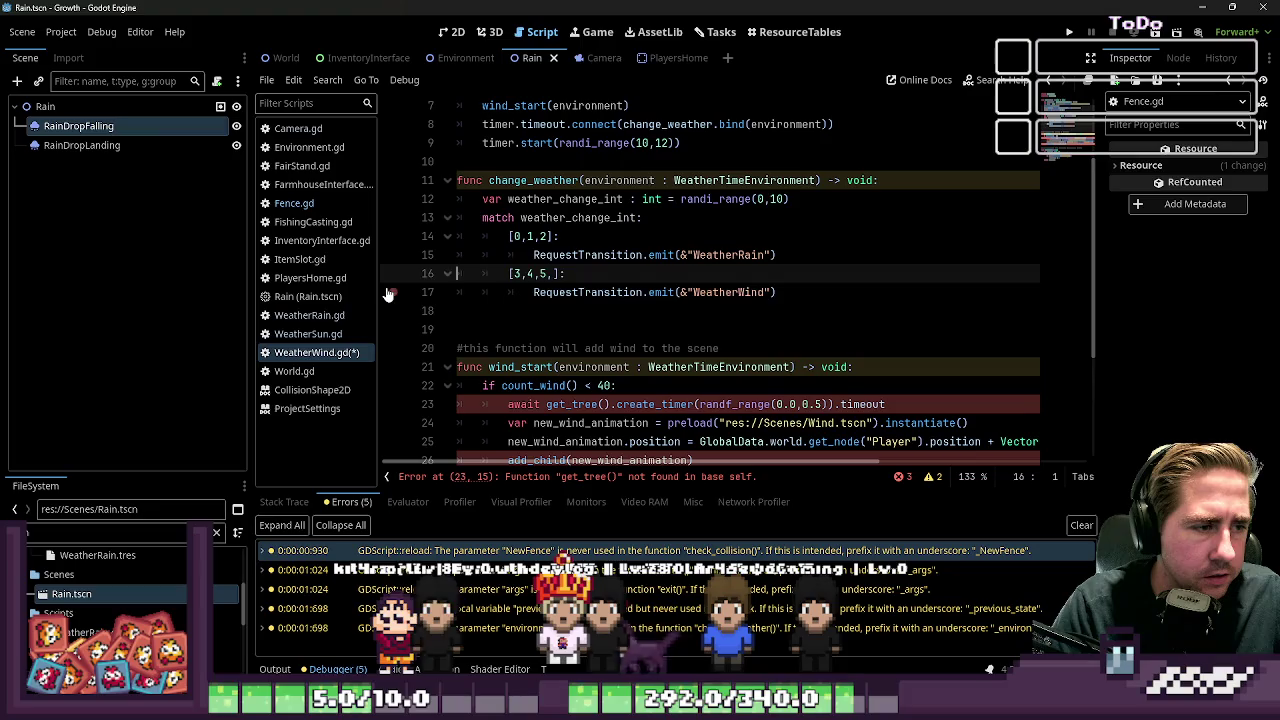
key(Home)
key(shift+Down)
key(shift+End)
scroll(388, 295, down, 1)
key(ctrl+c)
key(Down)
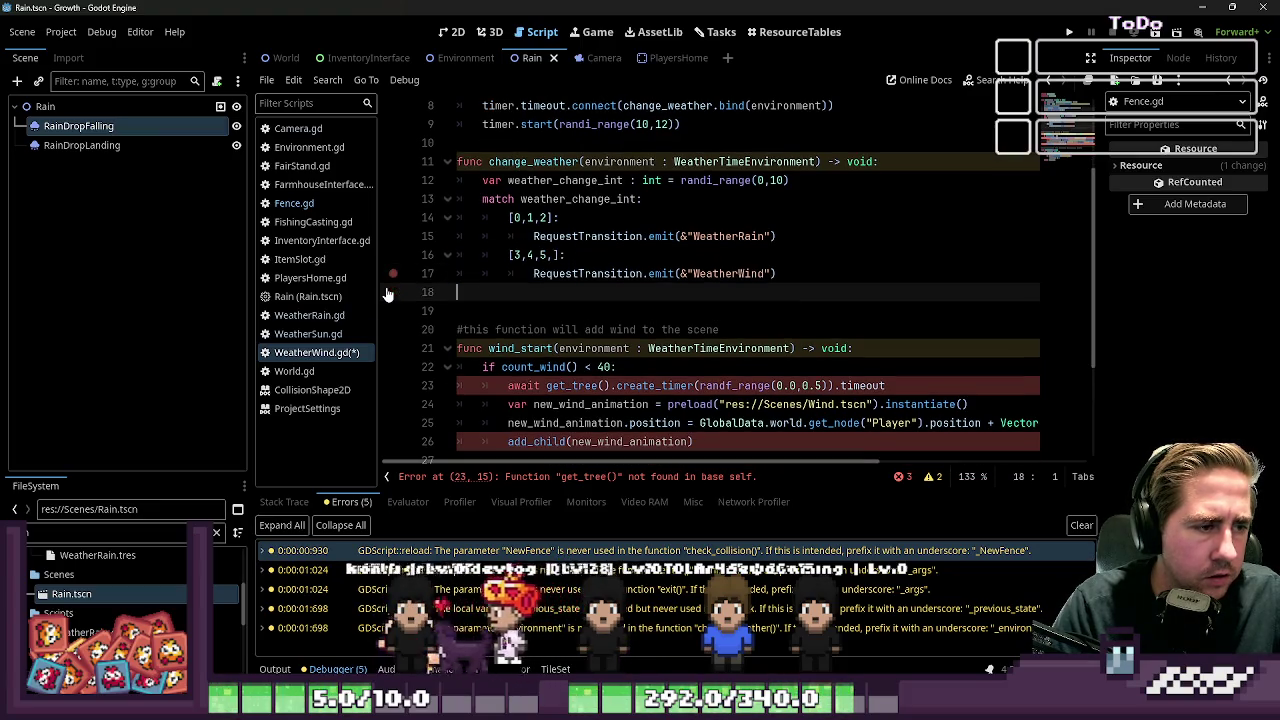
Step: Paste a duplicate of the wind case below the original
key(ctrl+v)
key(Up)
key(Left)
key(Left)
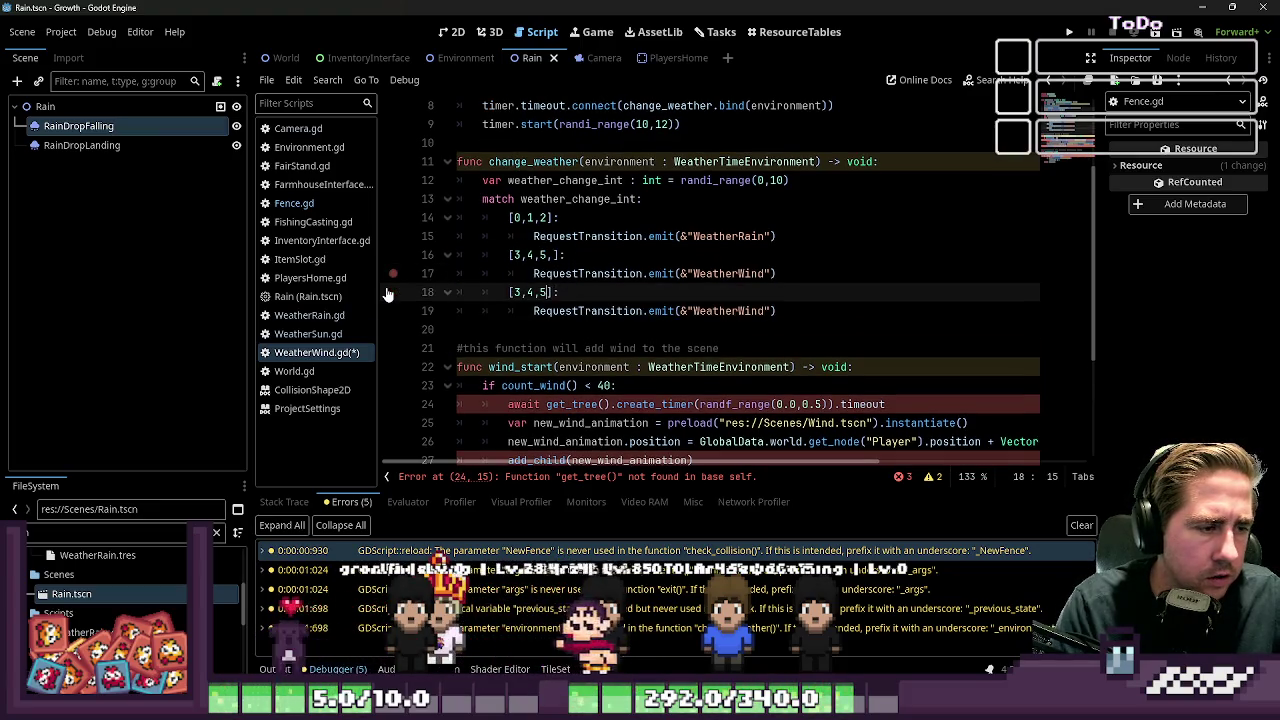
key(Up)
key(Up)
key(Up)
key(Down)
key(Left)
key(Left)
key(Left)
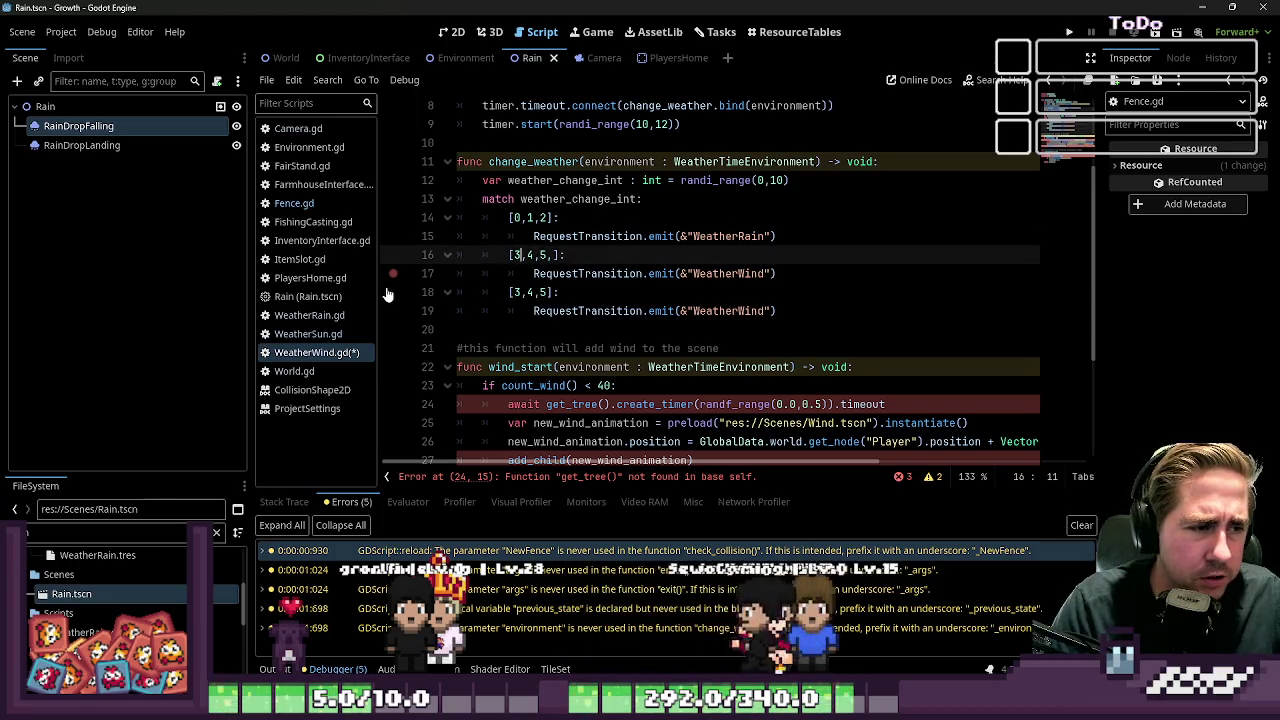
key(Right)
key(Right)
key(Right)
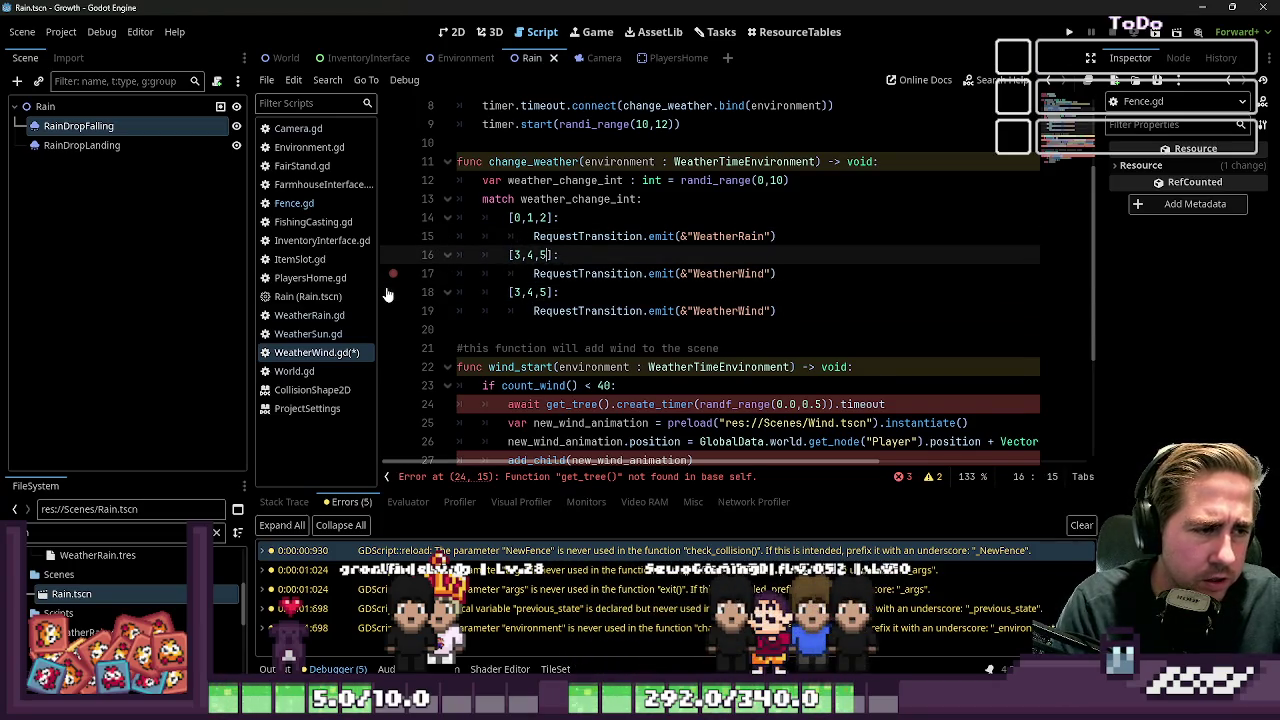
Step: Change the duplicated case's pattern to [6,..] and its transition to WeatherSun
key(Down)
key(Down)
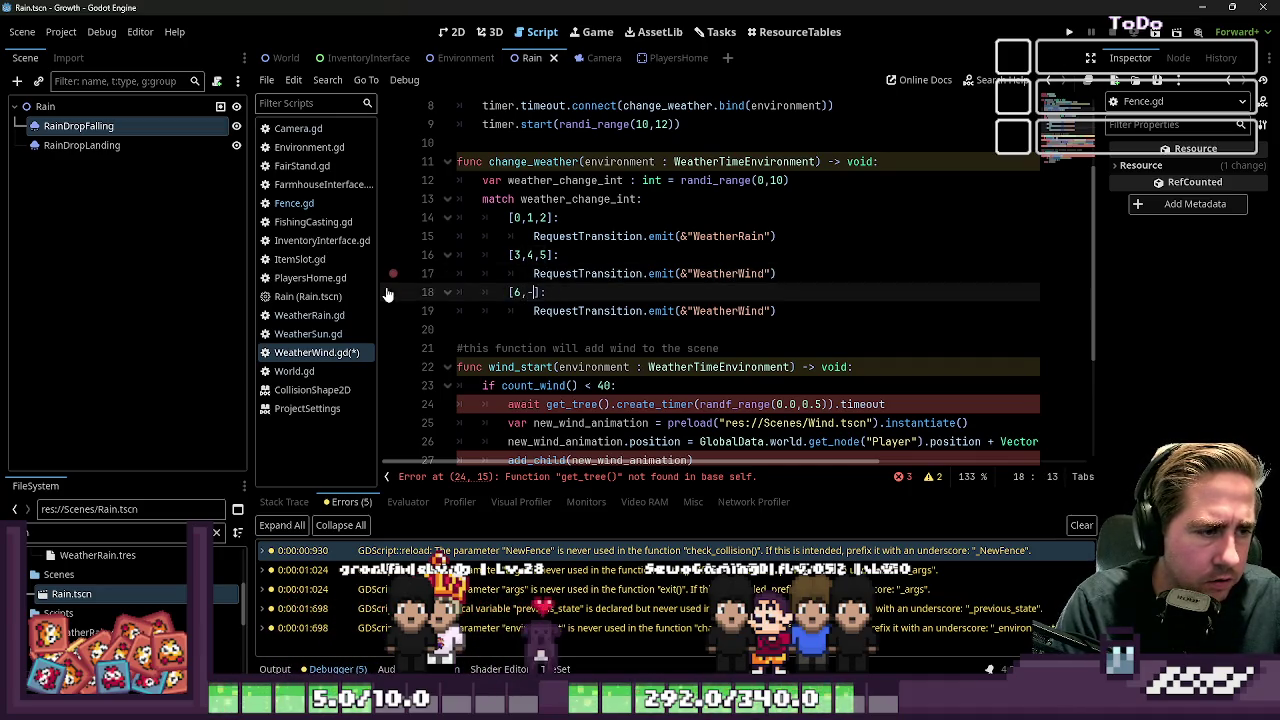
key(BackSpace)
key(Up)
key(Down)
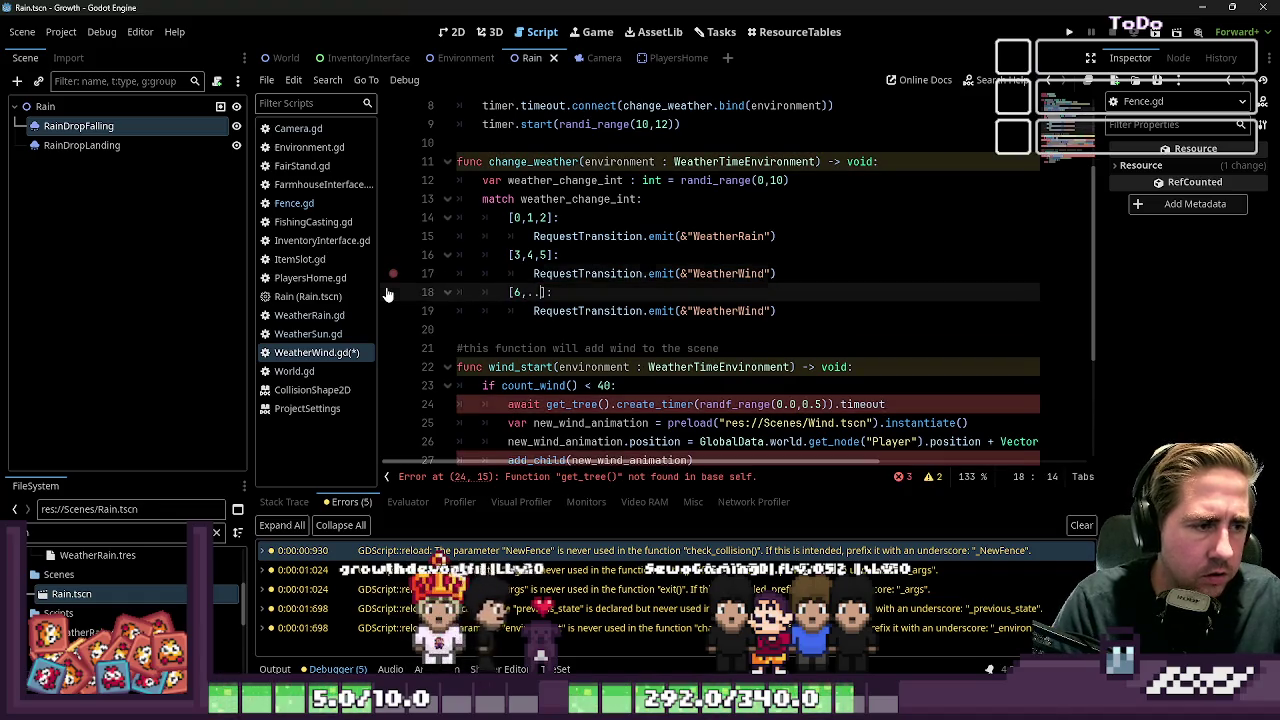
key(Down)
key(End)
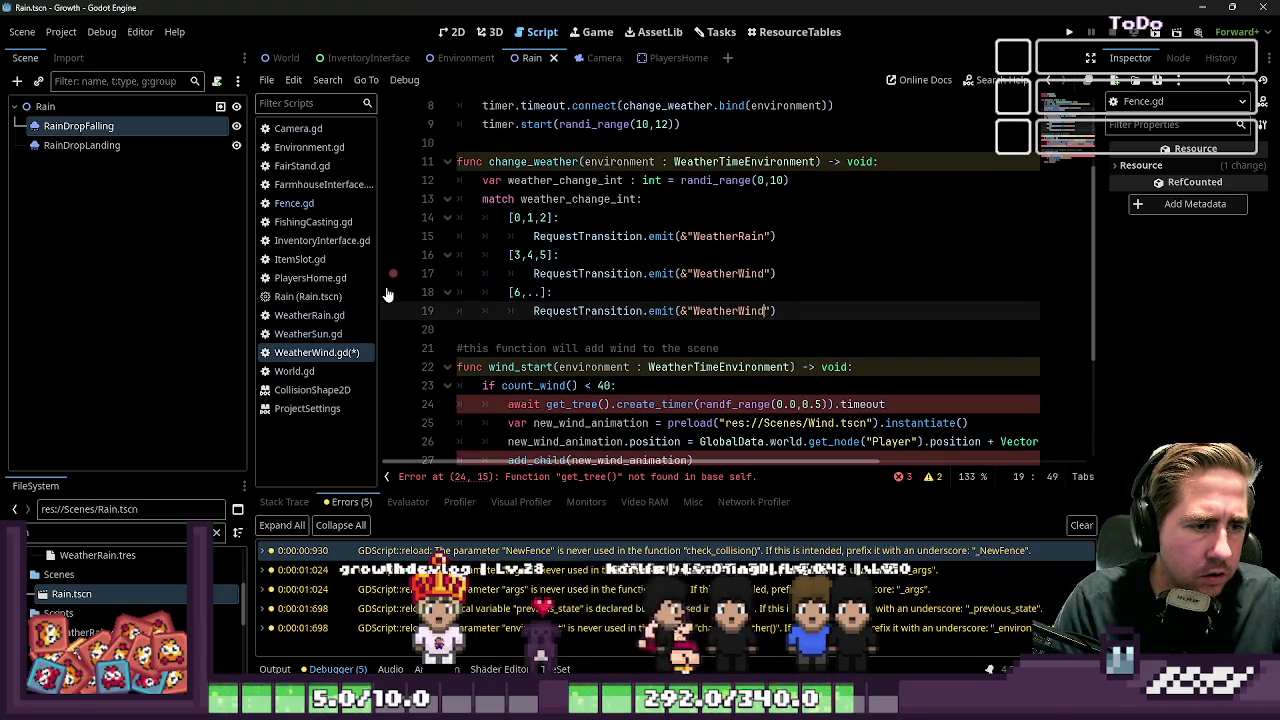
key(Left)
key(Left)
key(shift+Left)
key(shift+Left)
key(shift+Left)
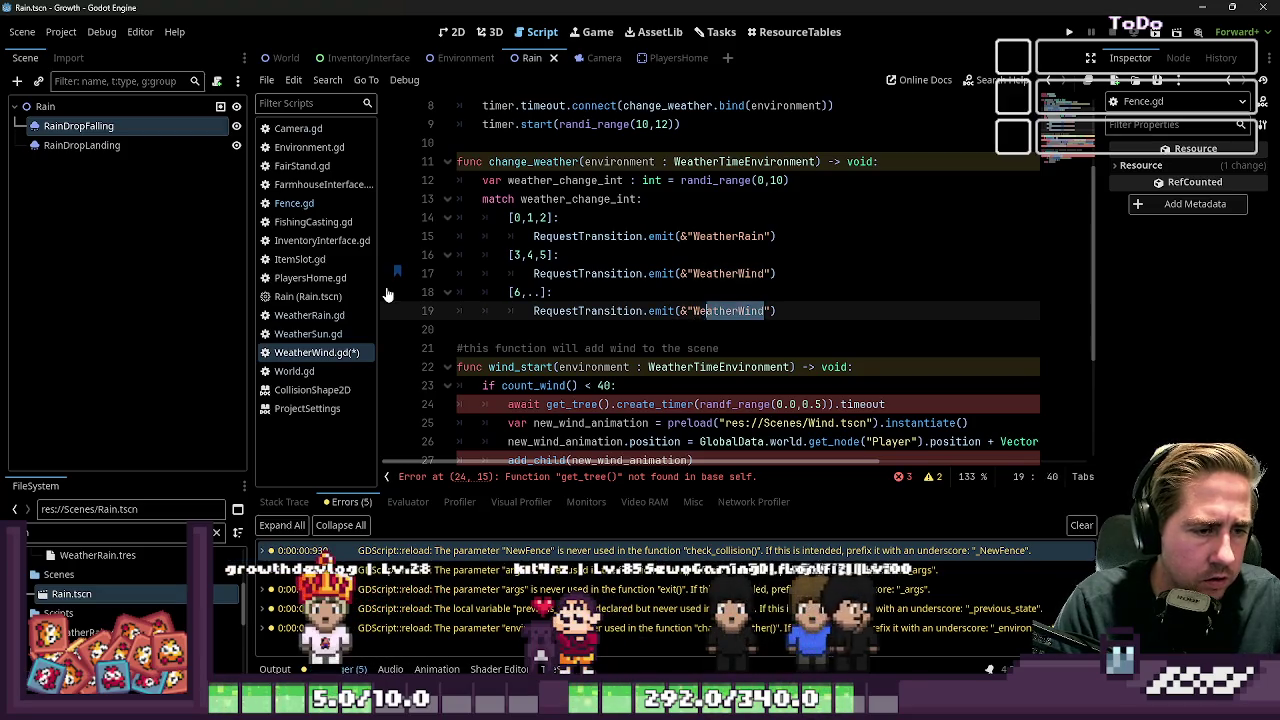
text(Sun)
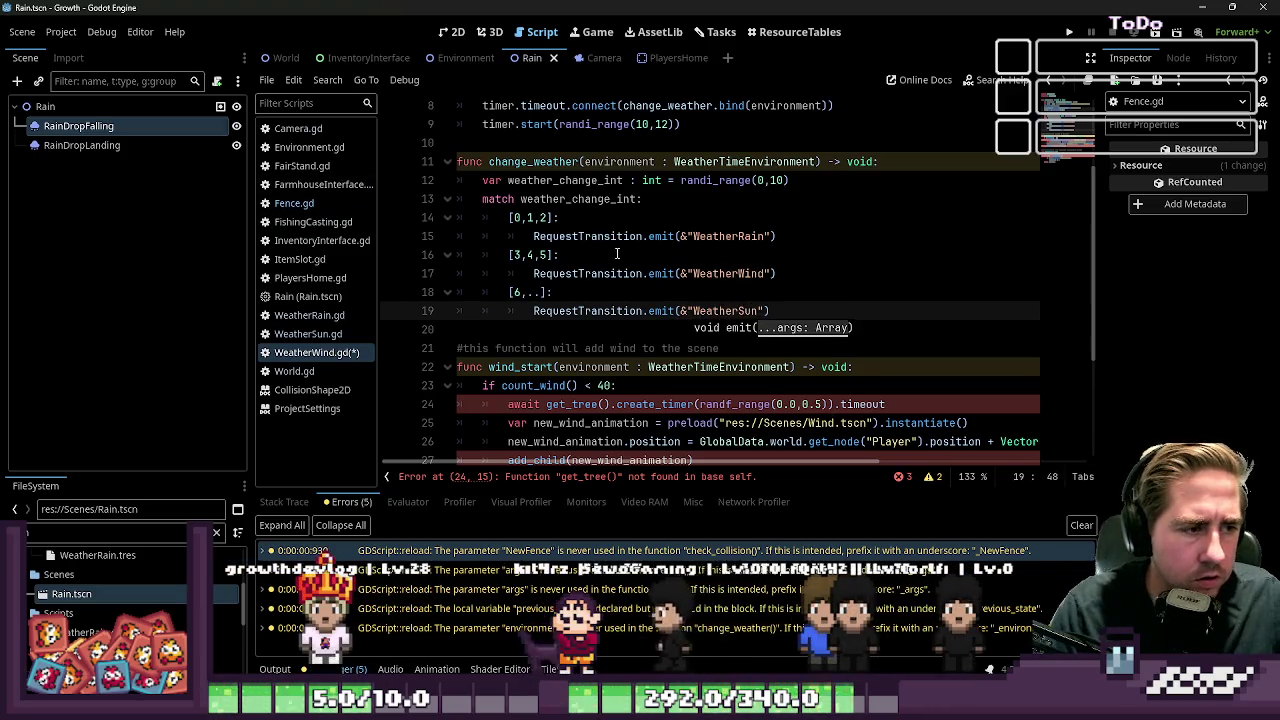
Step: Save WeatherWind.gd
key(ctrl+s)
key(Up)
key(Up)
key(Up)
scroll(700, 280, up, 1)
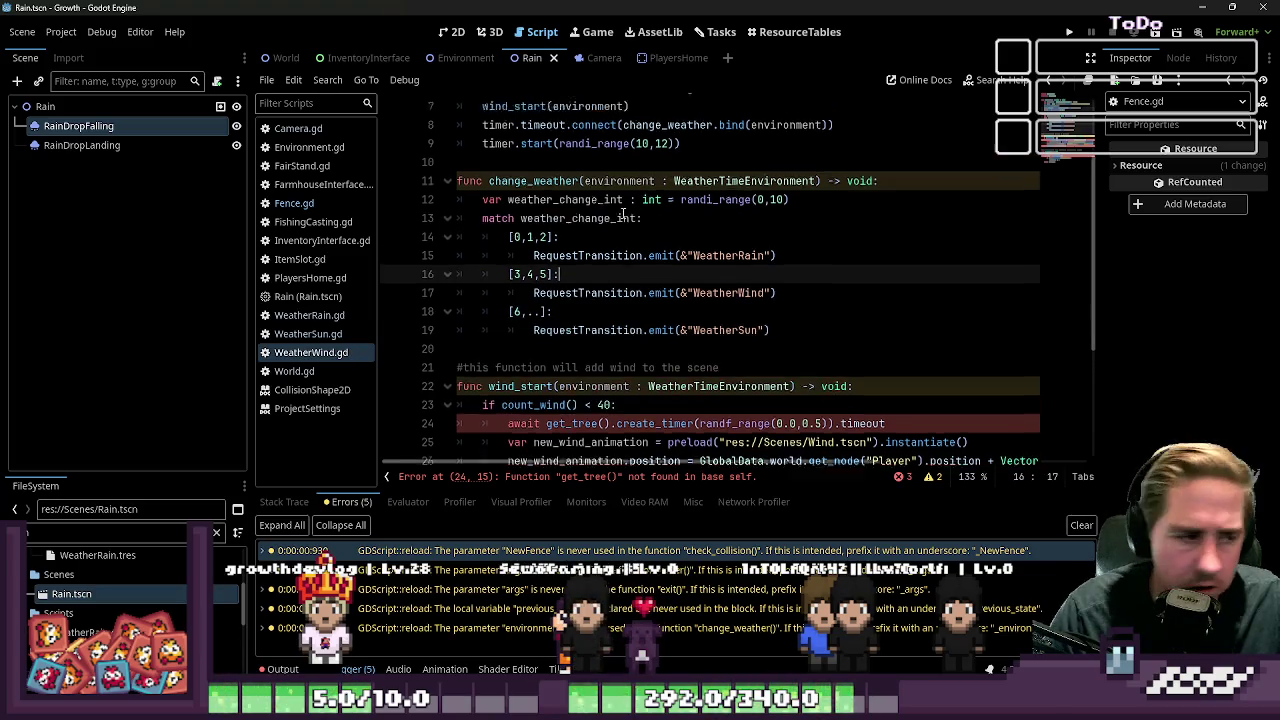
double_click(603, 224)
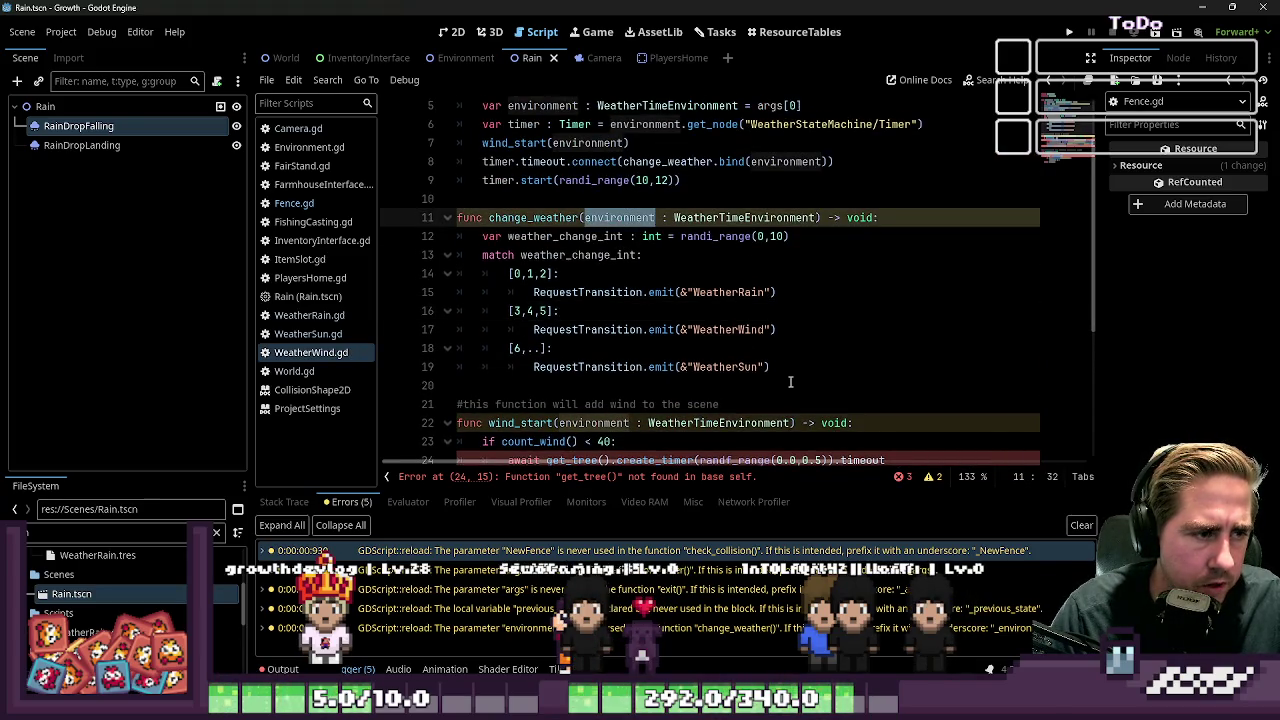
scroll(773, 331, down, 3)
scroll(773, 331, up, 2)
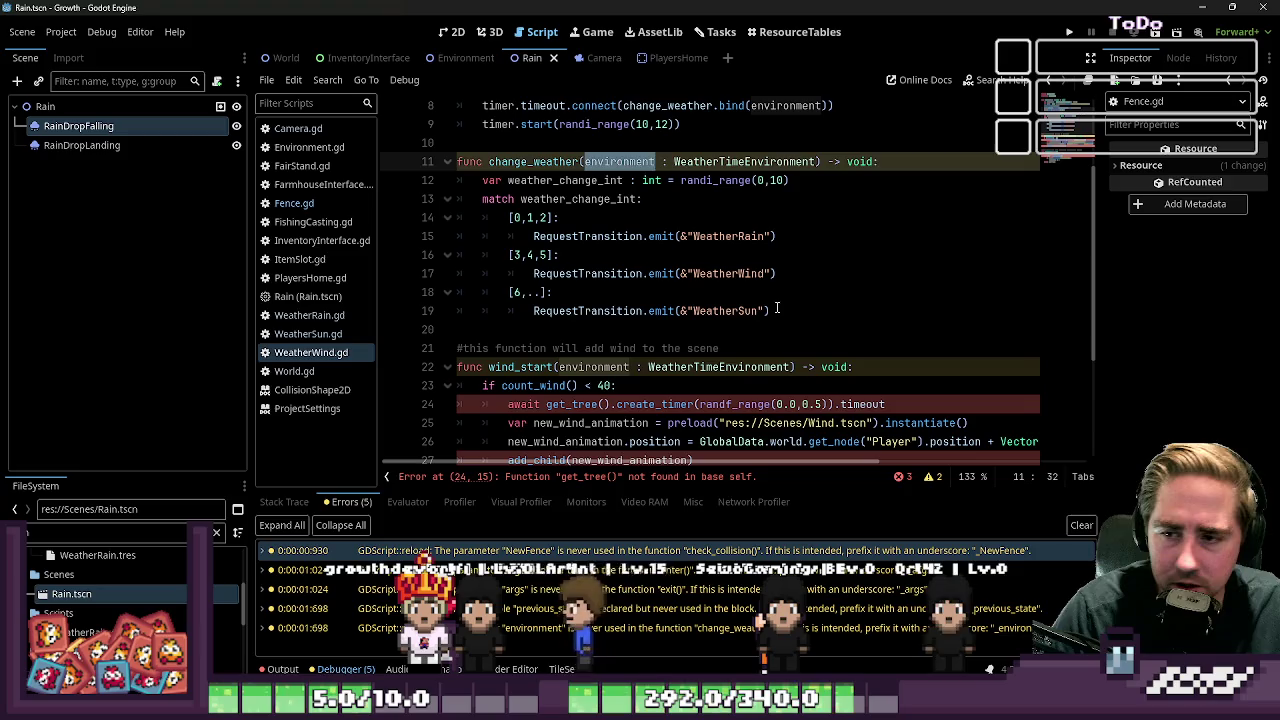
key(Down)
key(Down)
key(Down)
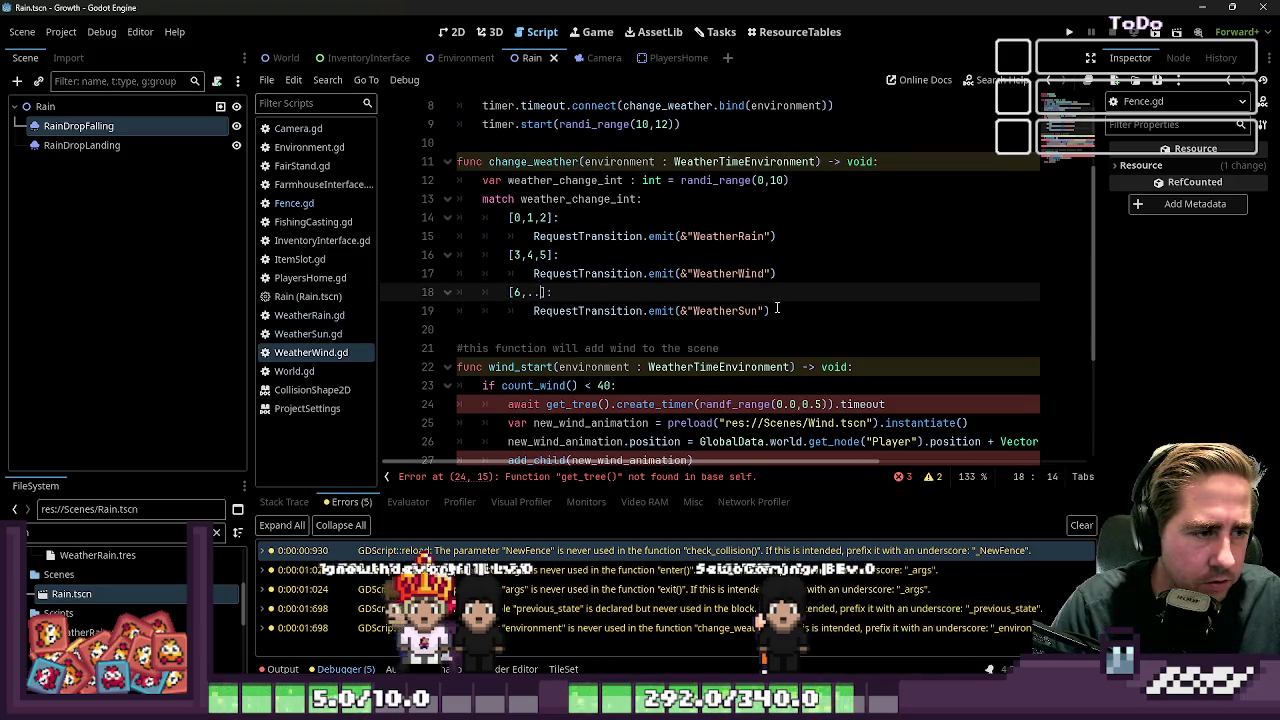
Step: Replace the [6,..] pattern of the sun case with the bare _ wildcard
key(BackSpace)
key(BackSpace)
key(BackSpace)
text(_)
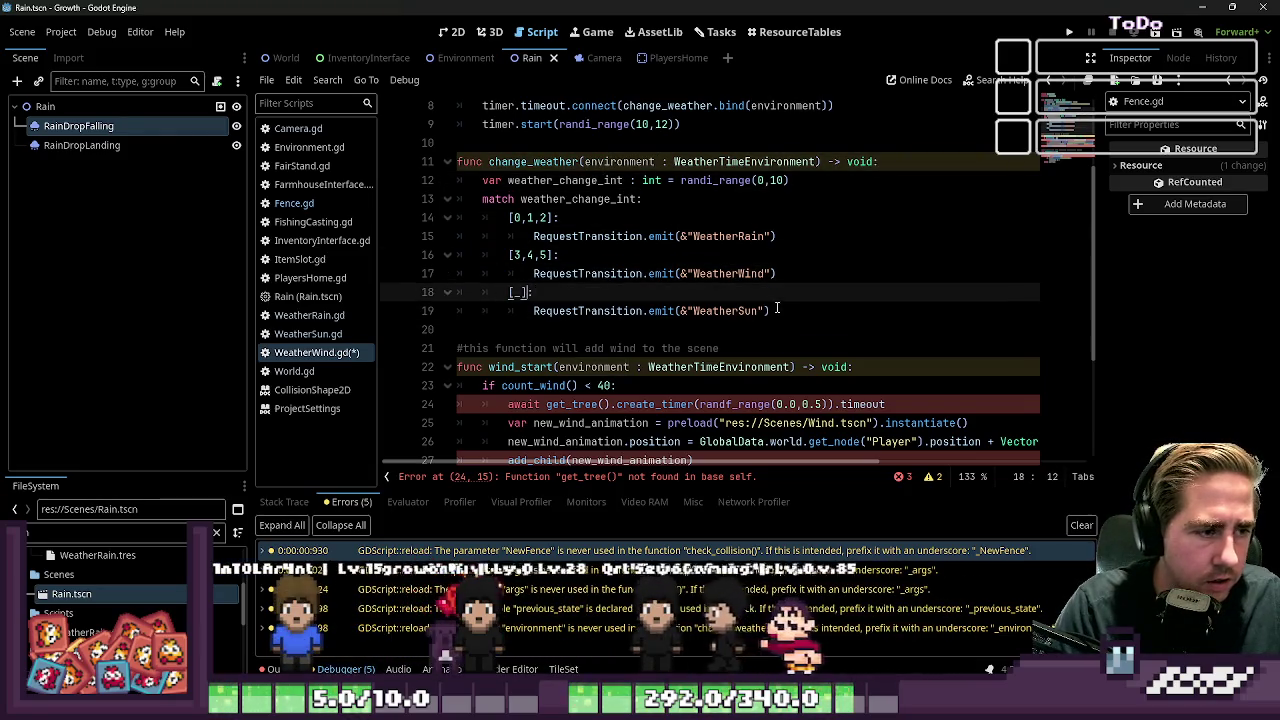
key(BackSpace)
key(BackSpace)
key(BackSpace)
text(_)
key(Down)
key(Down)
key(Down)
key(Up)
key(Up)
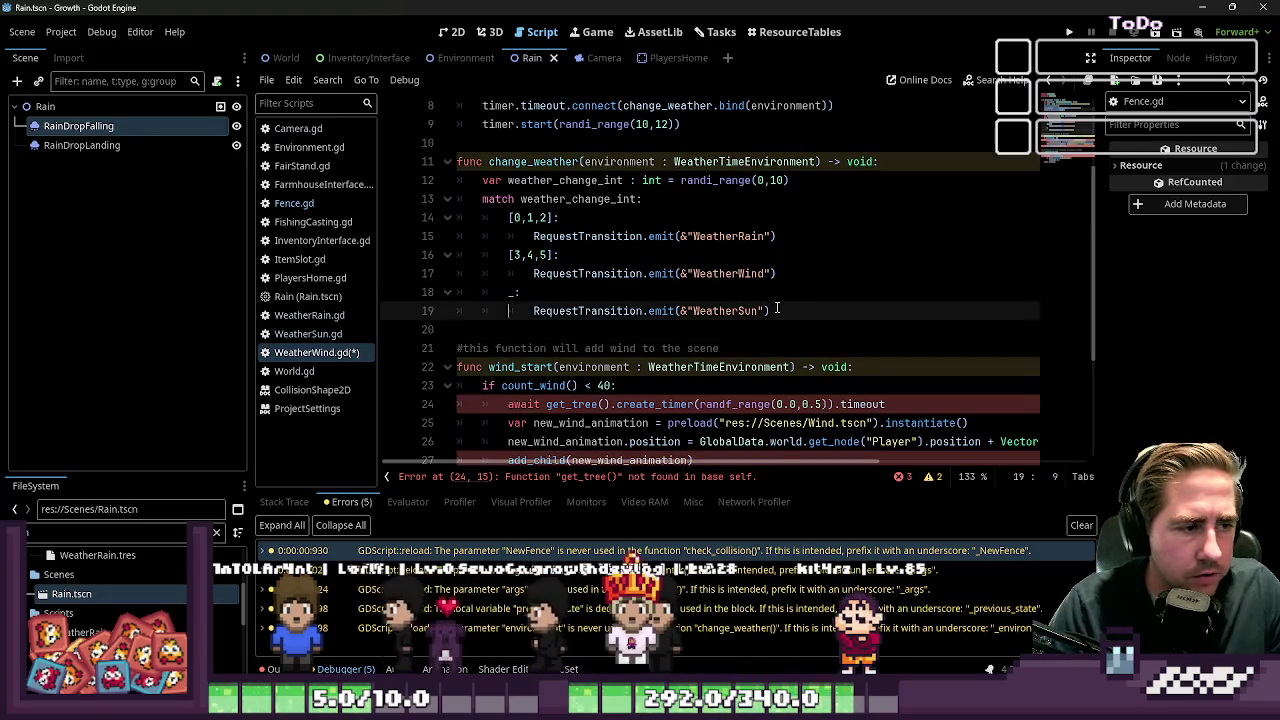
Step: Review the rain, wind (3,4,5) and wildcard patterns of the match block
key(Up)
key(Up)
key(Up)
key(Up)
key(Up)
key(Up)
key(Down)
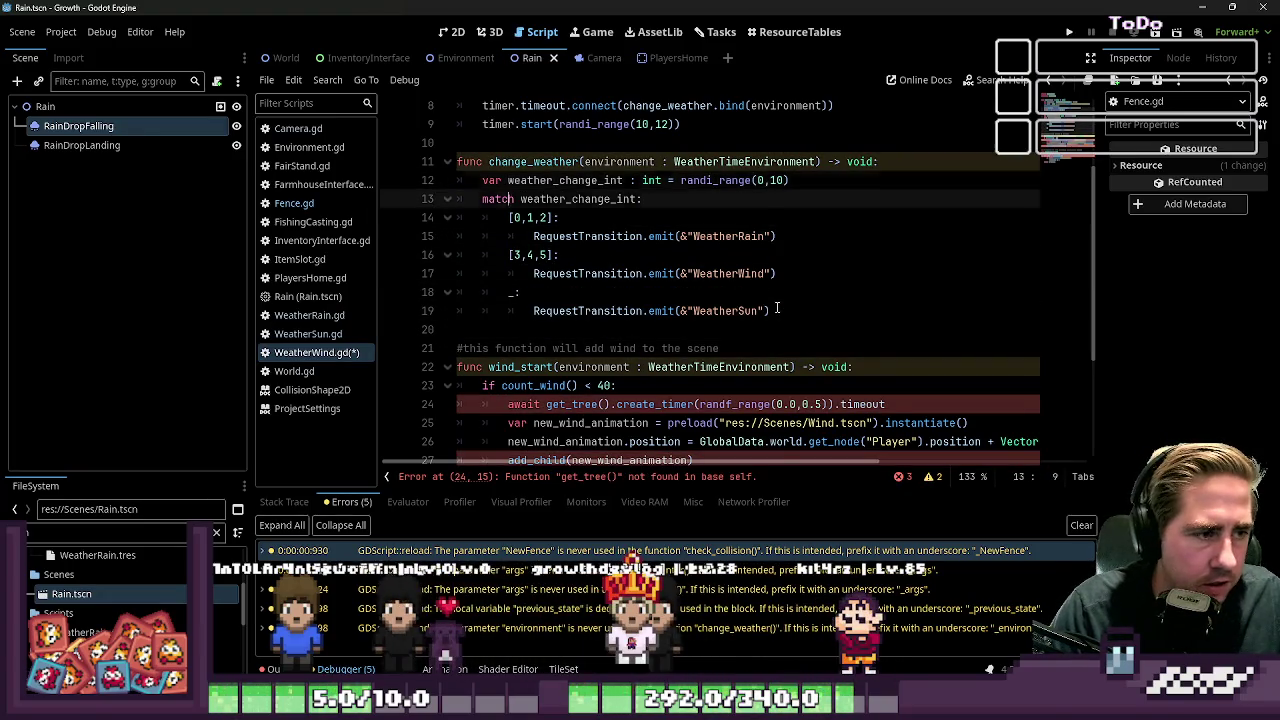
key(Down)
key(Down)
key(Down)
key(Up)
key(Up)
key(Up)
key(Down)
key(Down)
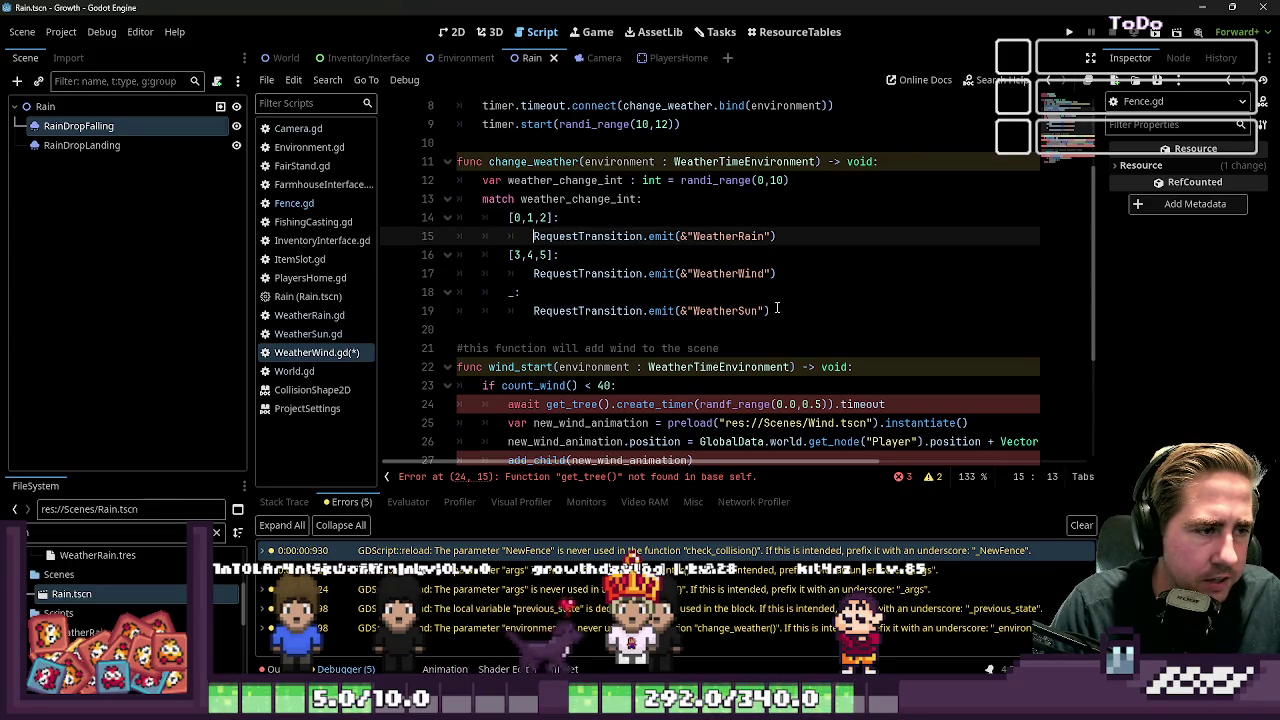
key(Down)
key(Down)
key(Down)
key(Up)
key(Up)
key(Right)
key(Right)
key(Right)
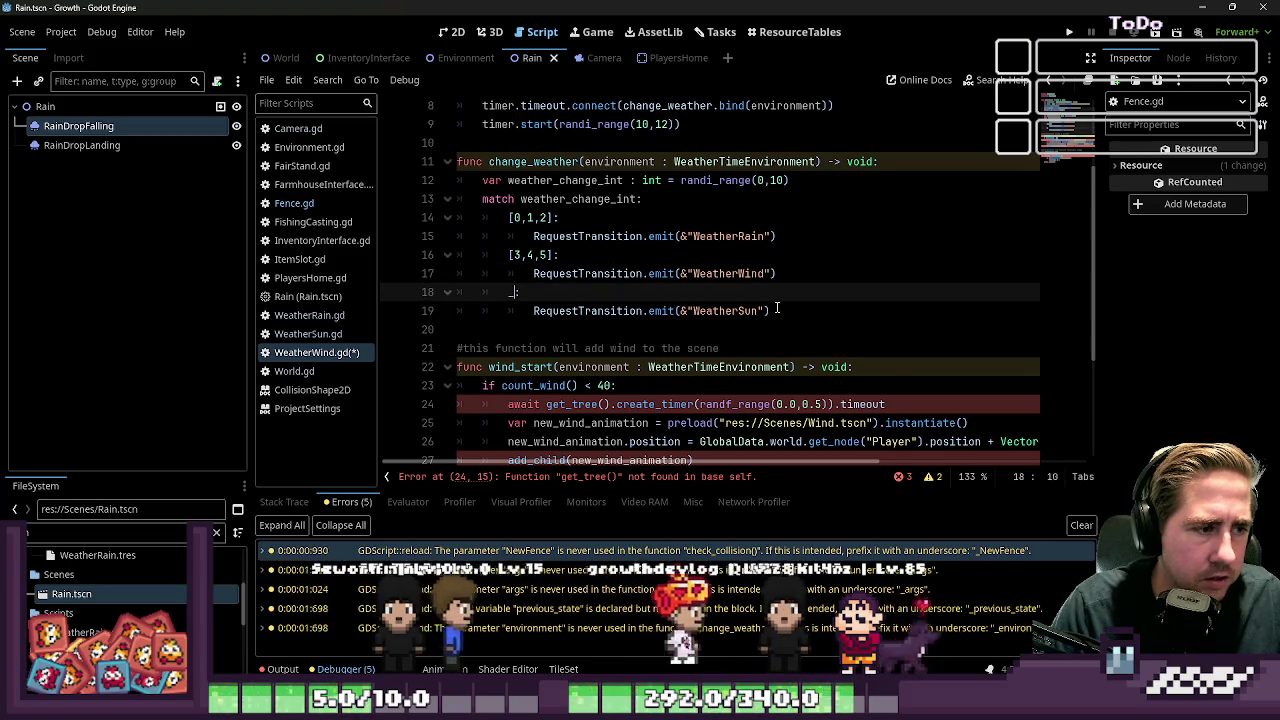
key(Left)
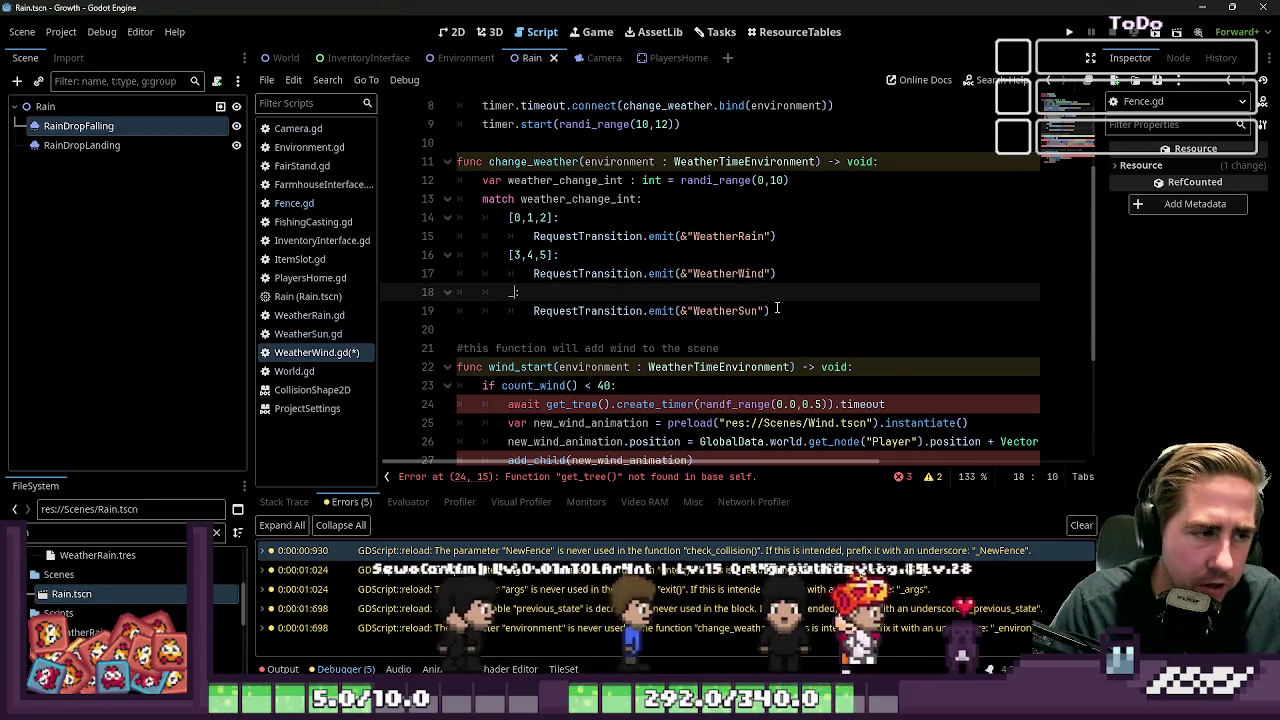
key(Up)
key(Up)
key(shift+Right)
key(shift+Right)
key(shift+Right)
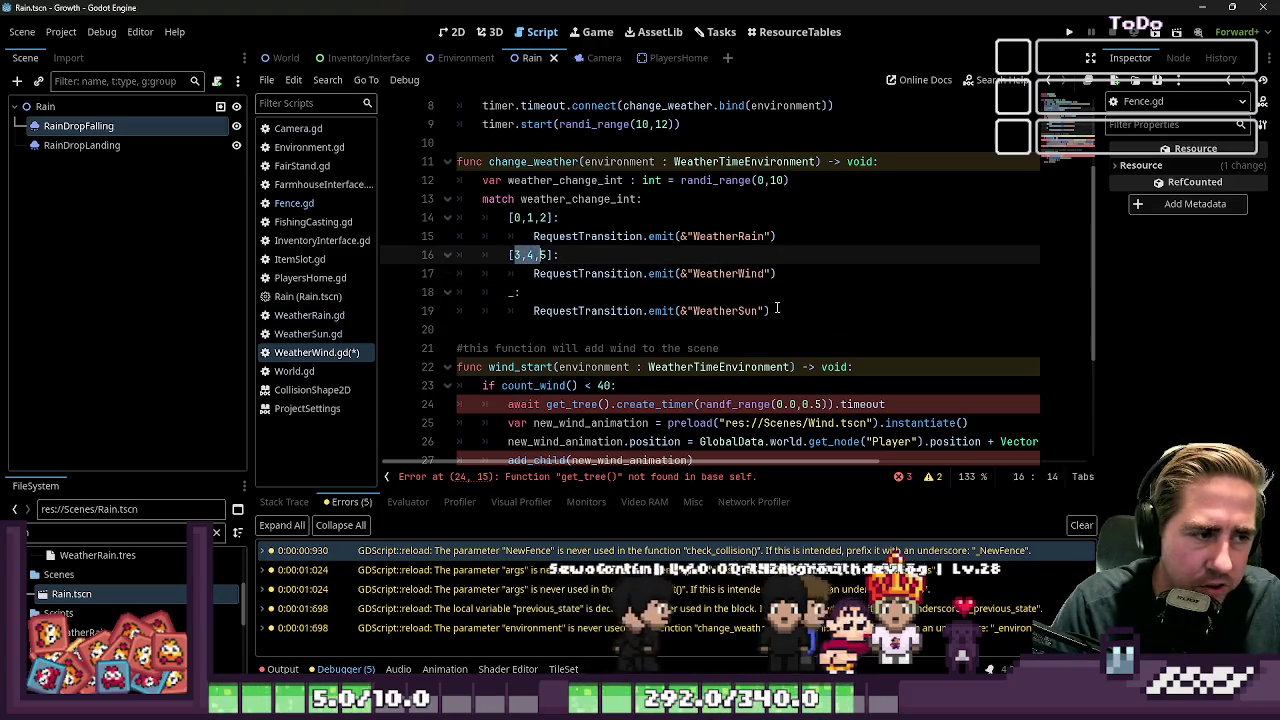
key(Up)
key(Up)
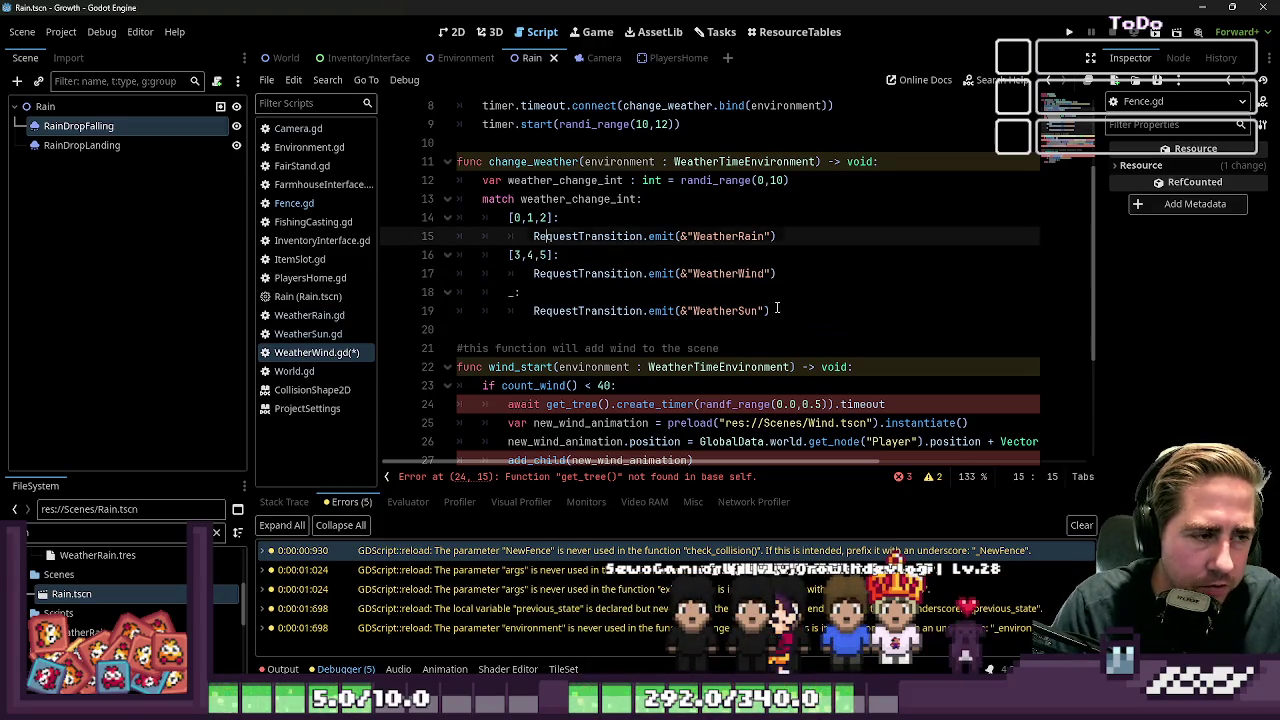
key(Down)
key(Down)
key(Down)
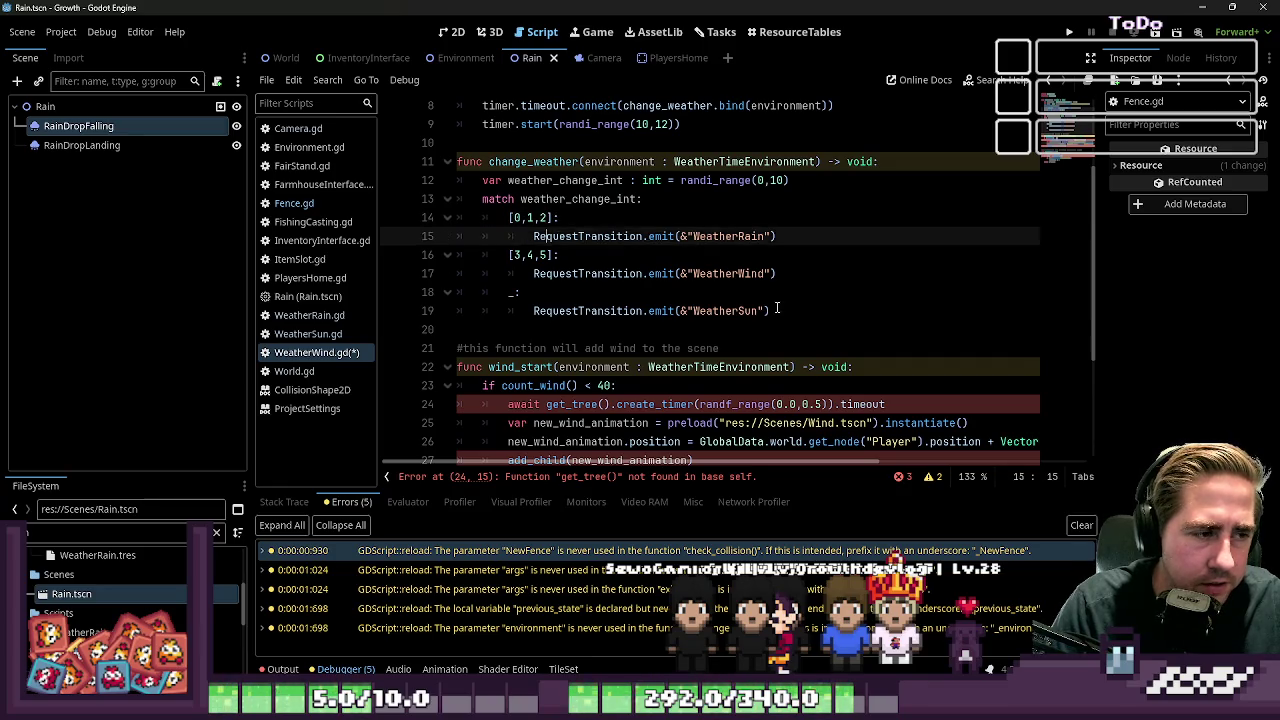
Step: Try changing the randi_range upper bound from 10 to 5, then revert it to 10
key(Up)
key(Up)
key(Up)
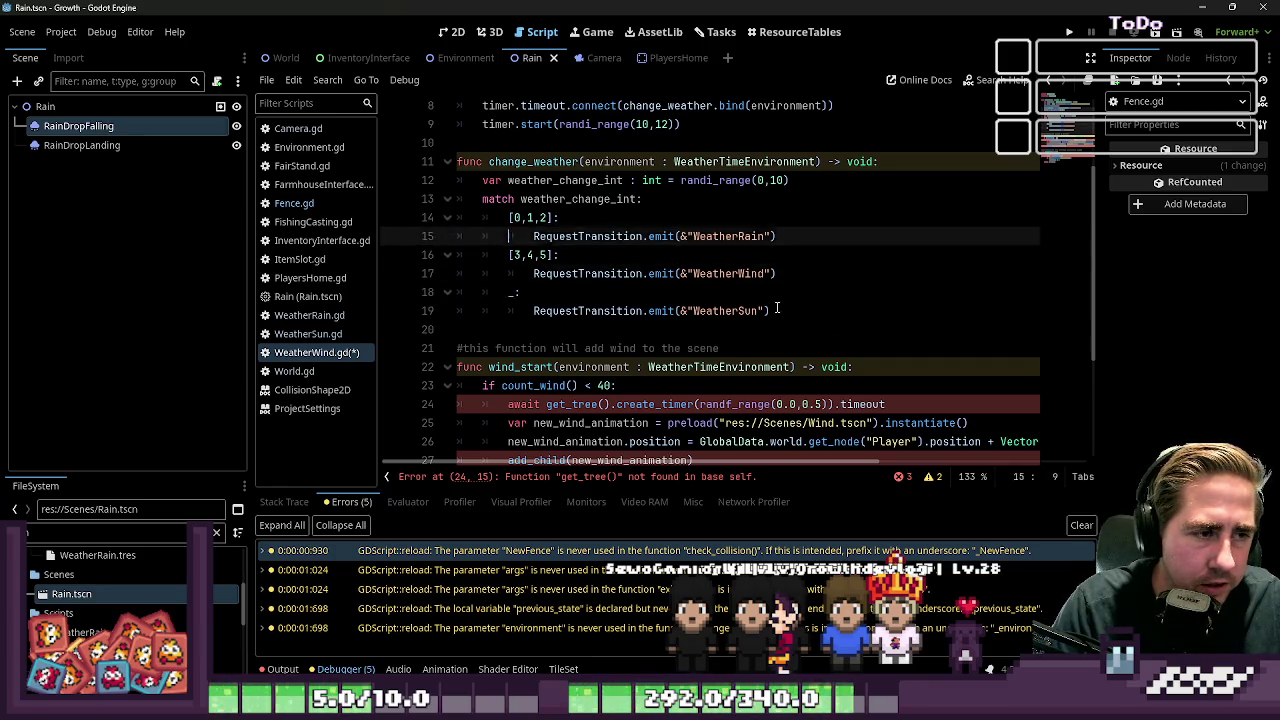
key(Down)
key(End)
key(Left)
key(Left)
key(Left)
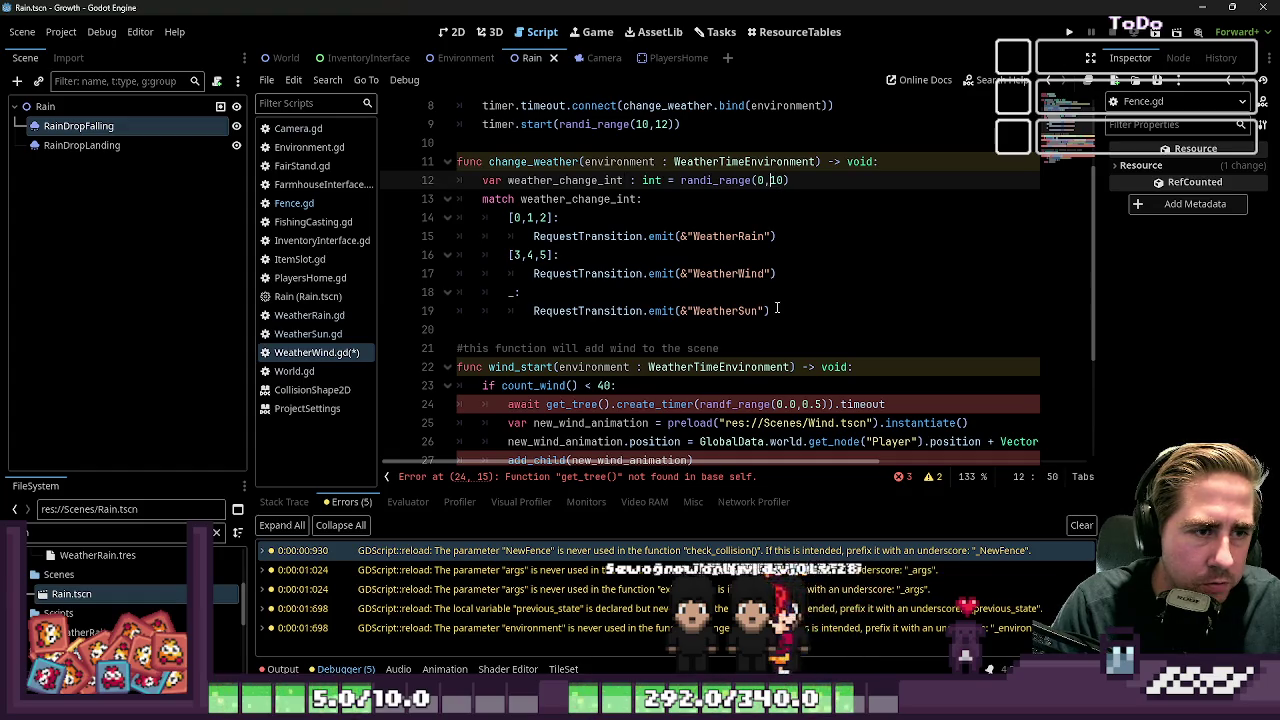
text(5)
key(Down)
key(Home)
key(Down)
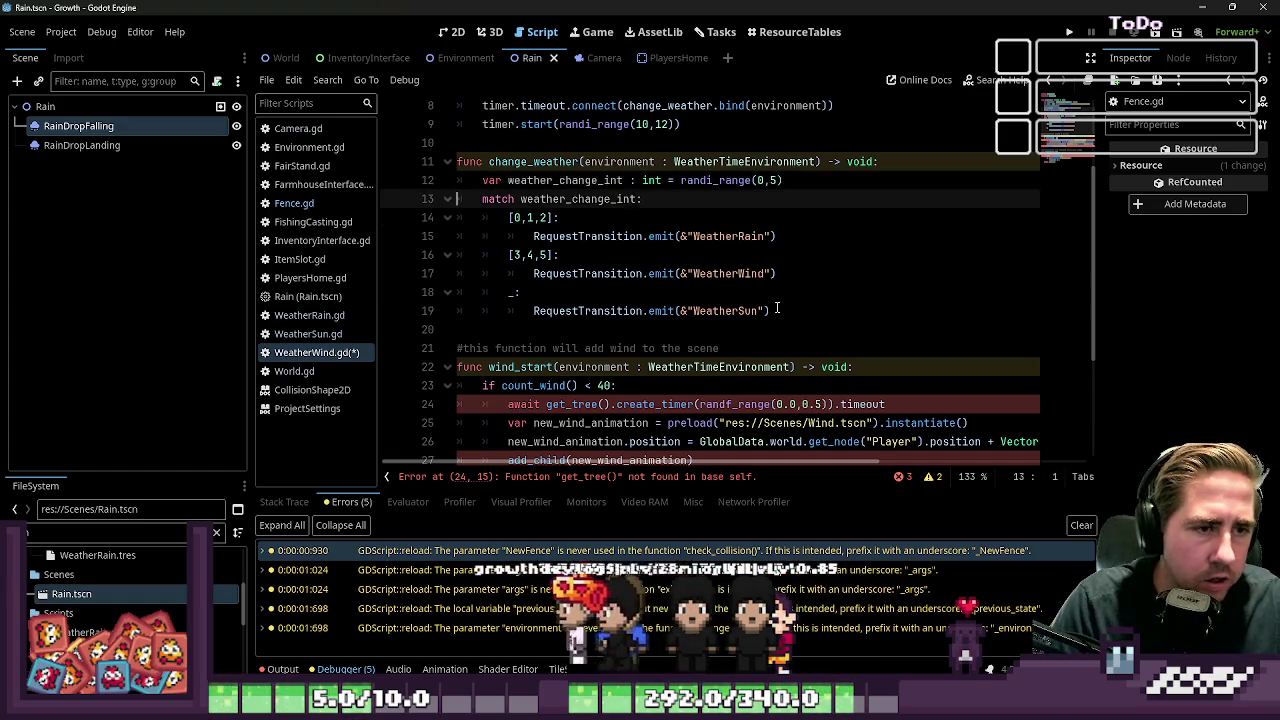
key(Right)
key(Right)
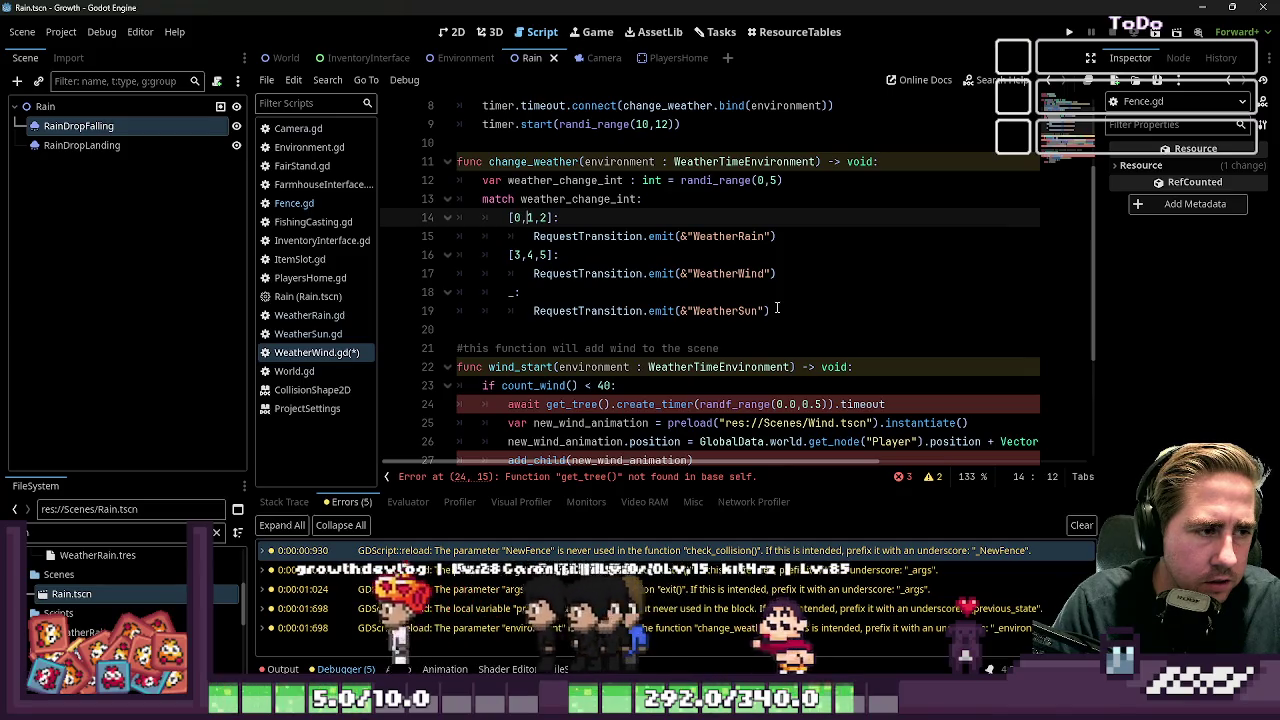
key(shift+Right)
key(shift+Right)
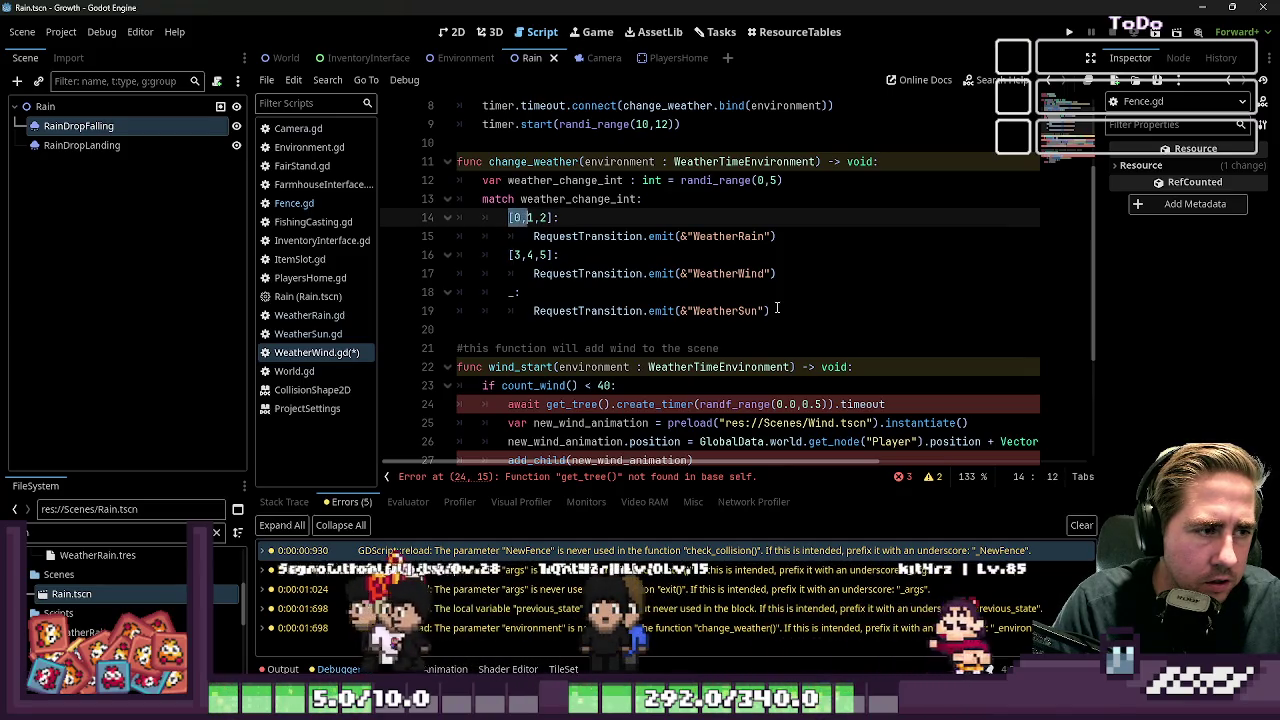
key(ctrl+z)
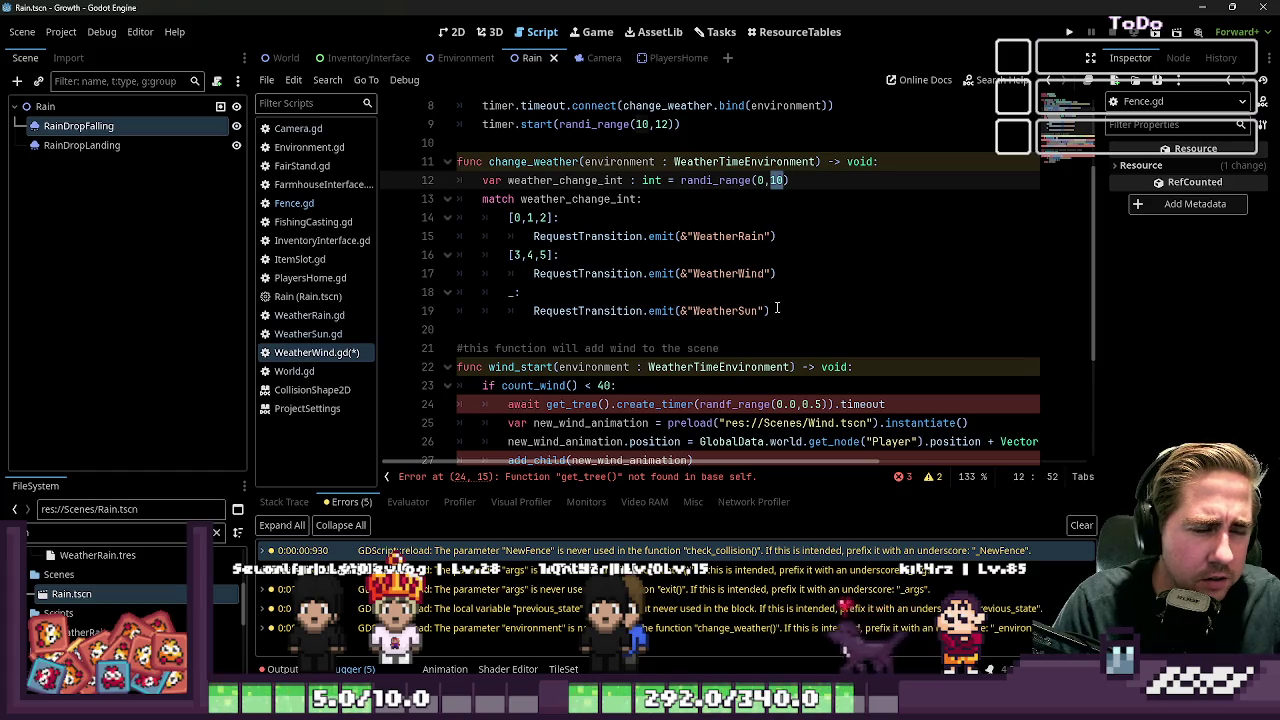
Step: Recheck each match branch against its WeatherWind and WeatherSun transition lines
key(Down)
key(Down)
key(Down)
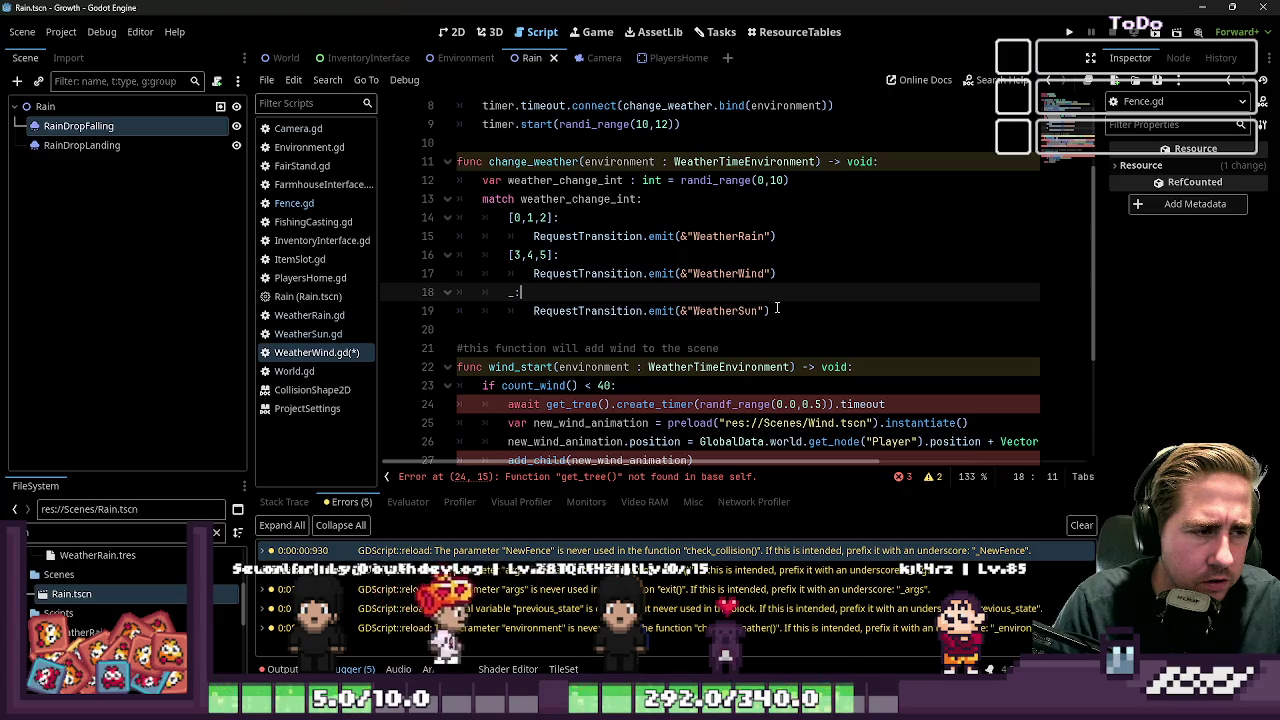
key(Up)
key(Up)
key(Up)
key(Down)
key(Down)
key(Down)
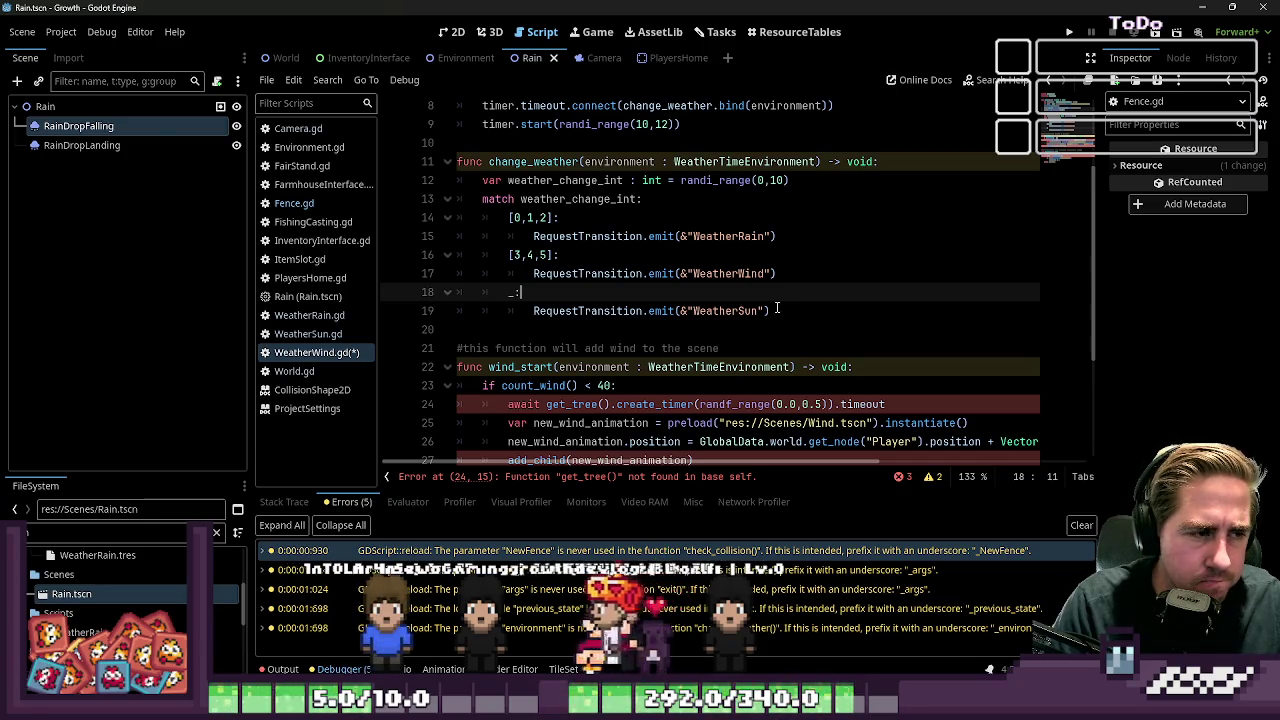
key(Up)
key(Up)
key(Up)
key(Down)
key(Down)
key(Down)
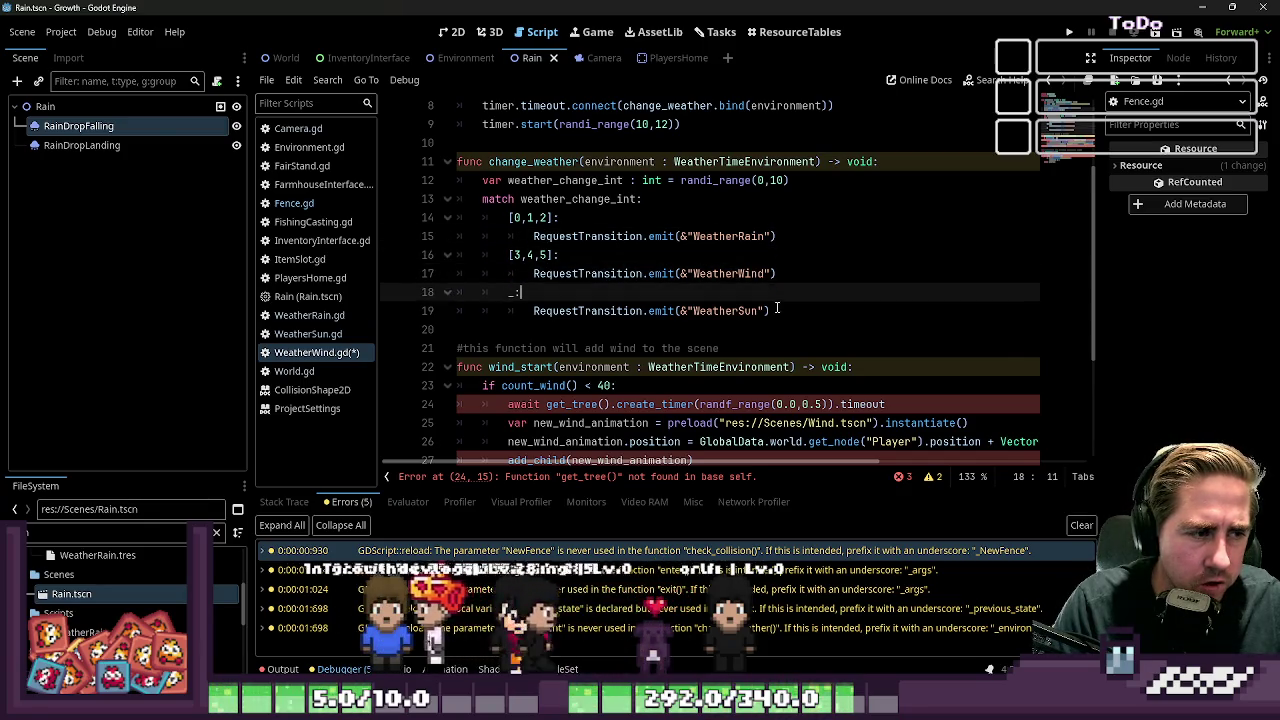
key(Up)
key(Up)
key(Up)
key(Down)
key(Down)
key(Down)
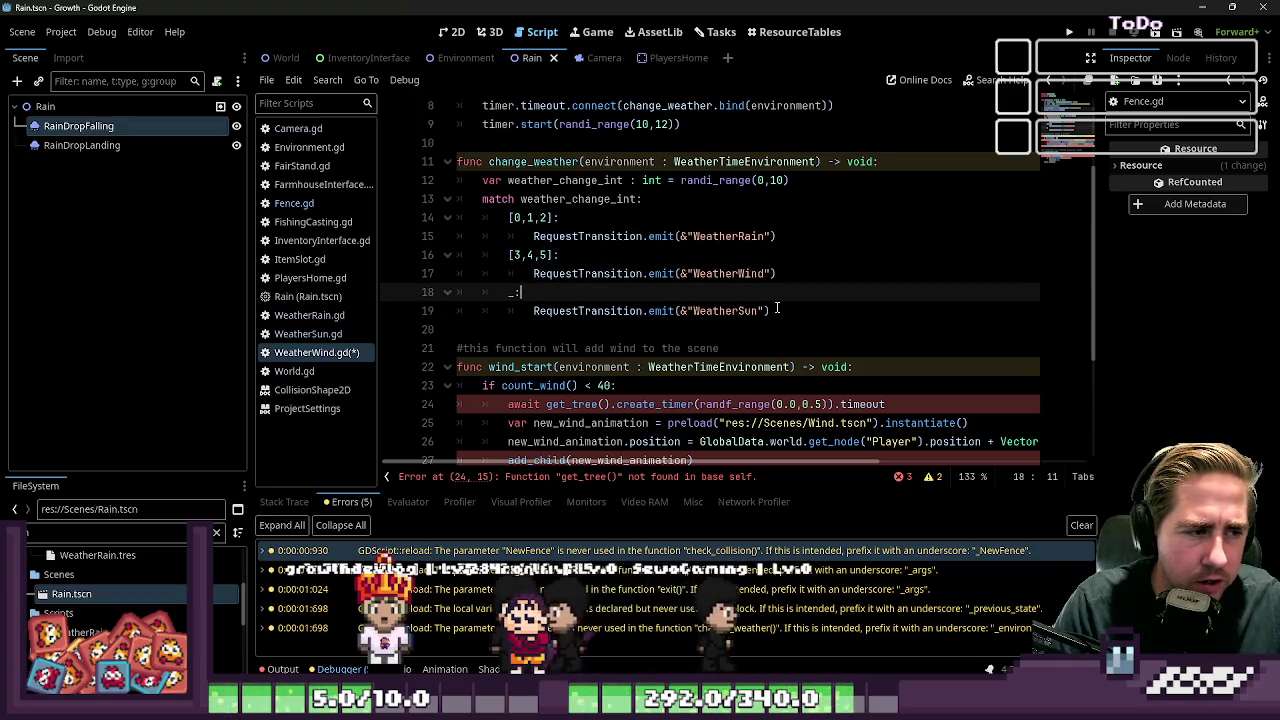
key(Up)
key(Up)
key(Up)
key(Down)
key(Down)
key(Down)
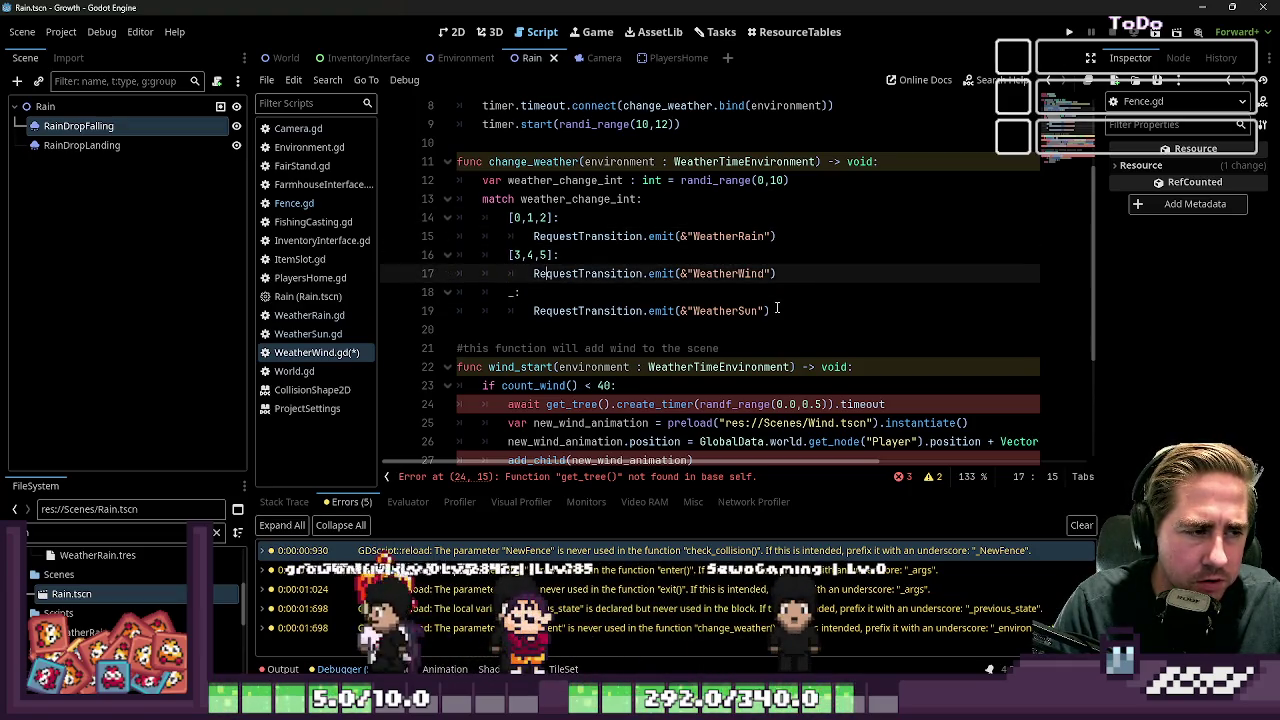
key(Down)
key(Down)
key(Up)
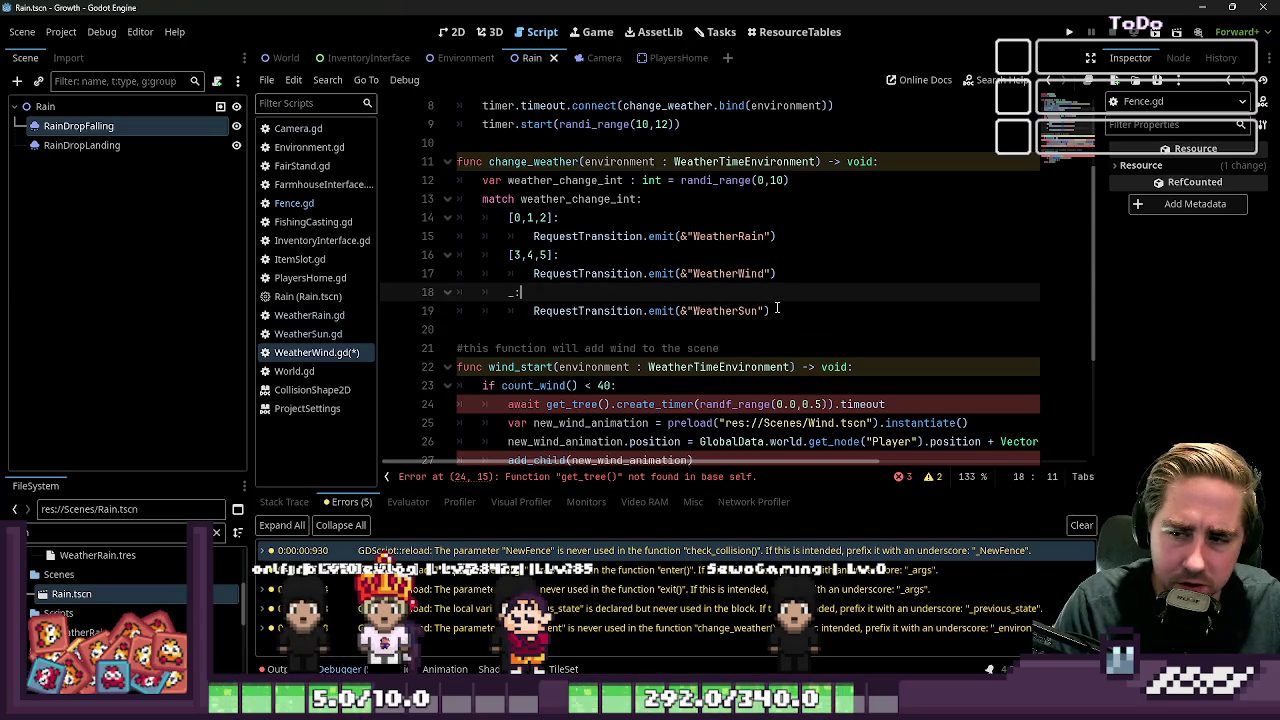
Step: Move back up through the branches to the end of the match statement line
key(Up)
key(Up)
key(Up)
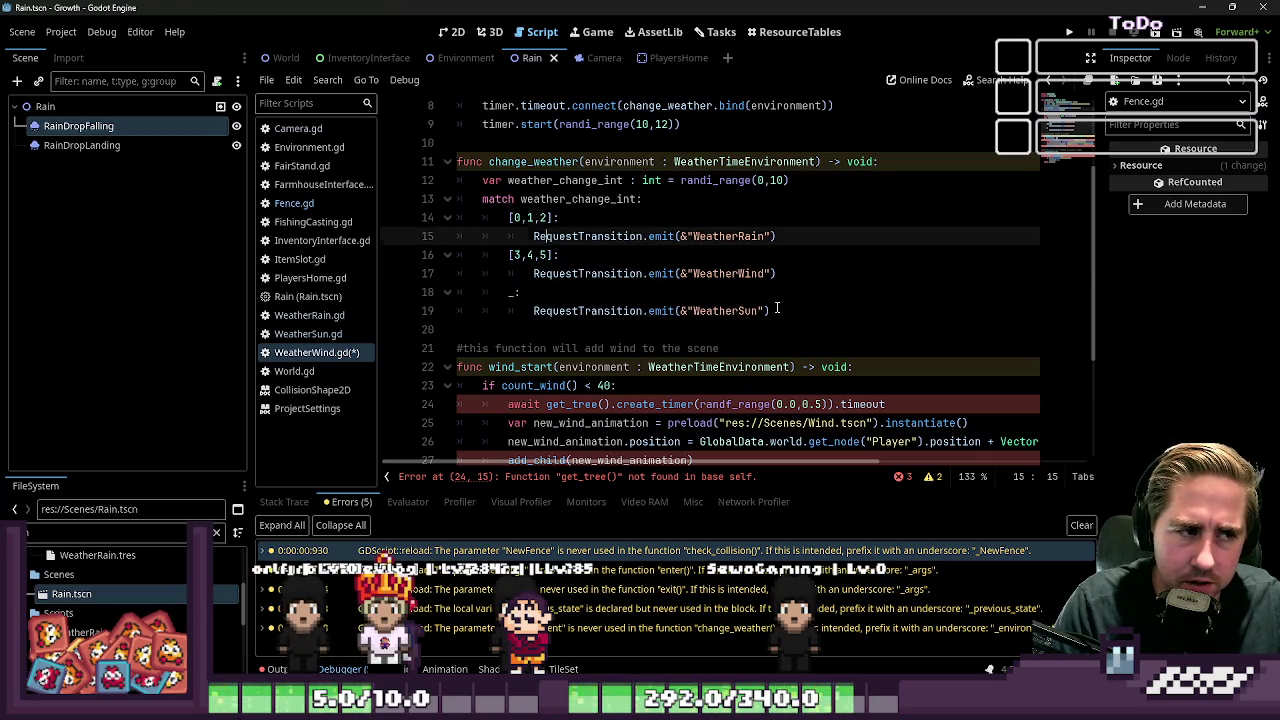
key(Left)
key(Left)
key(Left)
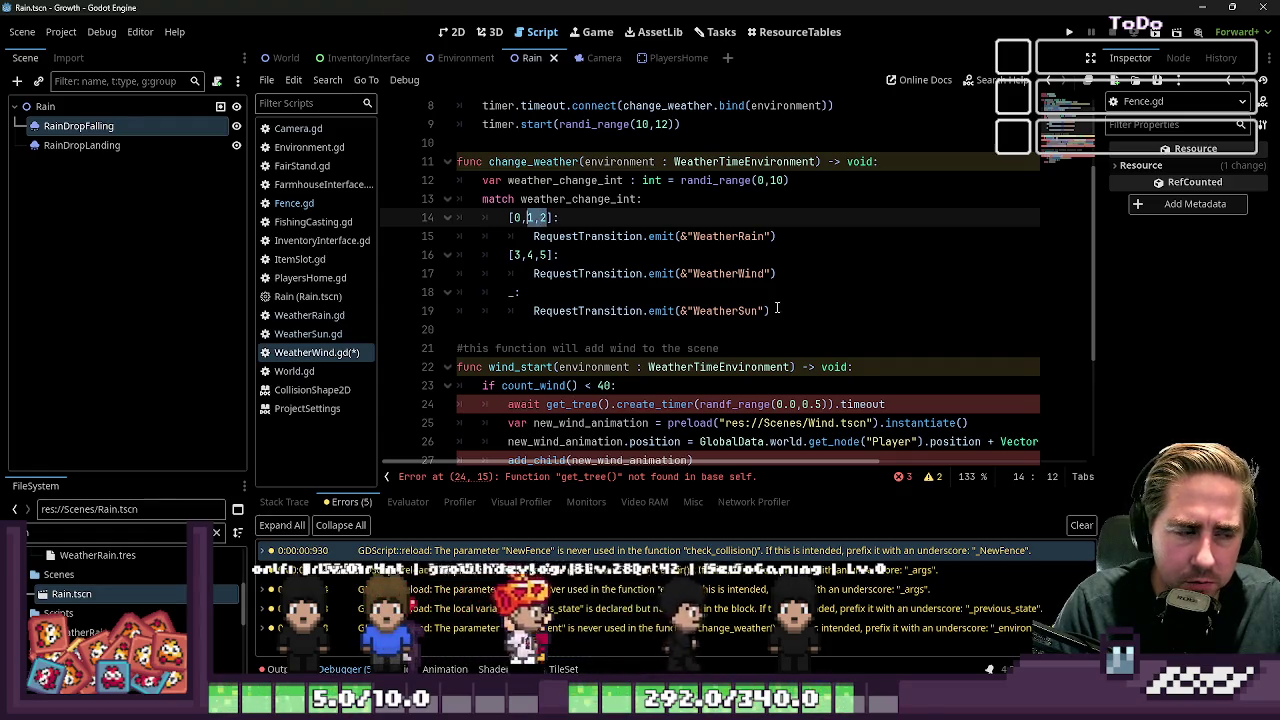
key(Down)
key(Down)
key(Left)
key(Left)
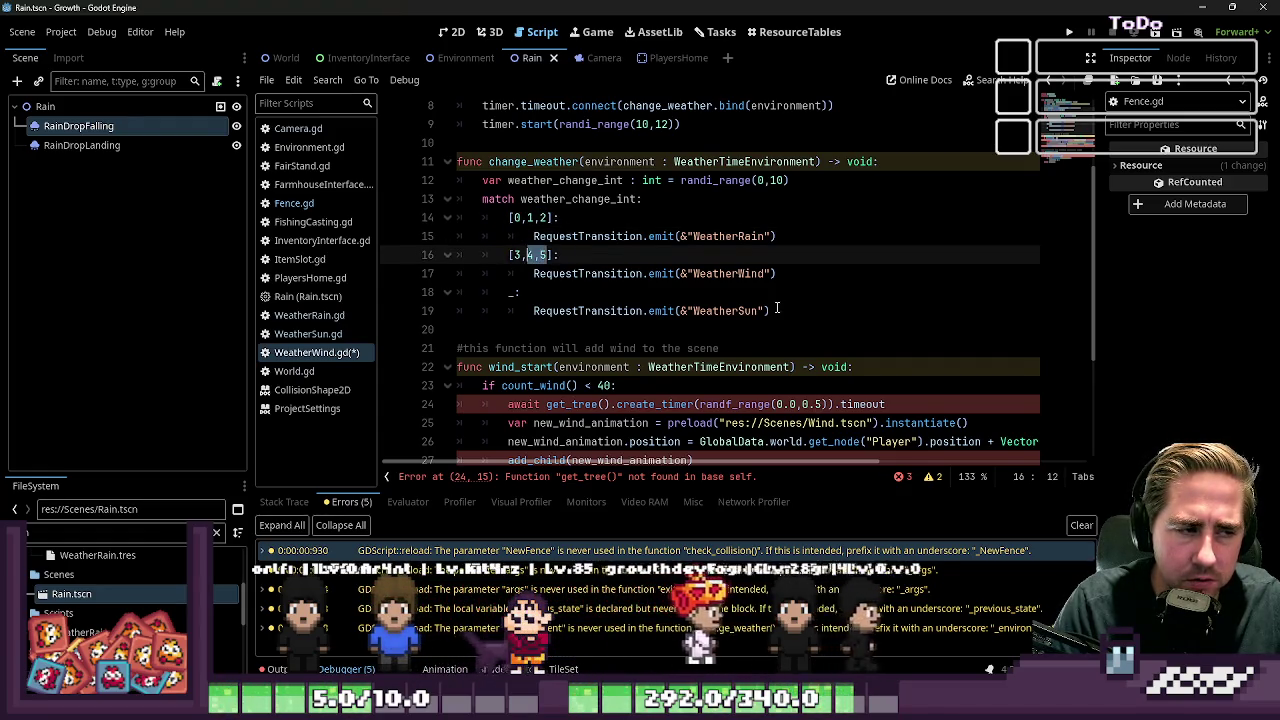
key(Down)
key(Down)
key(Left)
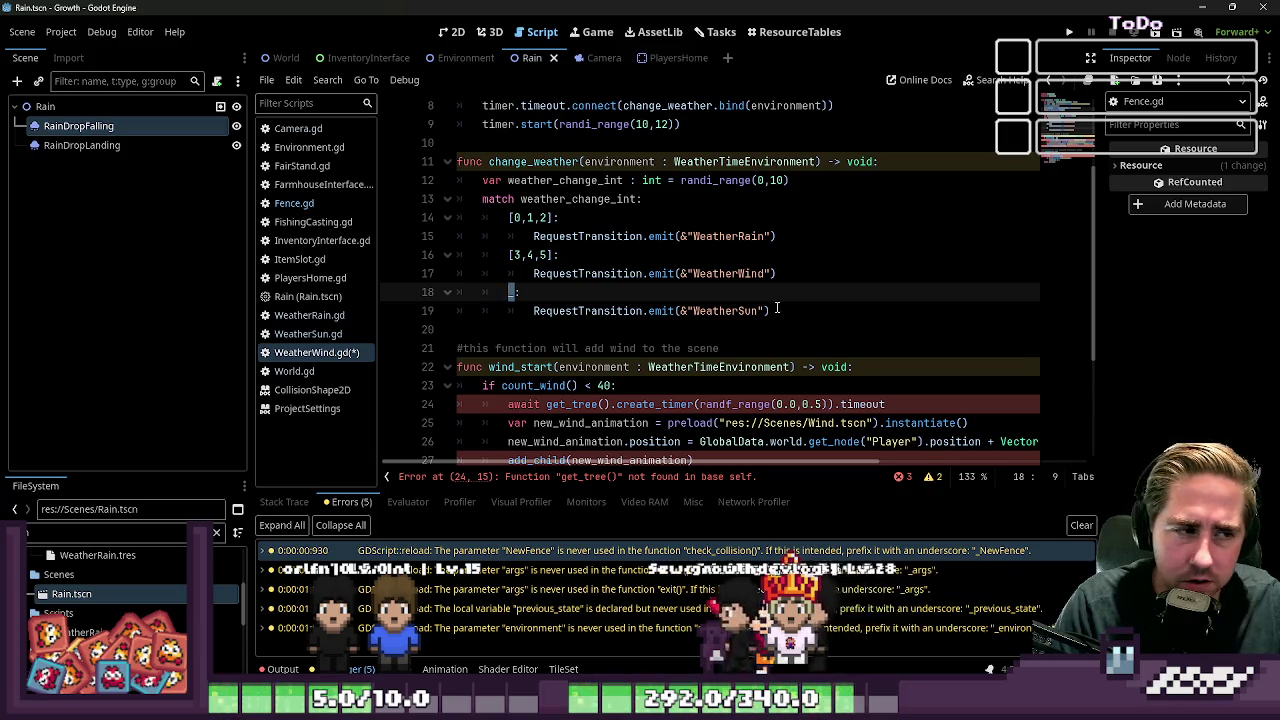
key(Up)
key(Up)
key(Up)
key(Left)
key(Up)
key(End)
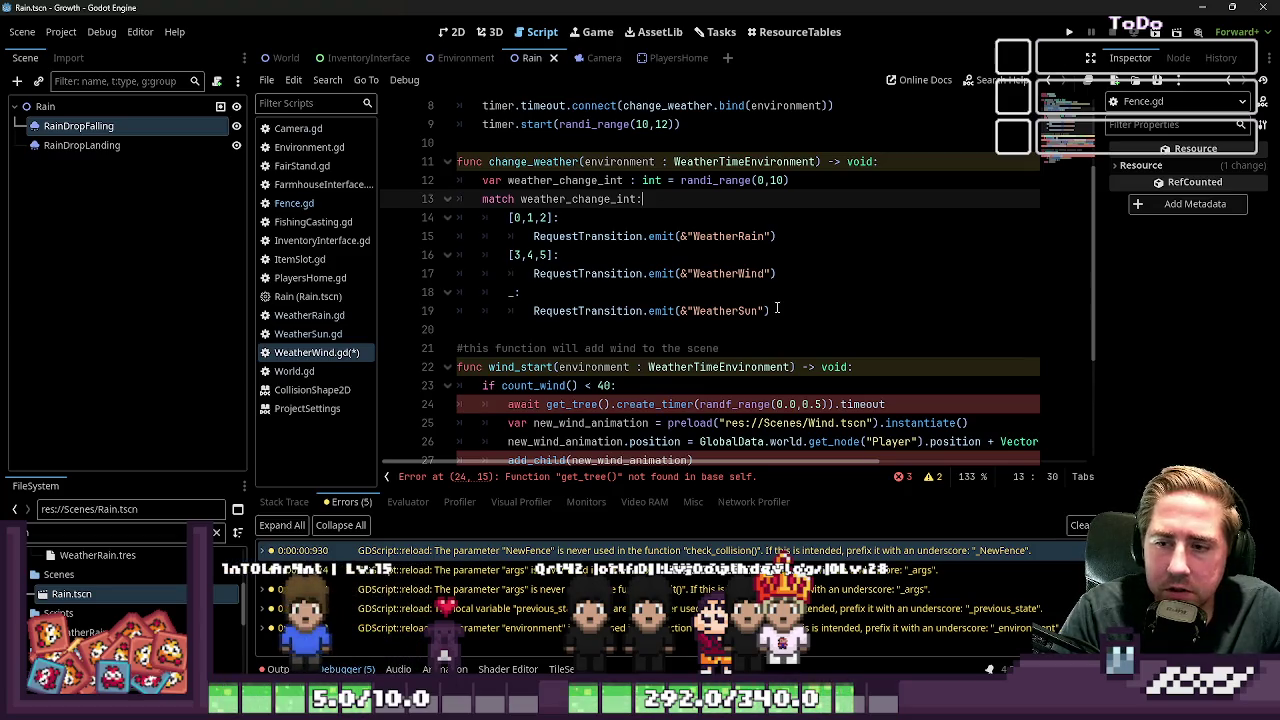
Step: Look over change_weather's environment parameter, wind_start and the timer connection in enter
click(777, 310)
click(740, 273)
double_click(600, 161)
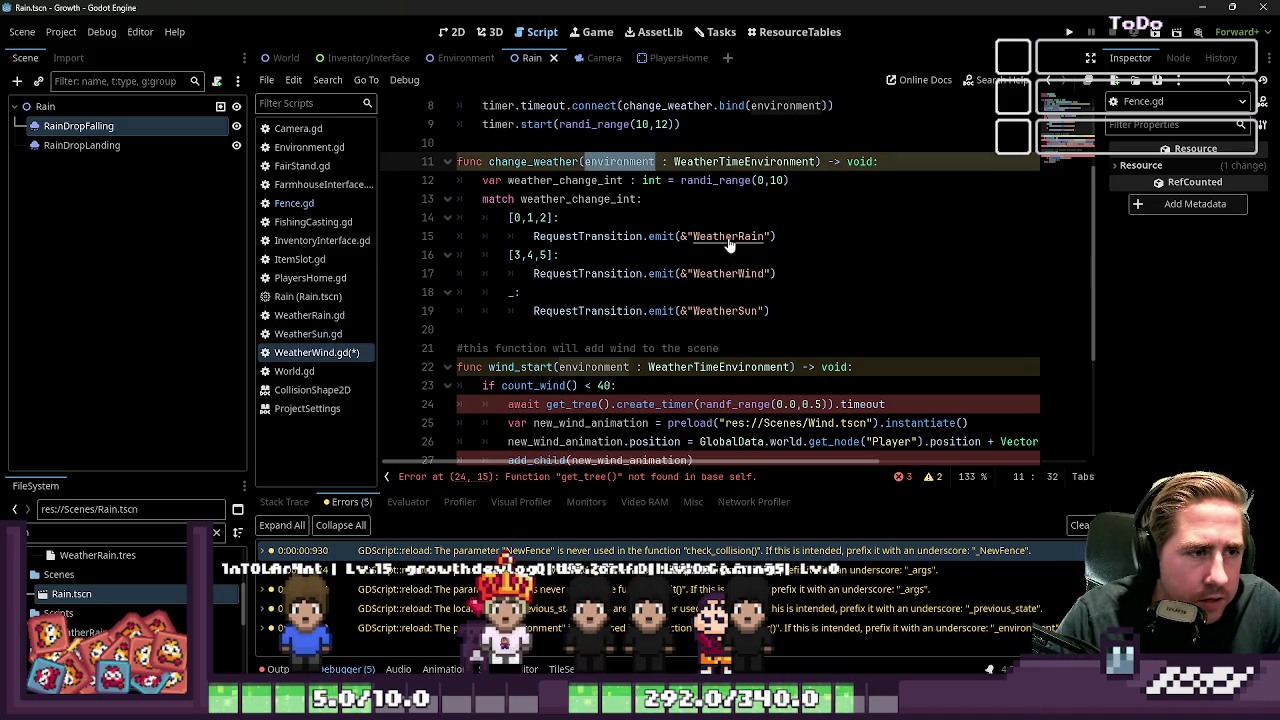
scroll(730, 245, down, 2)
double_click(509, 254)
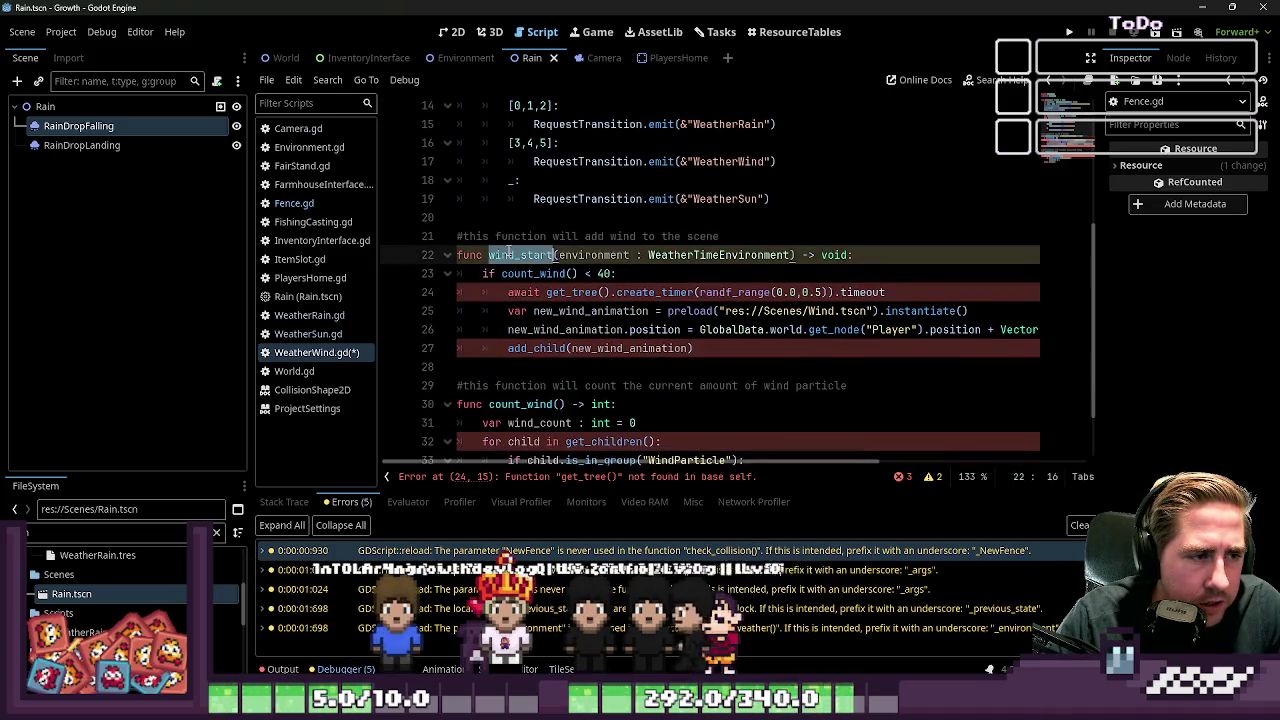
scroll(546, 290, up, 5)
click(533, 217)
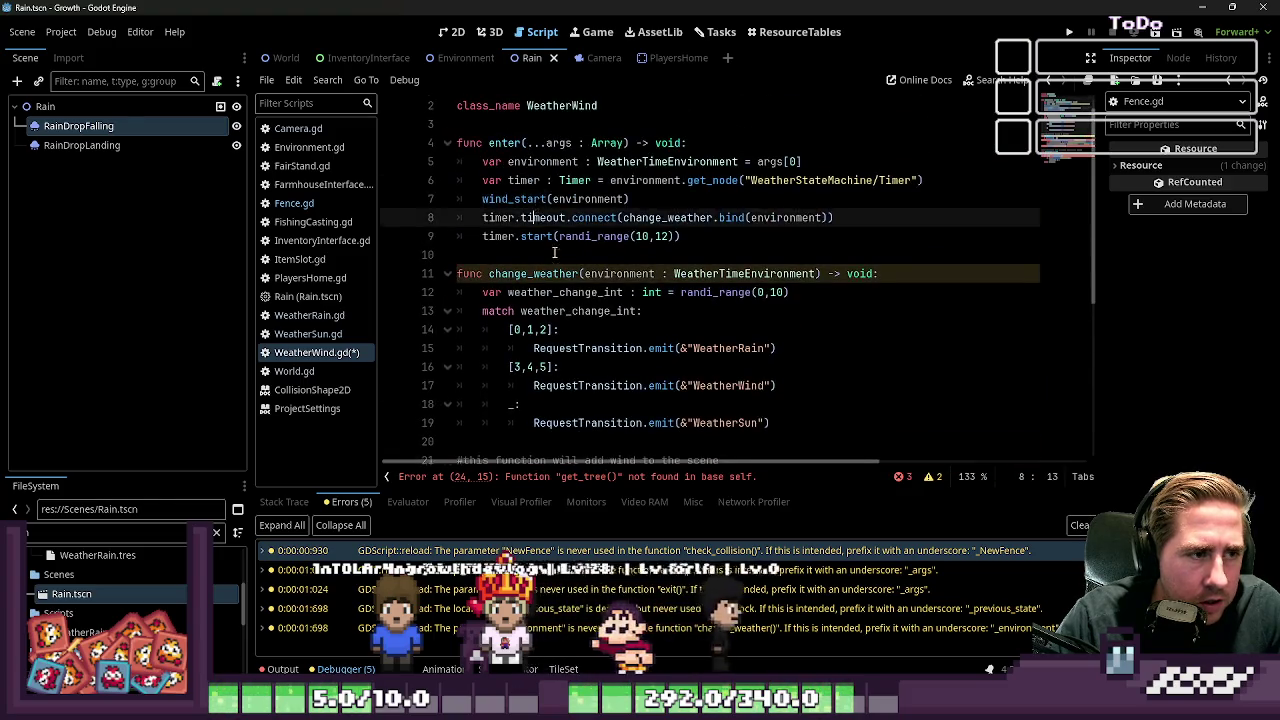
scroll(554, 254, down, 5)
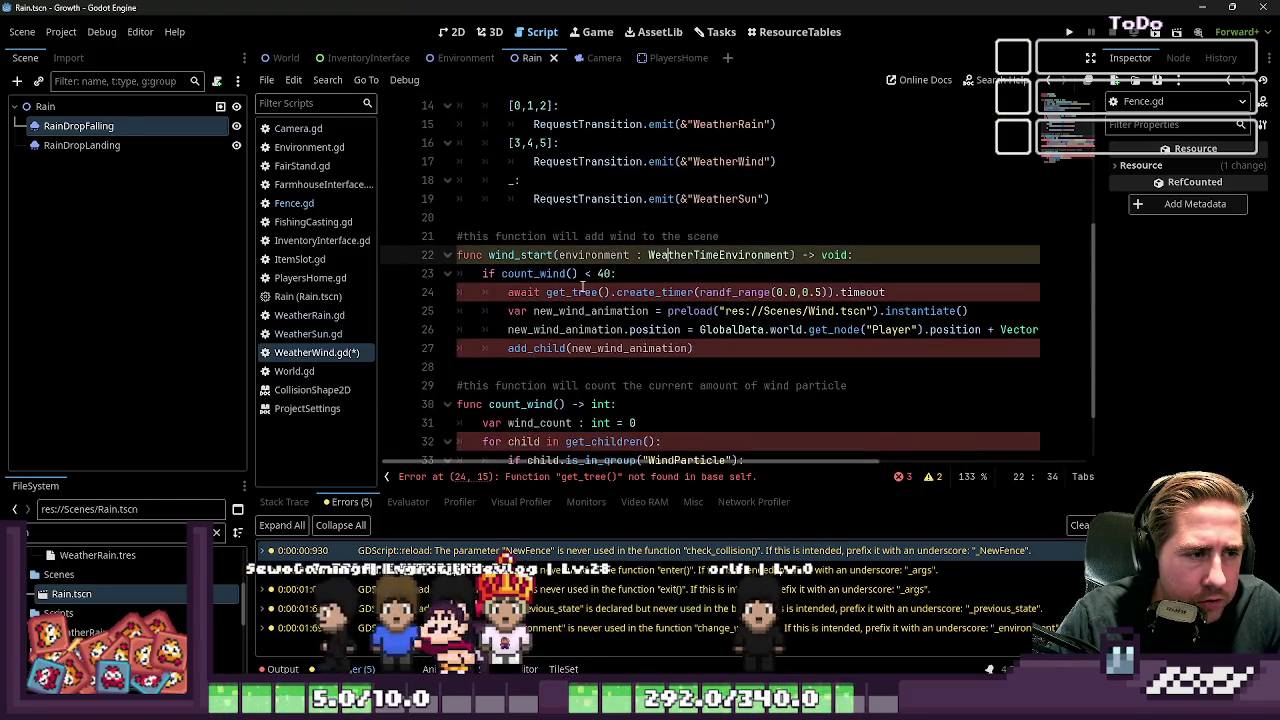
Step: Cut the await get_tree().create_timer delay line from wind_start
click(558, 292)
drag(897, 291, 400, 294)
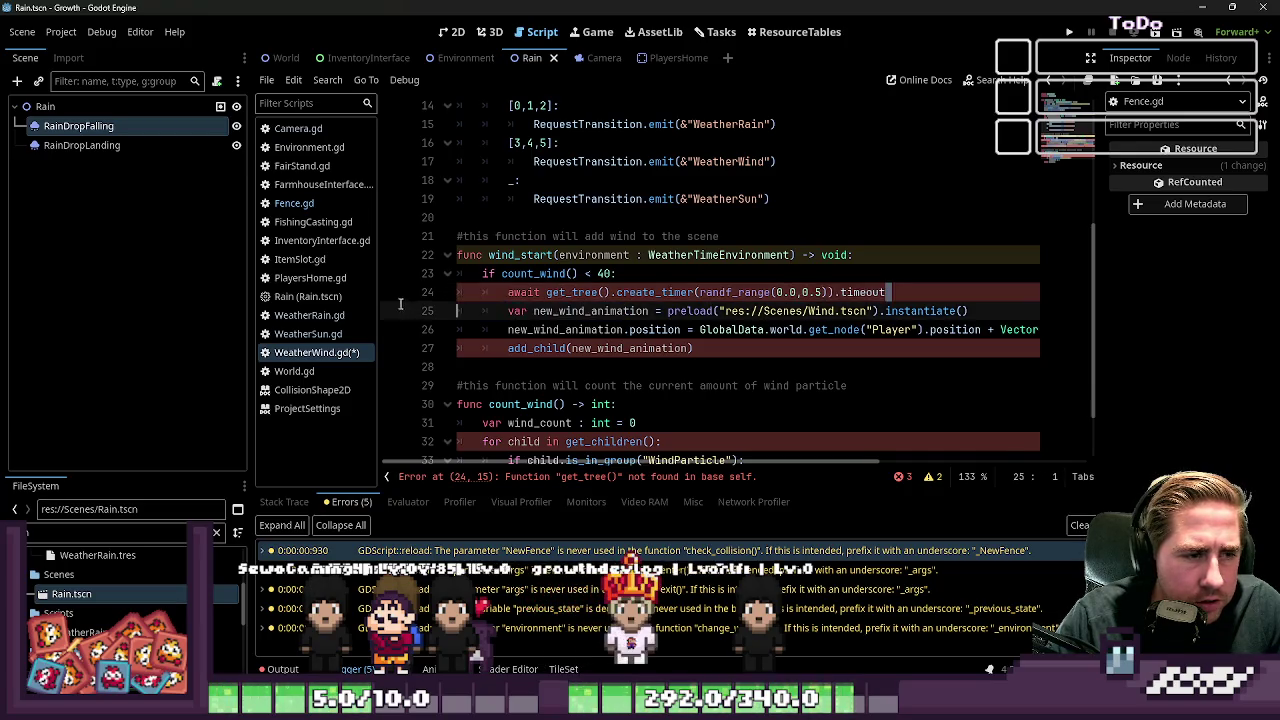
key(ctrl+x)
Step: Change add_child to environment.add_child(new_wind_animation) using autocomplete
key(Down)
key(Down)
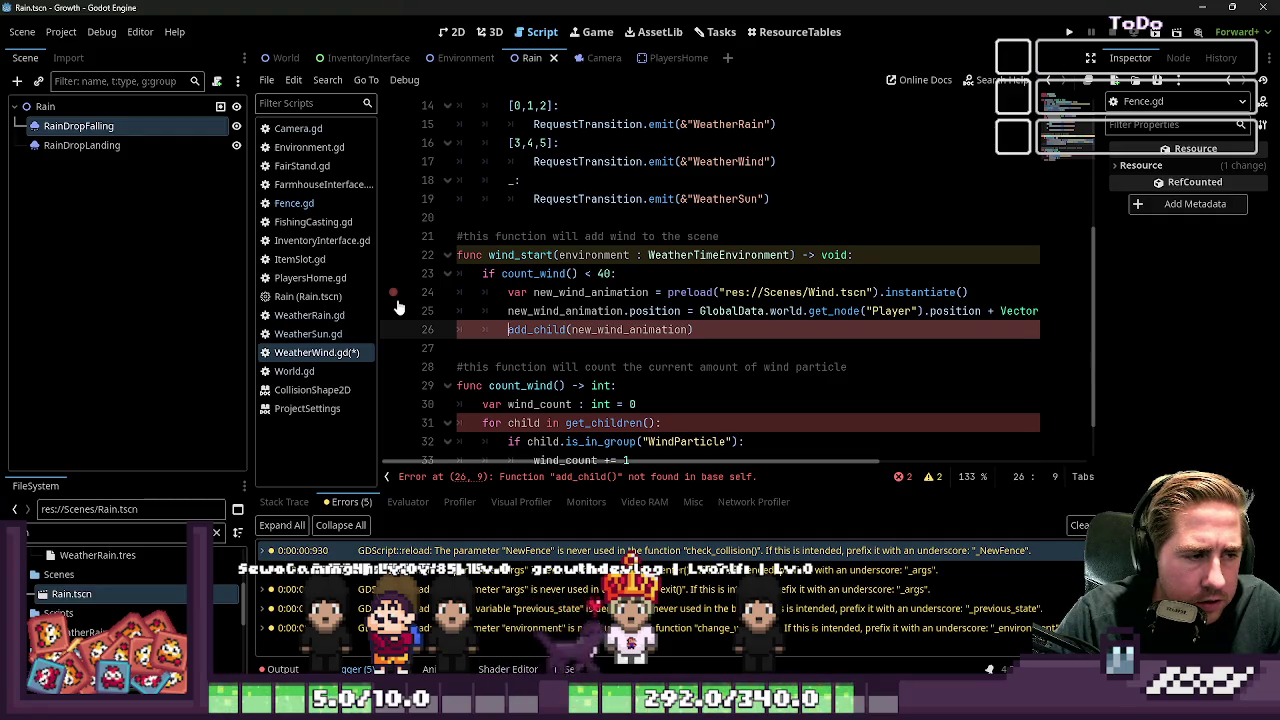
text(en)
key(Tab)
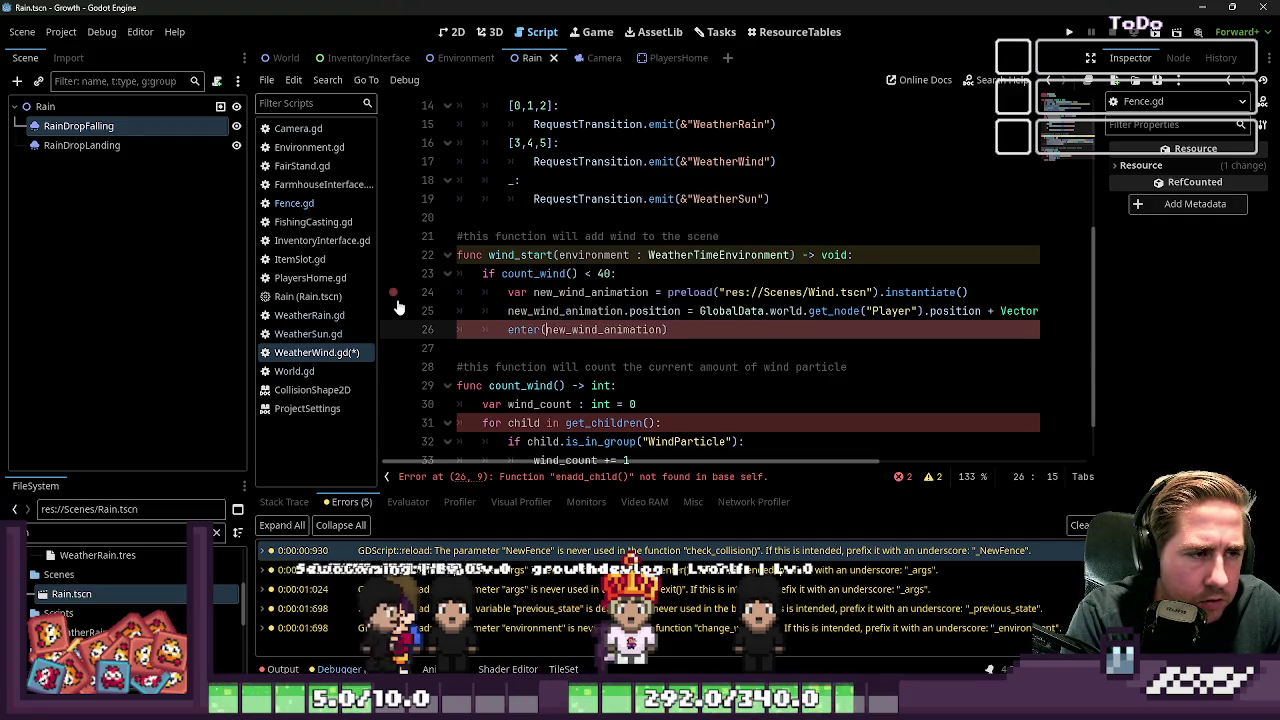
text(v)
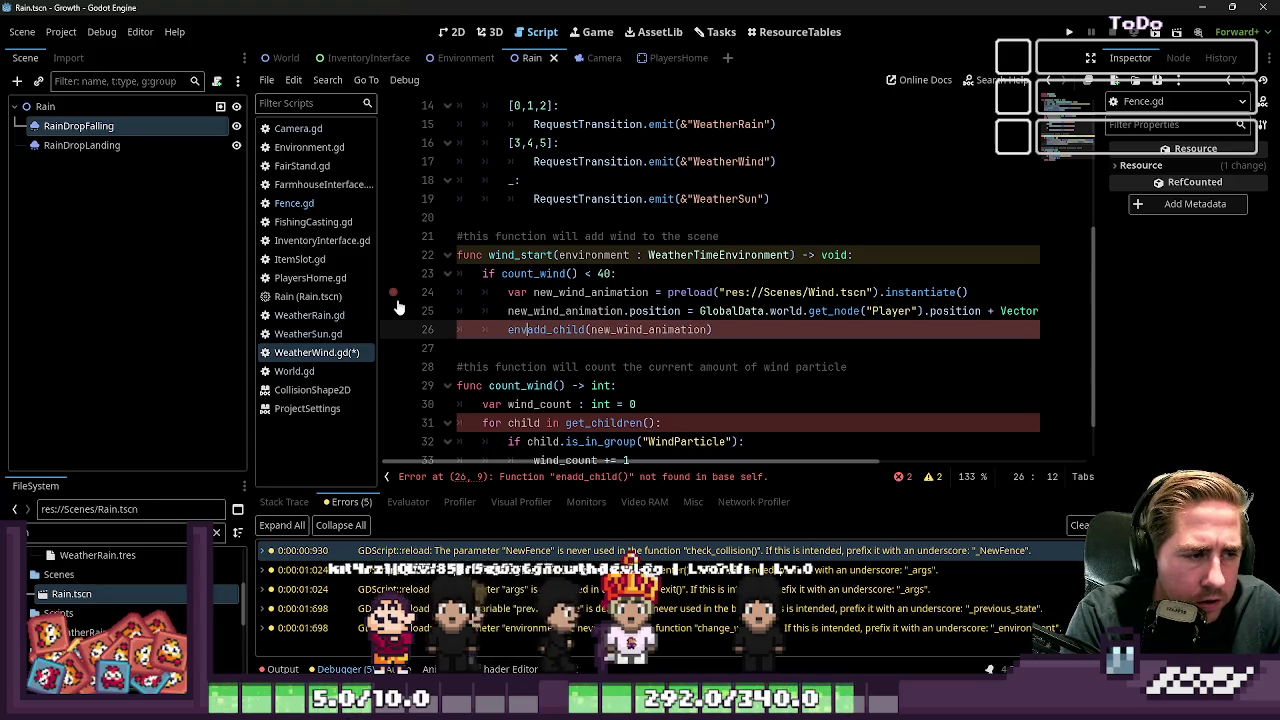
text(iron)
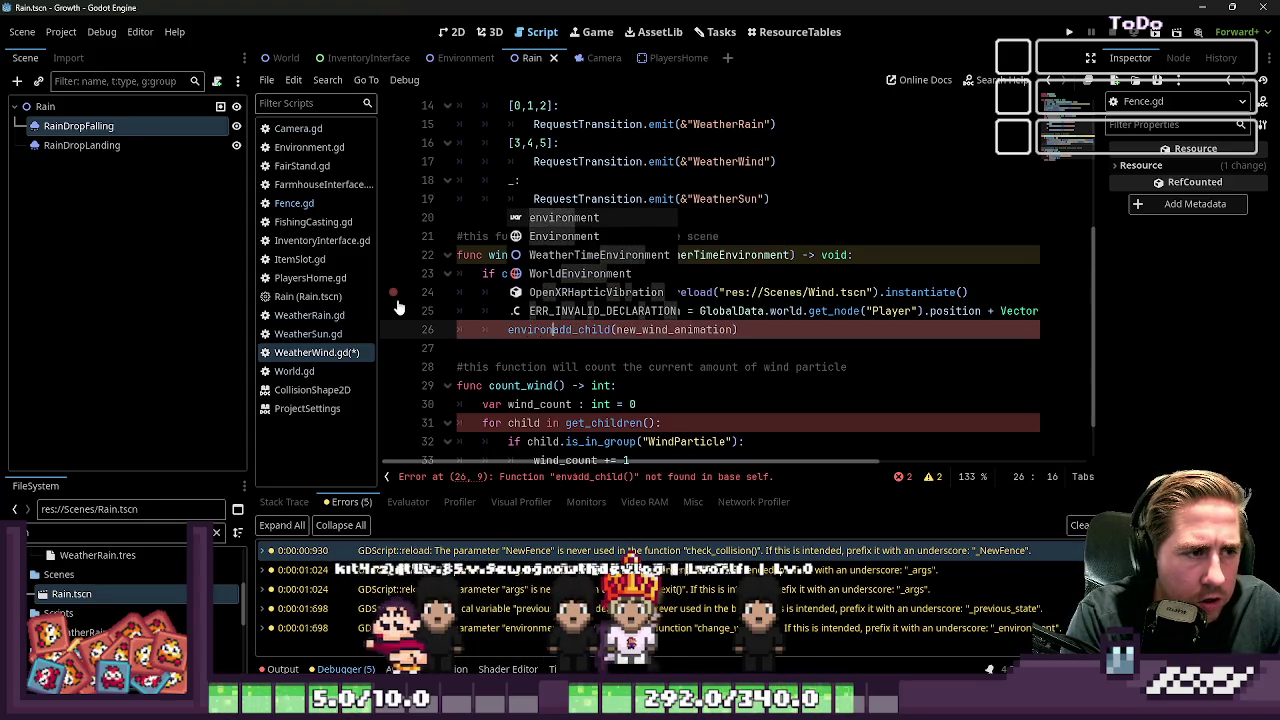
key(Return)
text(.)
key(Escape)
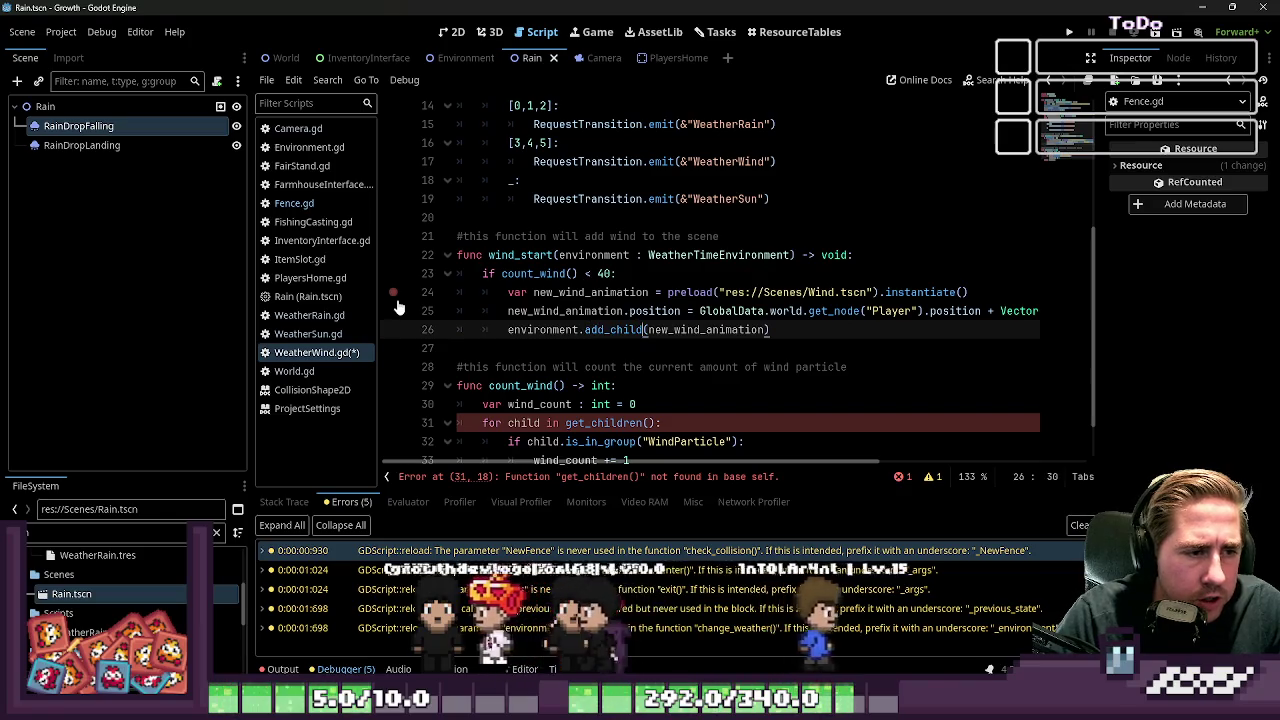
key(Up)
key(Up)
key(Up)
key(End)
key(Down)
key(Down)
key(Down)
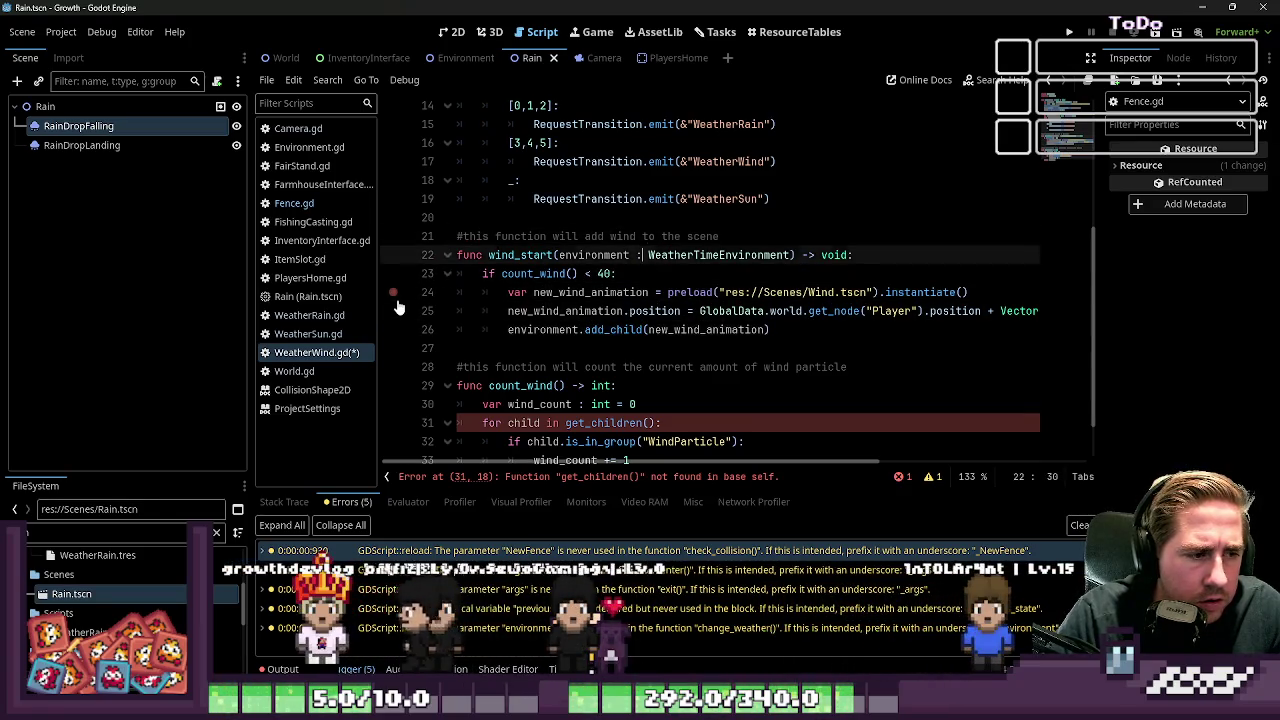
Step: Add the parameter 'environment : WeatherTimeEnvironment' to count_wind's signature
key(End)
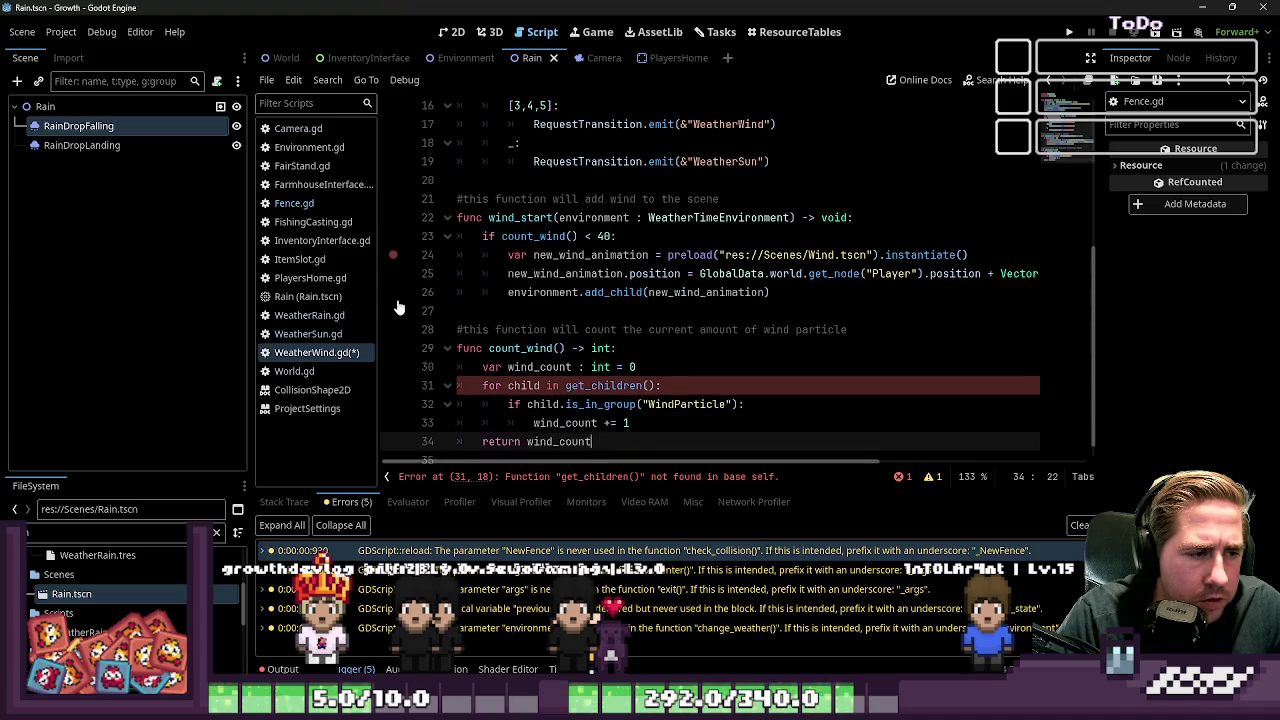
key(Up)
key(Up)
key(ctrl+Left)
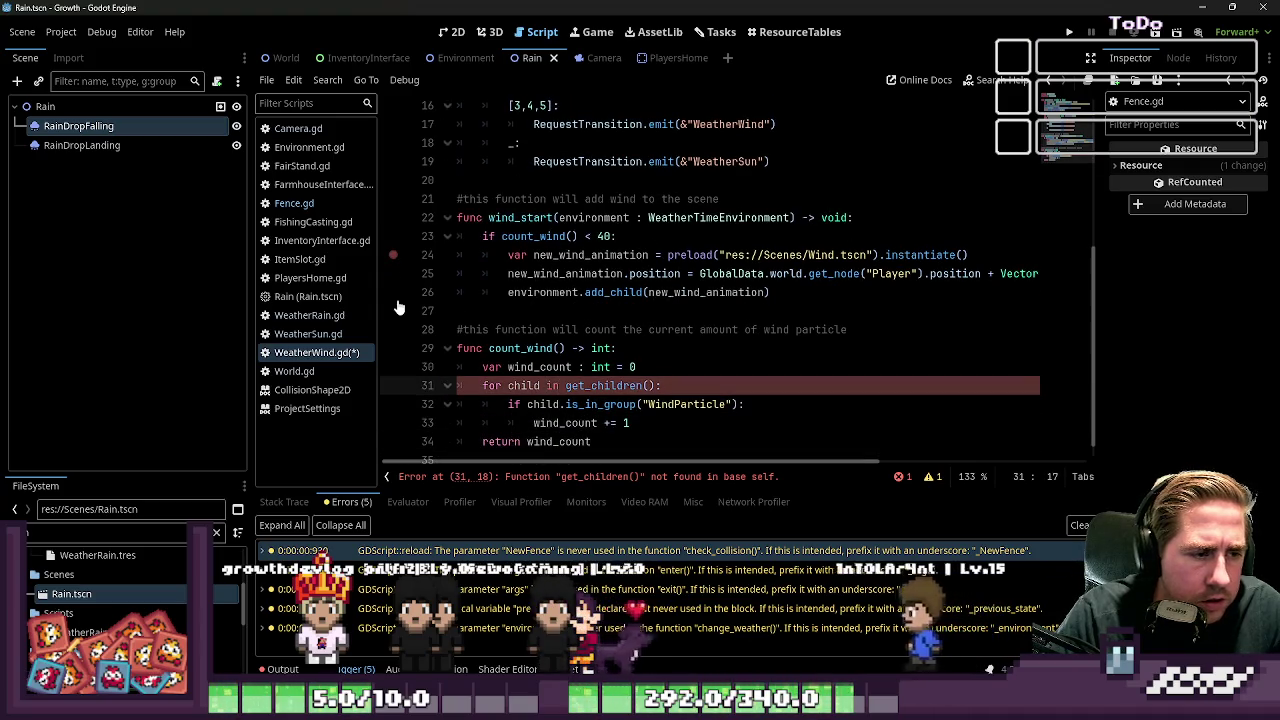
key(Up)
key(Up)
text(environ)
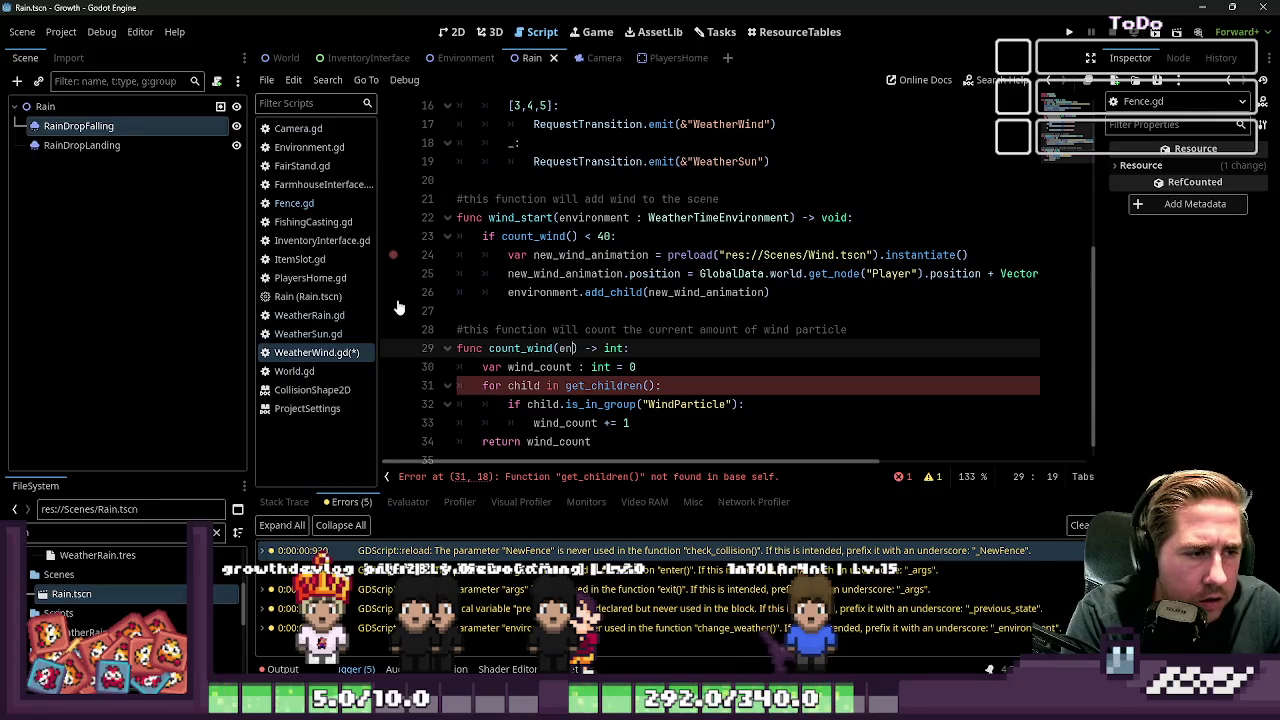
text(ment : W)
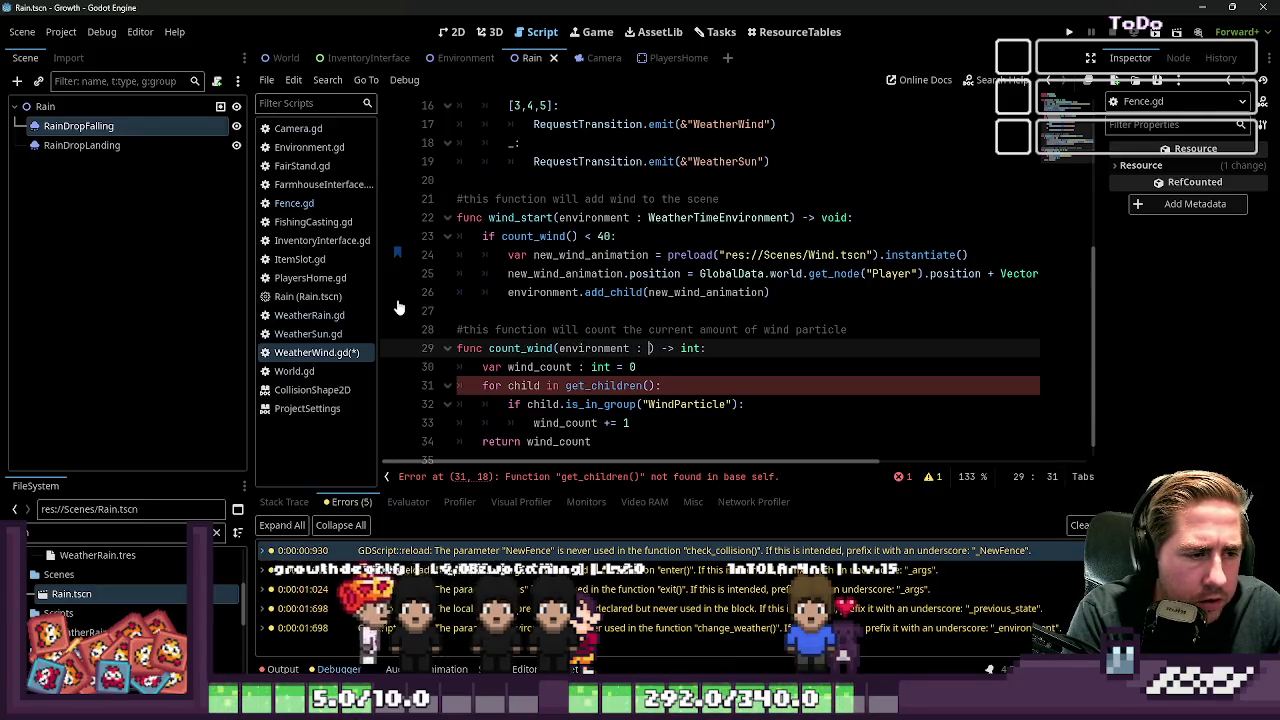
text(eath)
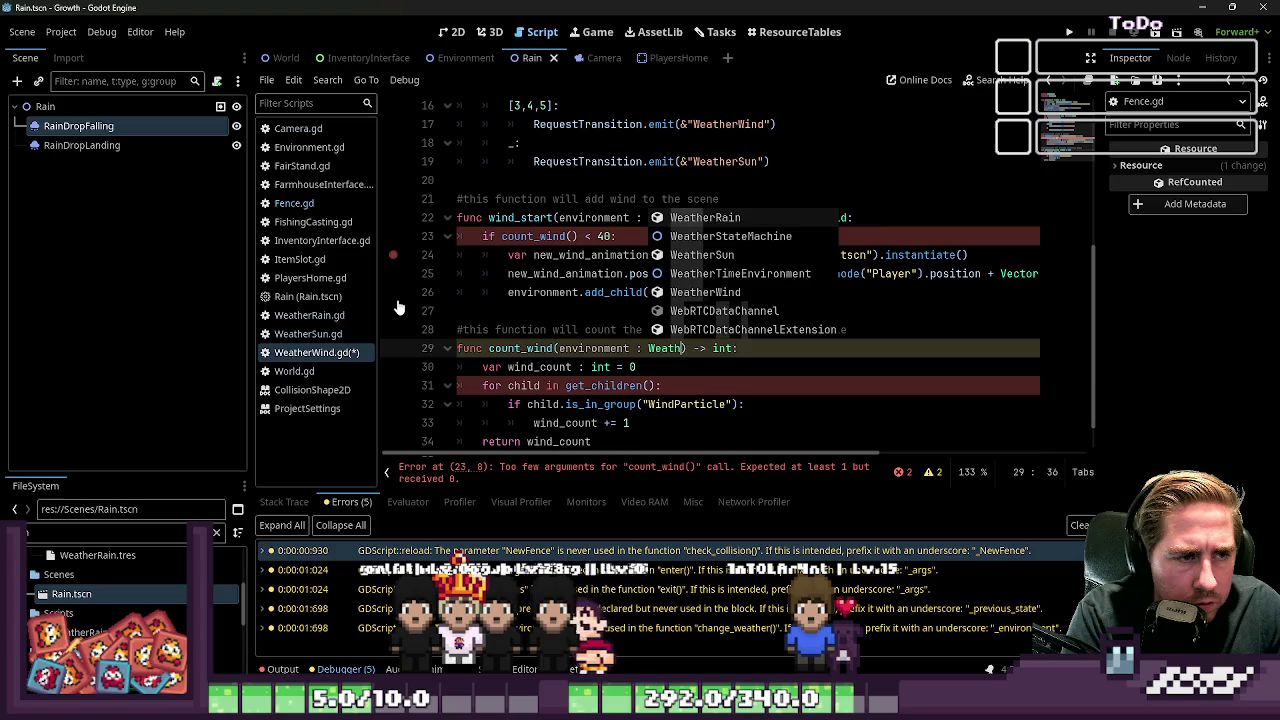
text(er)
key(Down)
key(Down)
key(Down)
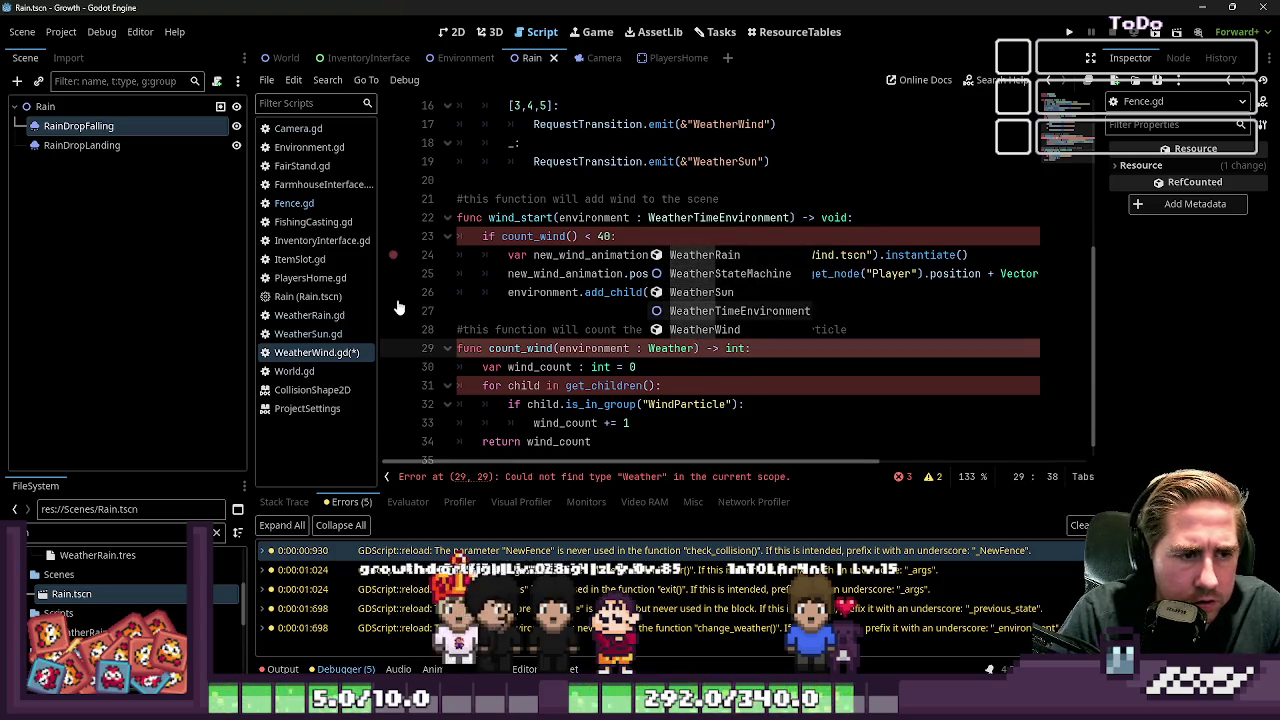
key(Return)
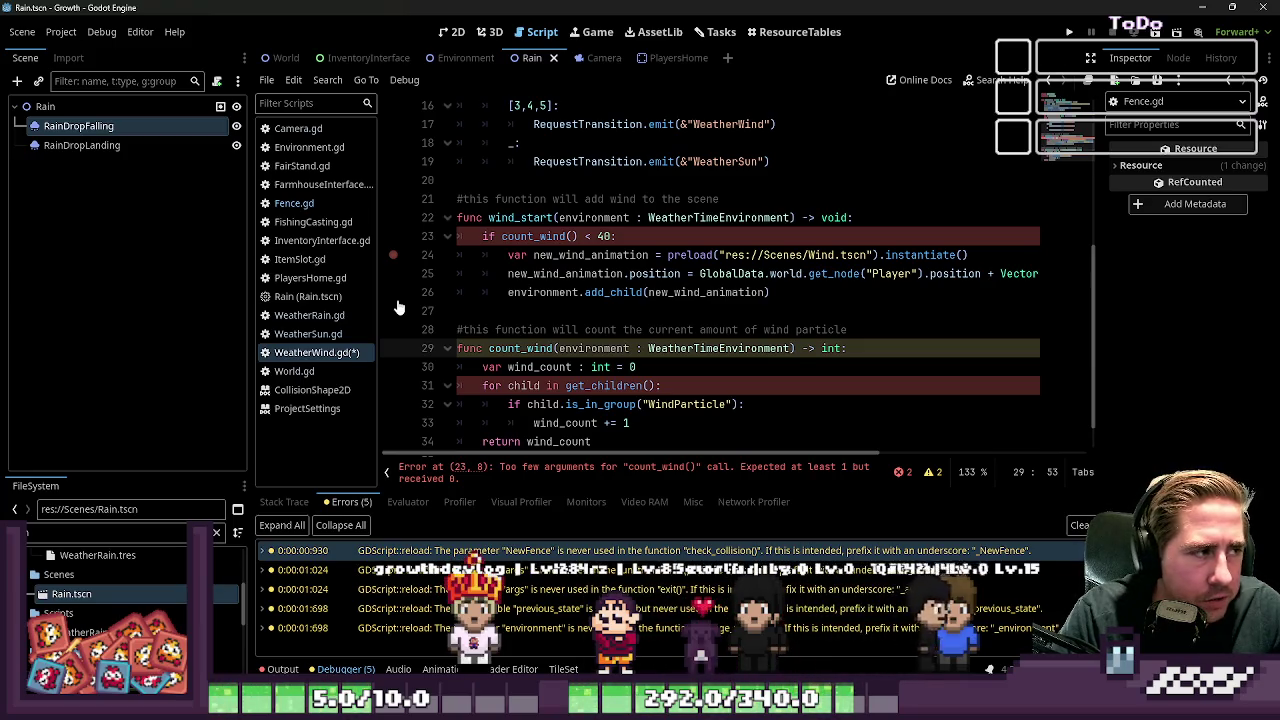
Step: Make count_wind's loop on line 31 iterate over environment.get_children()
key(ctrl+Left)
key(ctrl+Left)
key(ctrl+Left)
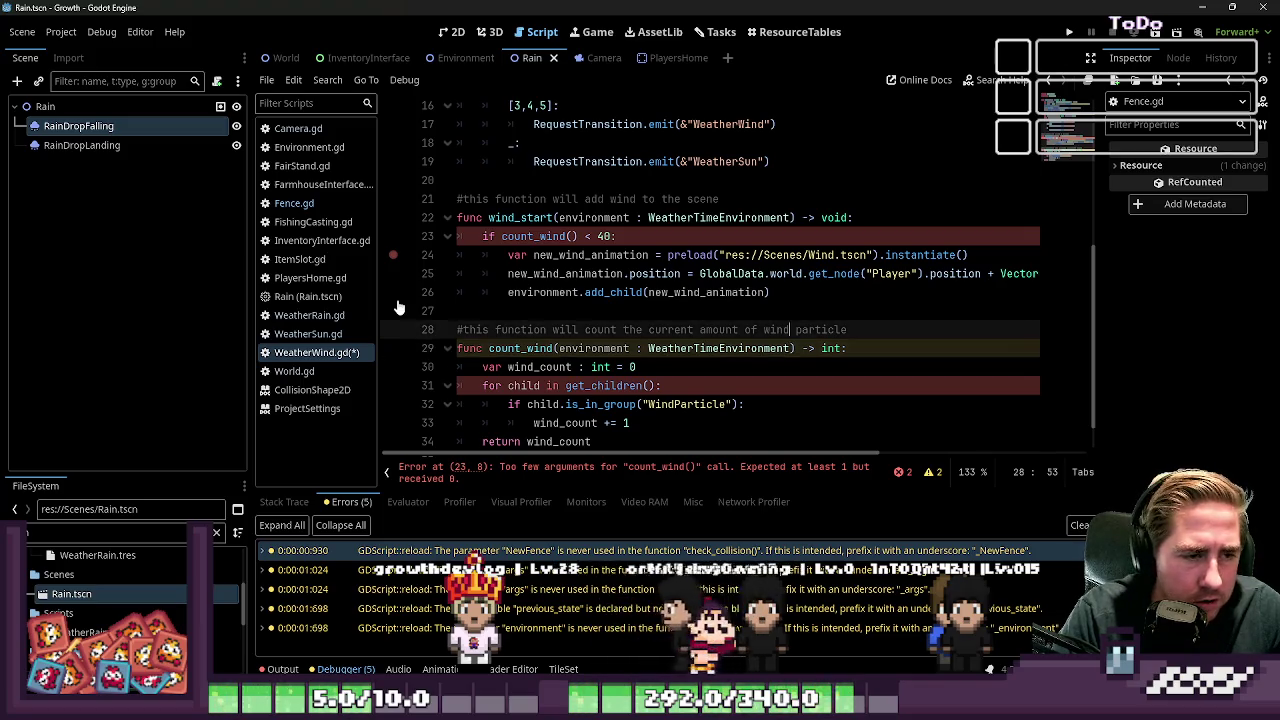
key(Down)
key(Down)
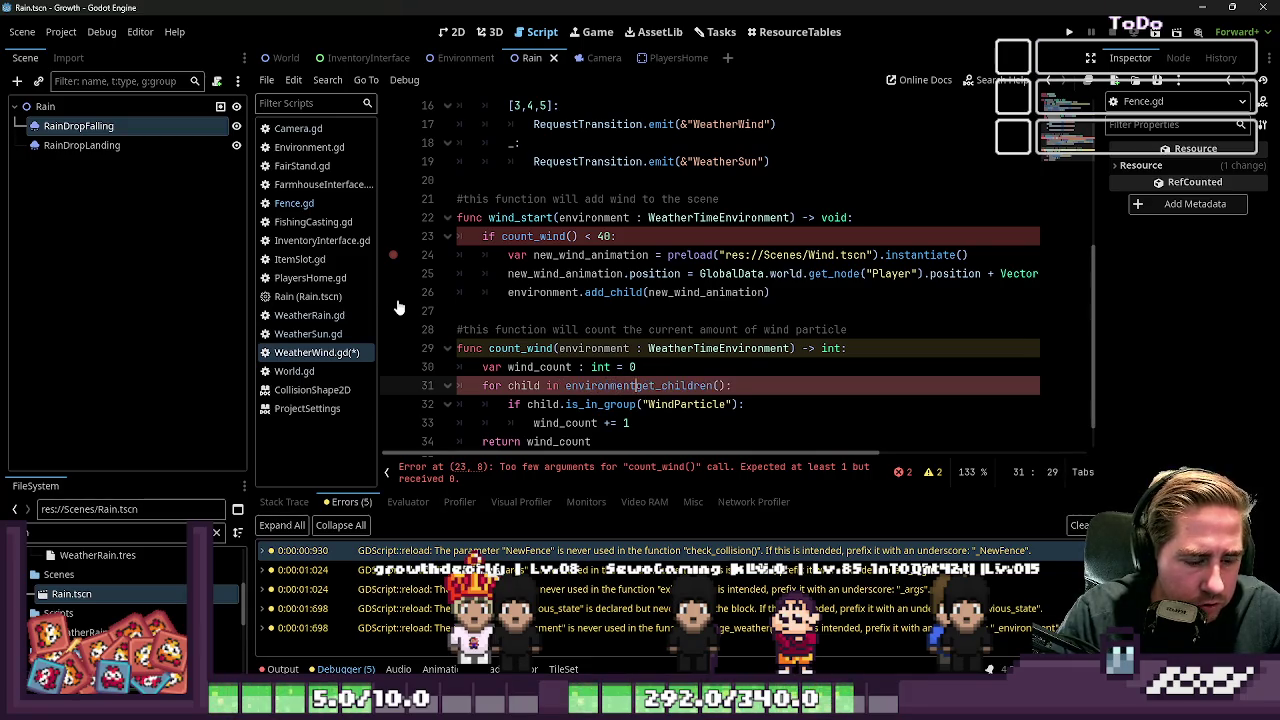
text(.)
key(Escape)
key(Up)
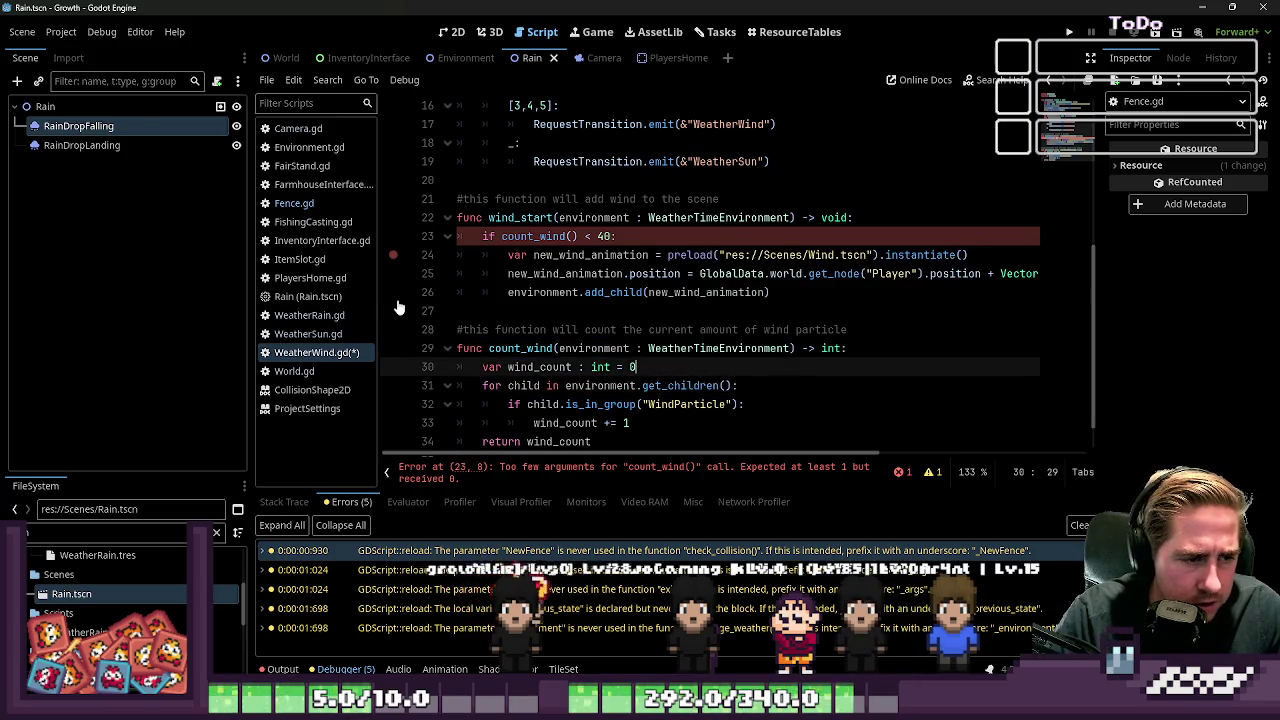
key(Down)
key(Down)
key(Down)
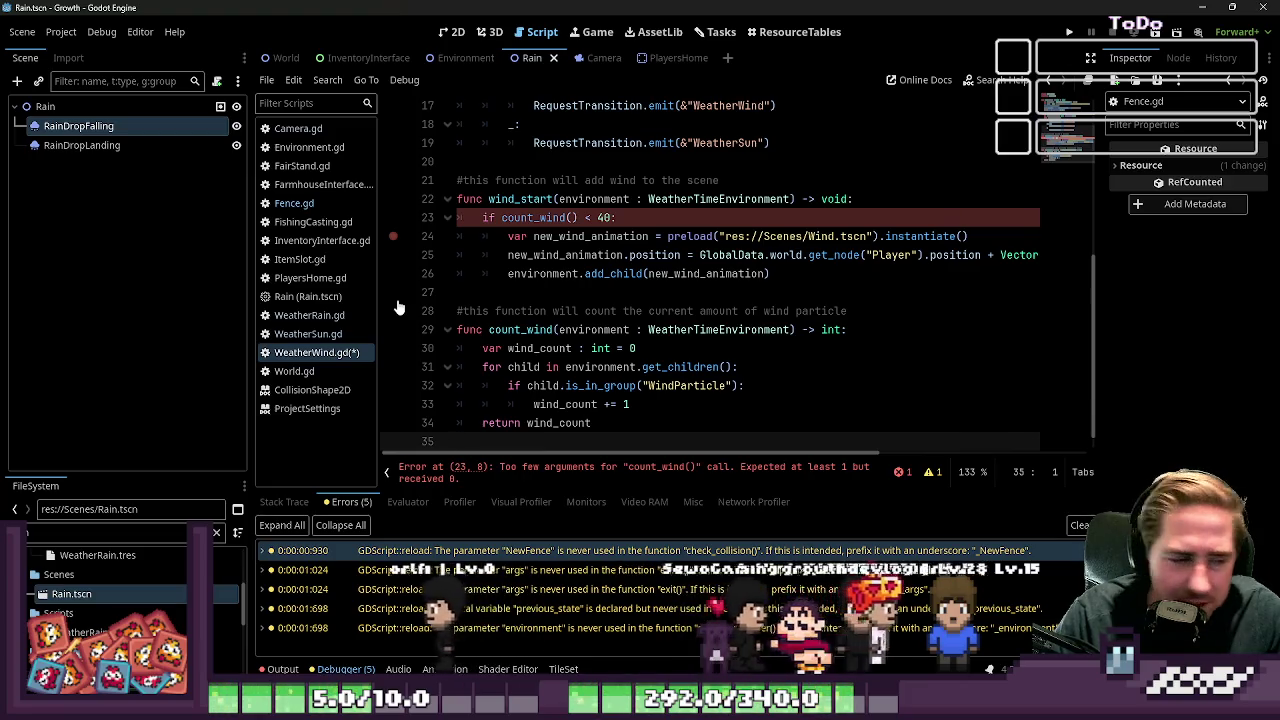
Step: Change line 23 in wind_start to 'if count_wind(environment) < 40:'
key(Up)
key(Up)
key(Up)
key(Down)
key(Down)
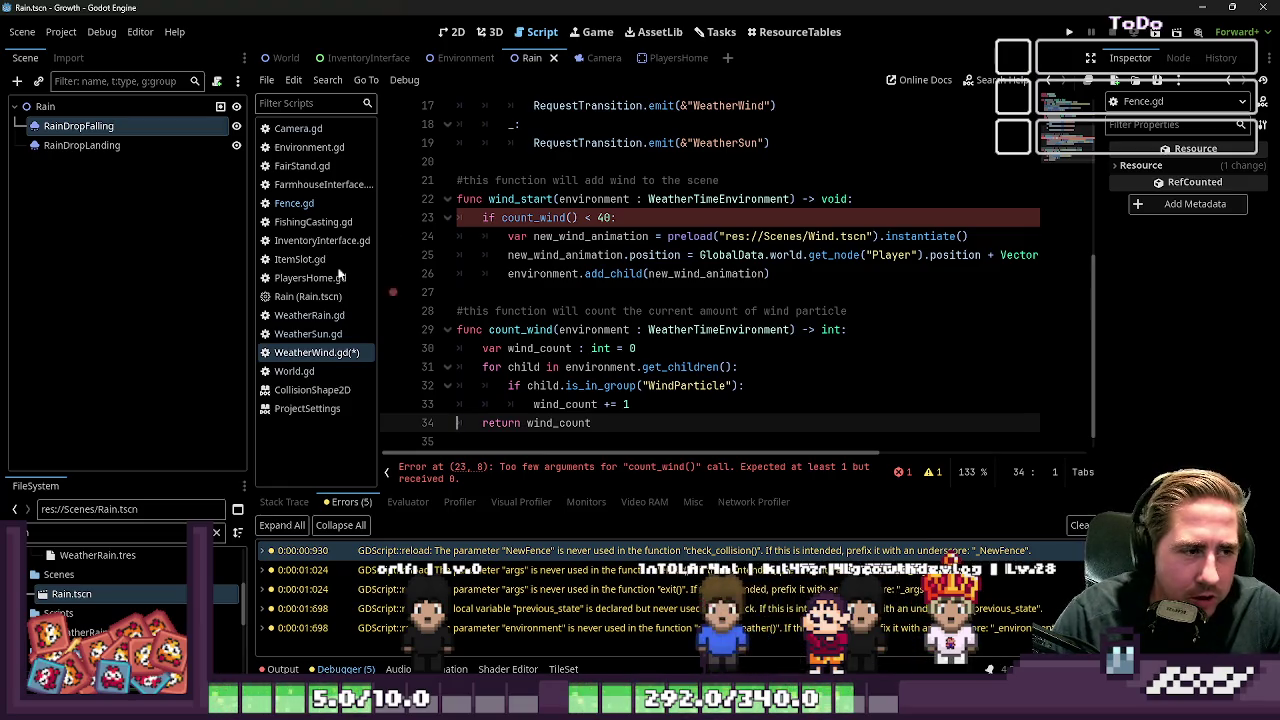
click(502, 218)
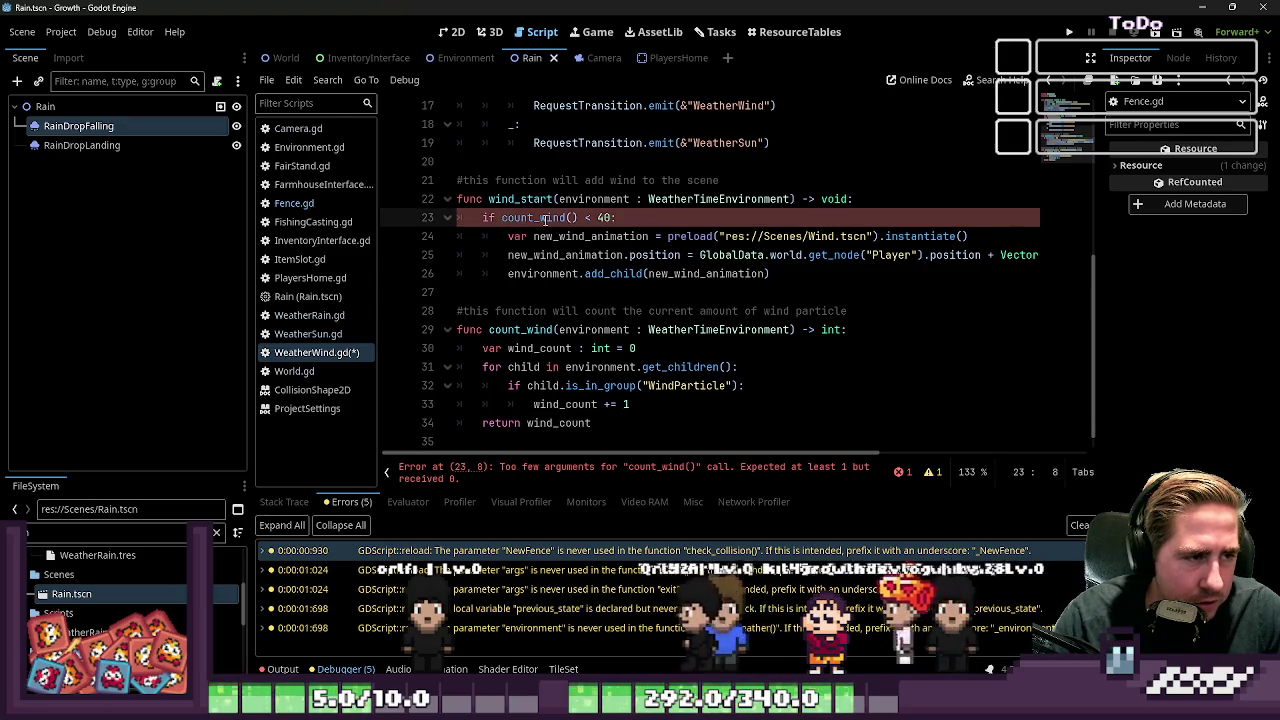
text(environment)
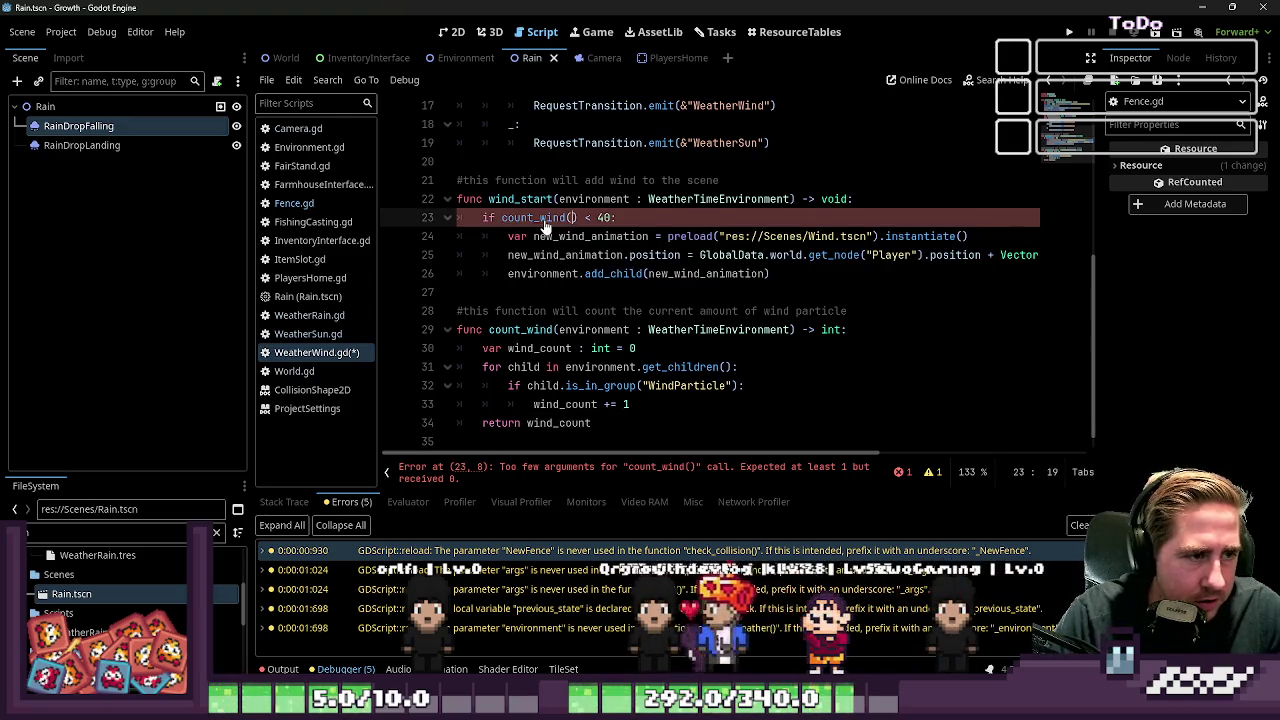
key(Down)
key(Down)
key(Down)
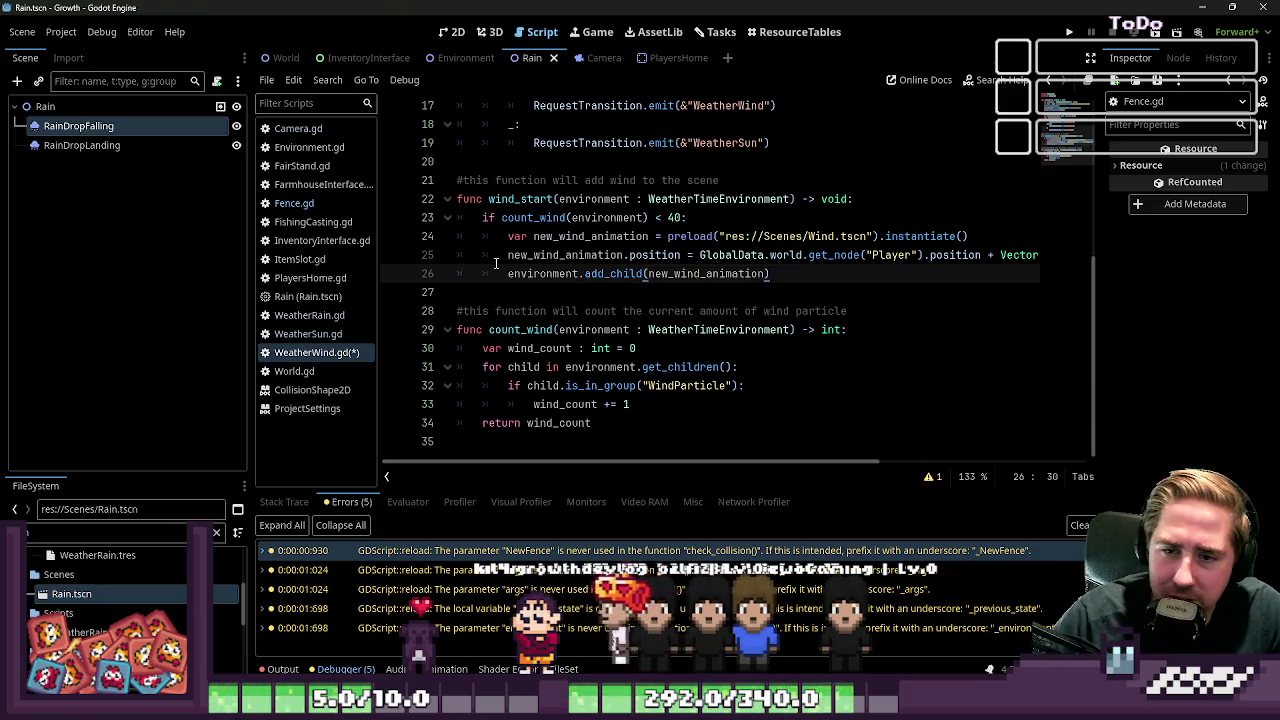
Step: Review change_weather's environment parameter, then save WeatherWind.gd
click(522, 298)
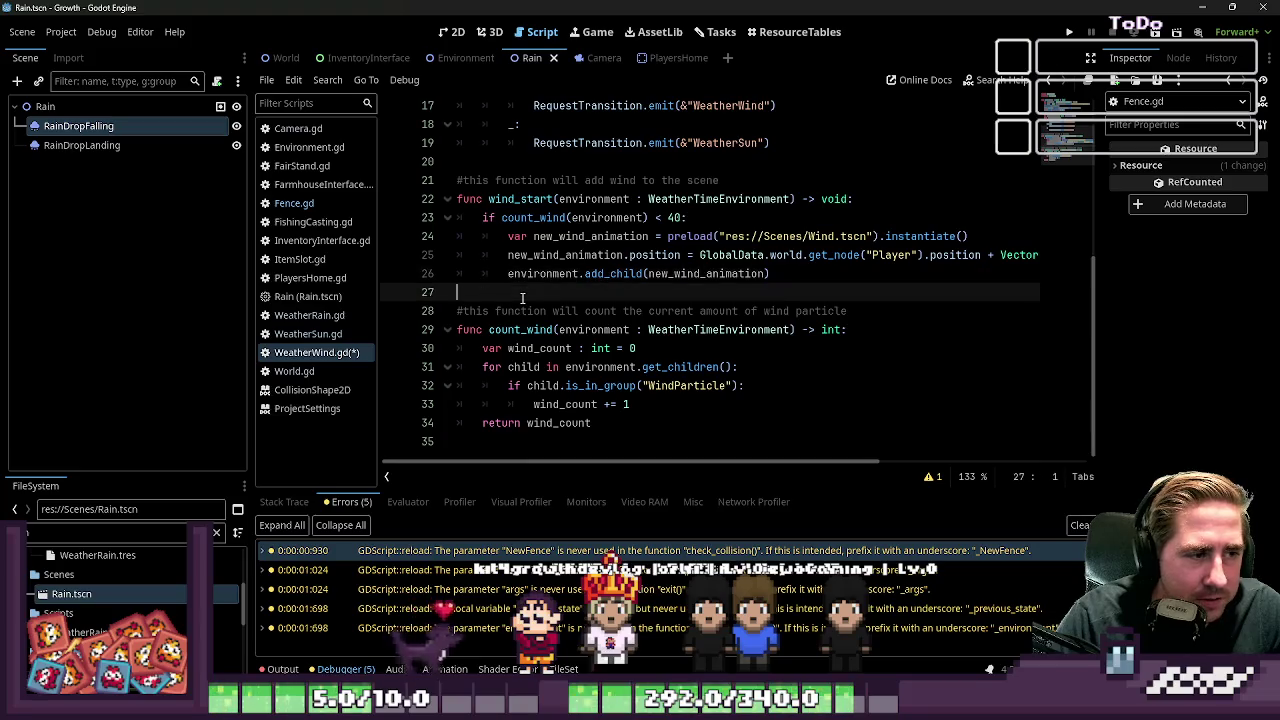
scroll(573, 226, up, 4)
click(626, 218)
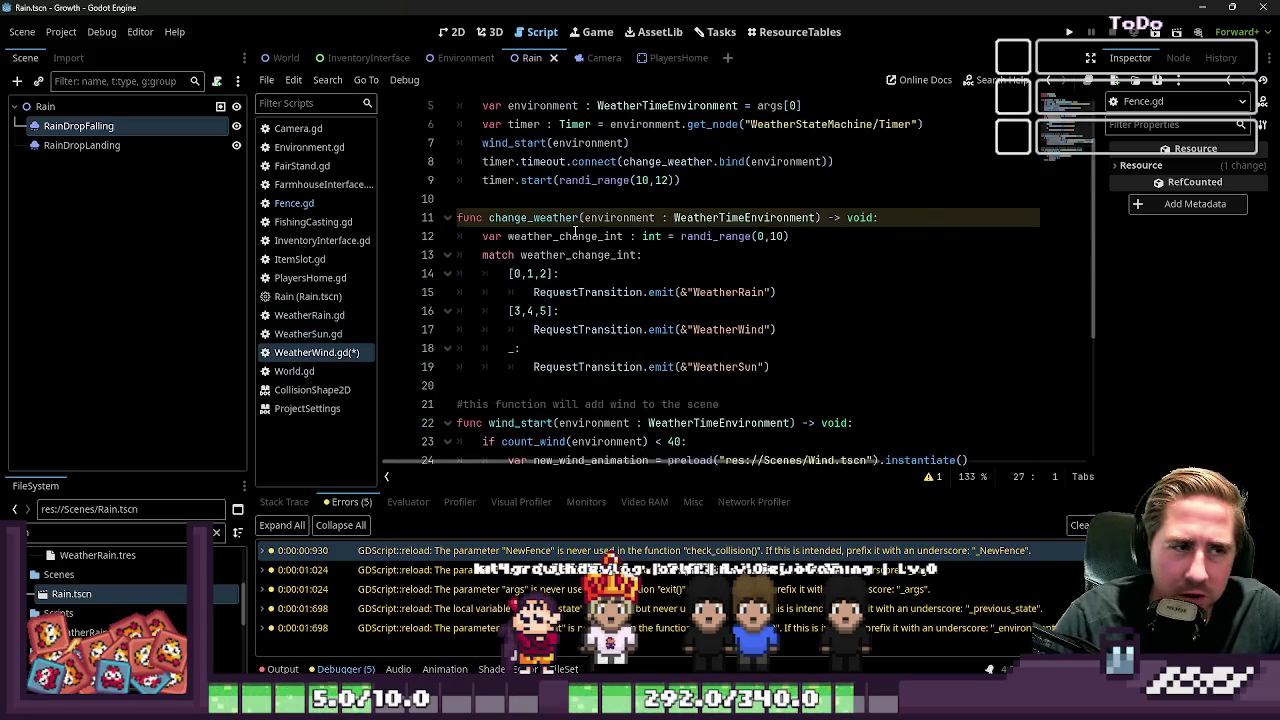
double_click(626, 218)
scroll(650, 236, up, 2)
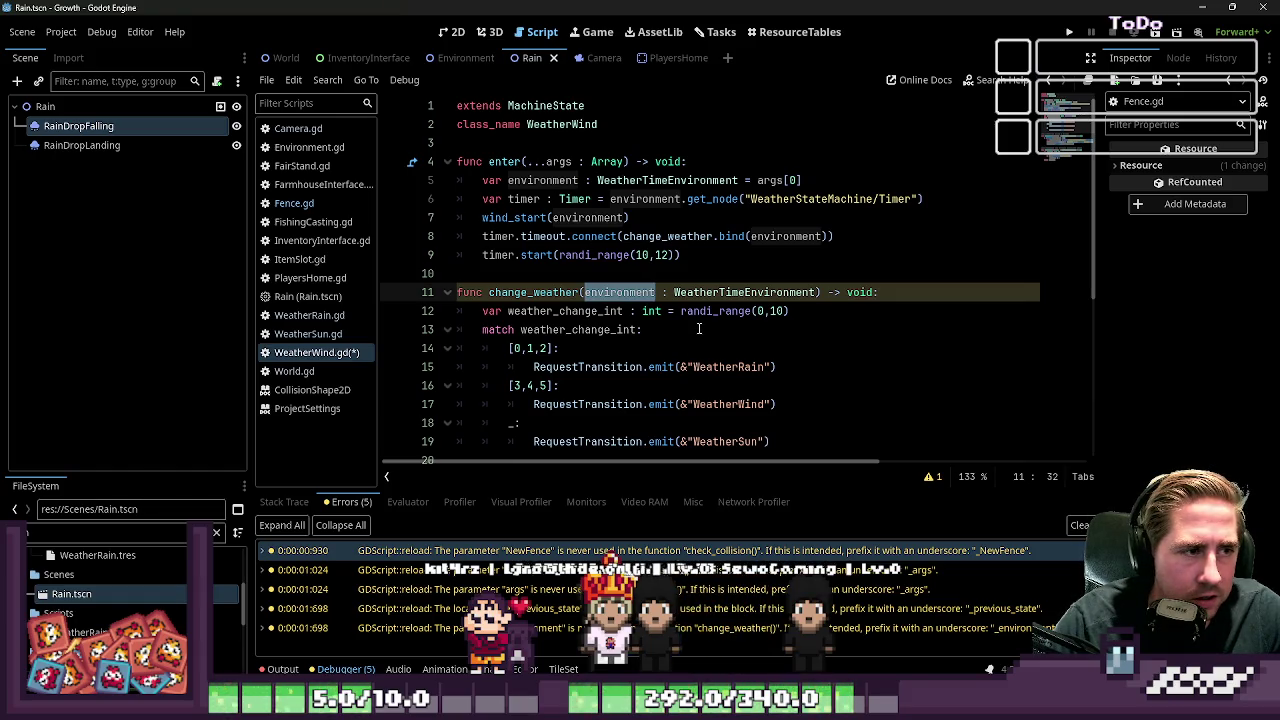
click(530, 217)
ctrl+click(530, 217)
click(457, 348)
key(ctrl+s)
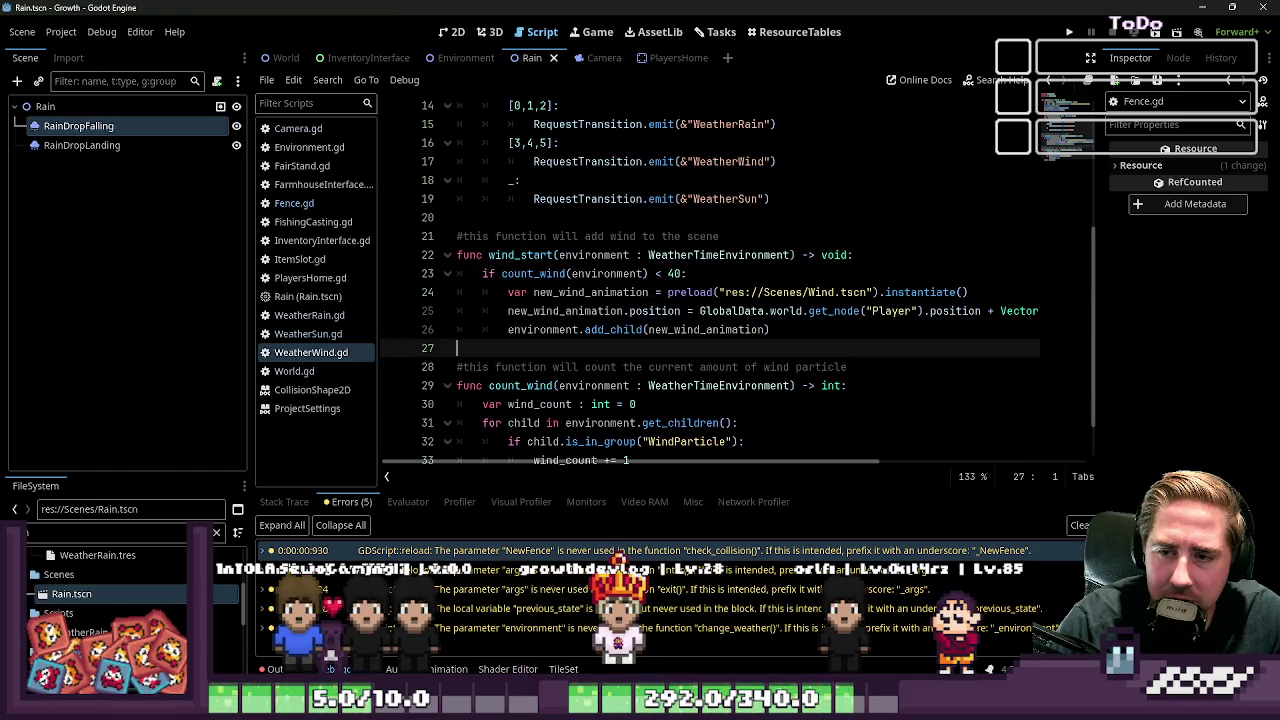
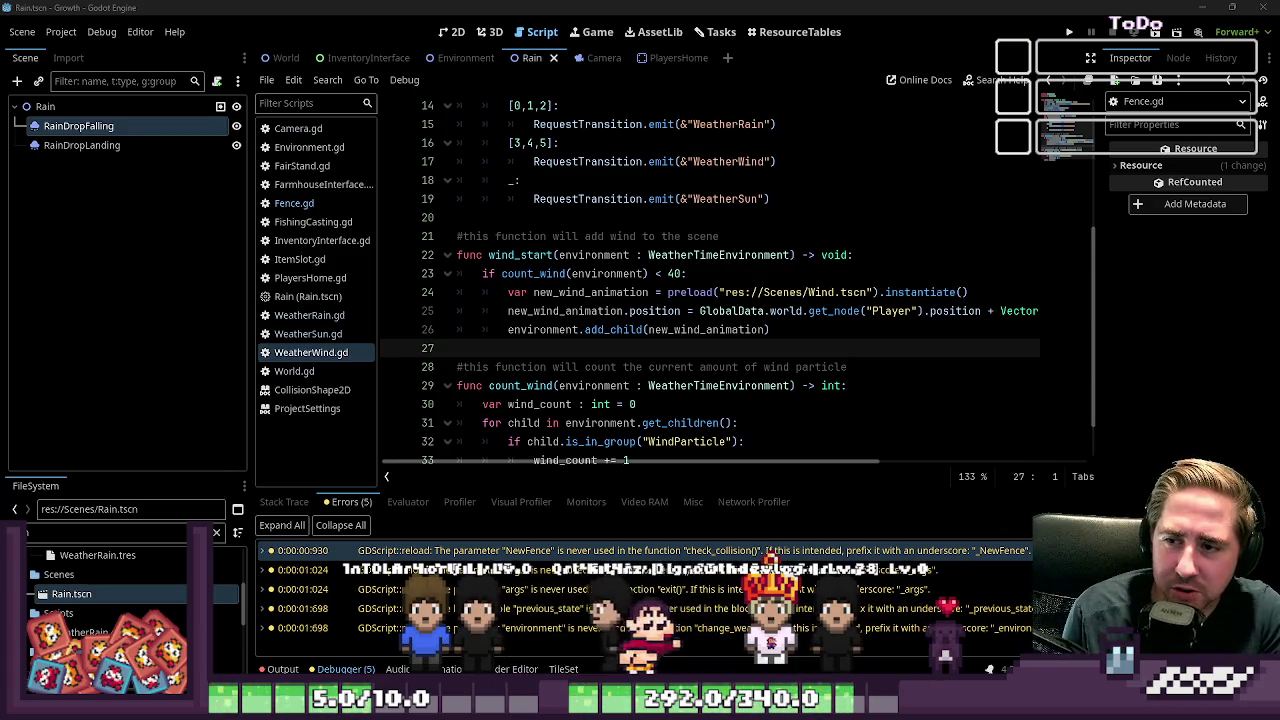
Step: Review the wind_start function in WeatherWind.gd, selecting its name and then its whole body
click(625, 292)
click(663, 236)
click(477, 349)
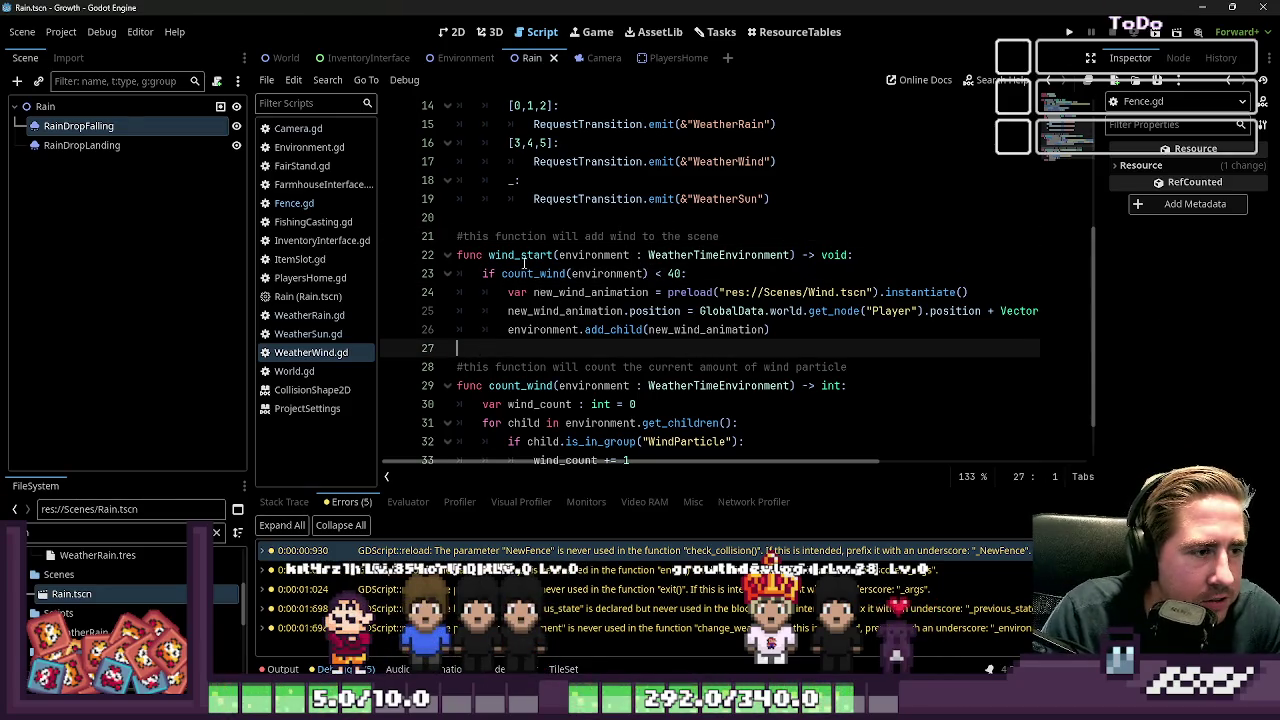
double_click(522, 255)
click(547, 311)
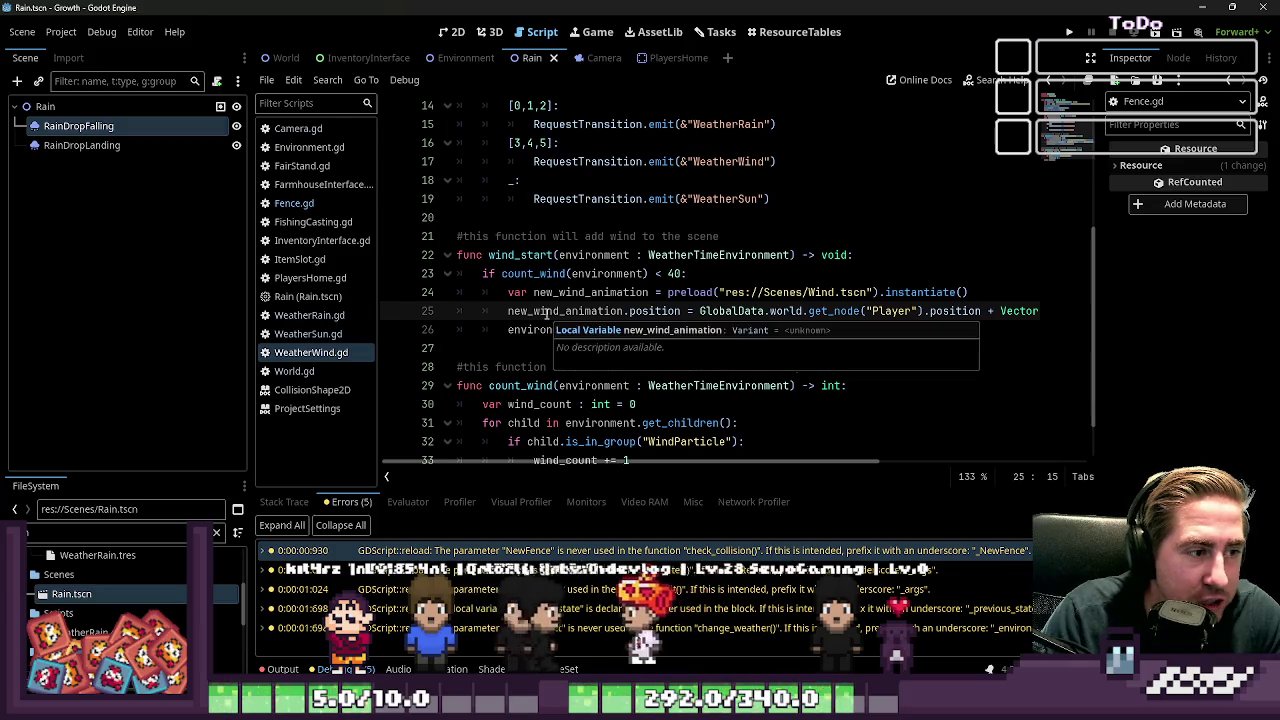
double_click(524, 256)
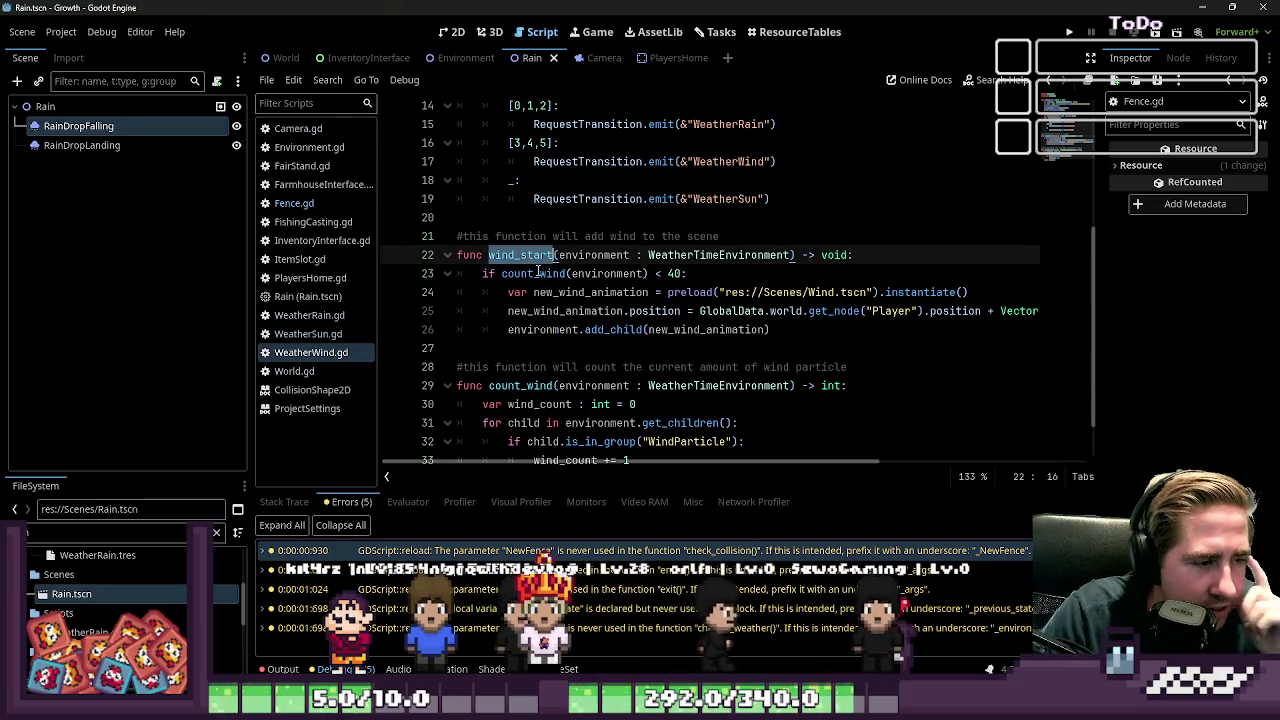
scroll(567, 368, down, 1)
drag(775, 274, 436, 204)
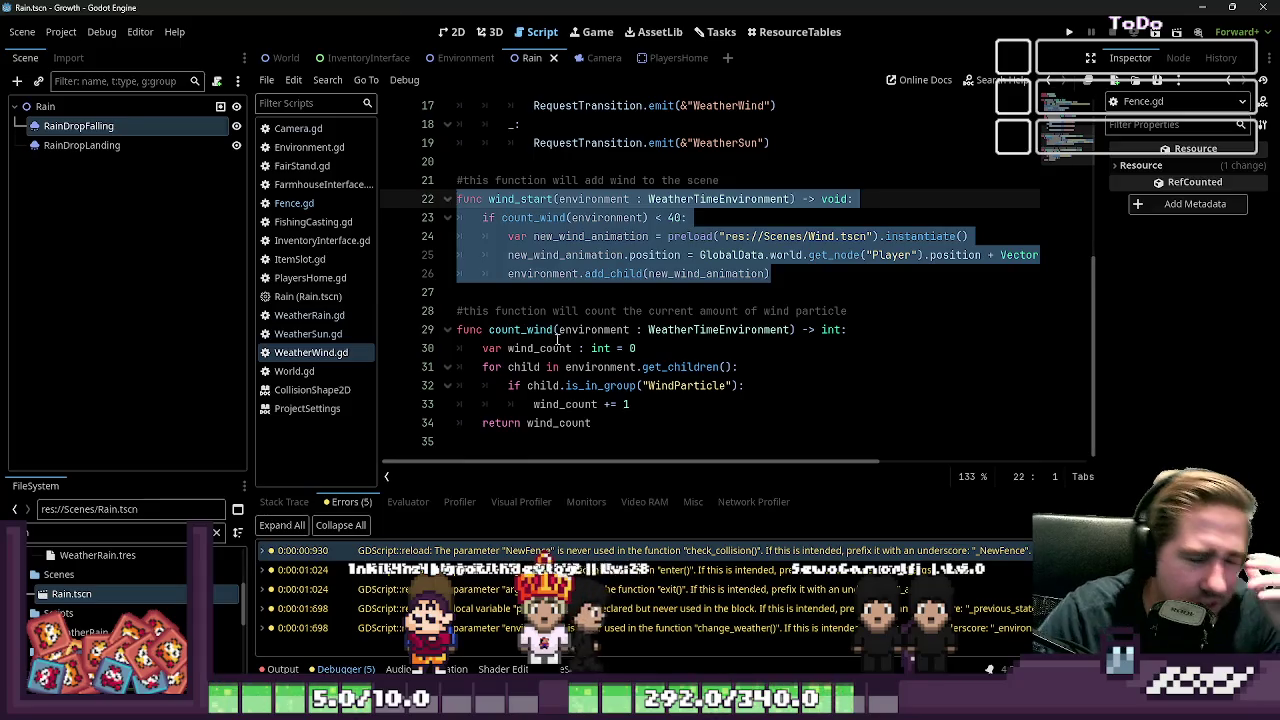
click(587, 348)
scroll(588, 335, up, 2)
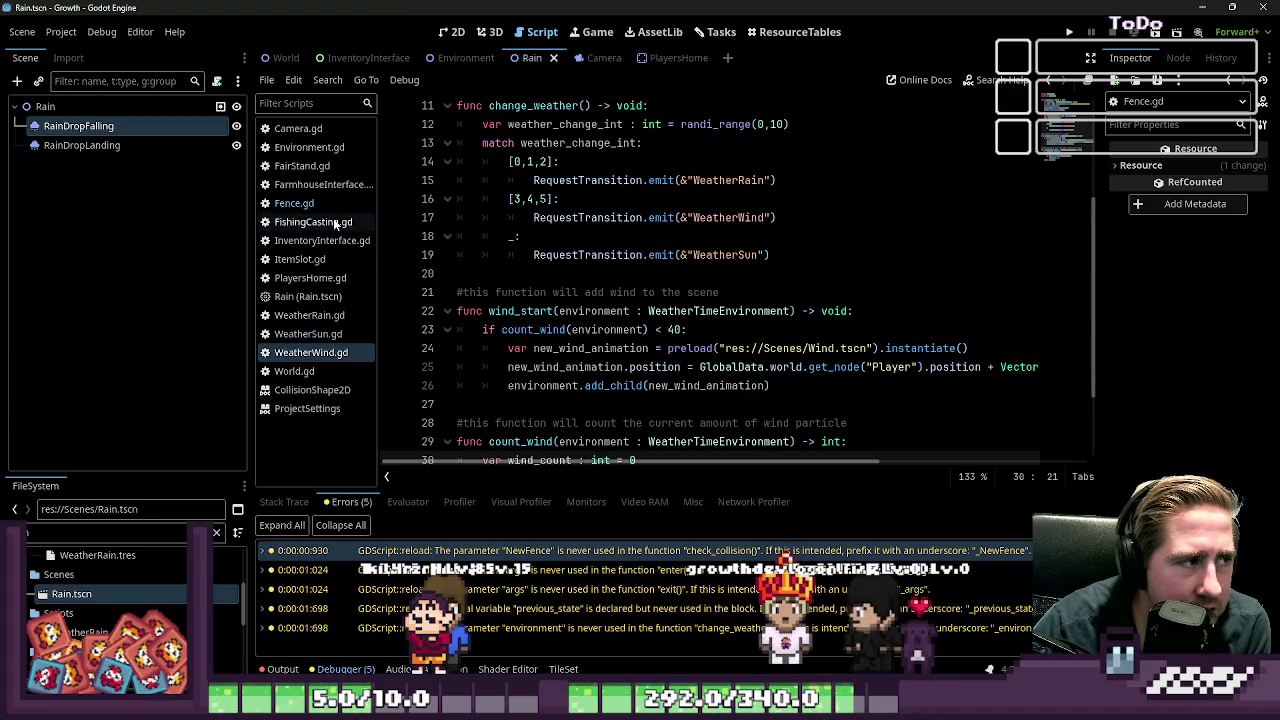
Step: Clear the FileSystem filter and select WeatherWind.tres to inspect it
click(786, 350)
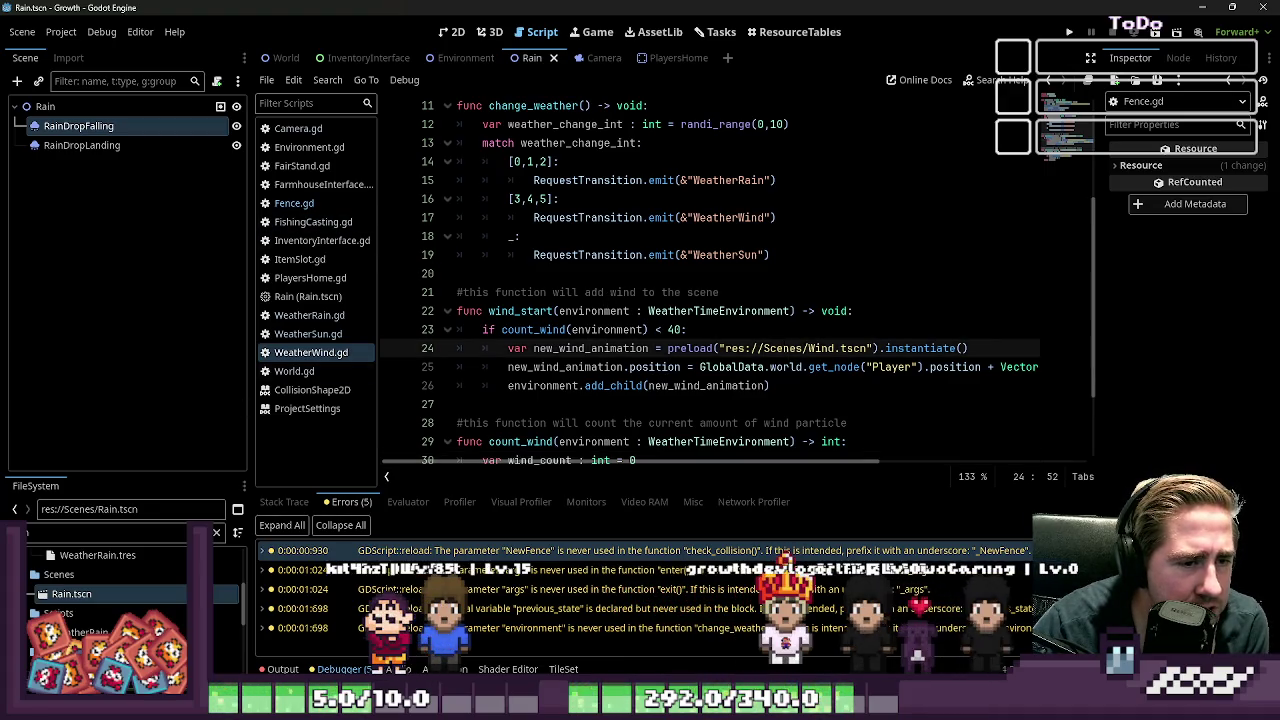
key(BackSpace)
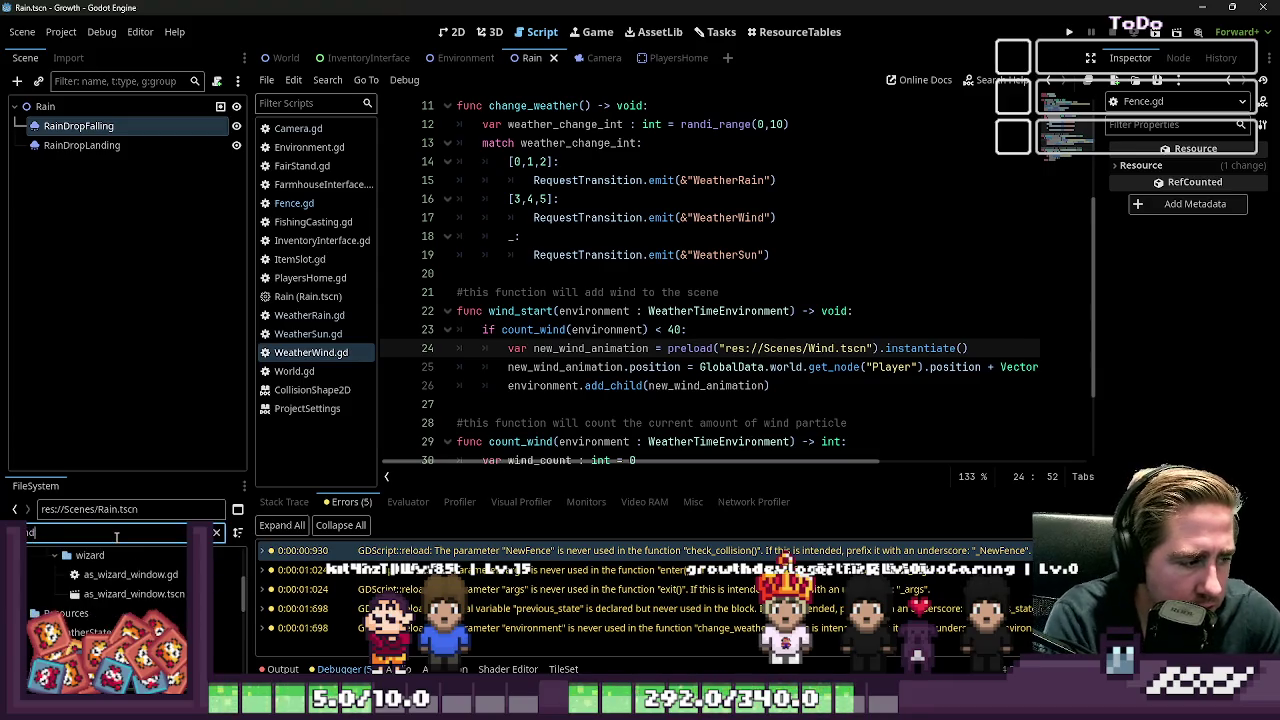
scroll(114, 597, down, 5)
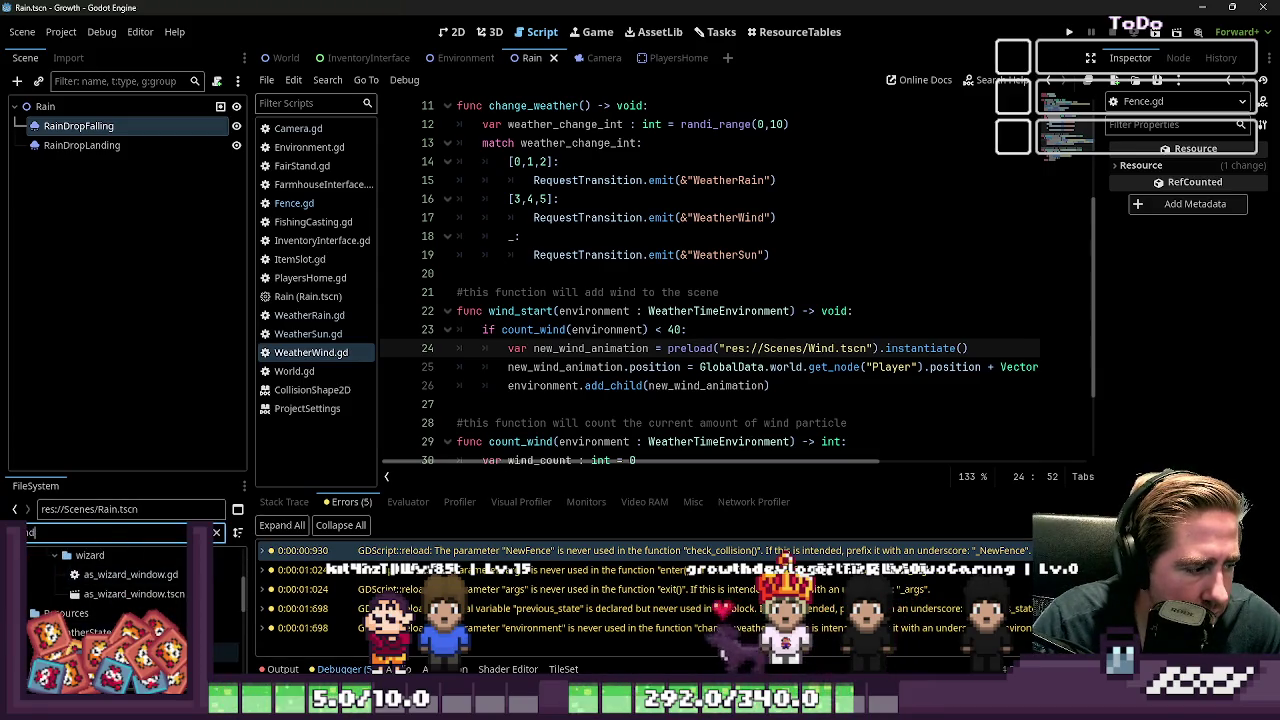
click(110, 652)
click(452, 31)
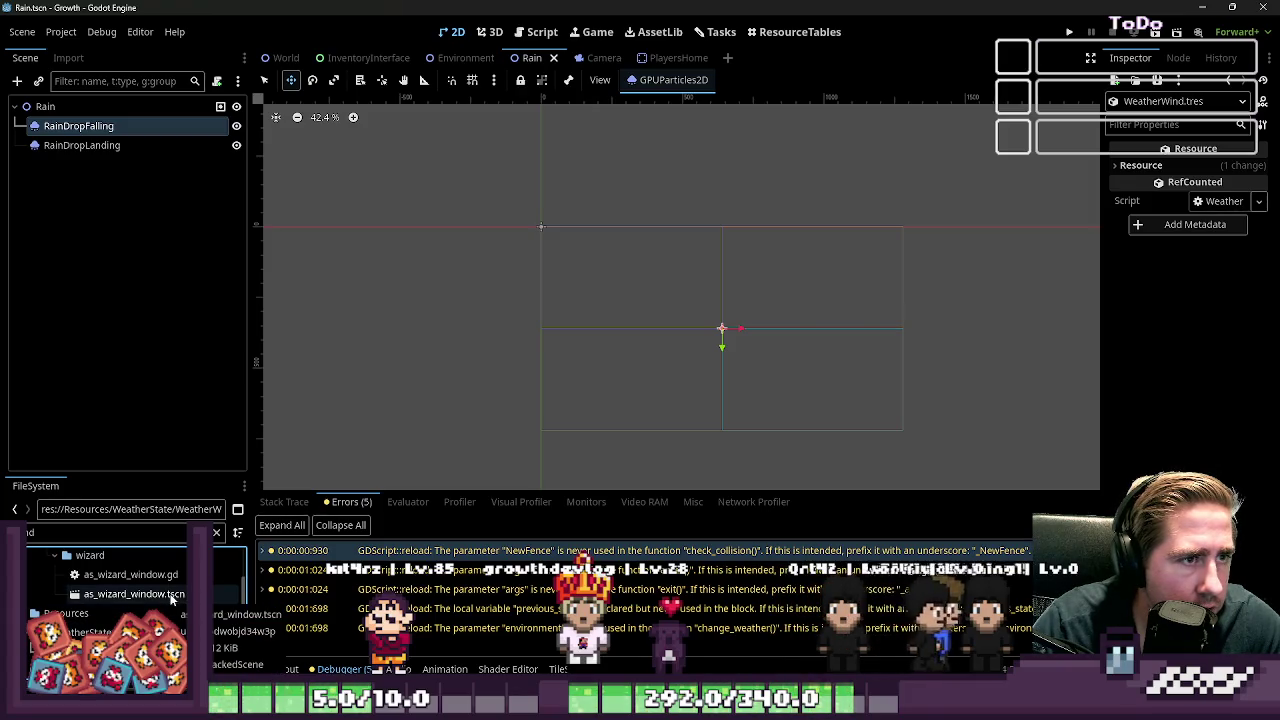
Step: Open Wind.tscn and view its script's _ready code that plays the 'wind' animation
scroll(110, 597, down, 10)
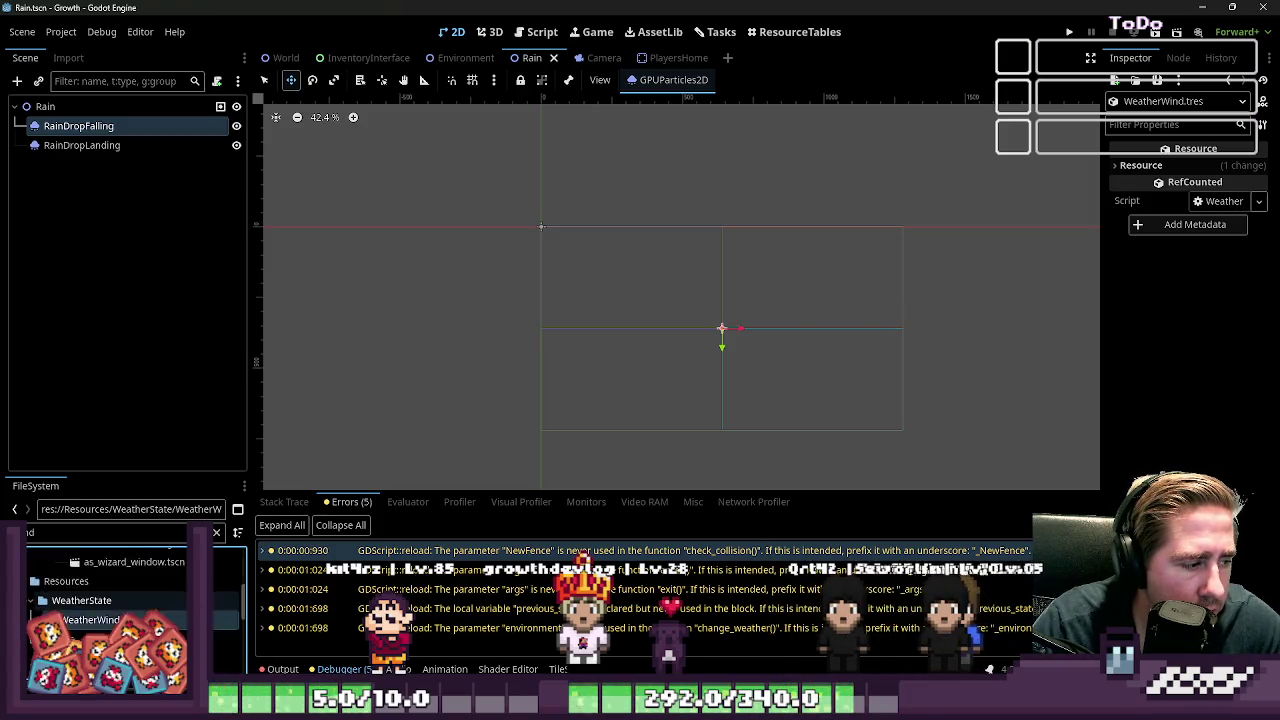
double_click(73, 597)
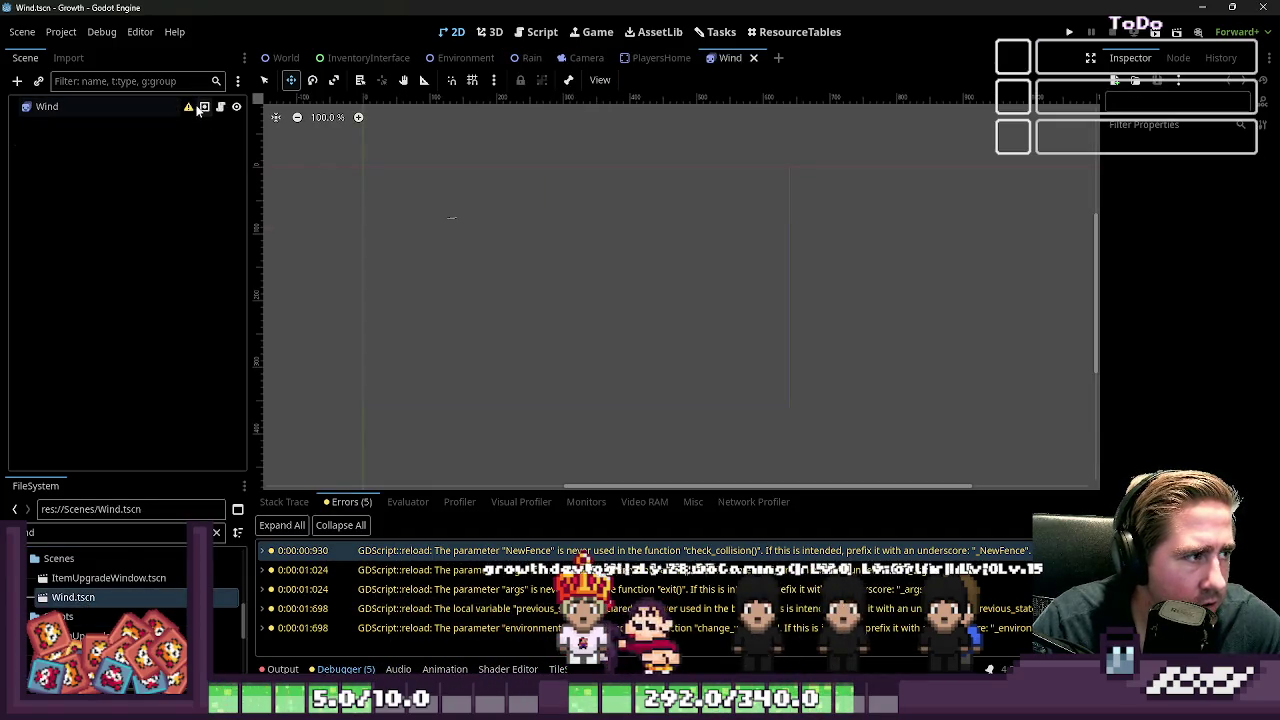
mouse_move(193, 110)
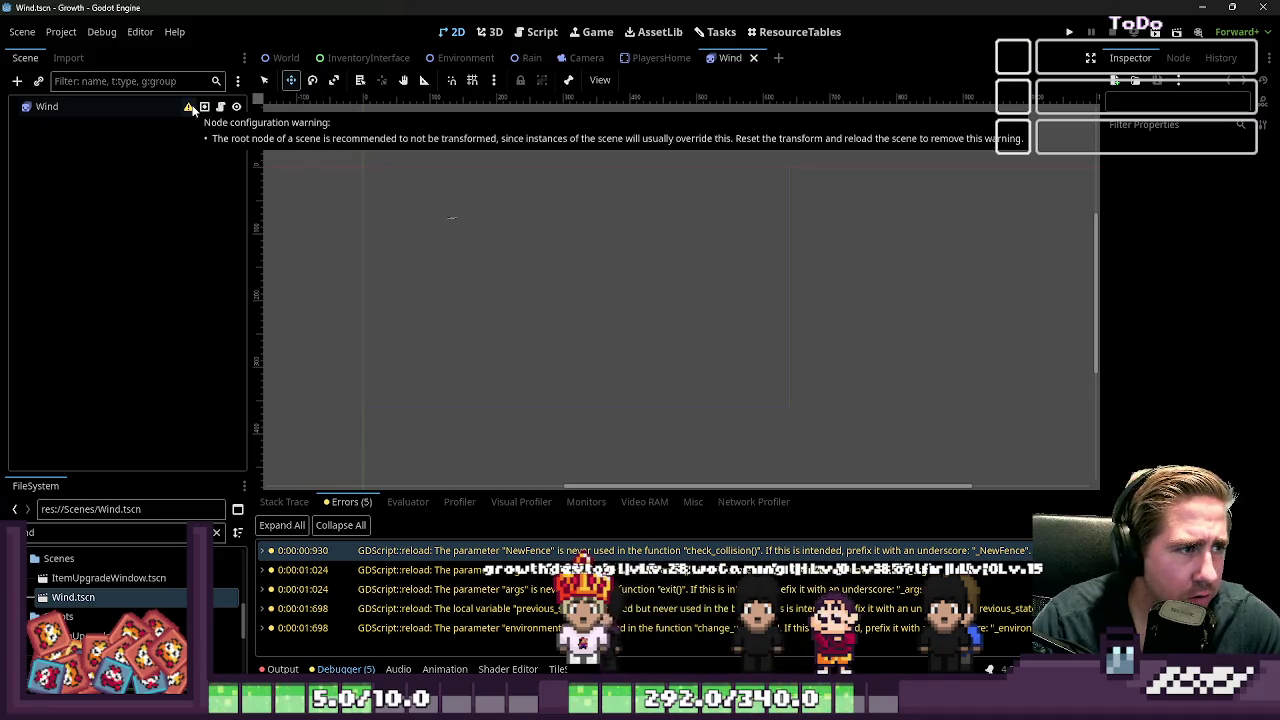
scroll(489, 329, up, 6)
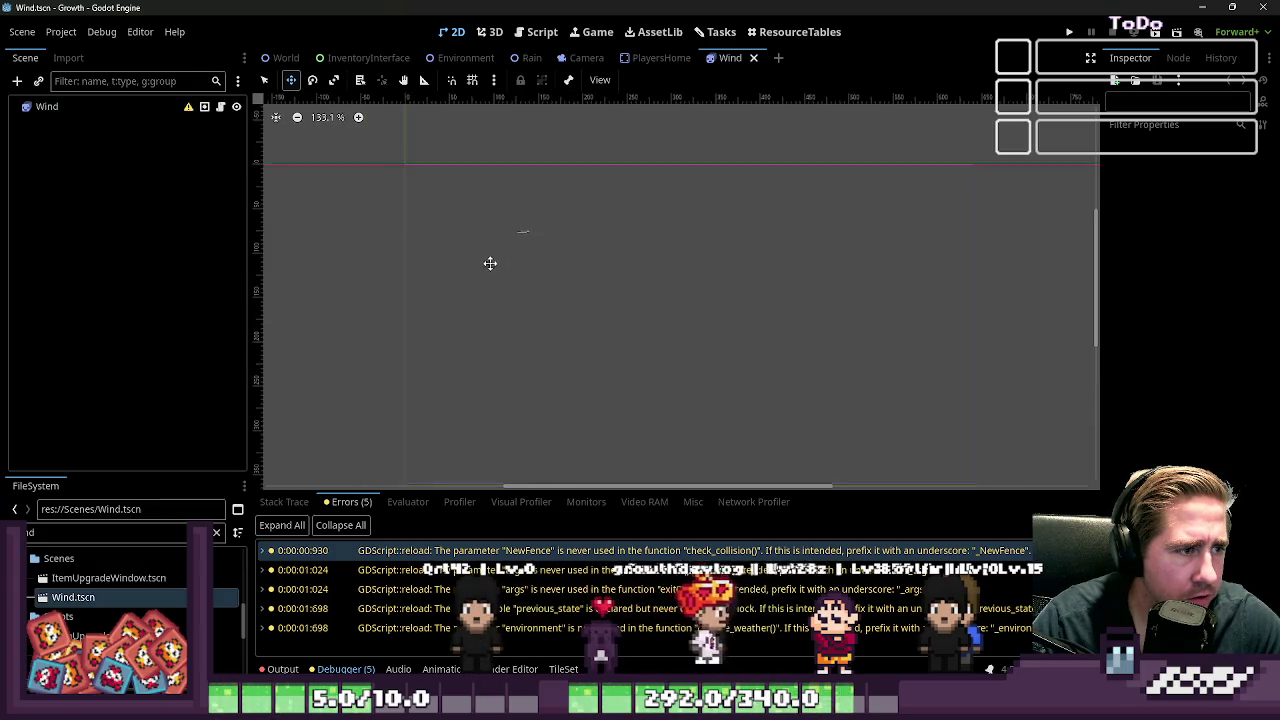
click(220, 106)
click(582, 254)
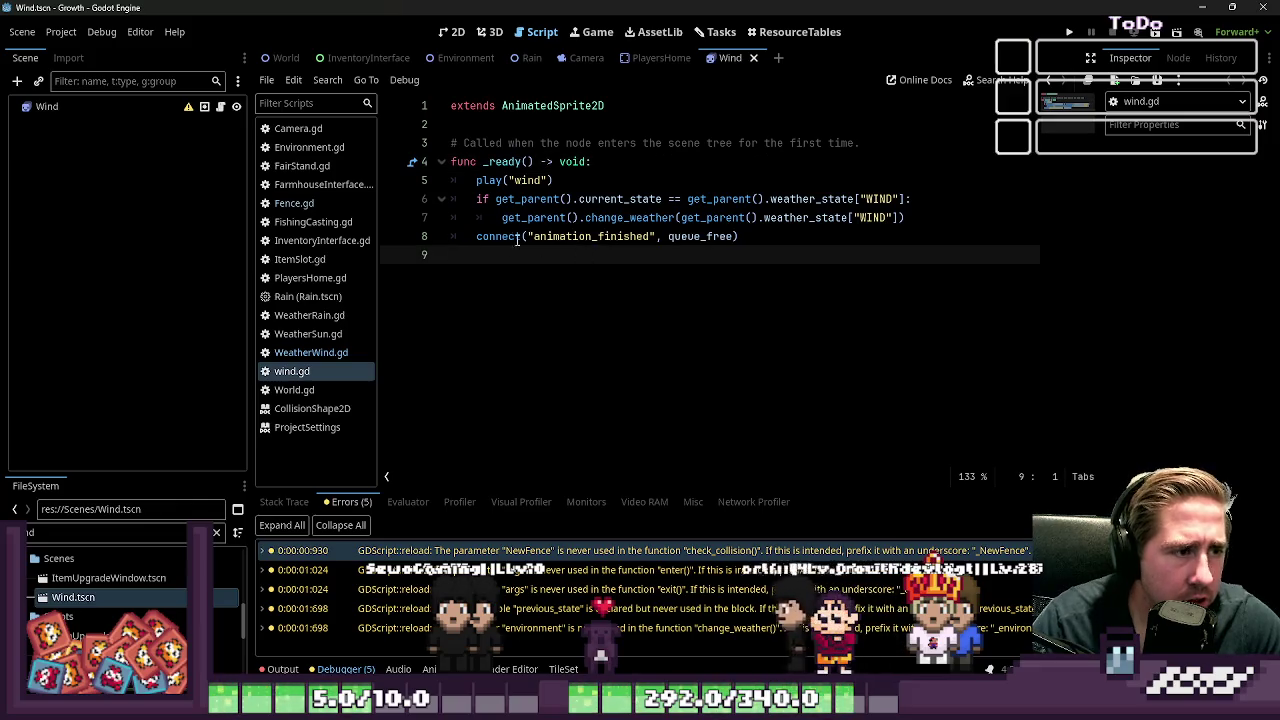
click(529, 180)
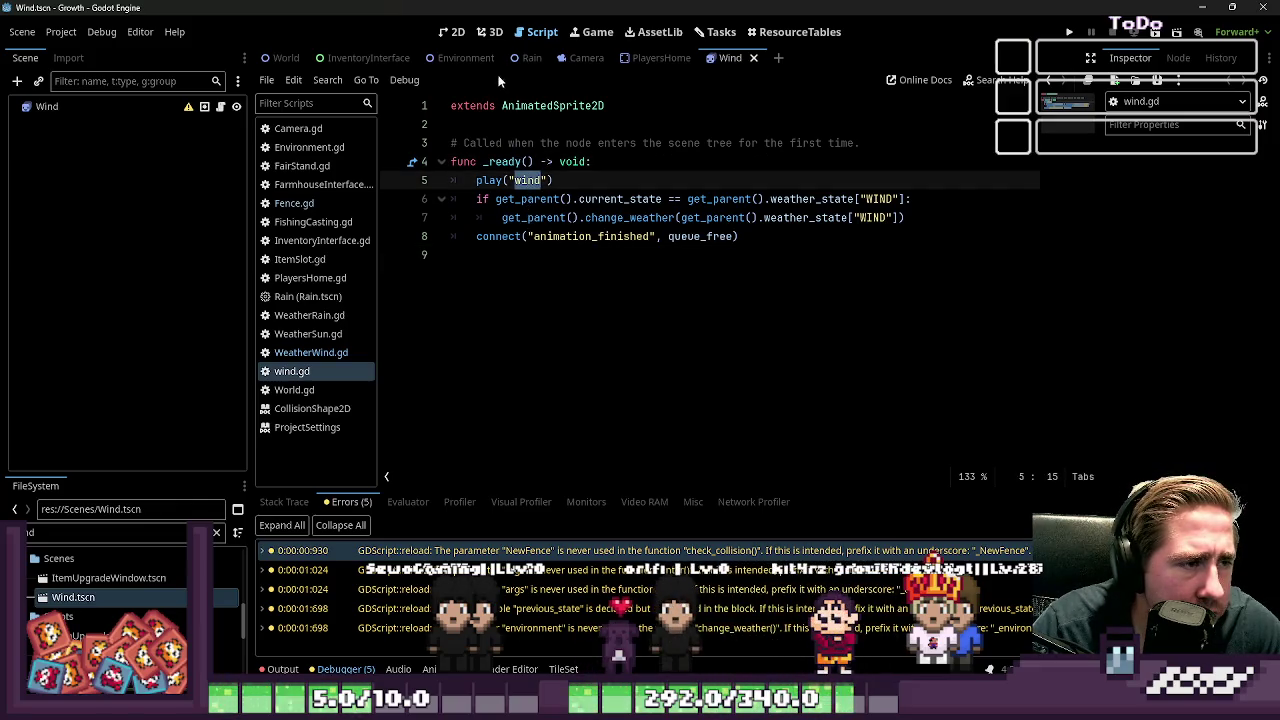
Step: Back in 2D, select the Wind node and preview the 'wind' animation playing at 12 FPS
click(452, 31)
click(90, 106)
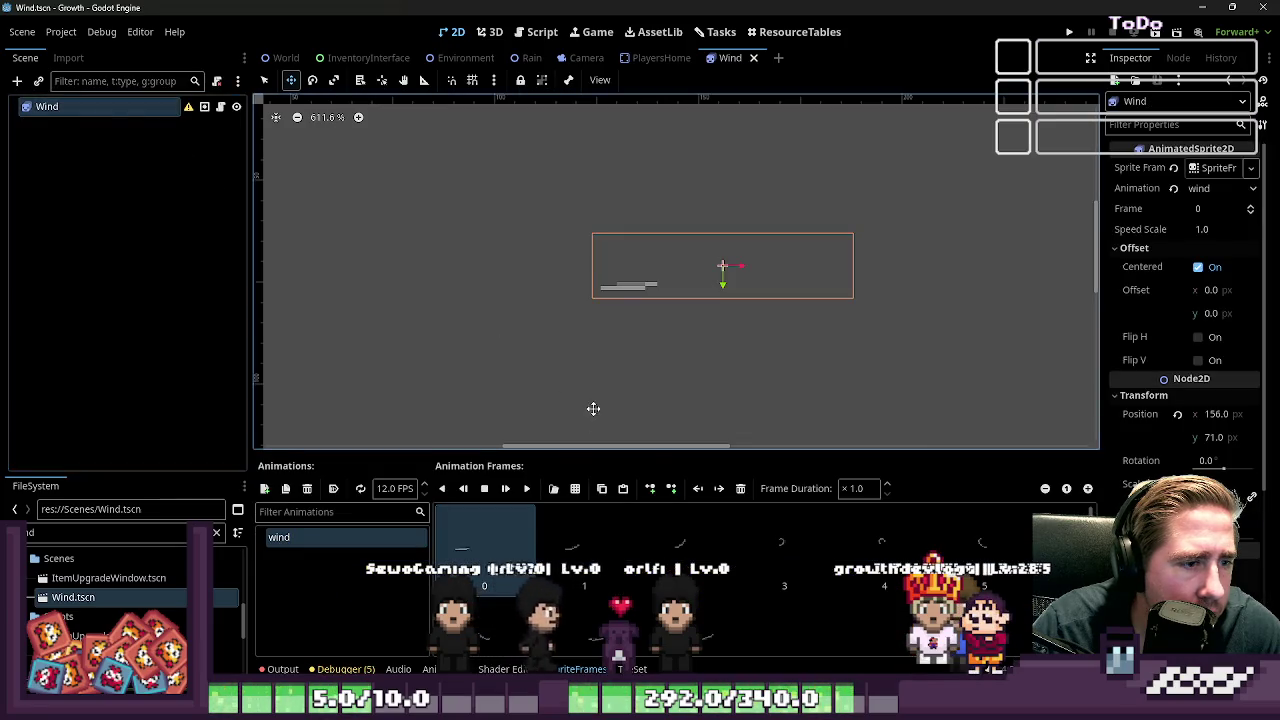
click(527, 490)
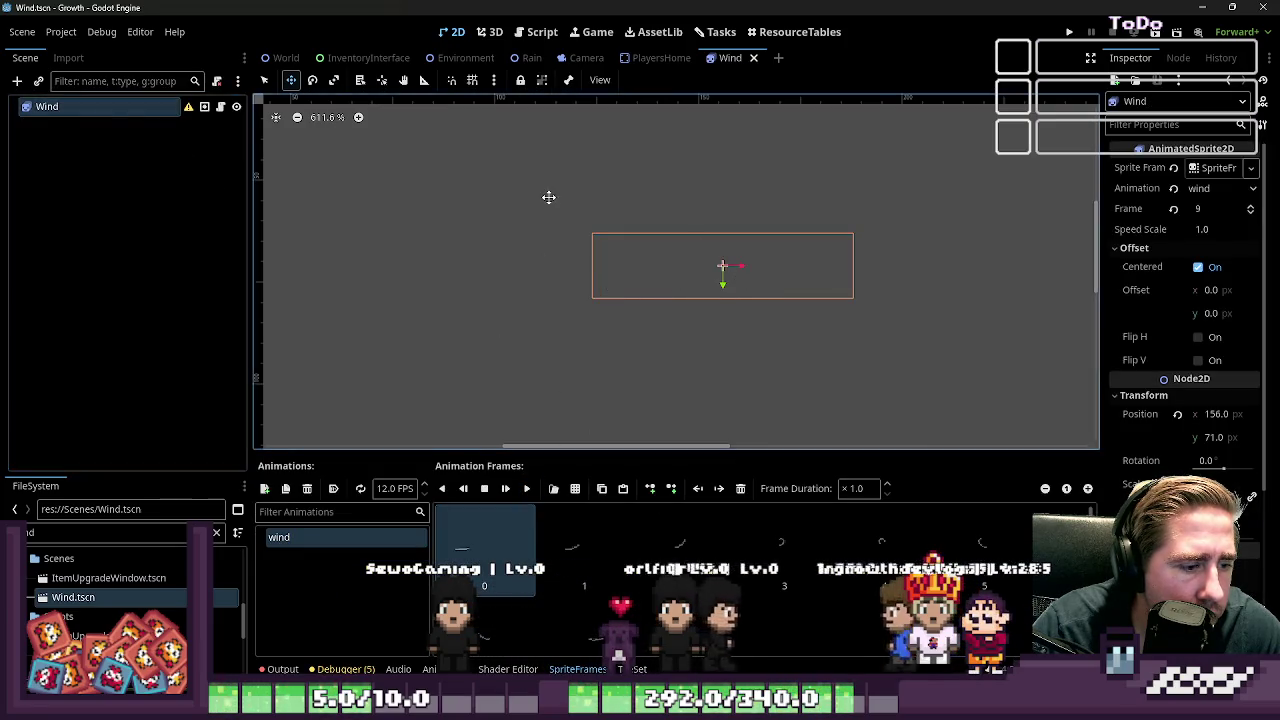
scroll(548, 193, down, 1)
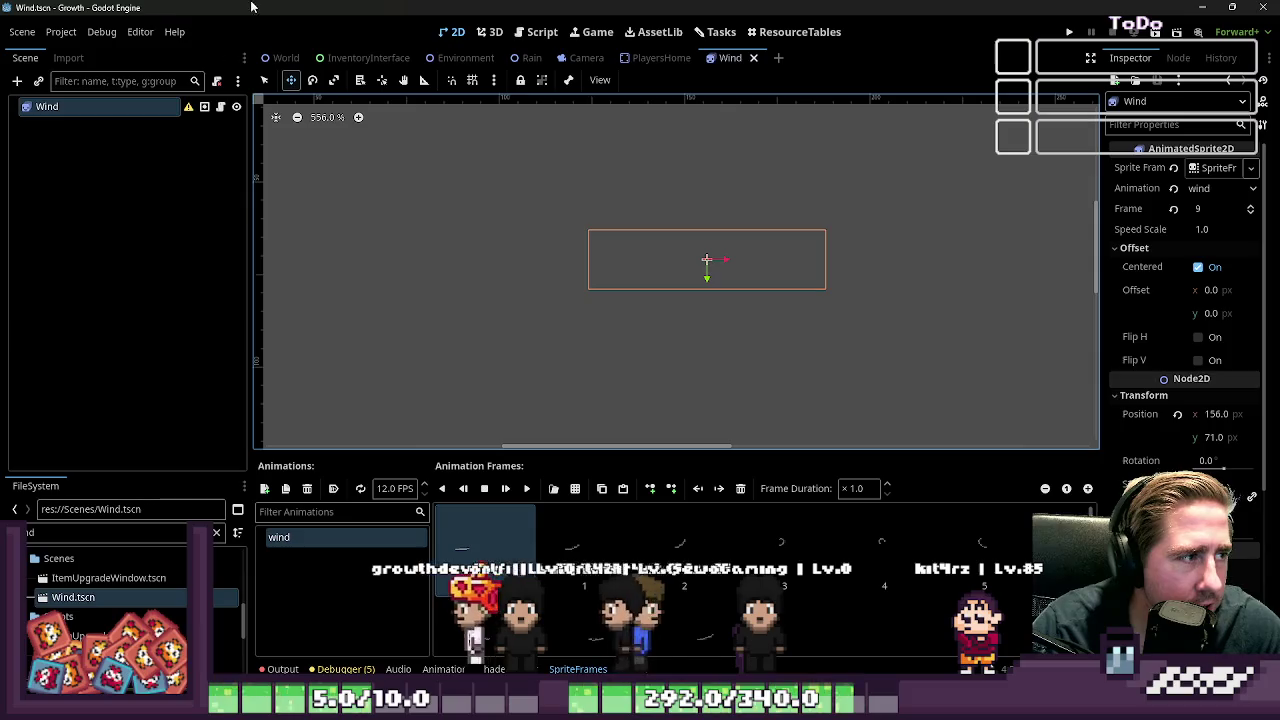
Step: Look through Fence.gd and wind.gd, then bring WeatherWind.gd into the script editor
click(542, 31)
click(320, 203)
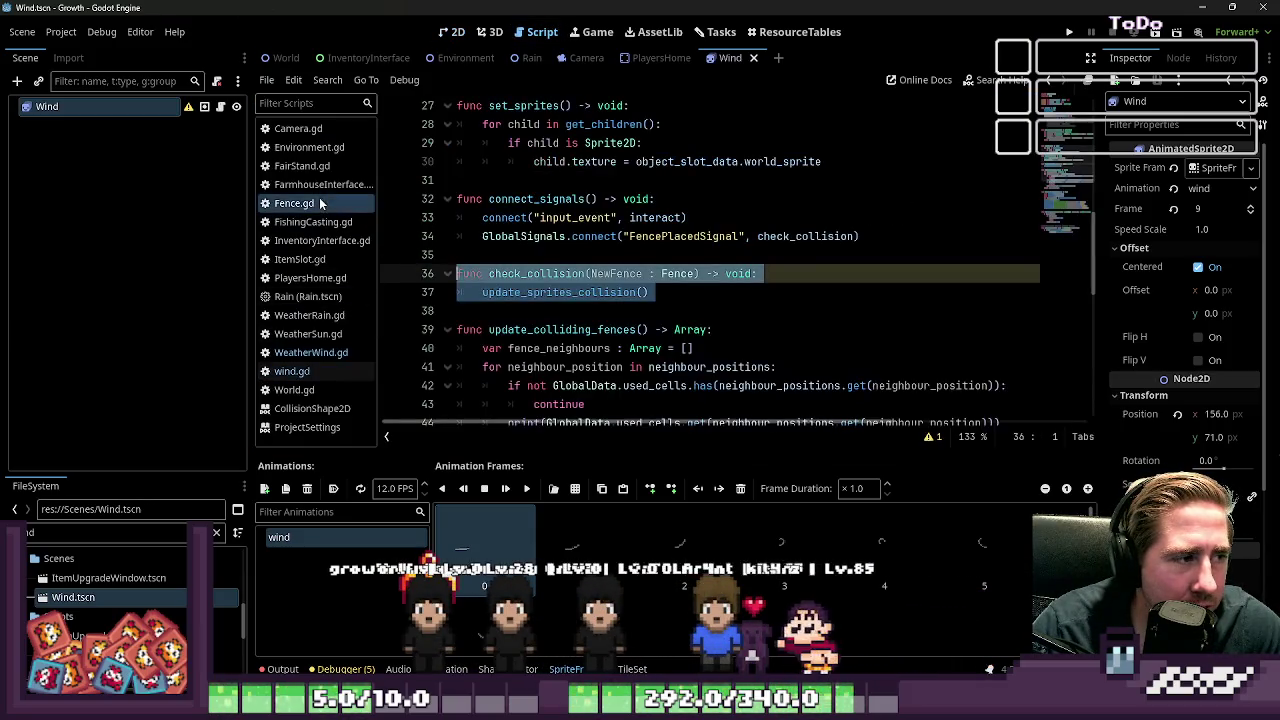
click(535, 329)
scroll(540, 328, down, 10)
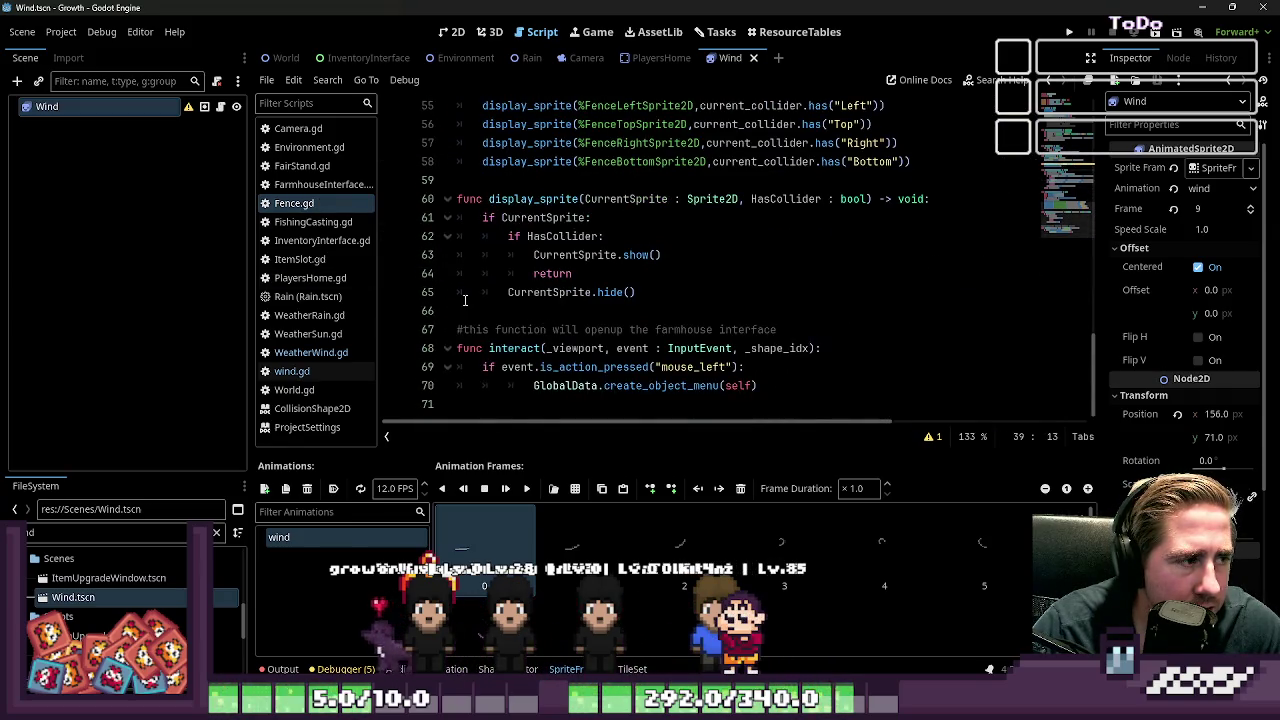
click(300, 371)
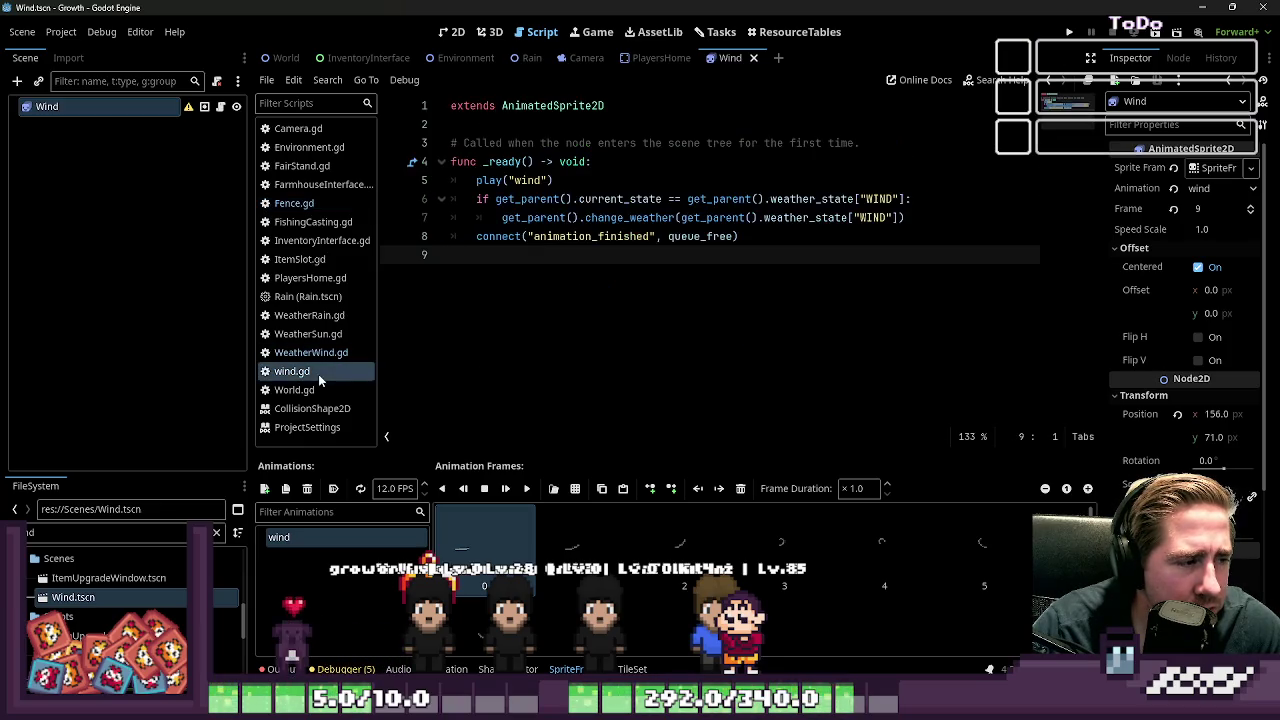
click(530, 180)
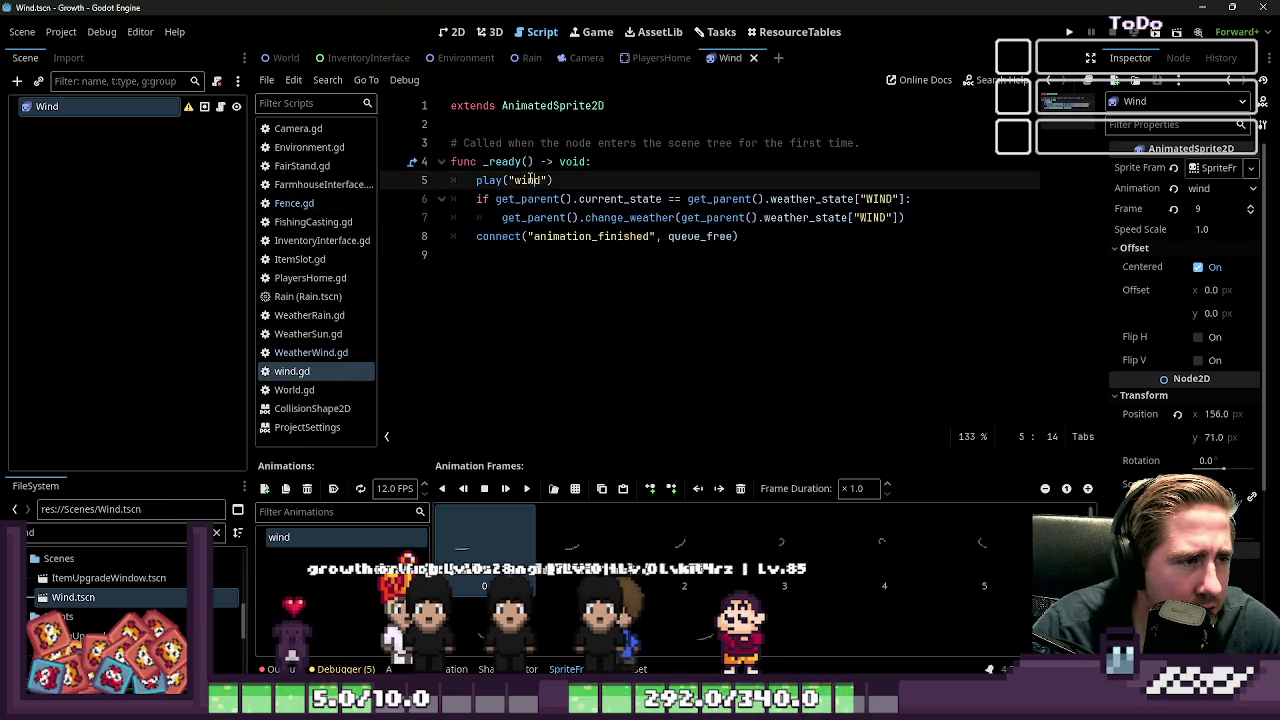
click(328, 206)
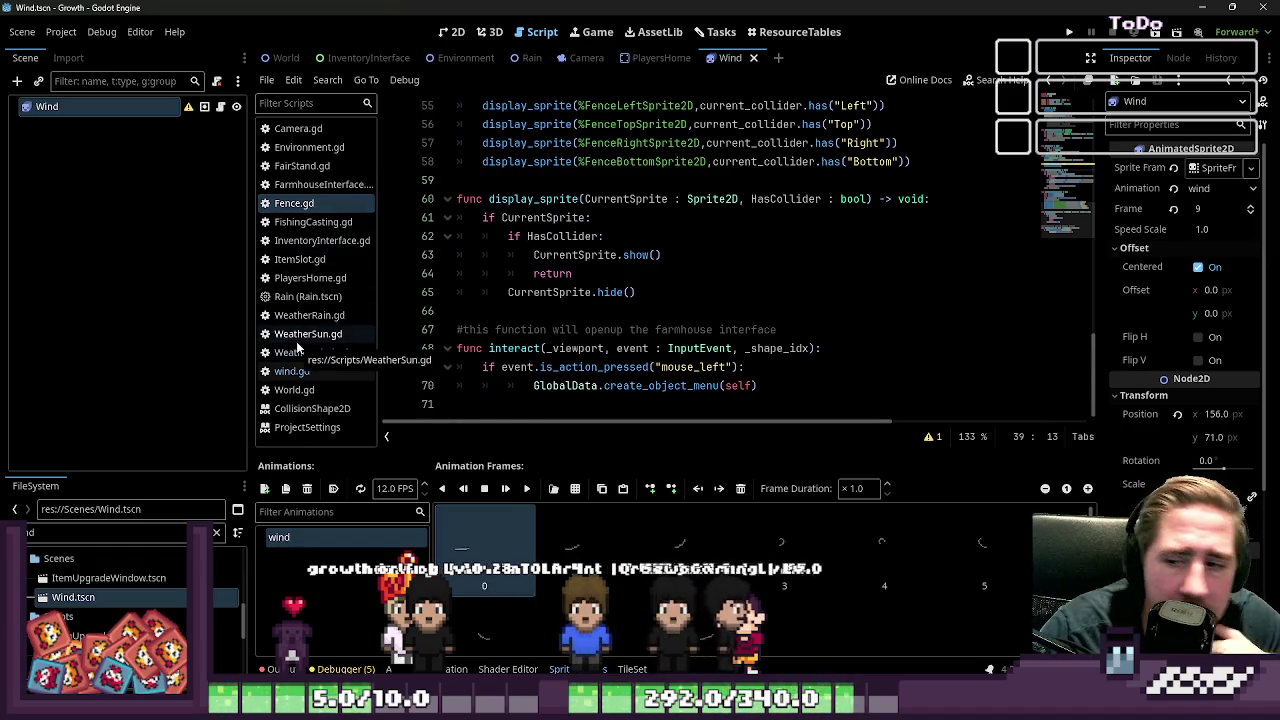
click(300, 352)
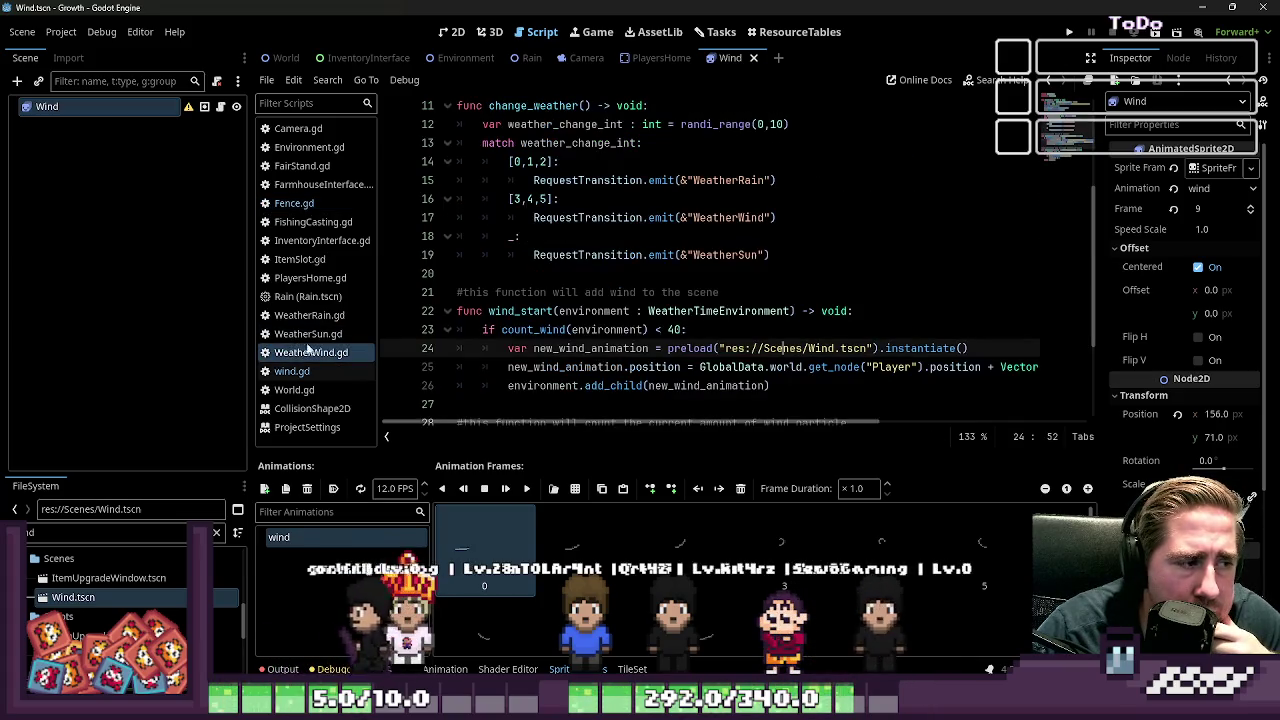
scroll(530, 311, down, 3)
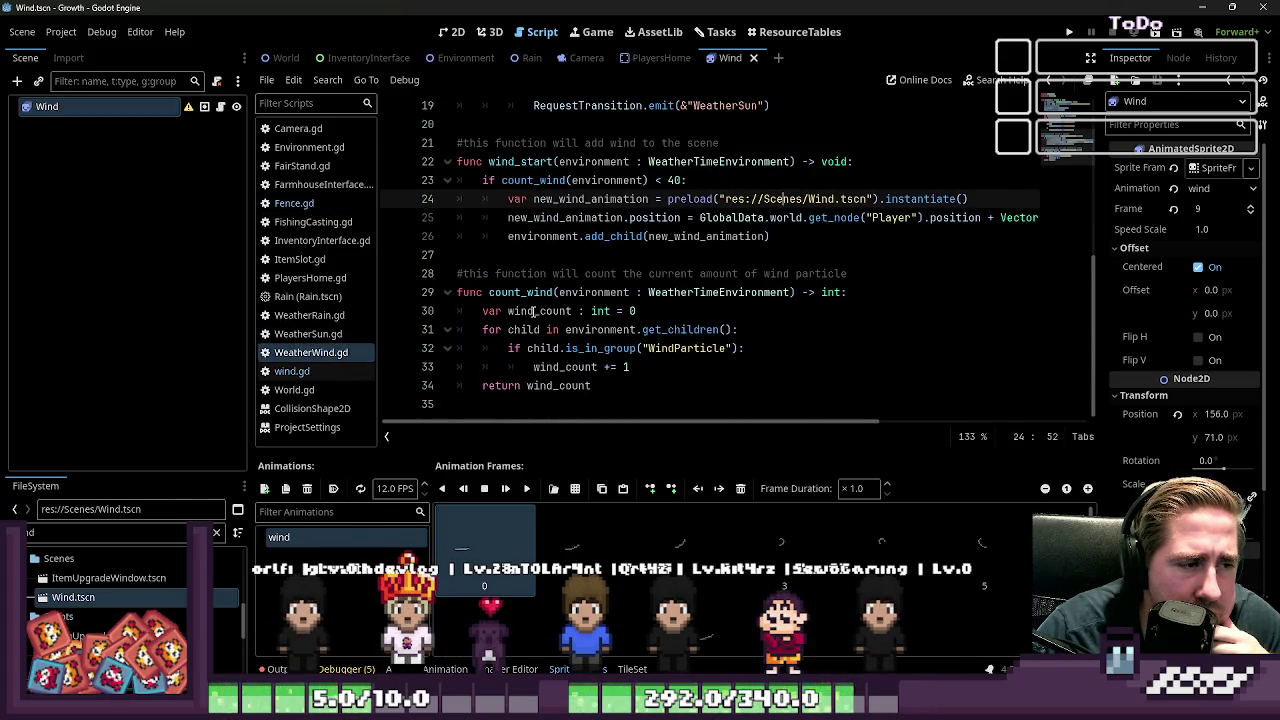
Step: Change line 23's 'if' to 'while' so wind spawns while count_wind stays under 40
click(512, 182)
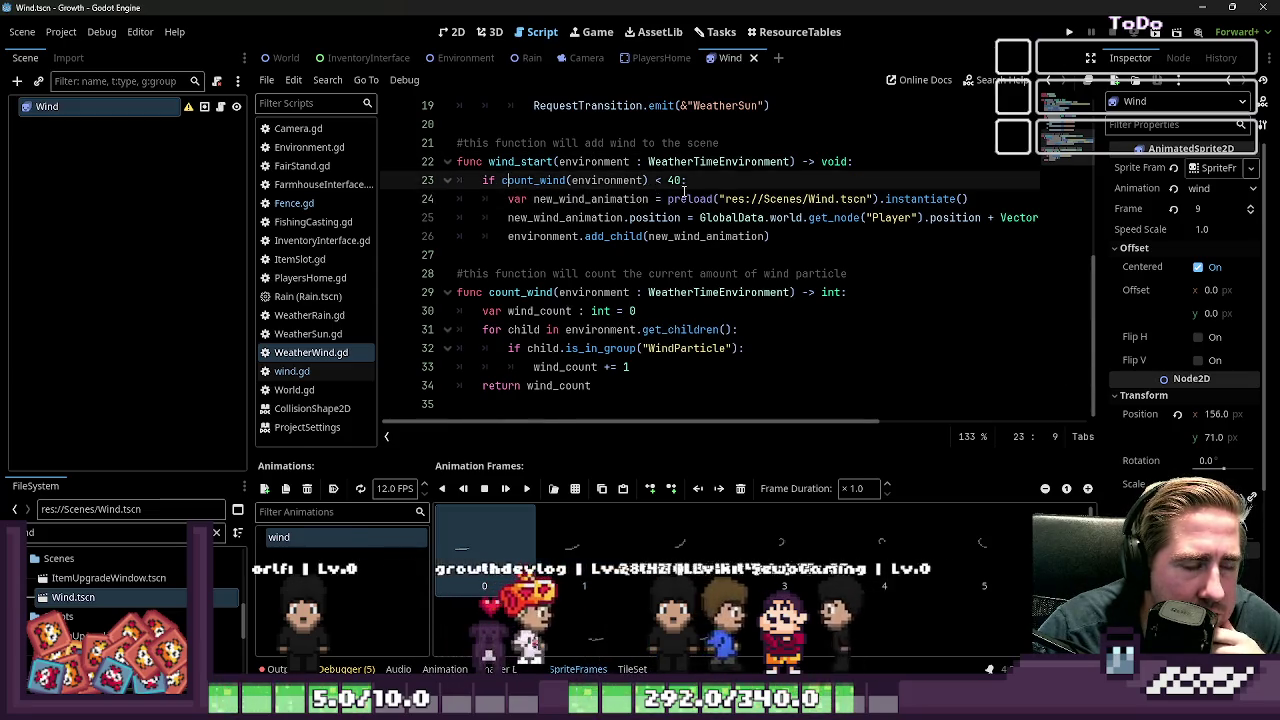
key(End)
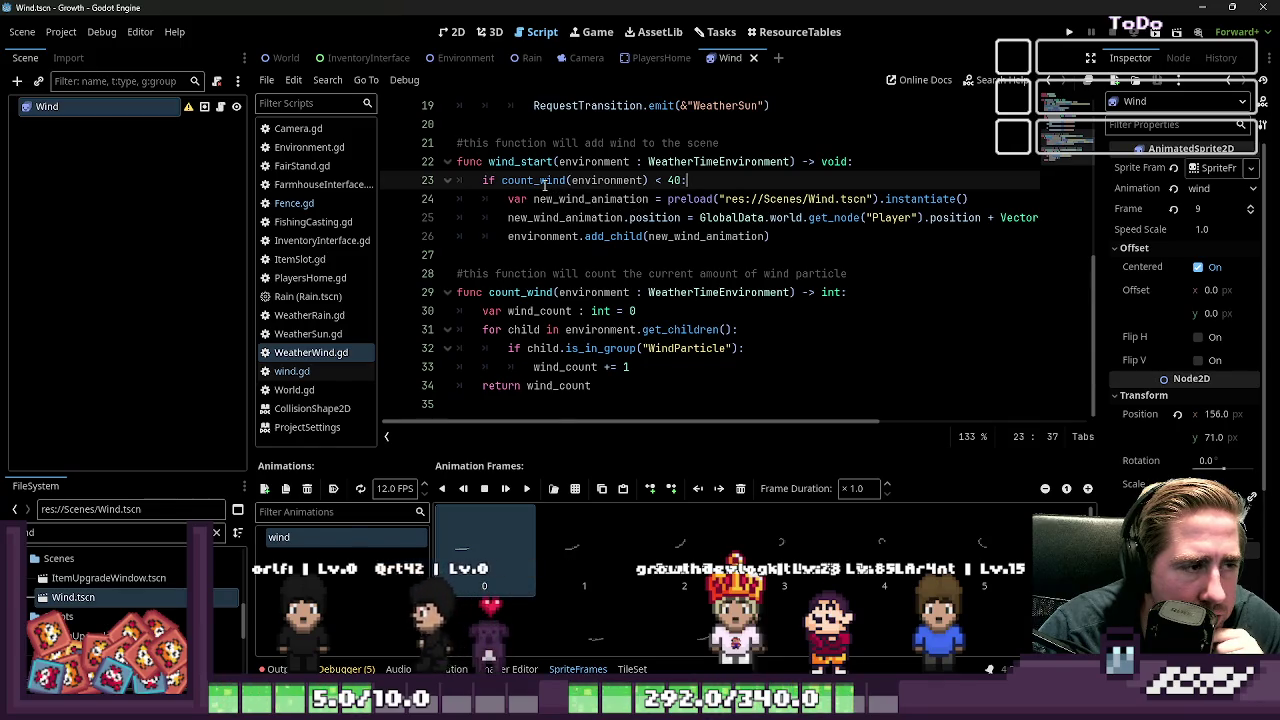
mouse_move(544, 185)
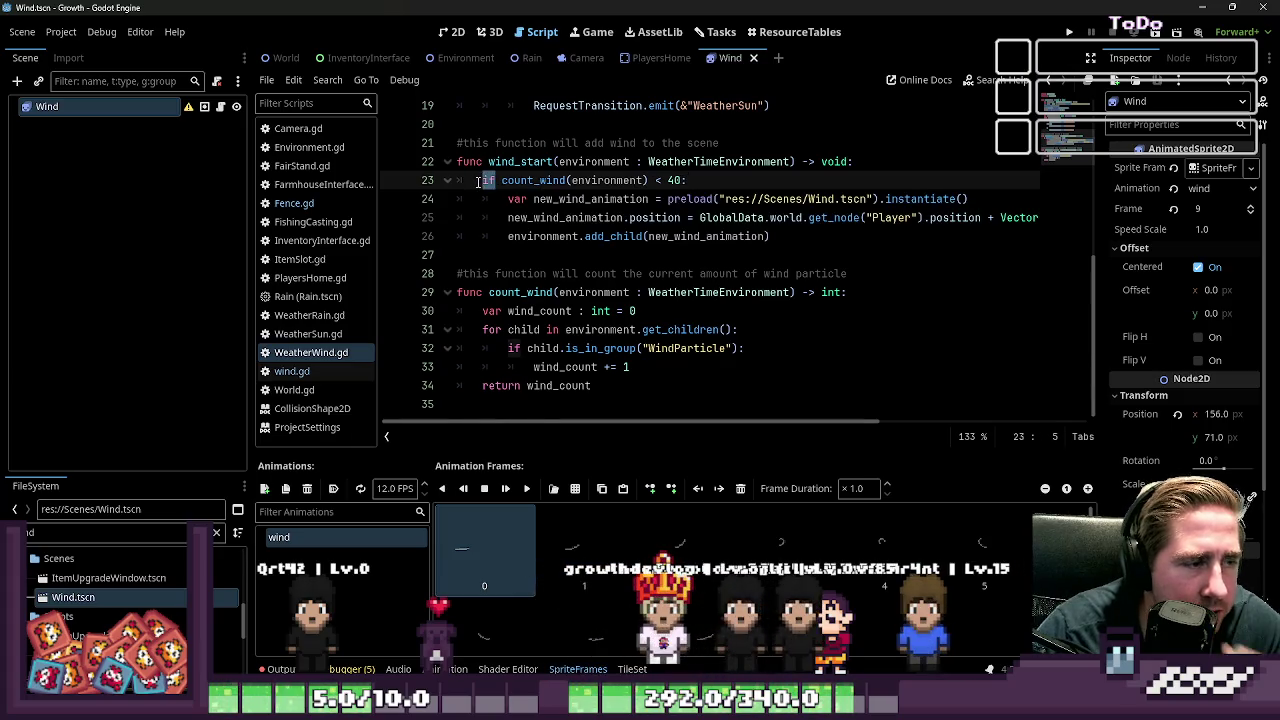
text(while)
click(613, 129)
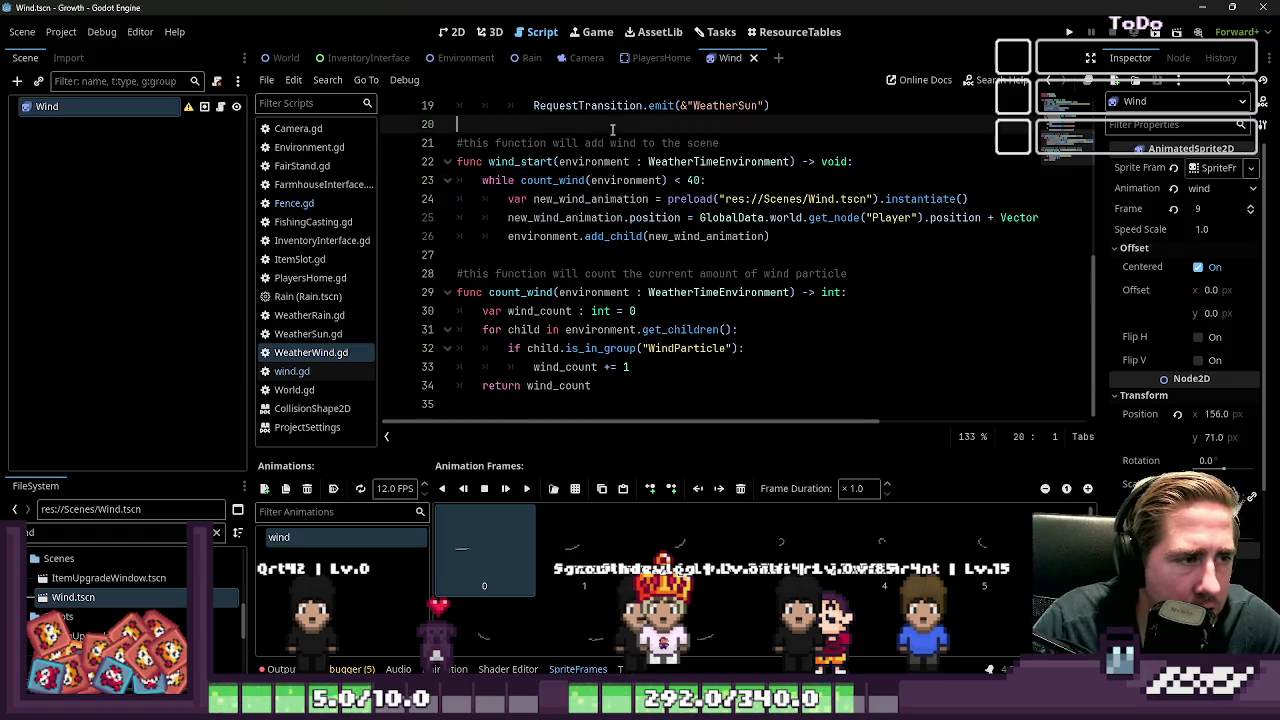
click(328, 296)
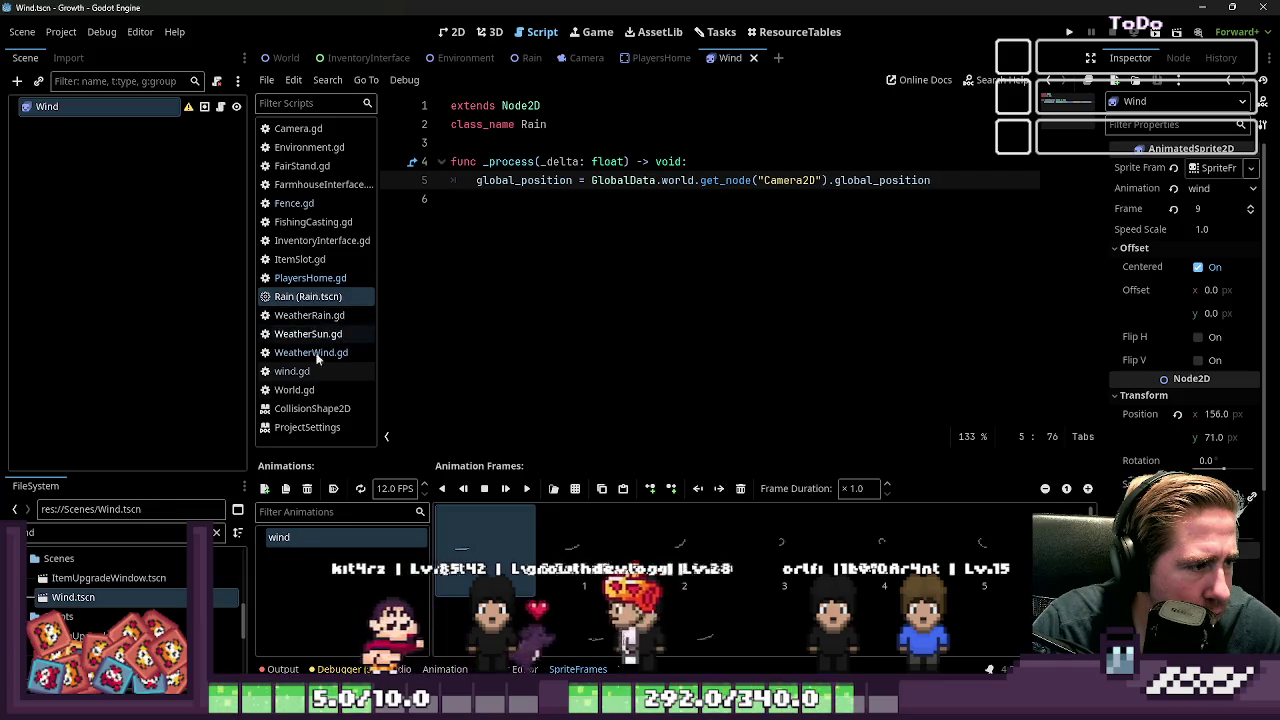
Step: Filter FileSystem for WeatherState and set WeatherStateMachine.gd's start_state to &"WeatherWind"
click(128, 531)
text(W)
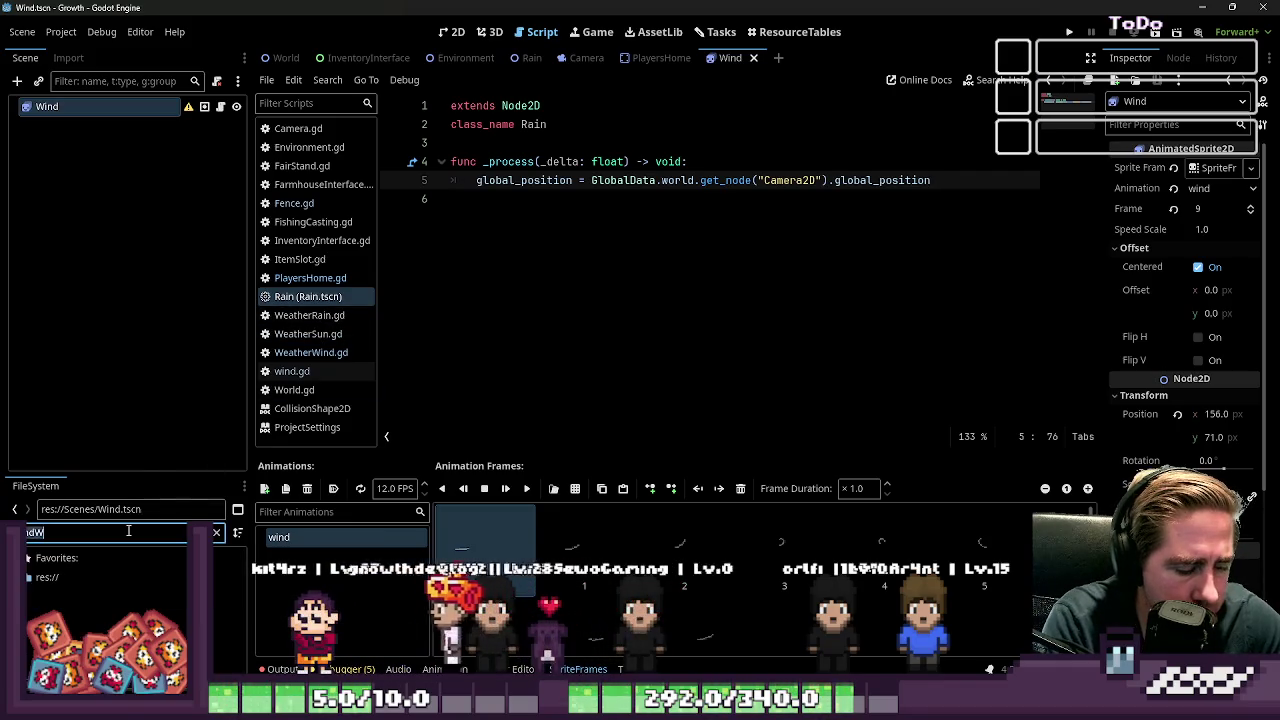
text(eatherState)
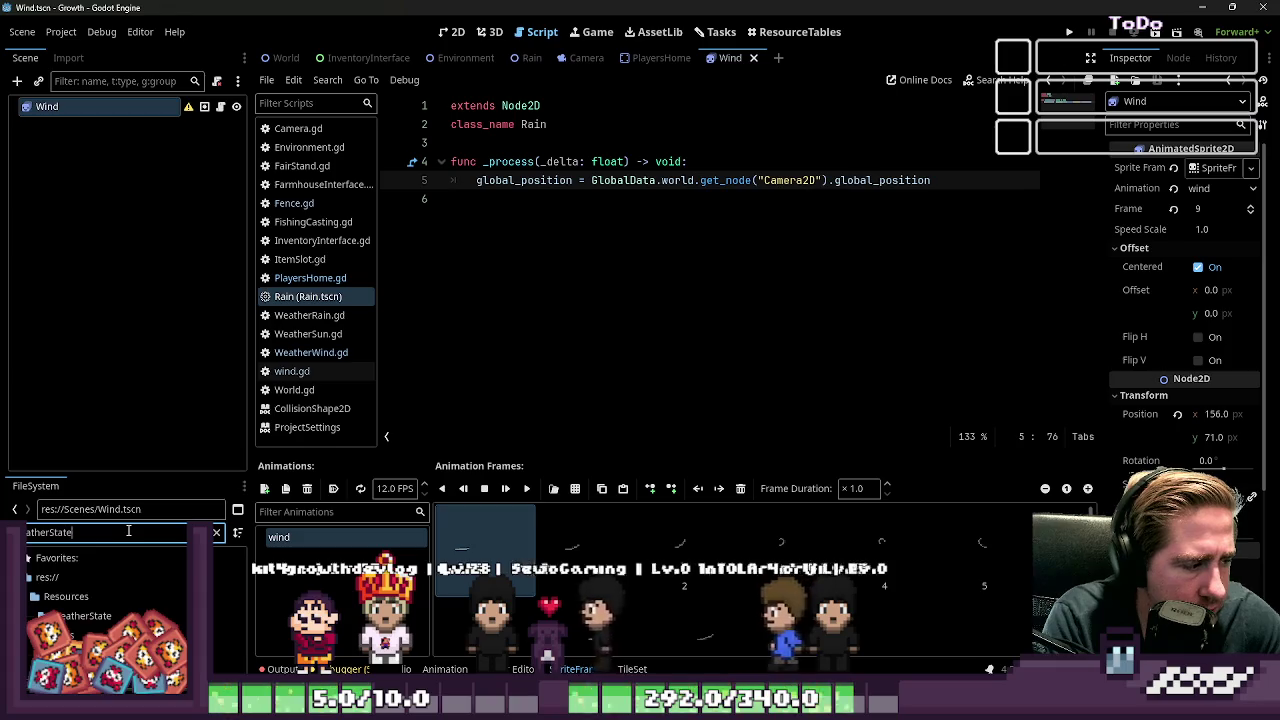
double_click(120, 655)
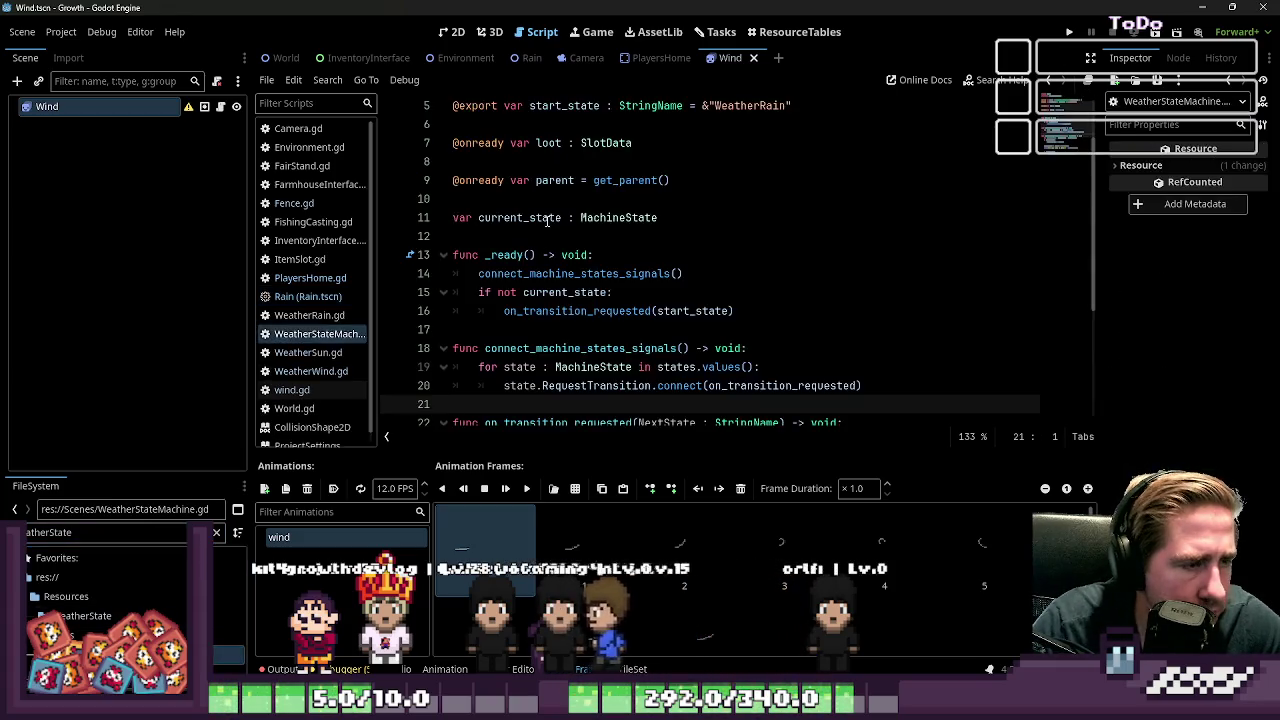
scroll(730, 172, up, 2)
double_click(732, 178)
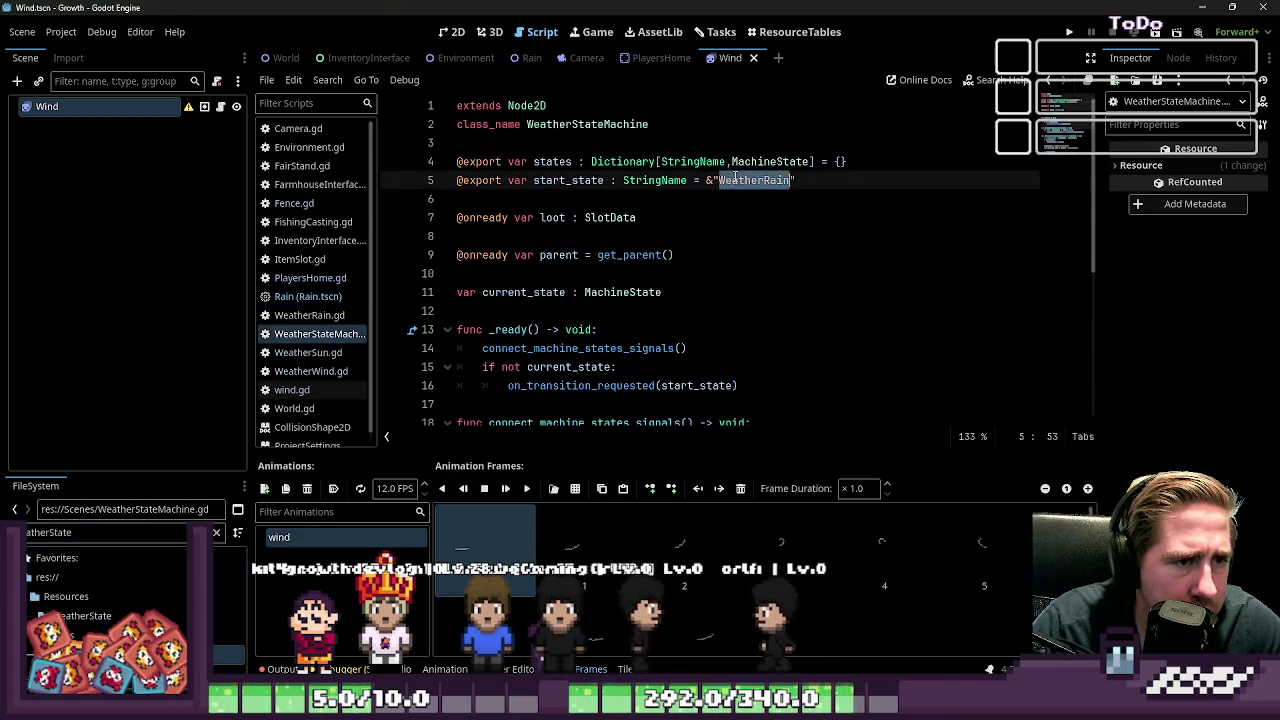
key(BackSpace)
text(Weath)
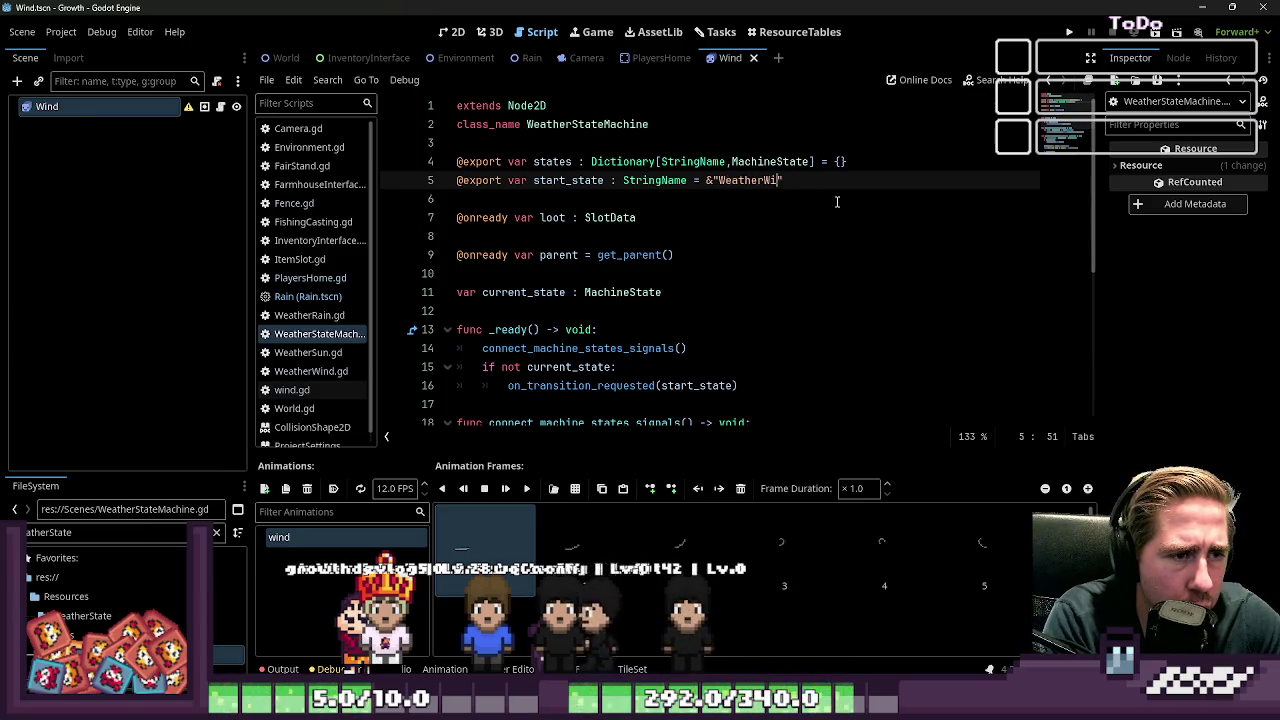
Step: Run the game with F5 and start a New Game, hitting the crash at WeatherWind.gd line 25
key(F5)
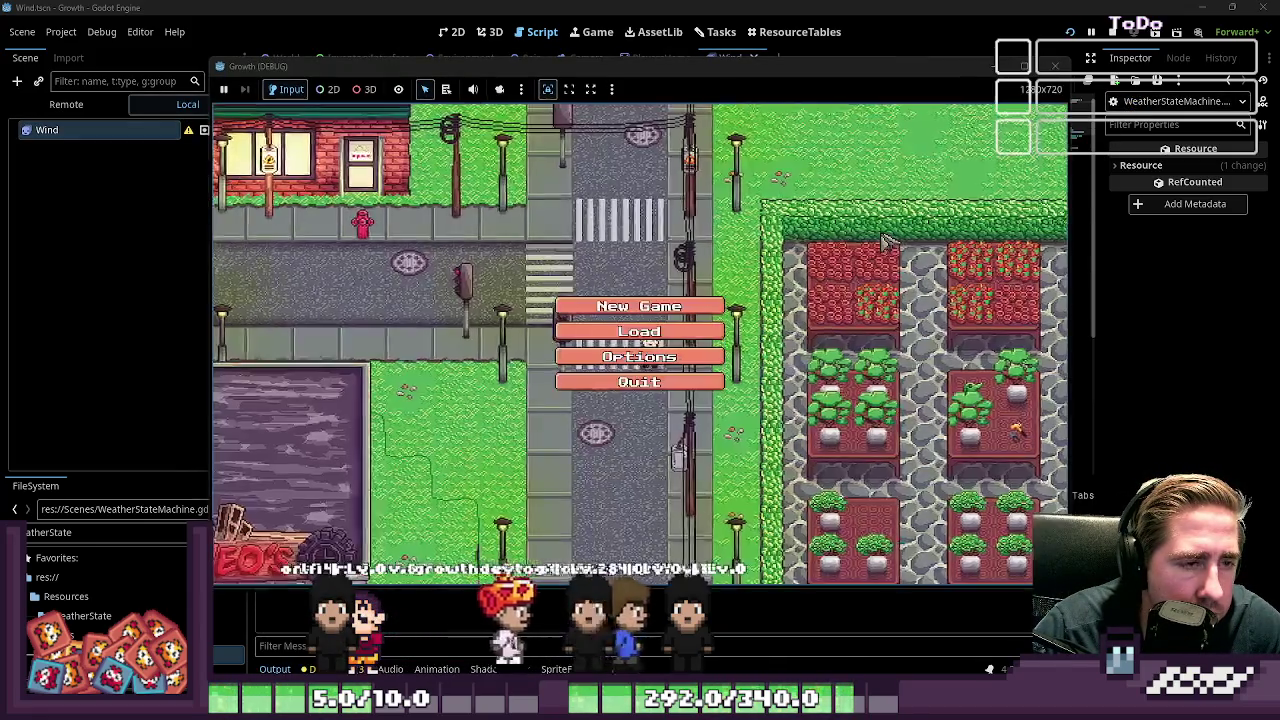
click(679, 309)
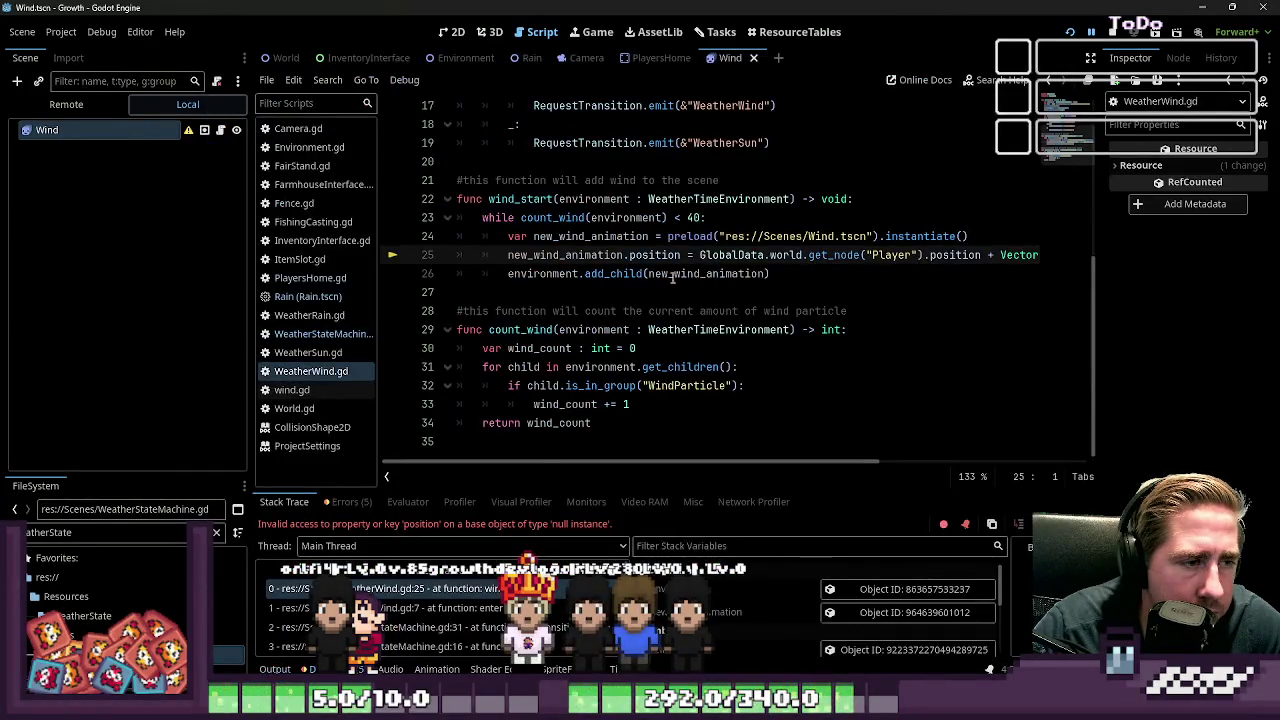
click(669, 273)
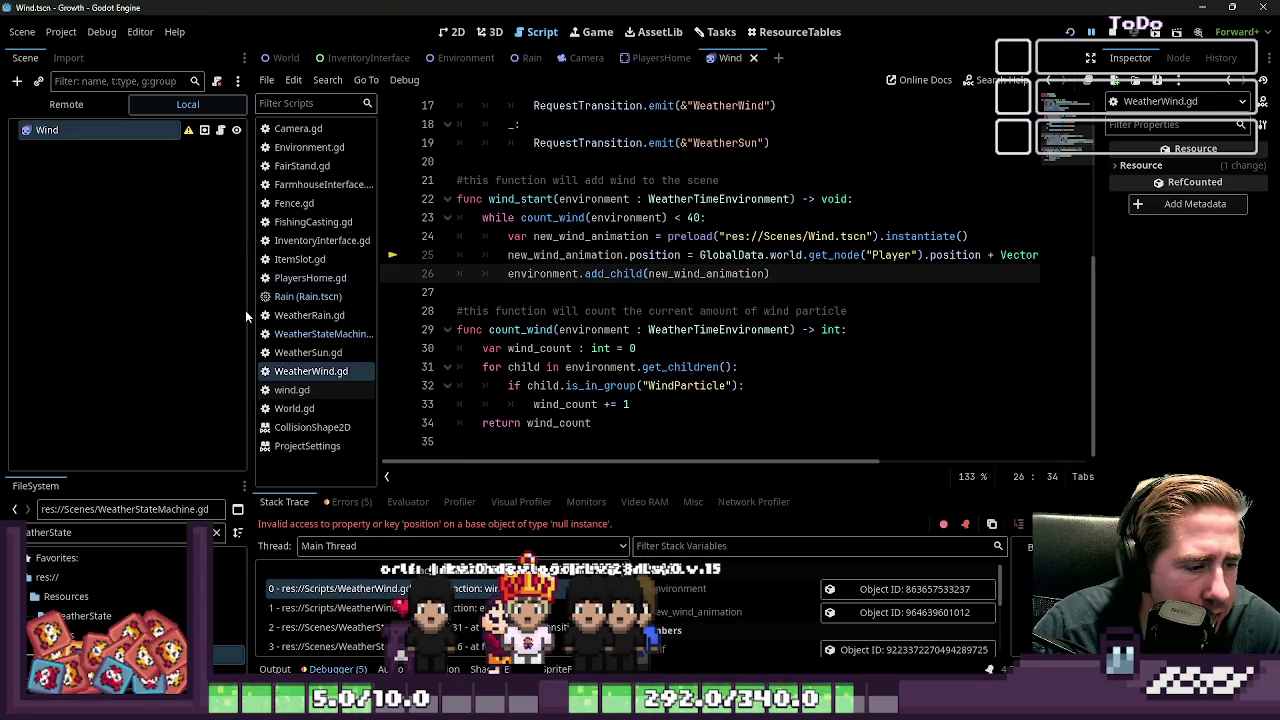
Step: Widen the code area and inspect the get_node call on crashing line 25 of WeatherWind.gd
drag(248, 308, 75, 309)
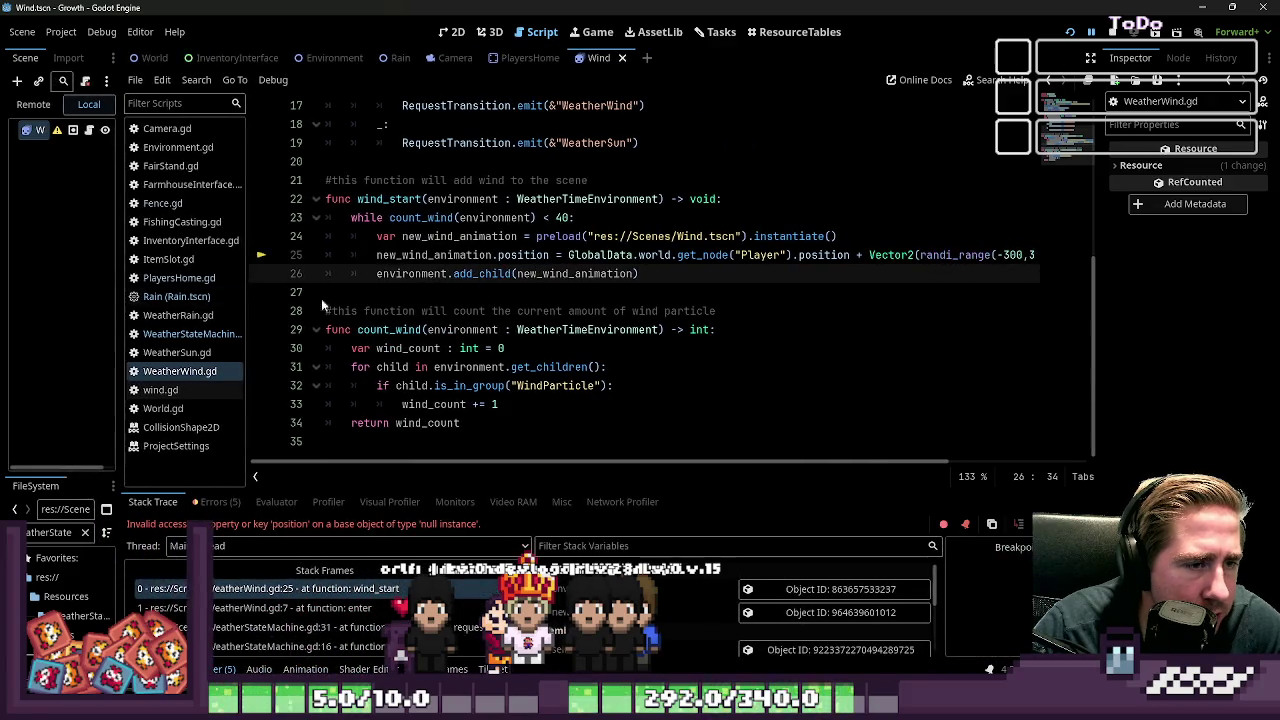
click(702, 255)
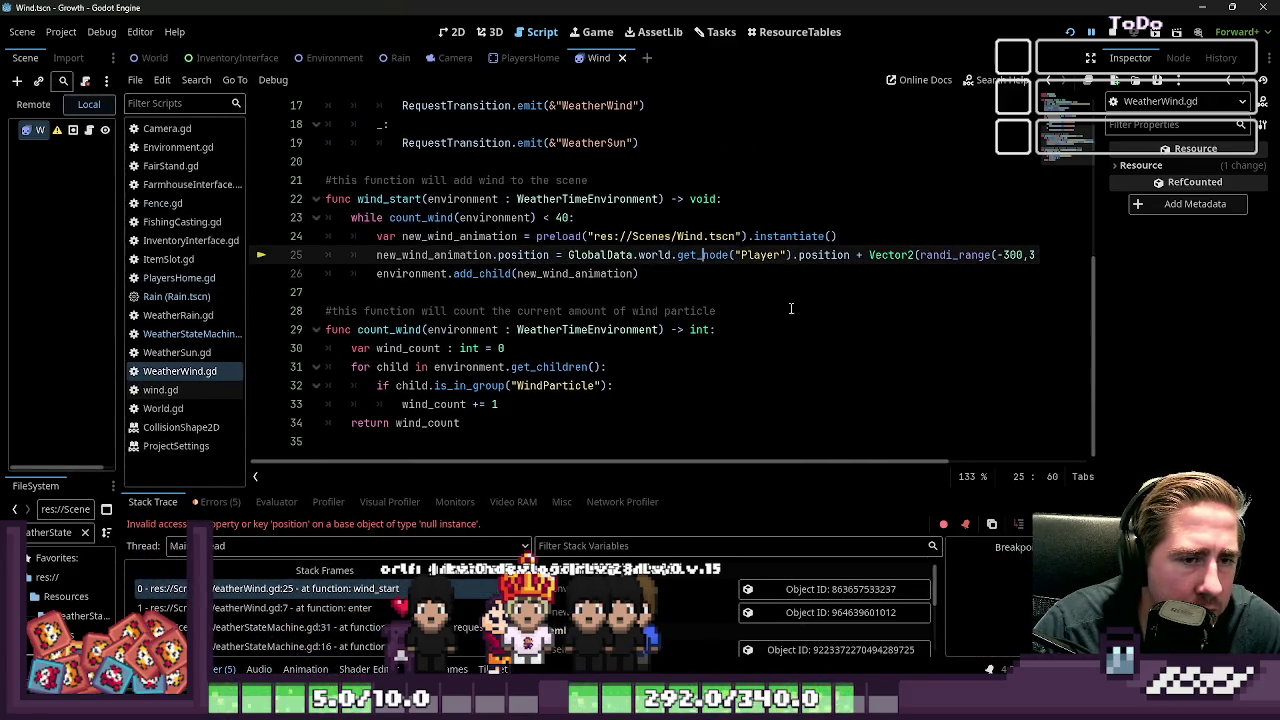
mouse_move(875, 458)
mouse_down()
mouse_move(1043, 462)
mouse_move(883, 462)
mouse_up()
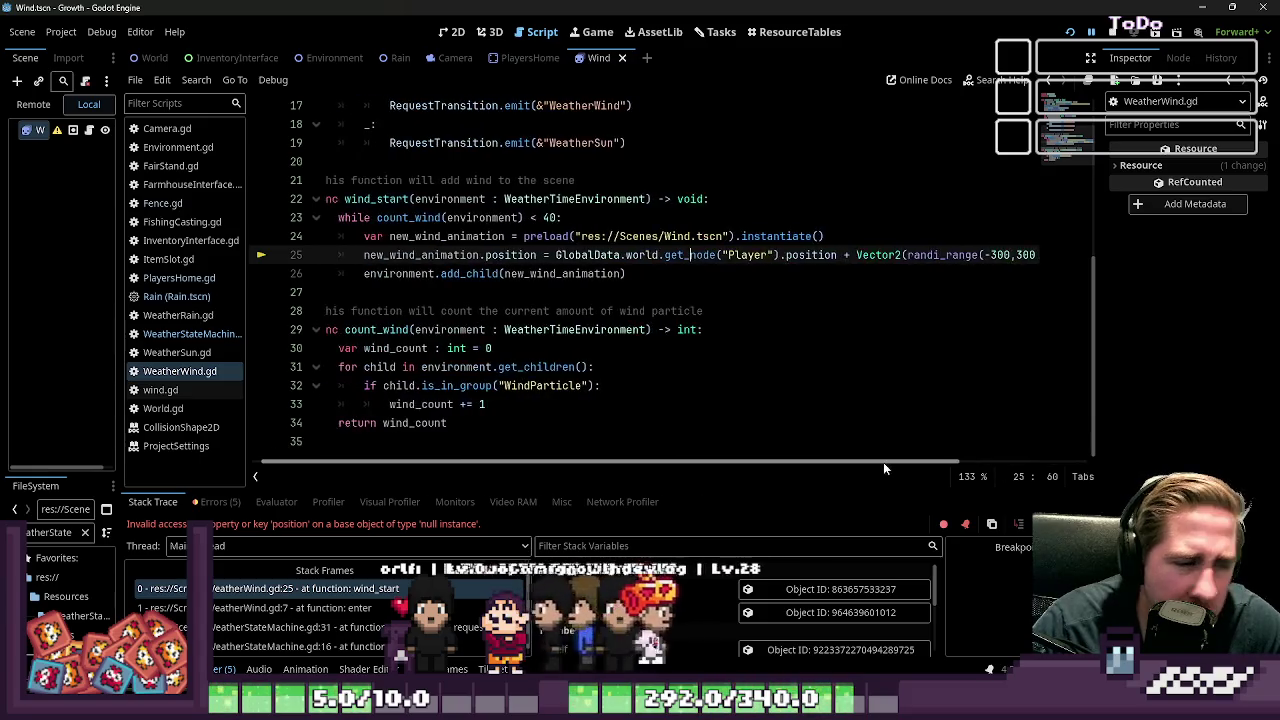
click(717, 258)
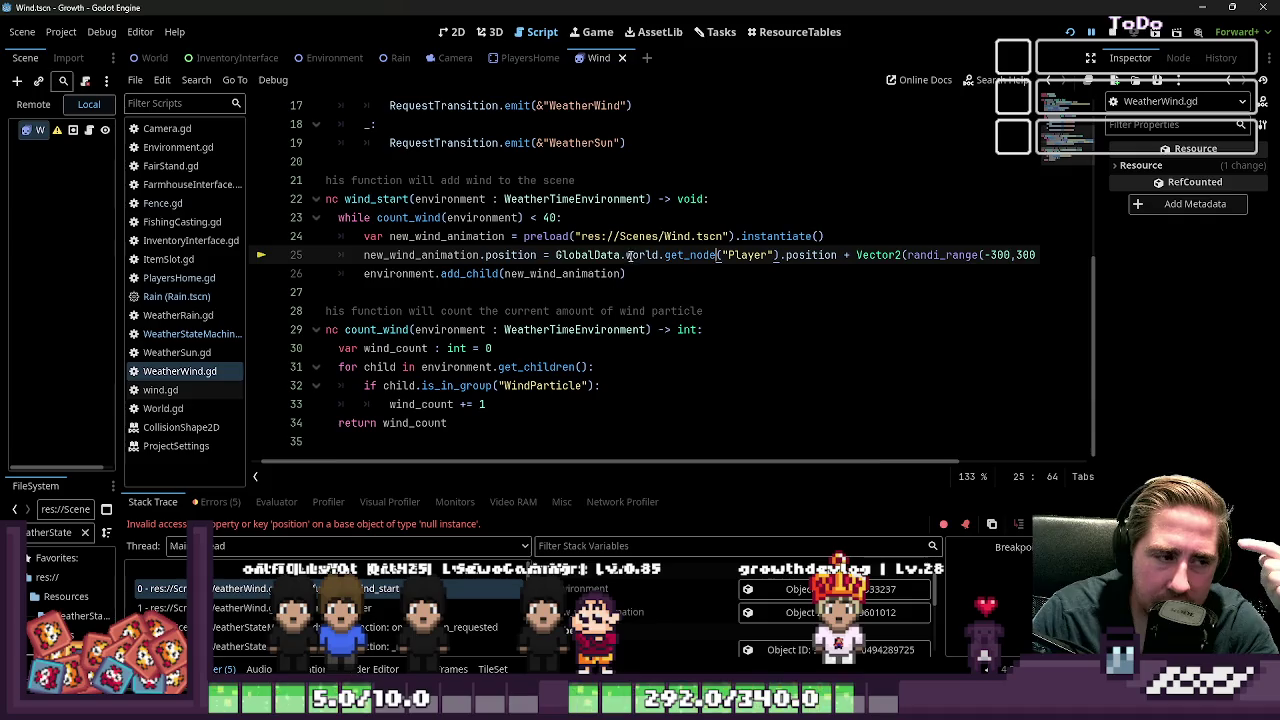
click(600, 290)
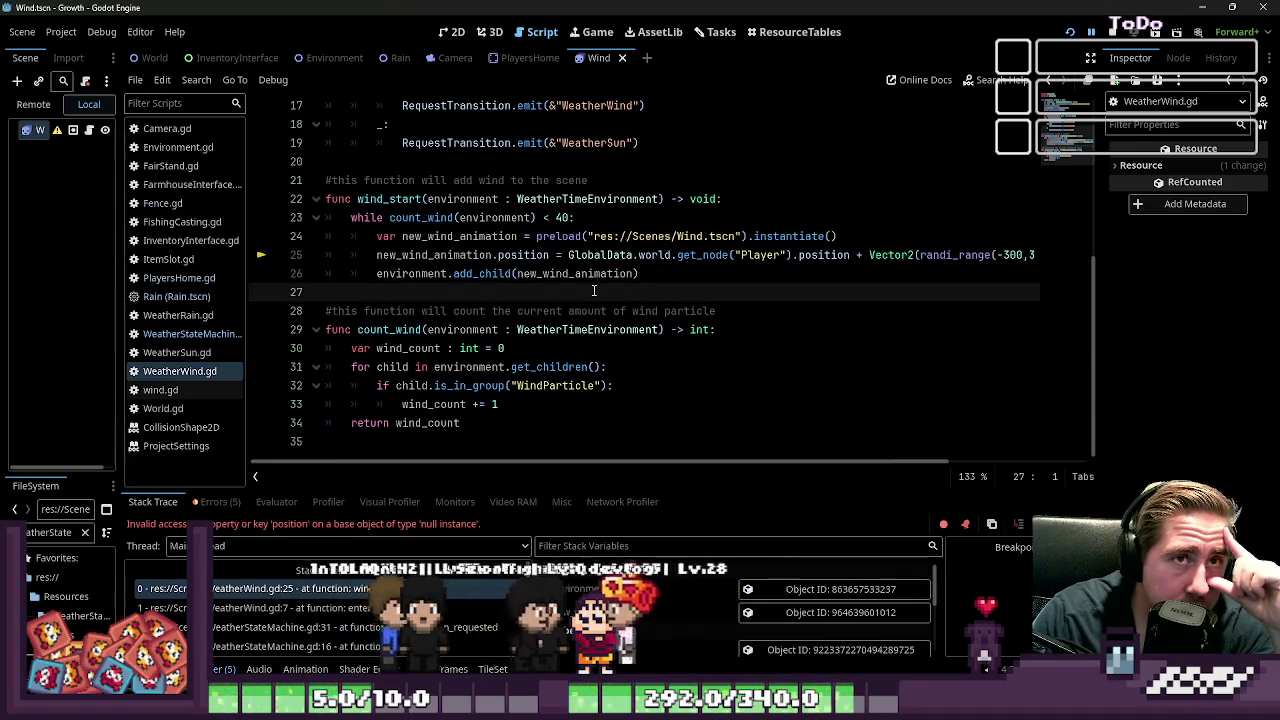
scroll(640, 260, up, 5)
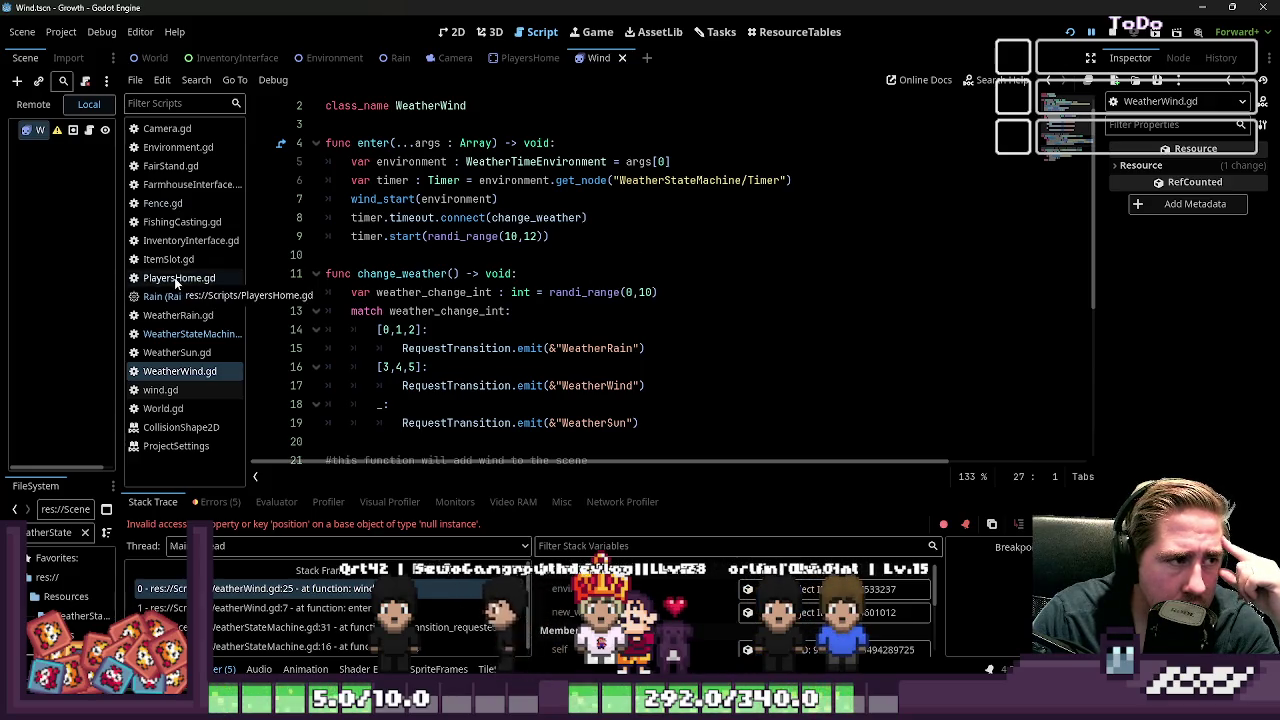
Step: Reopen WeatherStateMachine.gd, check its _ready function, and select the FileSystem filter text
click(197, 336)
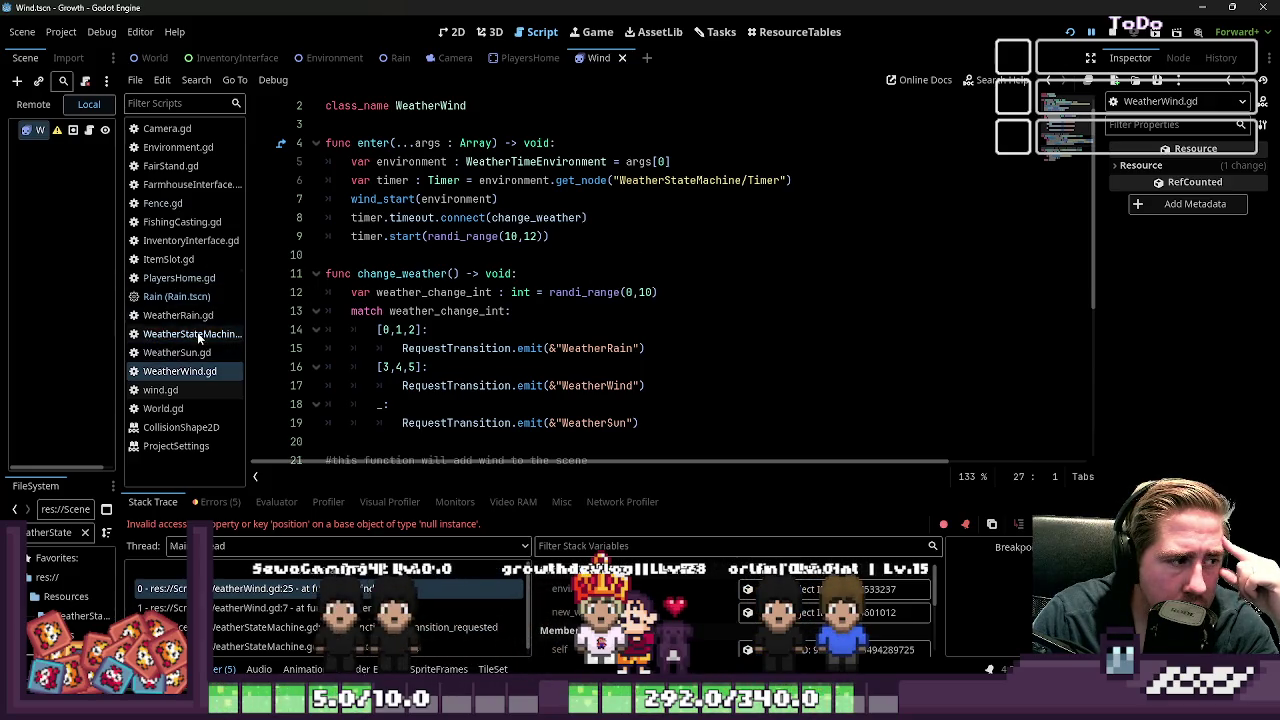
scroll(525, 328, down, 2)
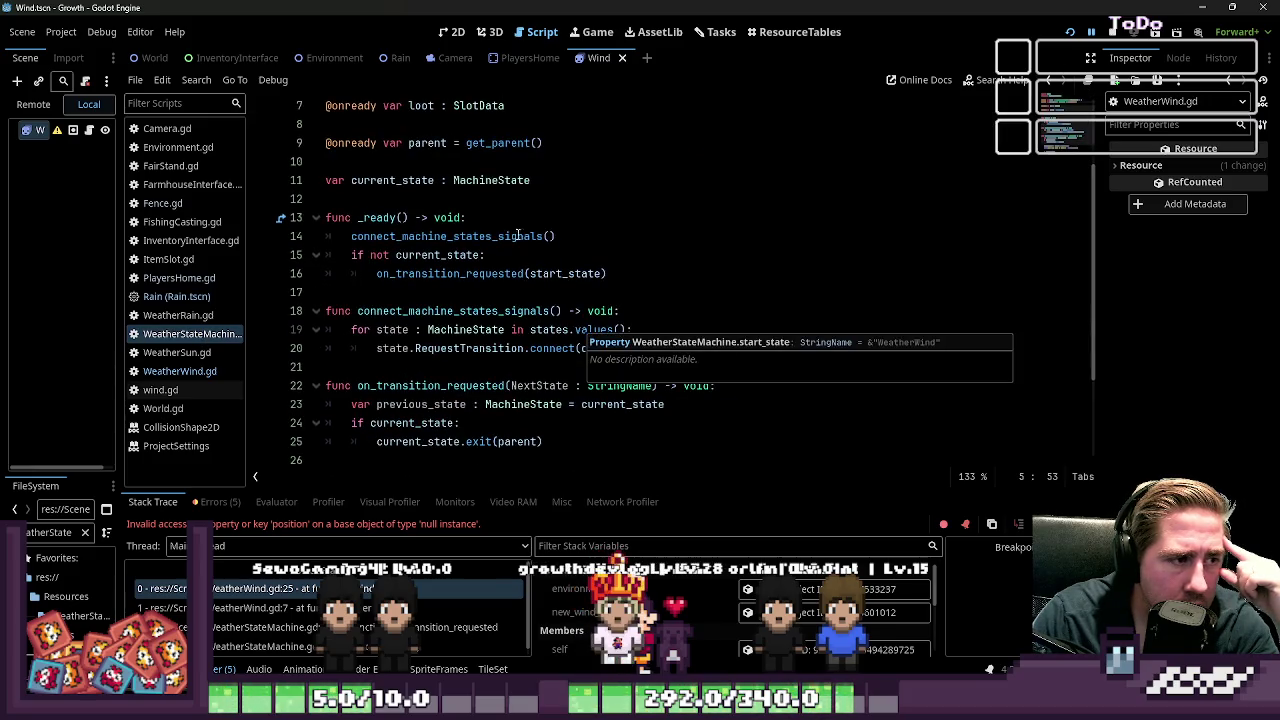
click(494, 217)
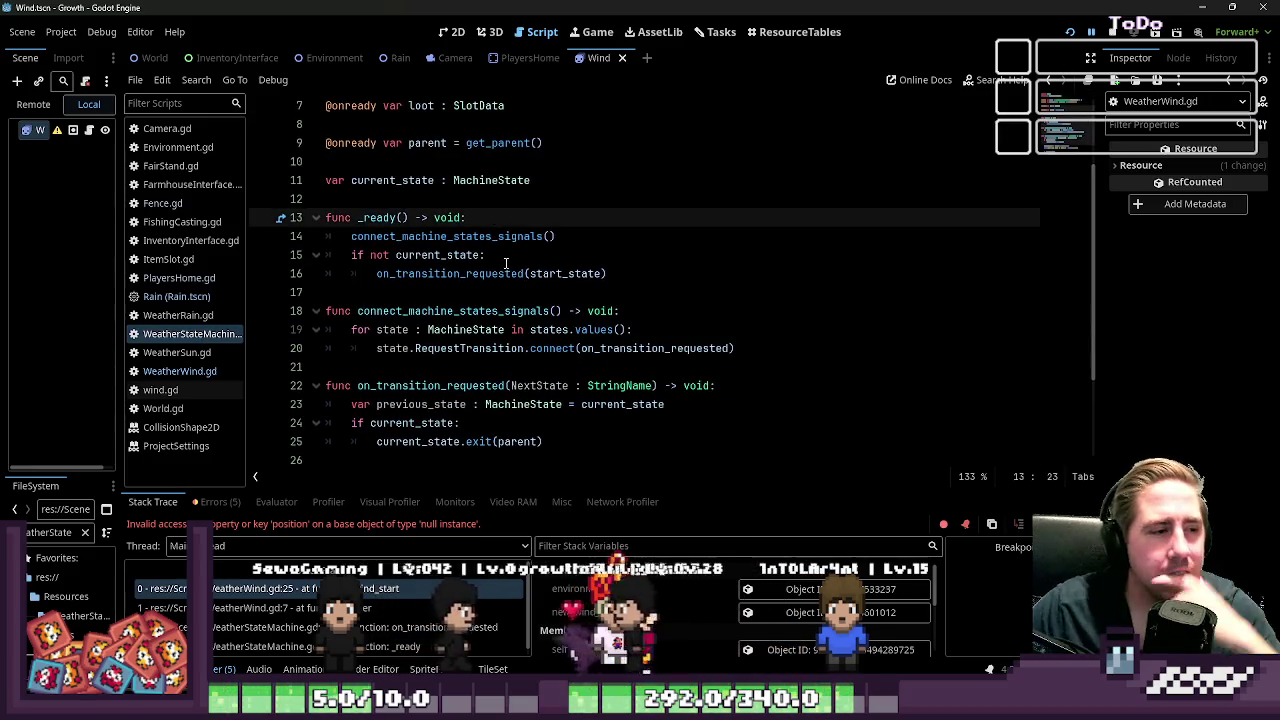
key(Return)
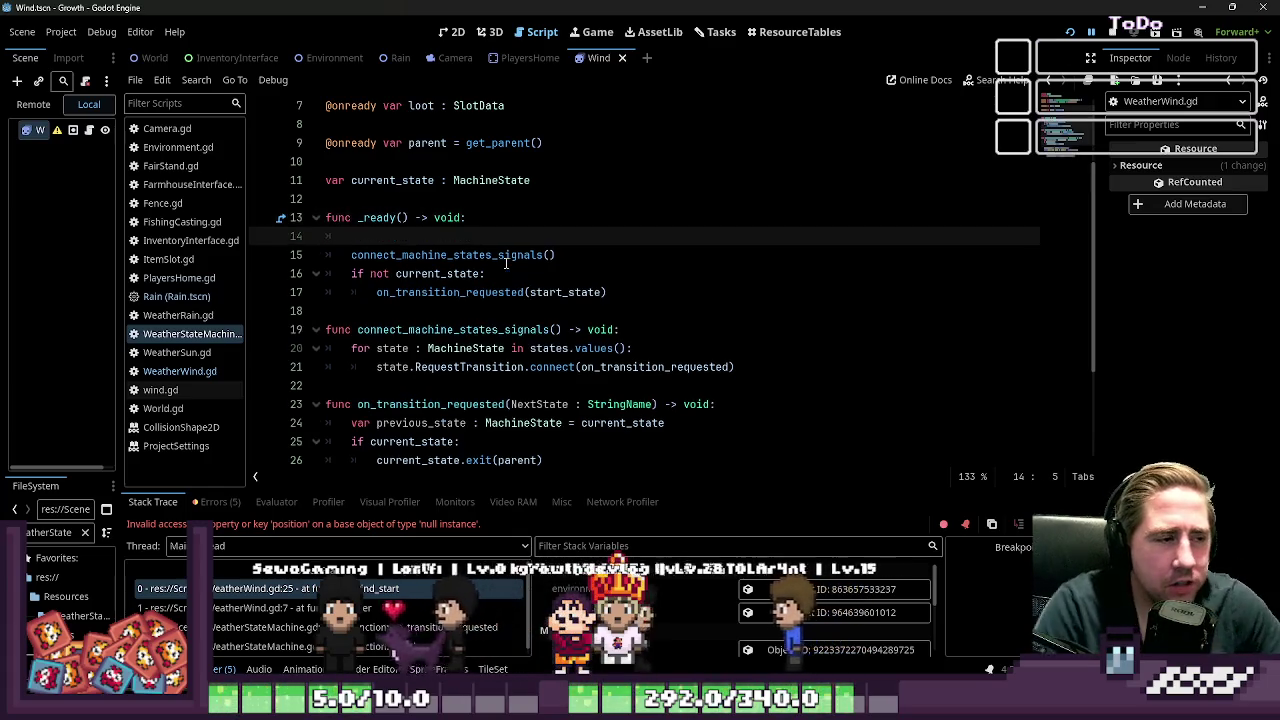
text(var)
key(BackSpace)
key(BackSpace)
key(BackSpace)
key(BackSpace)
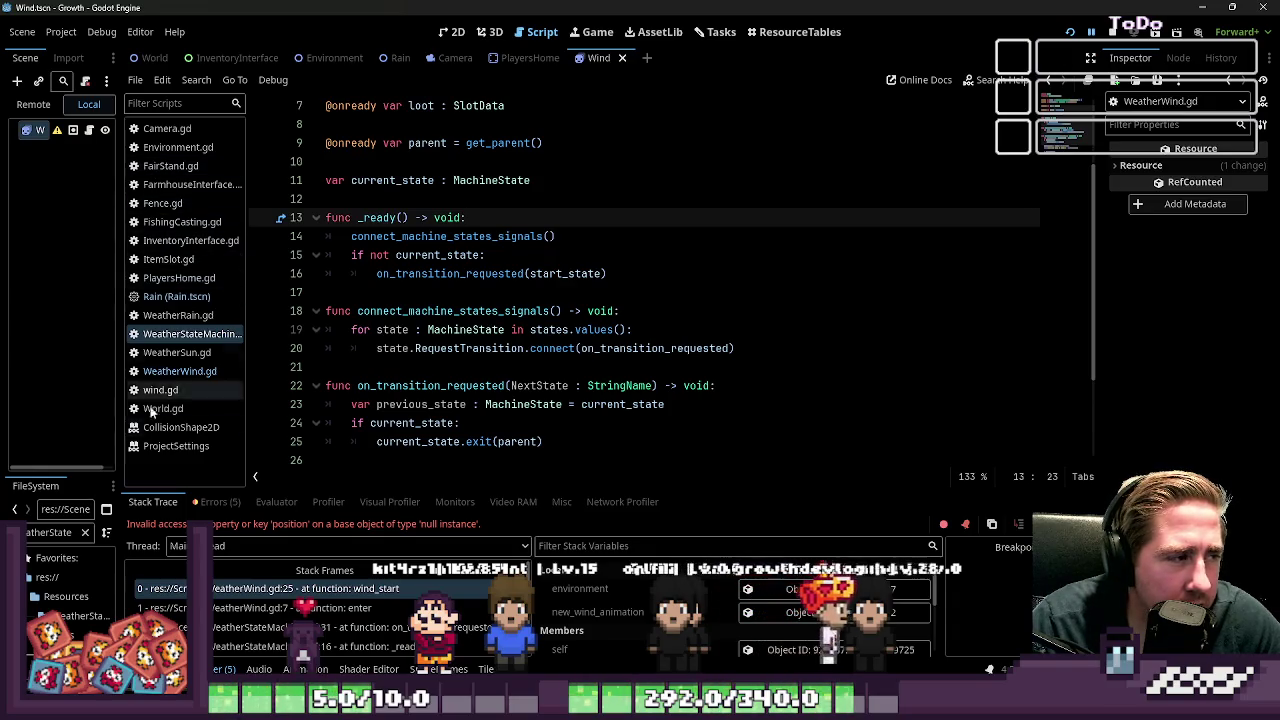
double_click(58, 533)
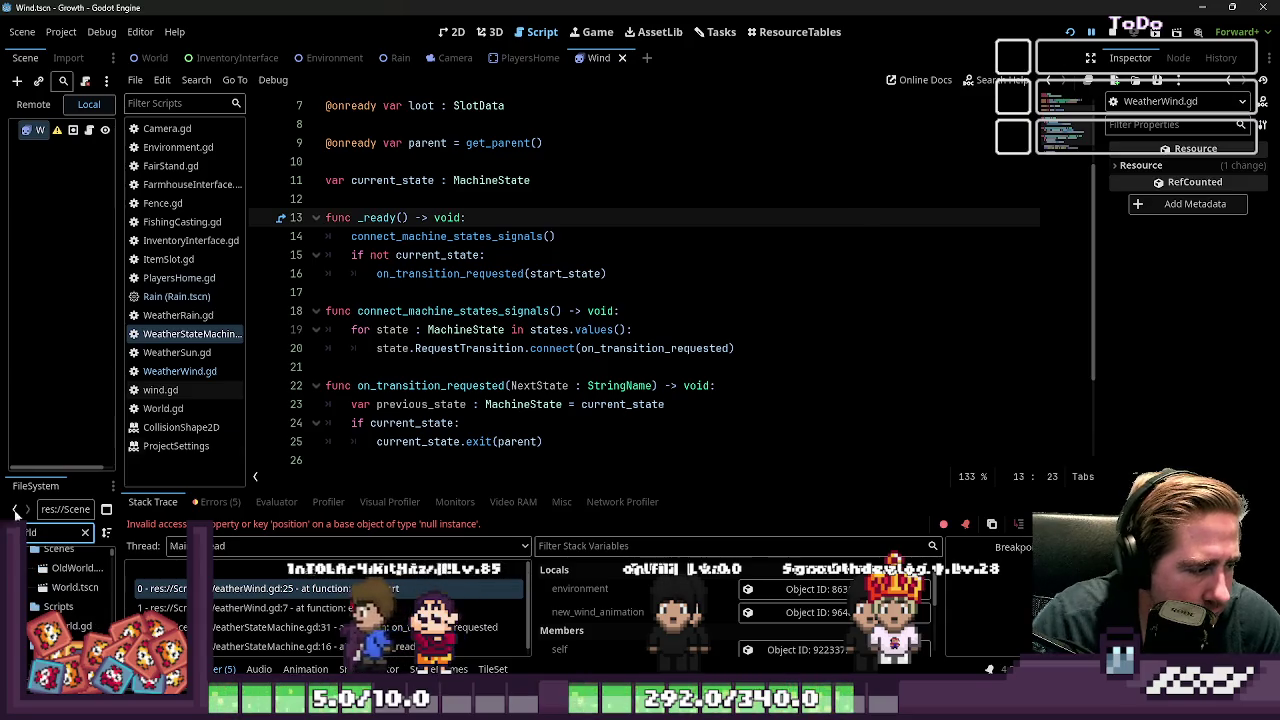
Step: Open World.tscn, filter for GlobalSignals to open GlobalSignals.gd, and select the world root node
double_click(47, 590)
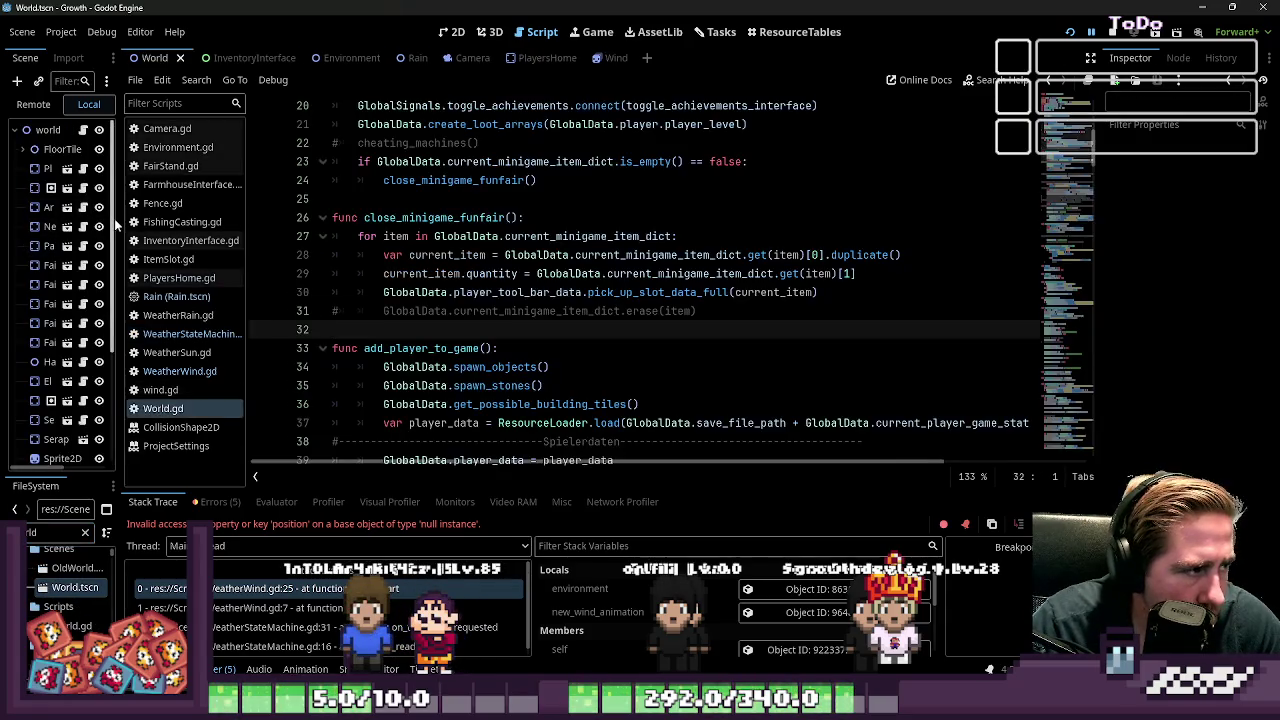
drag(120, 226, 213, 226)
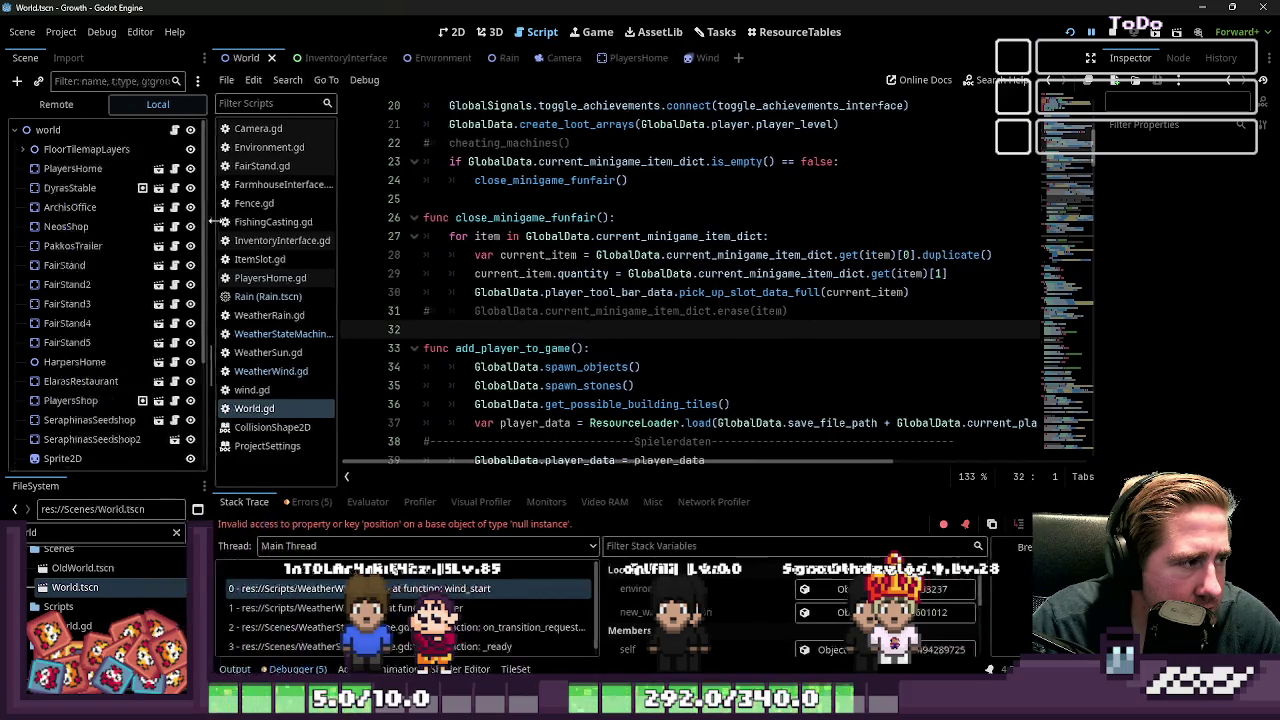
key(ctrl+a)
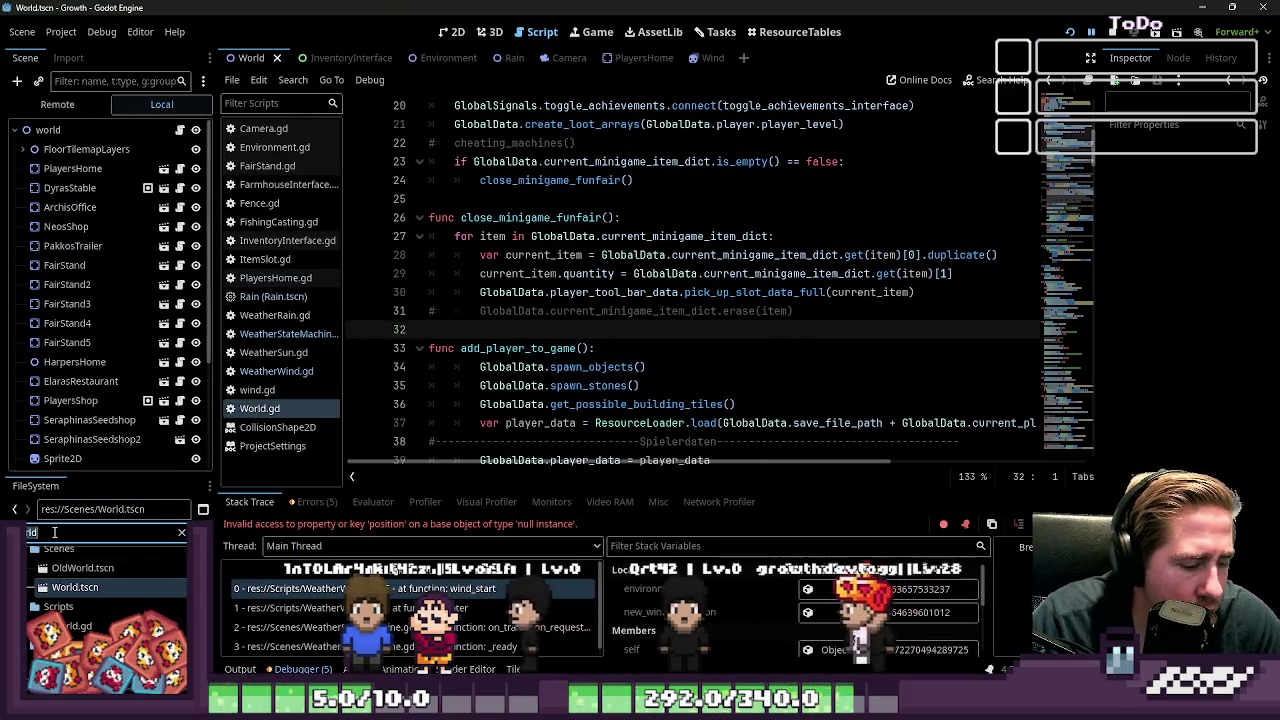
text(GlobalSigna)
text(ls)
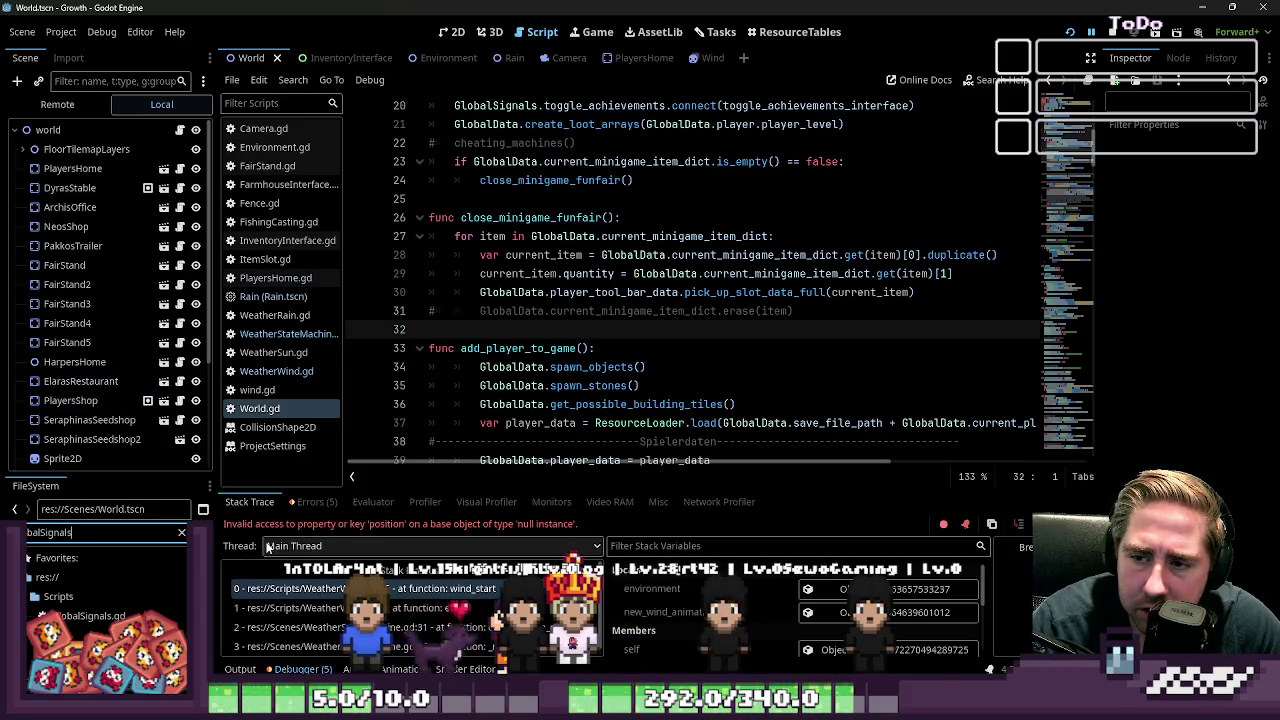
double_click(103, 617)
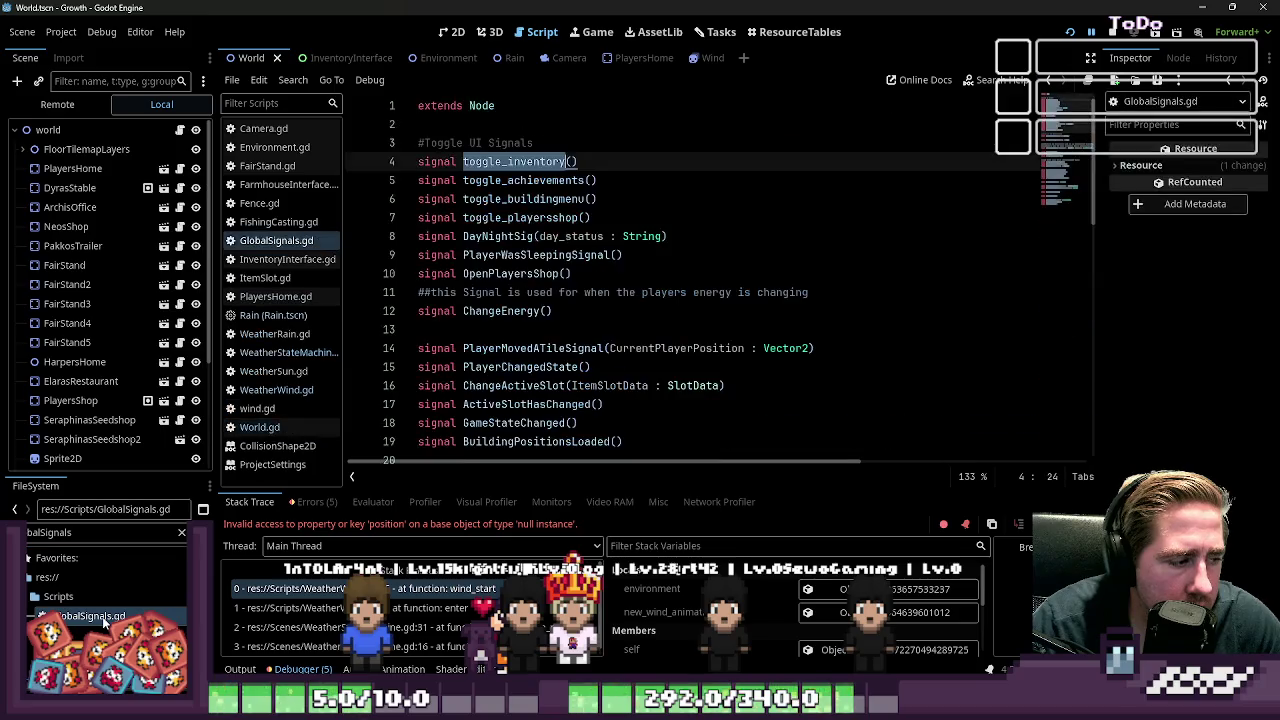
click(538, 333)
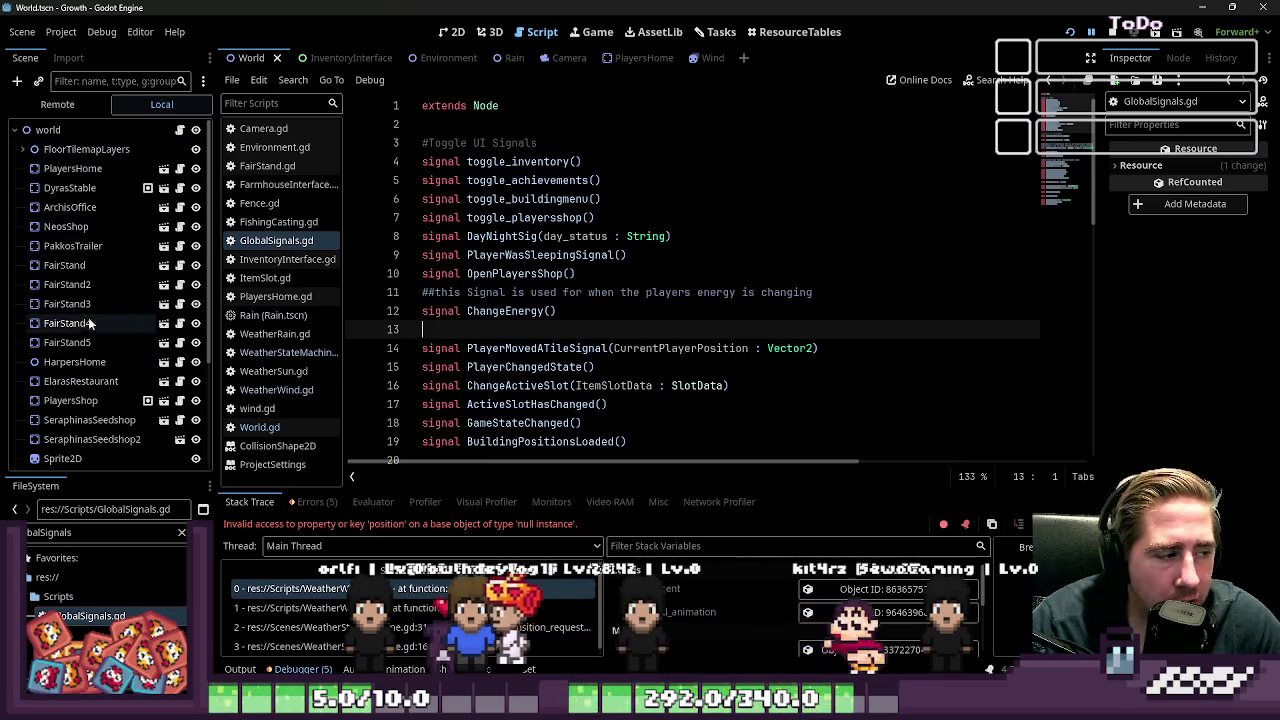
click(40, 131)
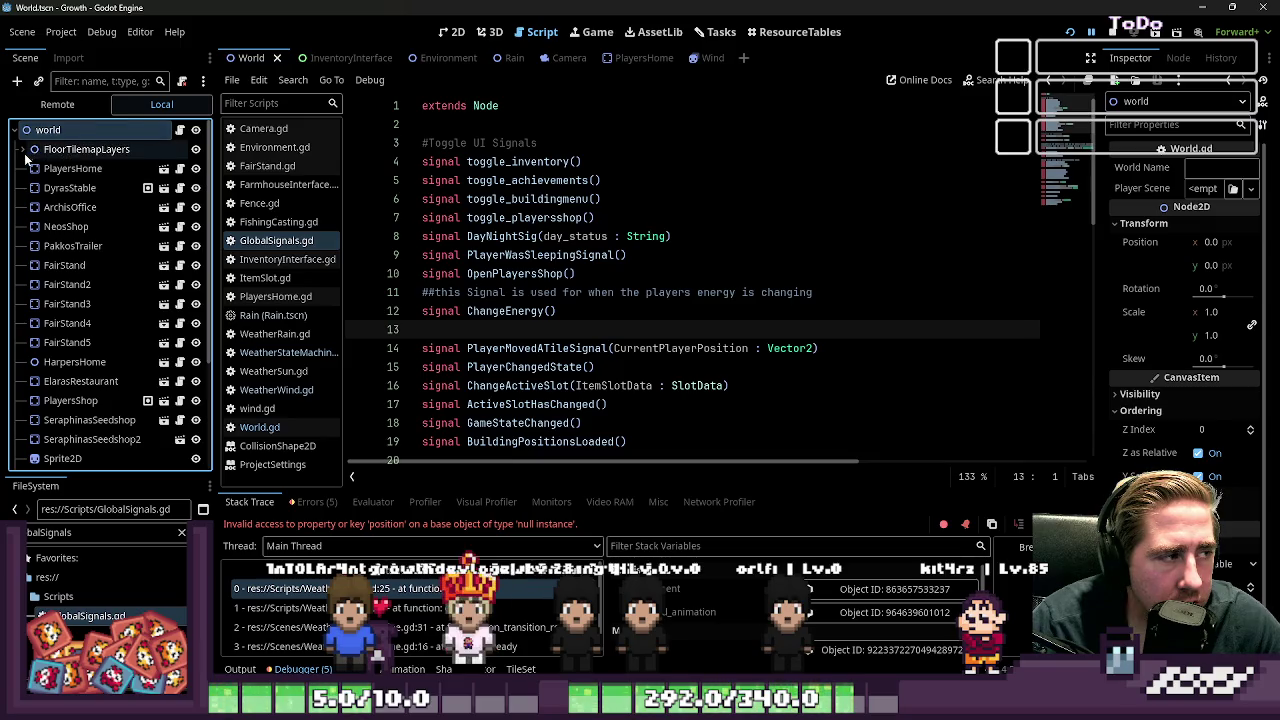
Step: Inspect the running game's world node in the Remote scene tree
click(78, 110)
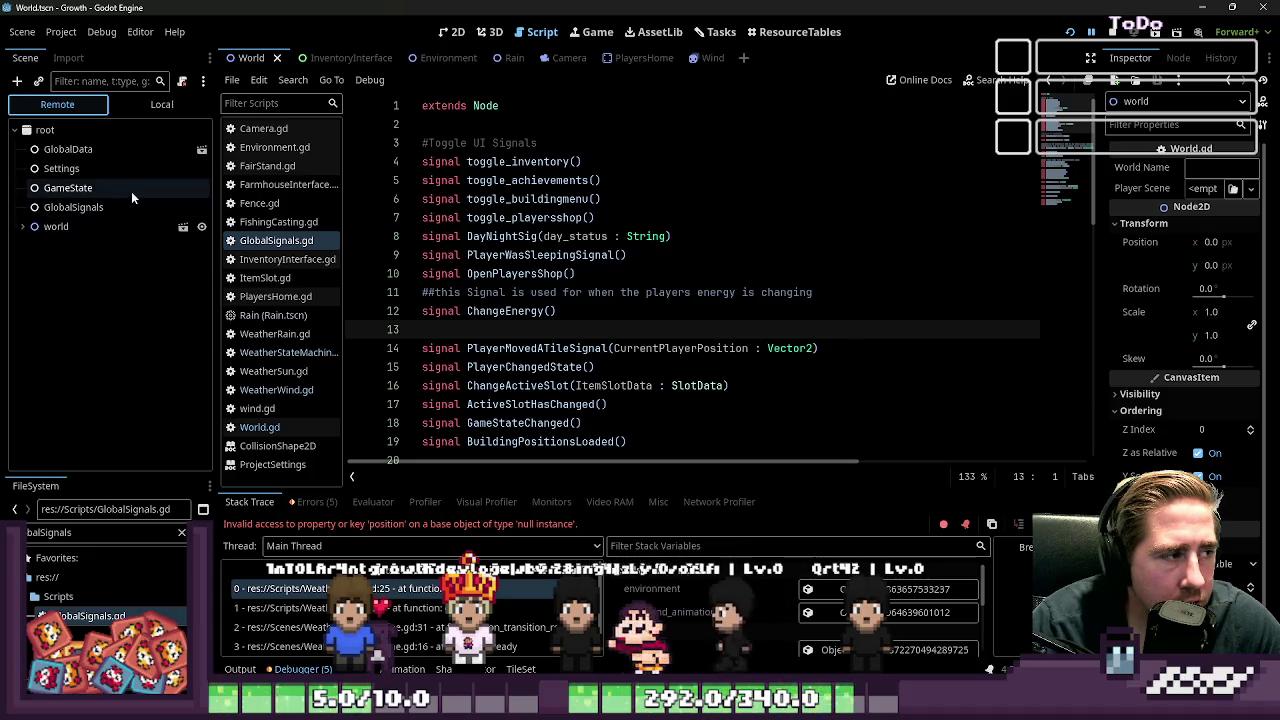
double_click(82, 228)
click(20, 130)
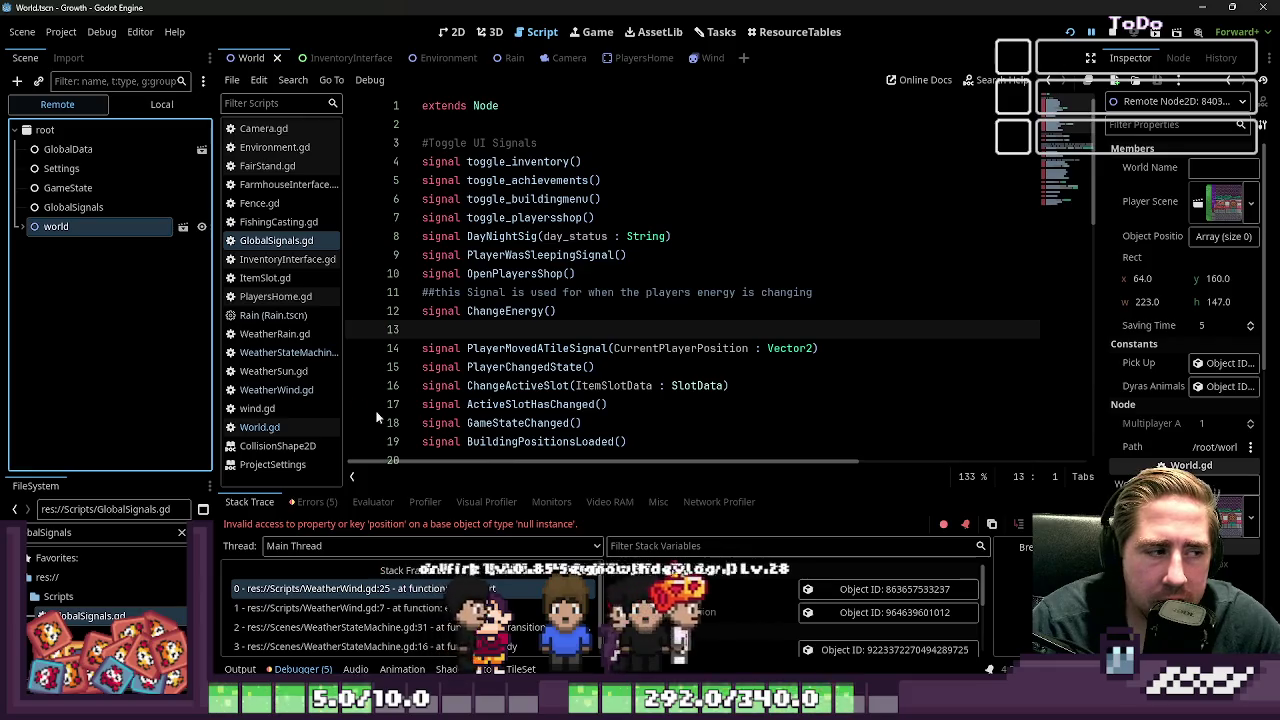
Step: Save the pending changes with Ctrl+S and view the World scene's tile map in 2D
drag(345, 342, 386, 341)
click(569, 292)
key(ctrl+s)
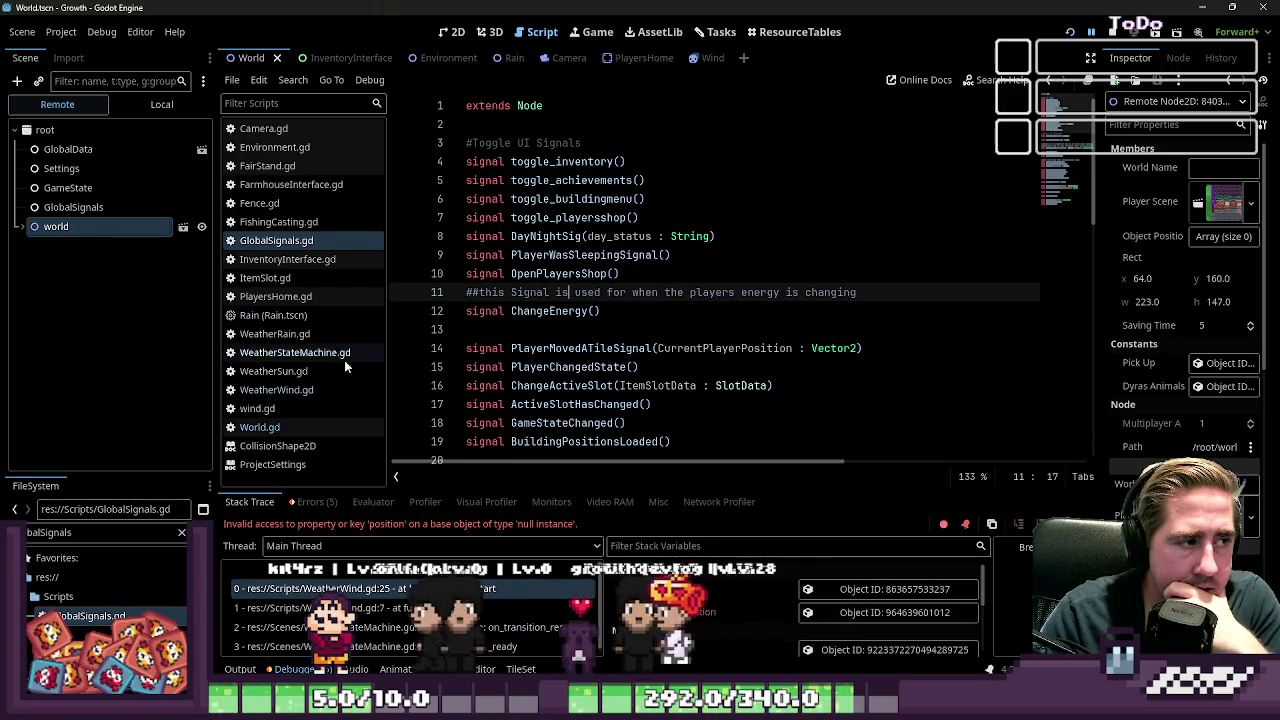
click(450, 32)
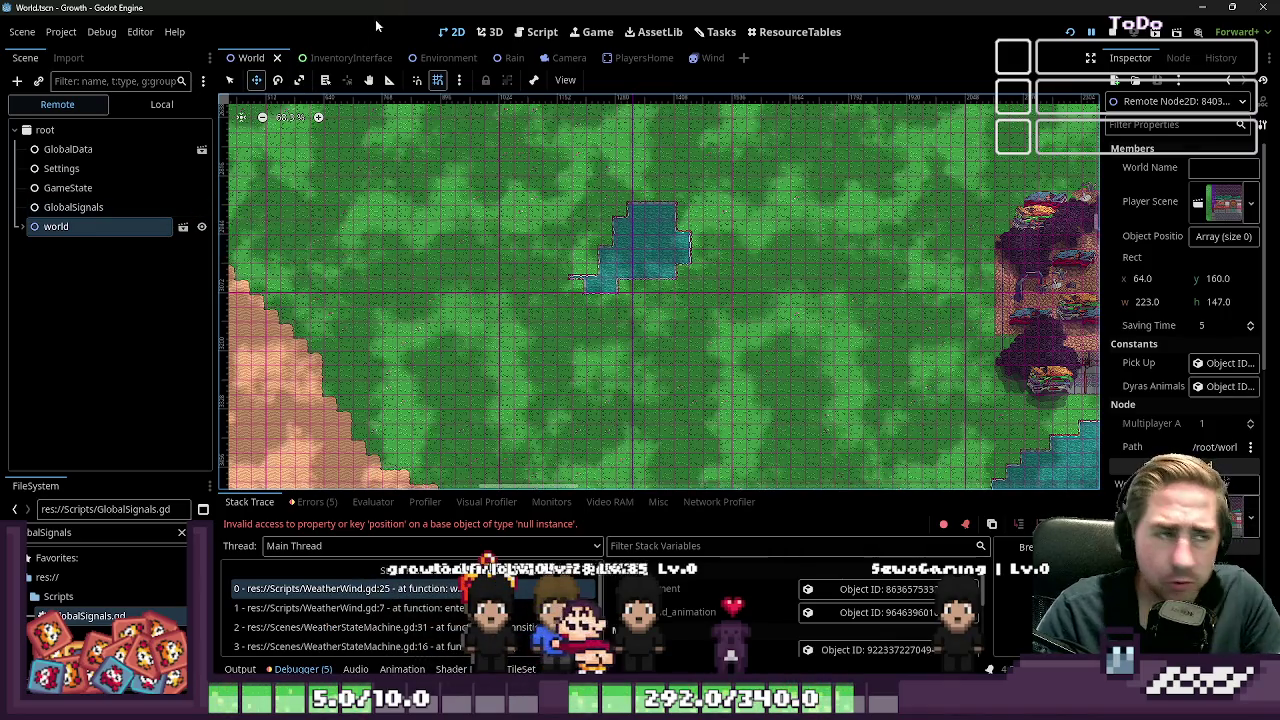
click(534, 32)
click(450, 32)
click(536, 31)
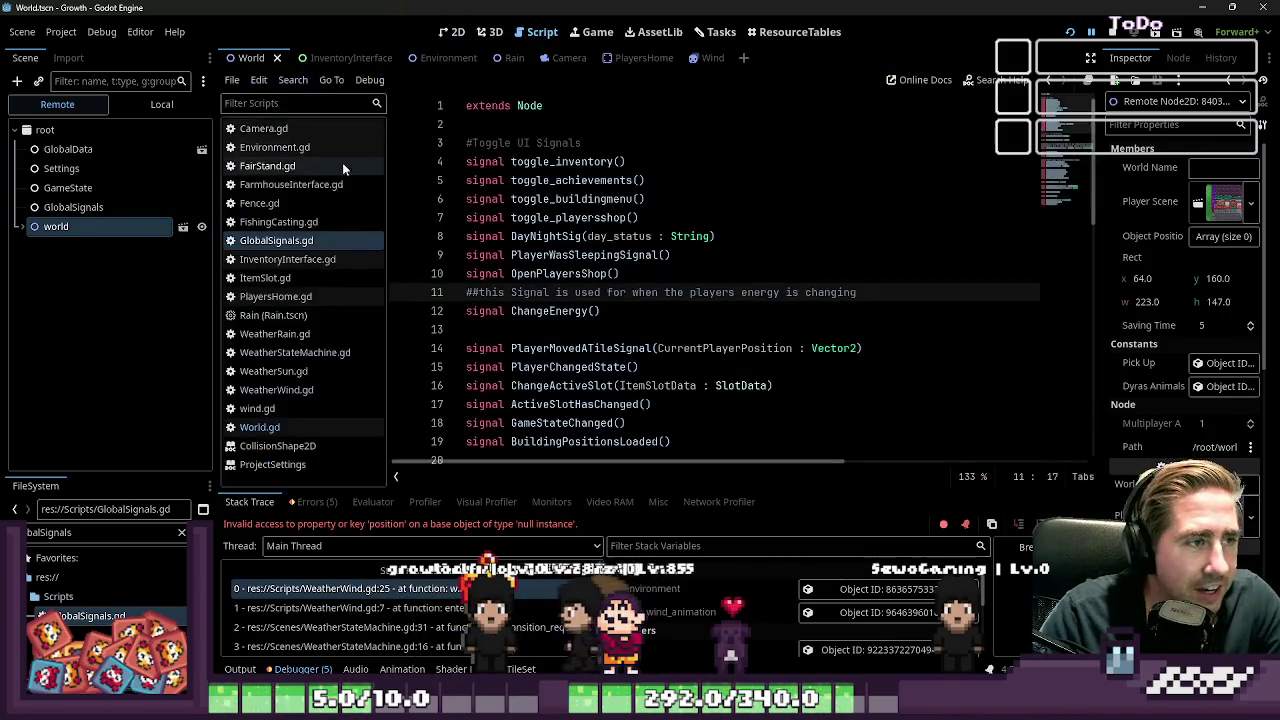
Step: Open World.gd and delete the commented-out spawn_quest_objects function at the file's end
click(255, 427)
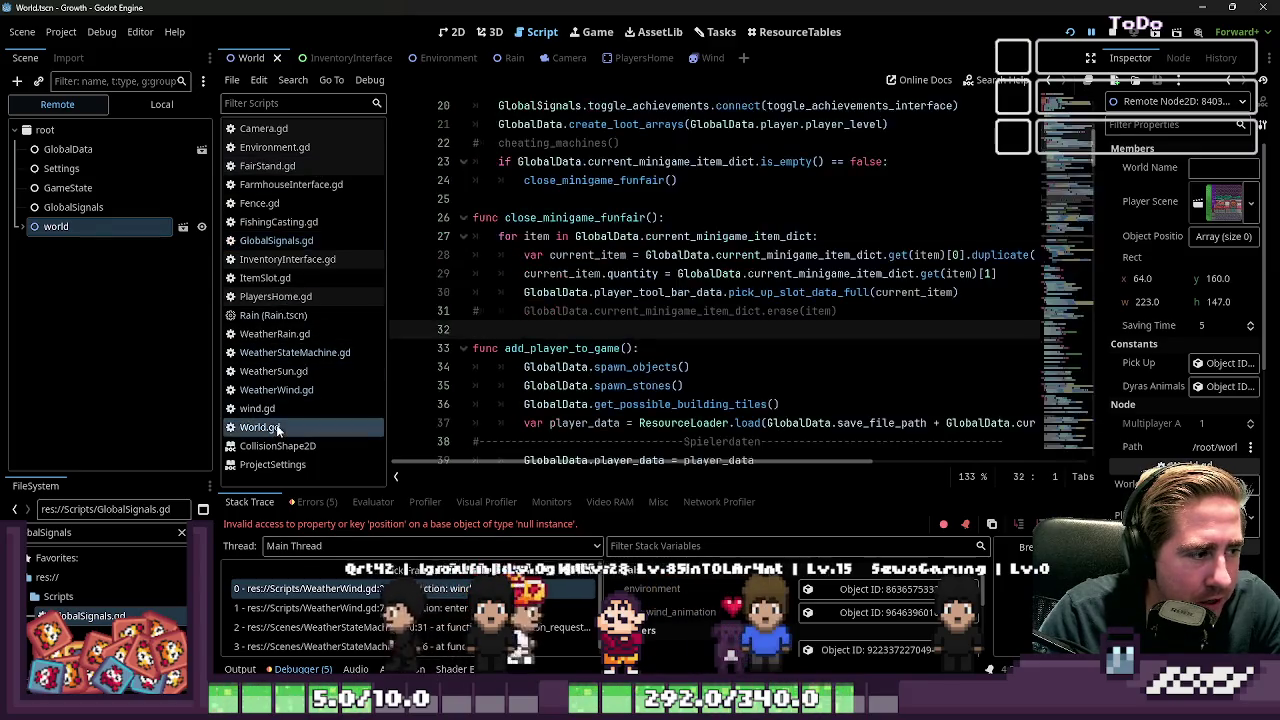
scroll(630, 291, up, 4)
scroll(630, 291, up, 3)
scroll(641, 281, down, 20)
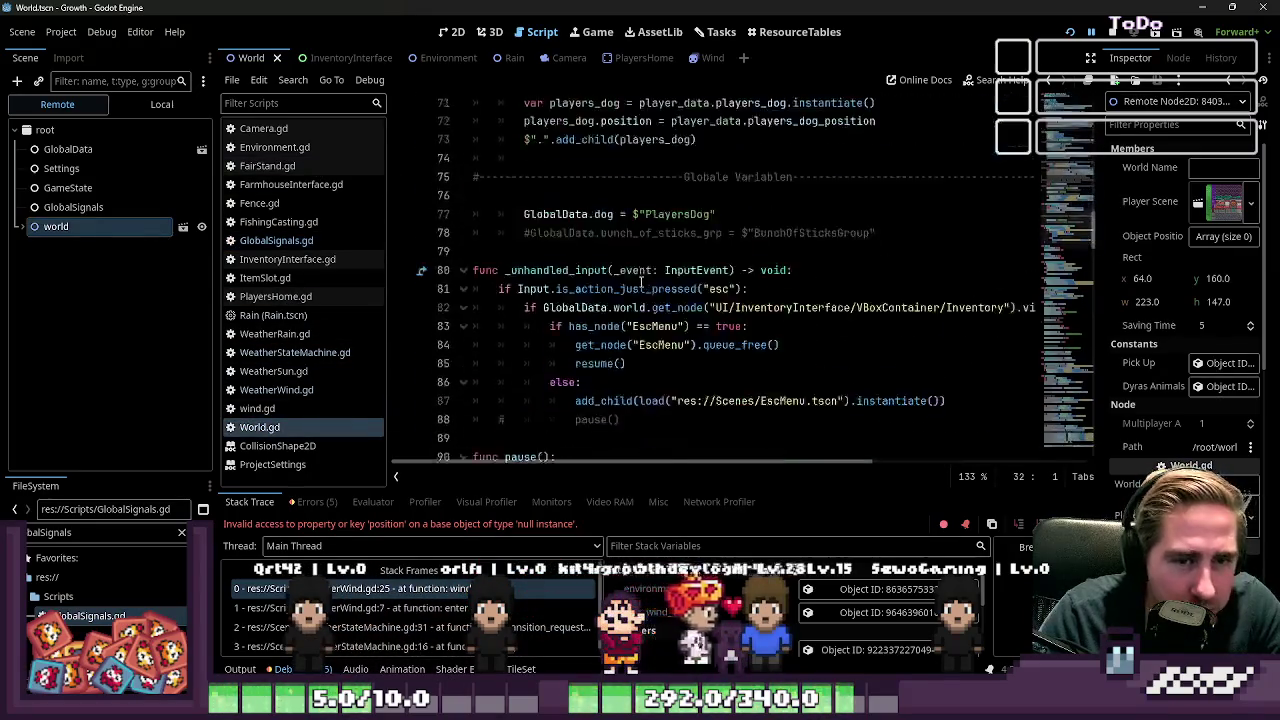
scroll(641, 281, down, 20)
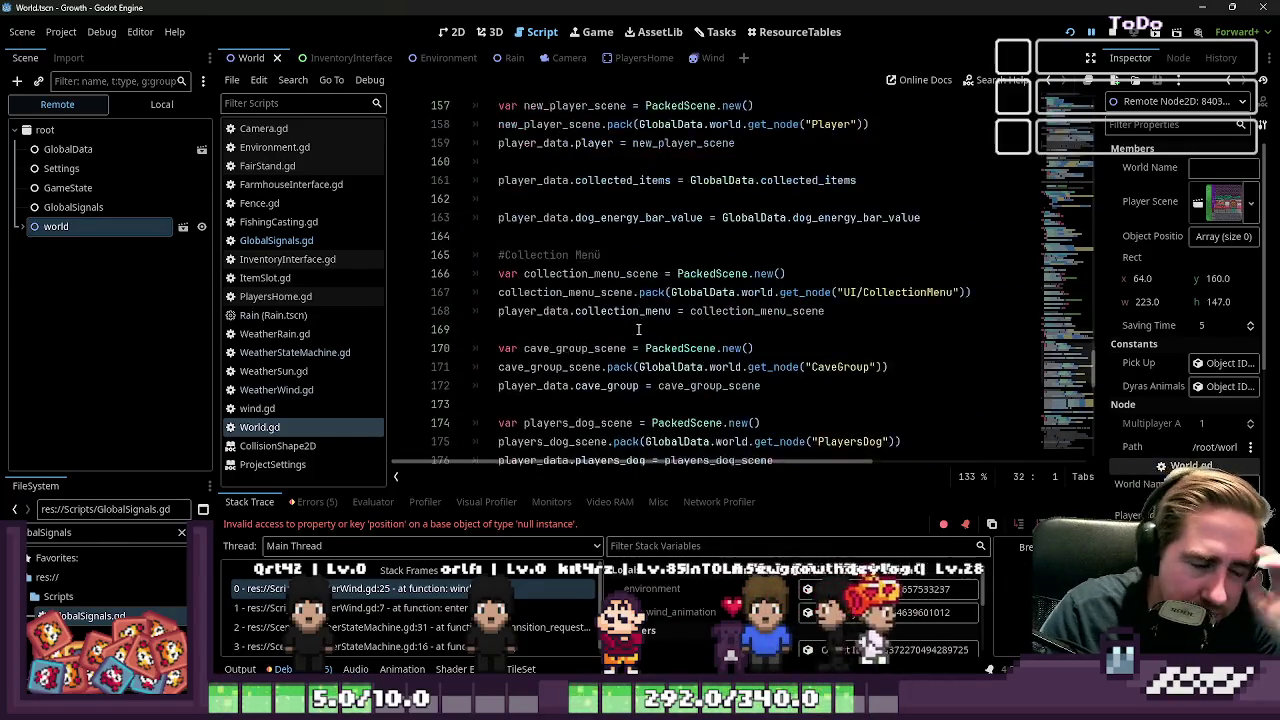
scroll(638, 330, down, 5)
scroll(660, 332, up, 3)
scroll(675, 333, down, 3)
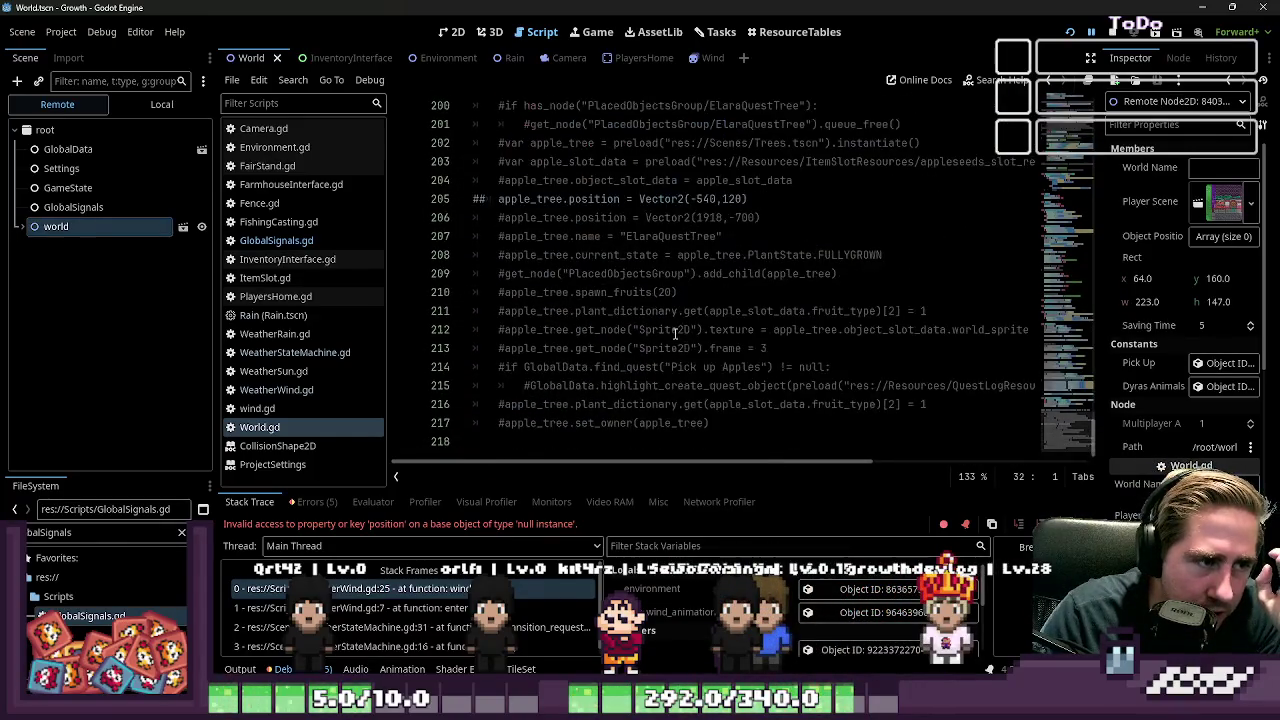
mouse_move(734, 422)
mouse_down()
mouse_move(560, 367)
mouse_move(500, 330)
mouse_move(472, 180)
mouse_up()
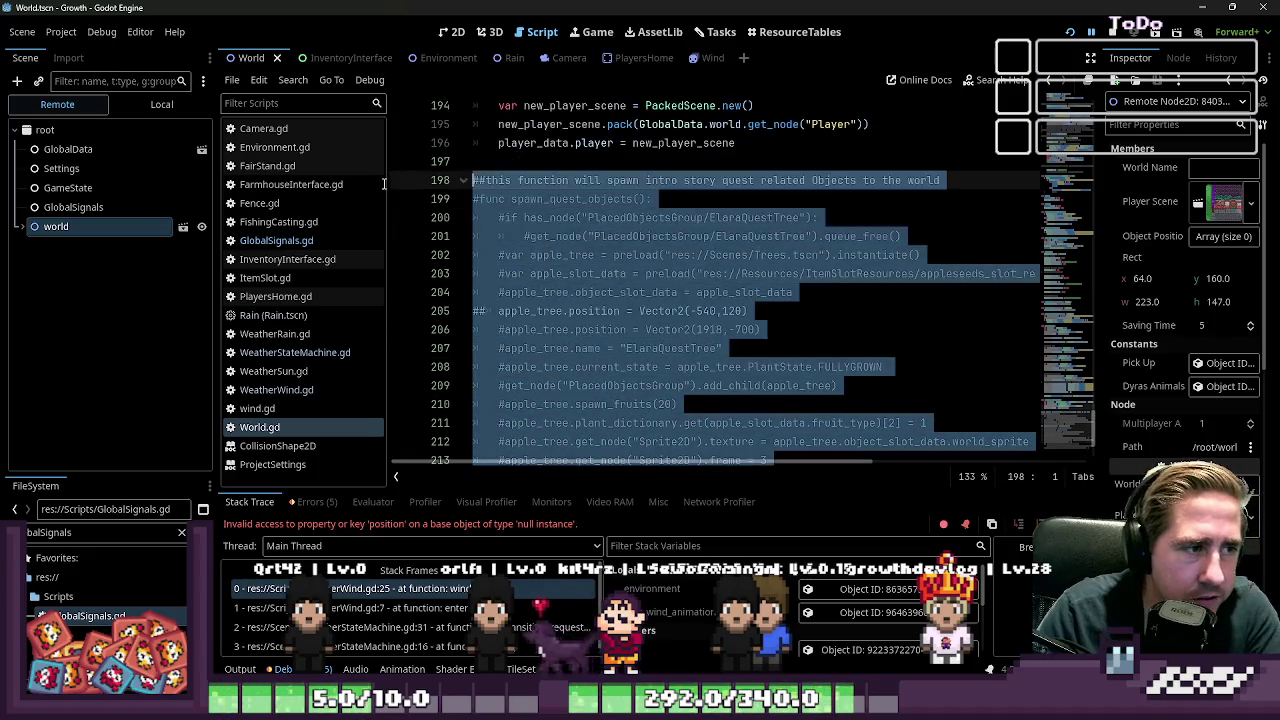
key(Delete)
key(BackSpace)
key(BackSpace)
Step: Narrow the script list and fold the add_player_to_game and add_player_dog_to_game functions
scroll(470, 225, up, 15)
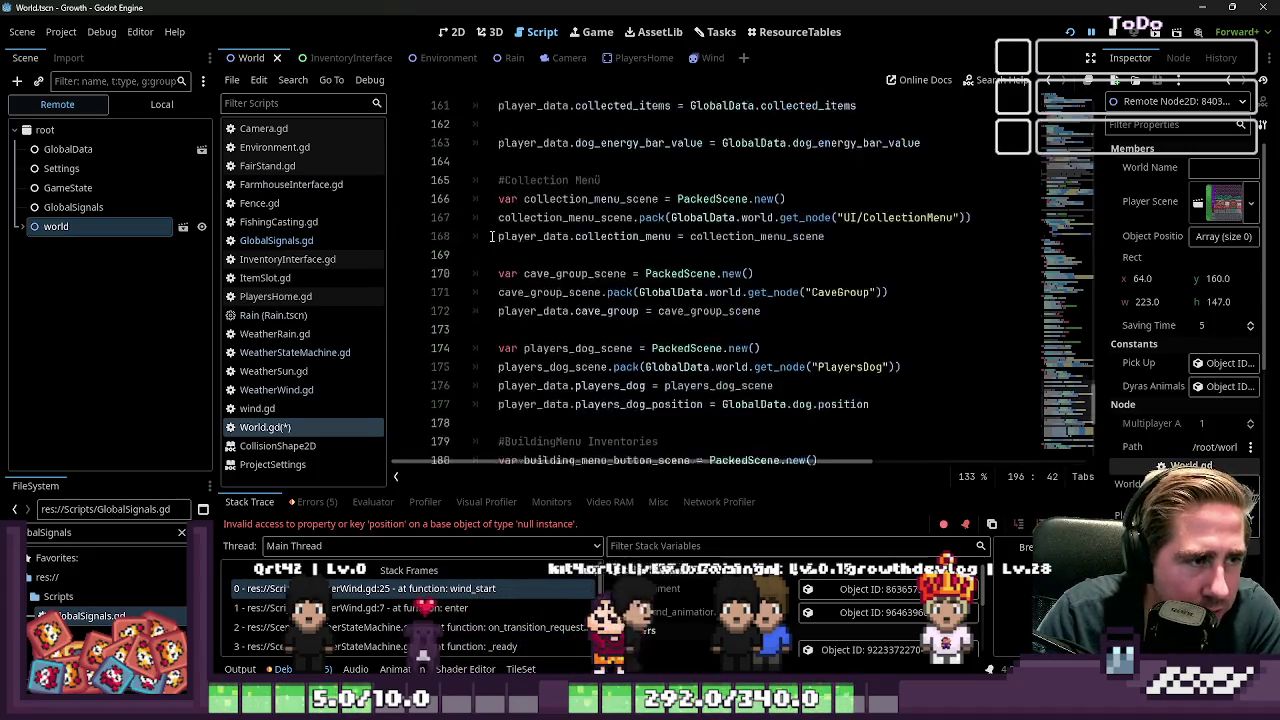
scroll(500, 235, up, 20)
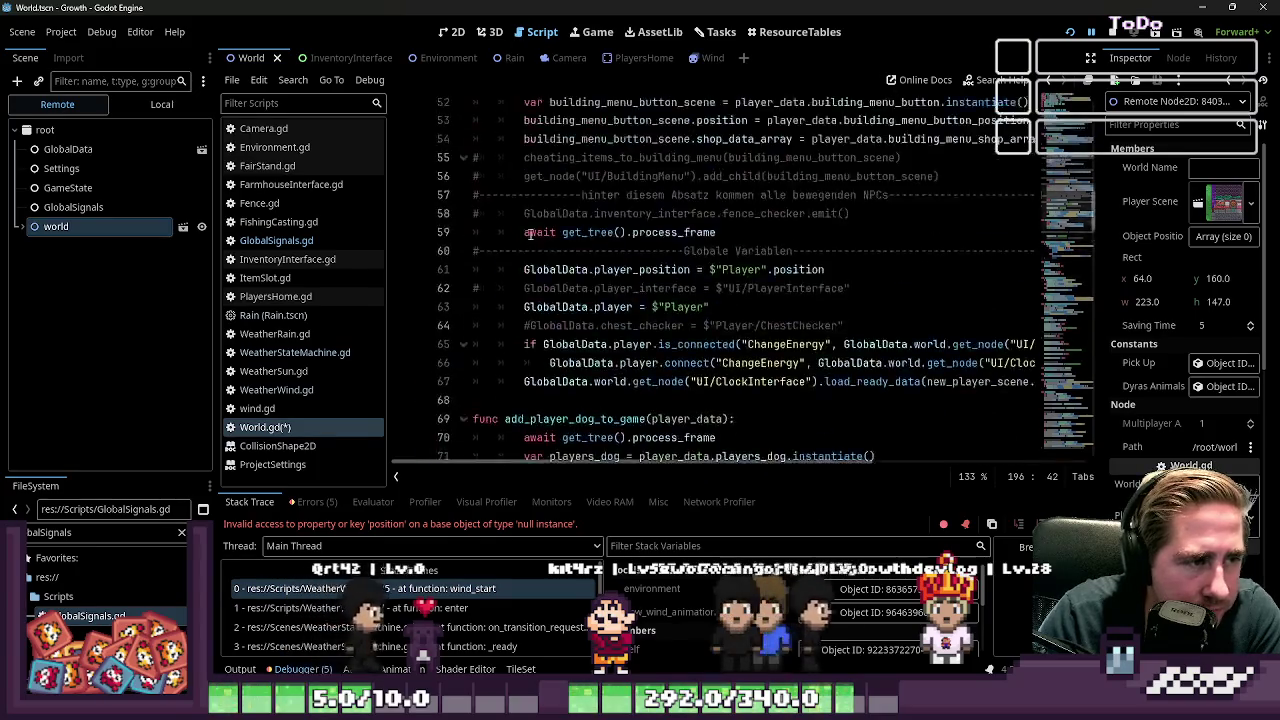
scroll(530, 233, up, 7)
scroll(540, 235, down, 5)
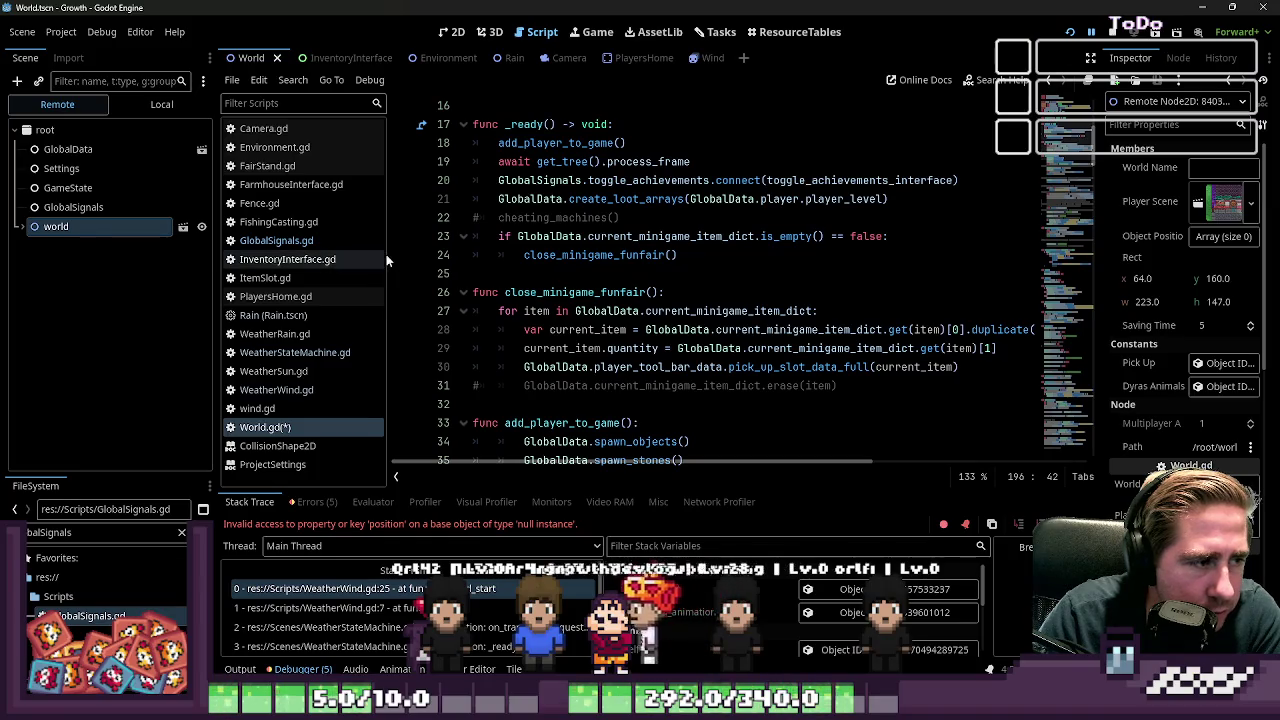
drag(388, 260, 120, 282)
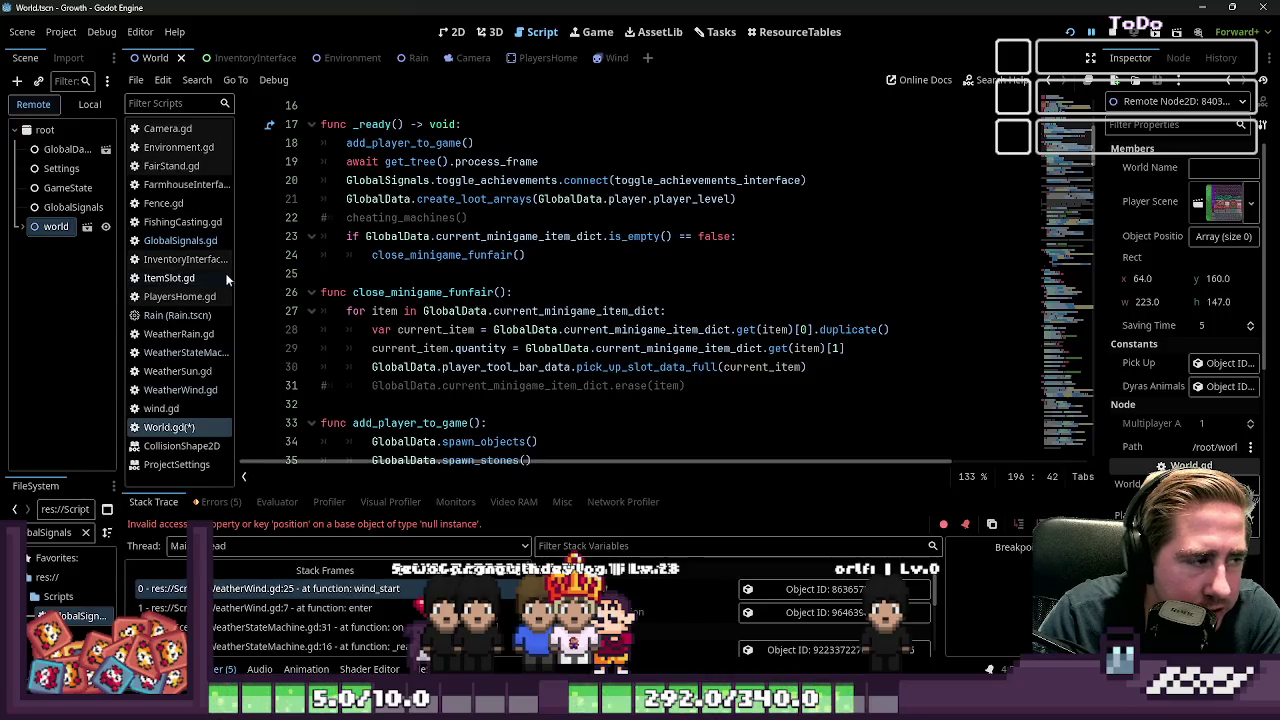
drag(236, 277, 298, 285)
scroll(570, 355, up, 4)
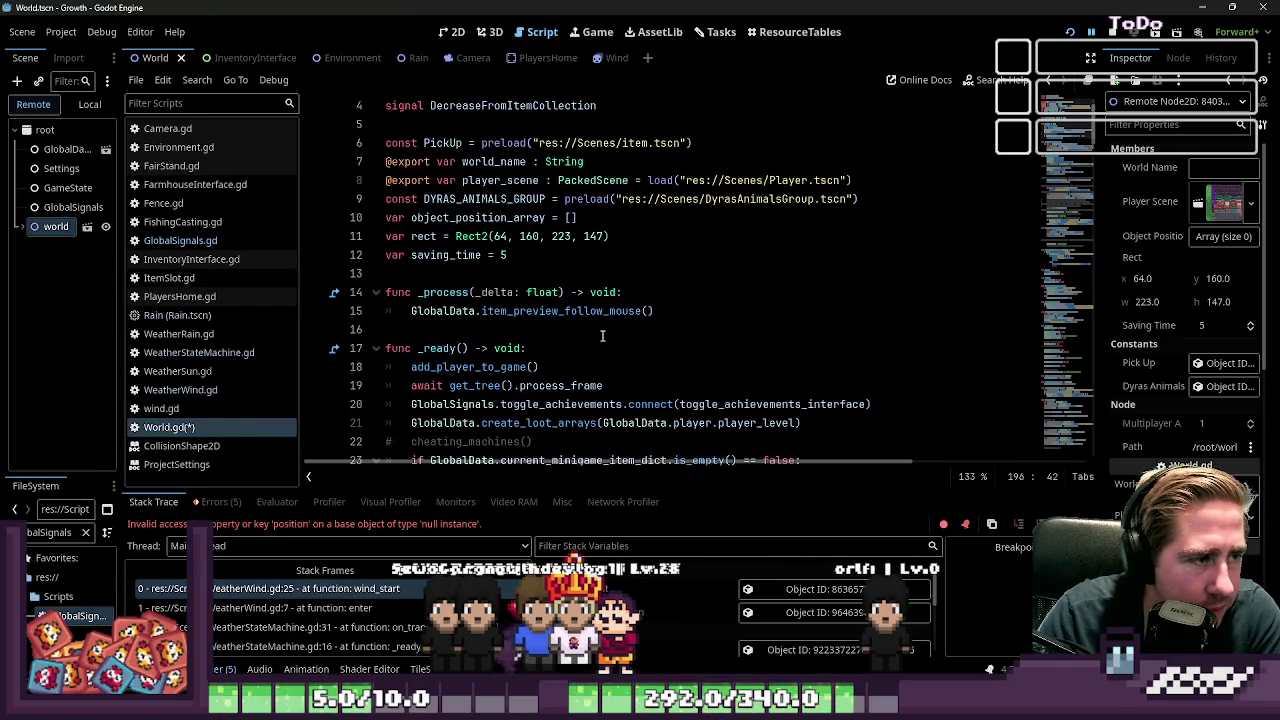
scroll(603, 336, down, 2)
scroll(608, 334, down, 8)
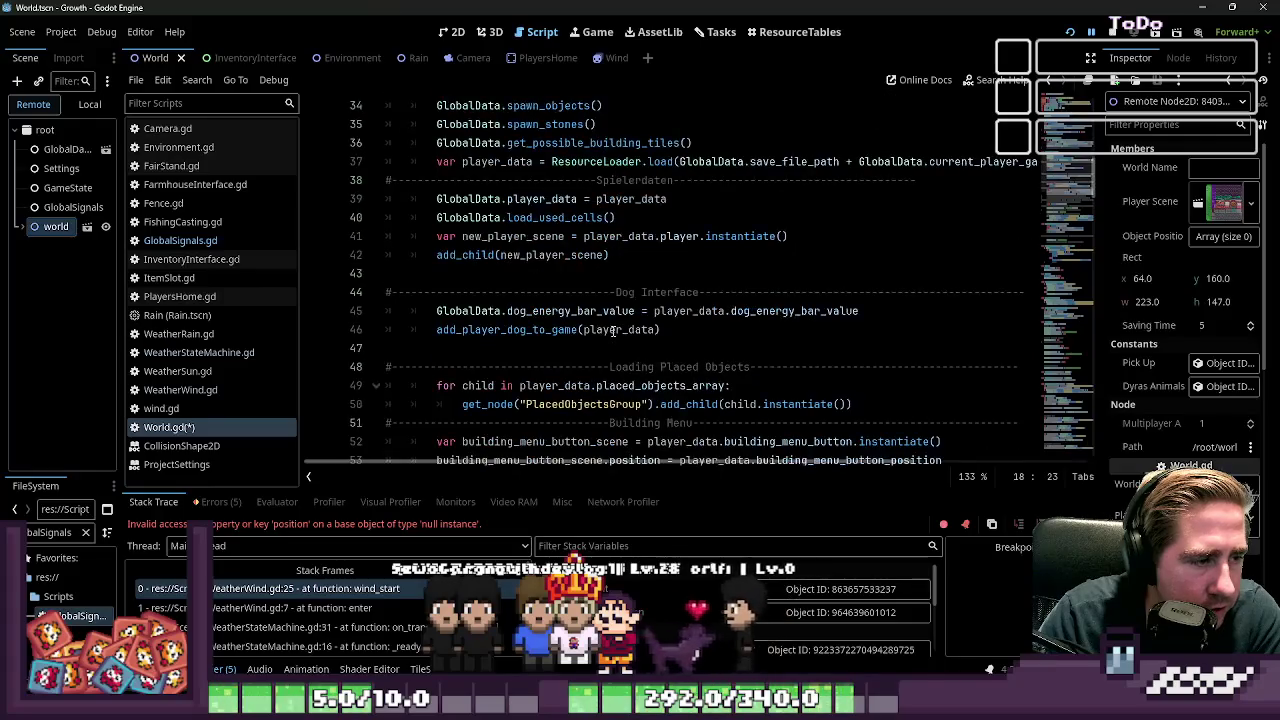
scroll(612, 332, up, 2)
click(376, 199)
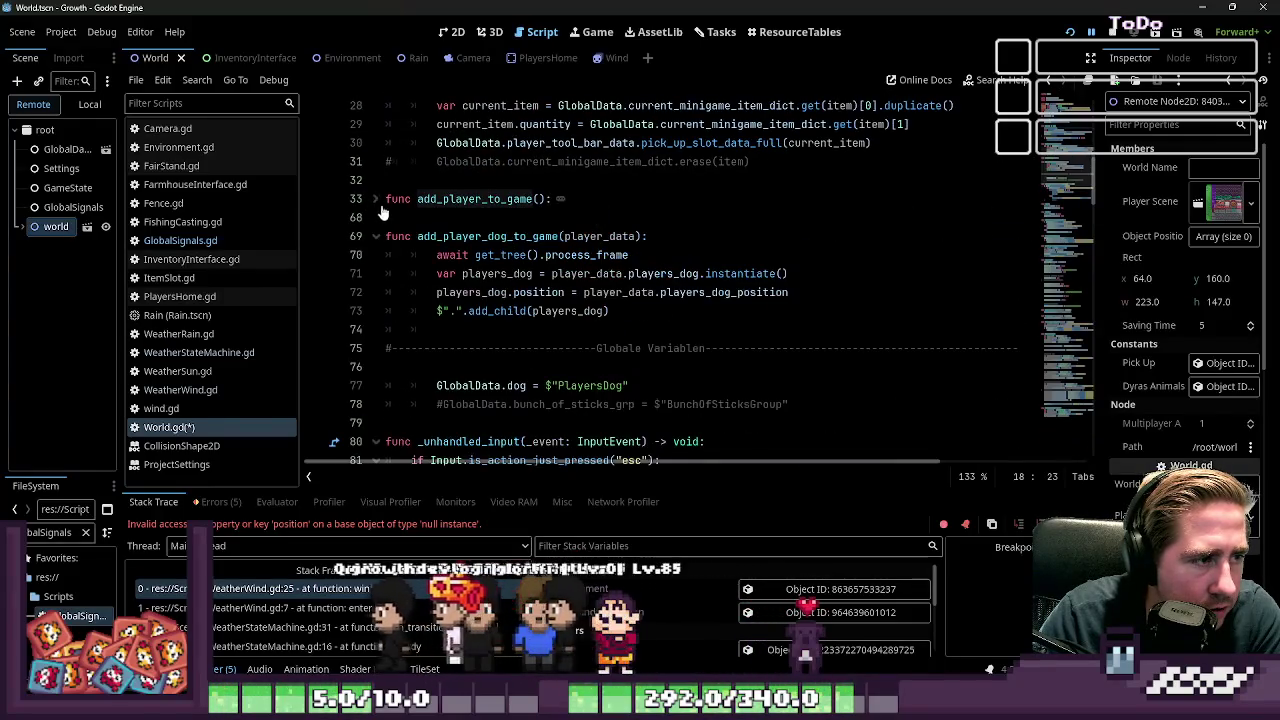
click(375, 237)
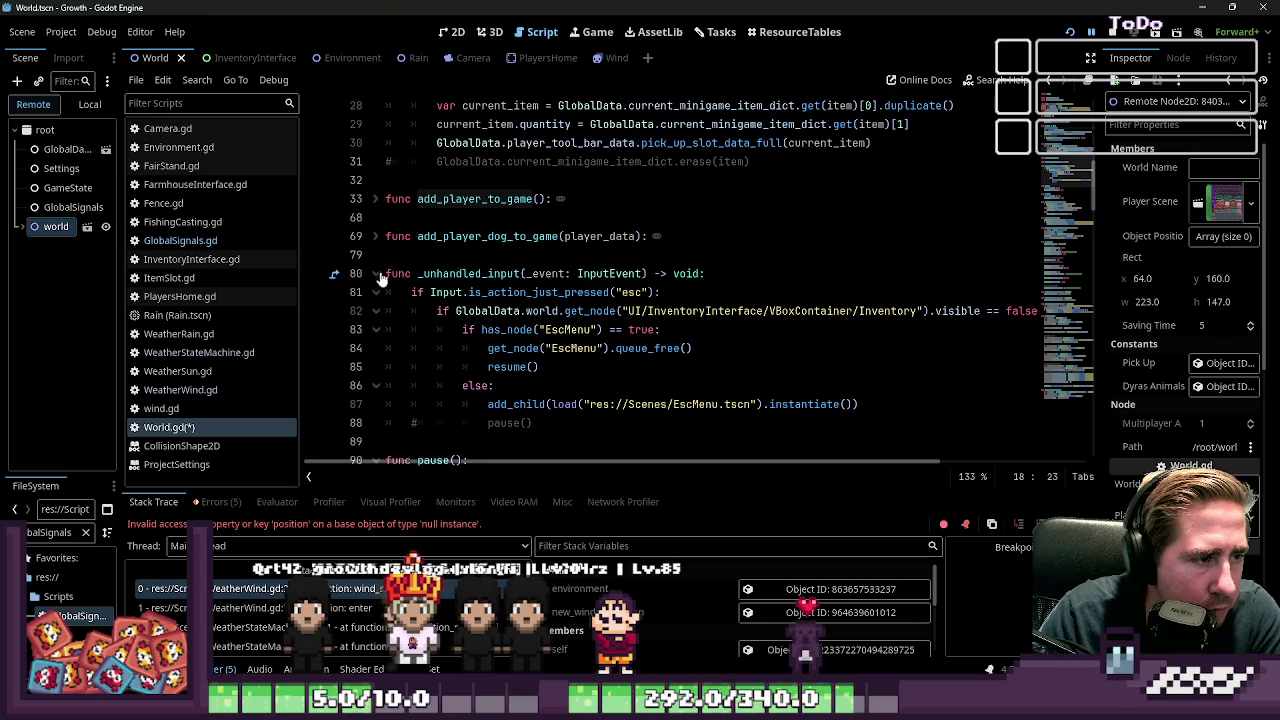
Step: Select the process_frame await following the add_player_to_game() call in _ready
text(()
click(562, 312)
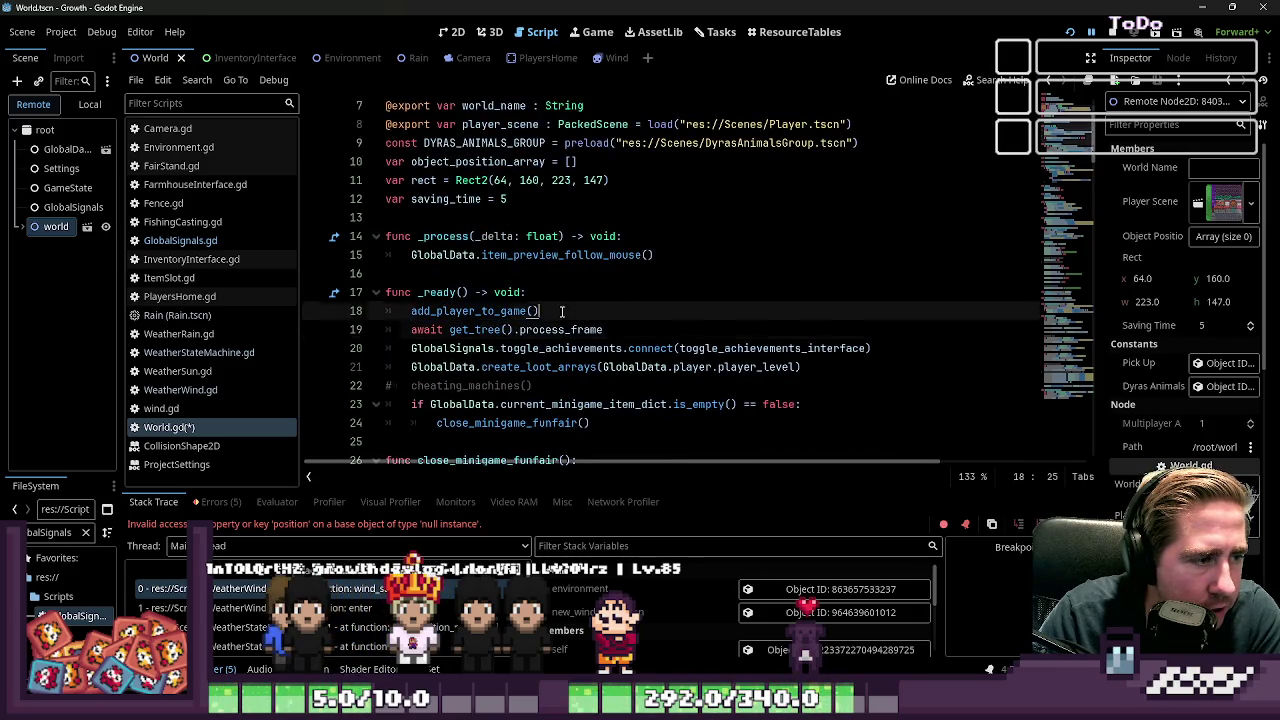
drag(603, 330, 474, 333)
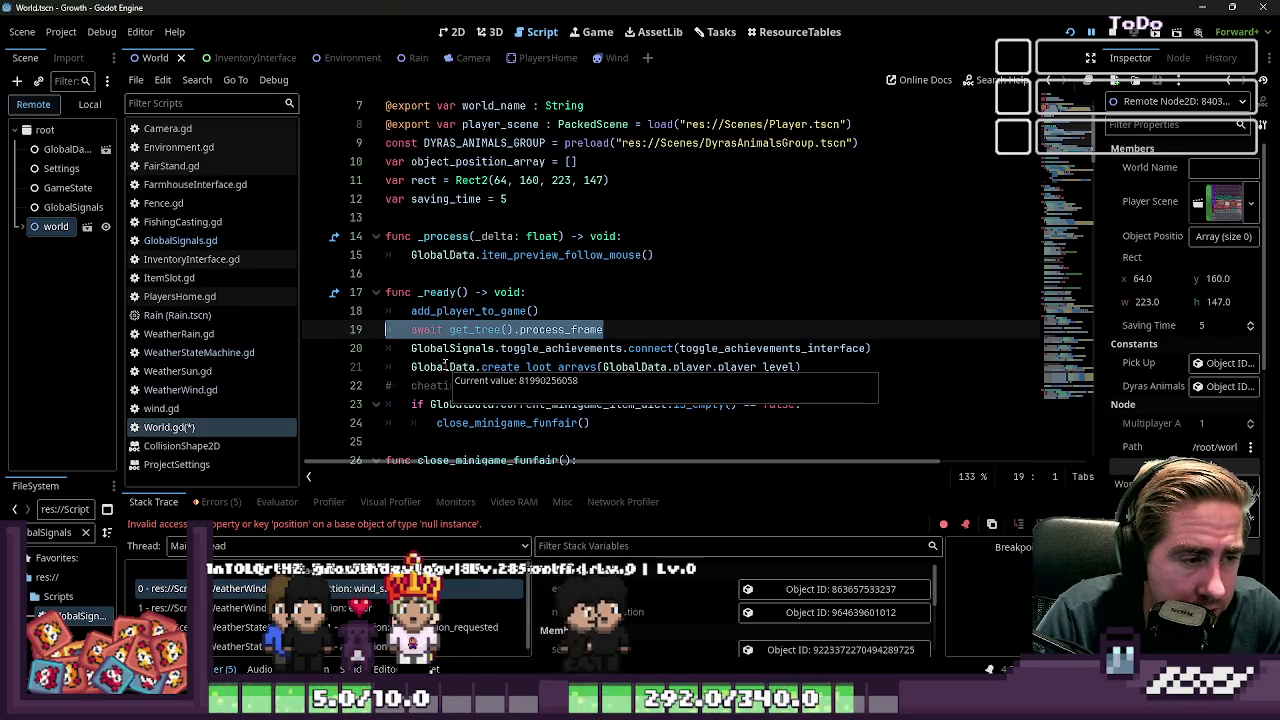
Step: Add an add_environment_to_game() call in _ready right after add_player_to_game()
double_click(565, 348)
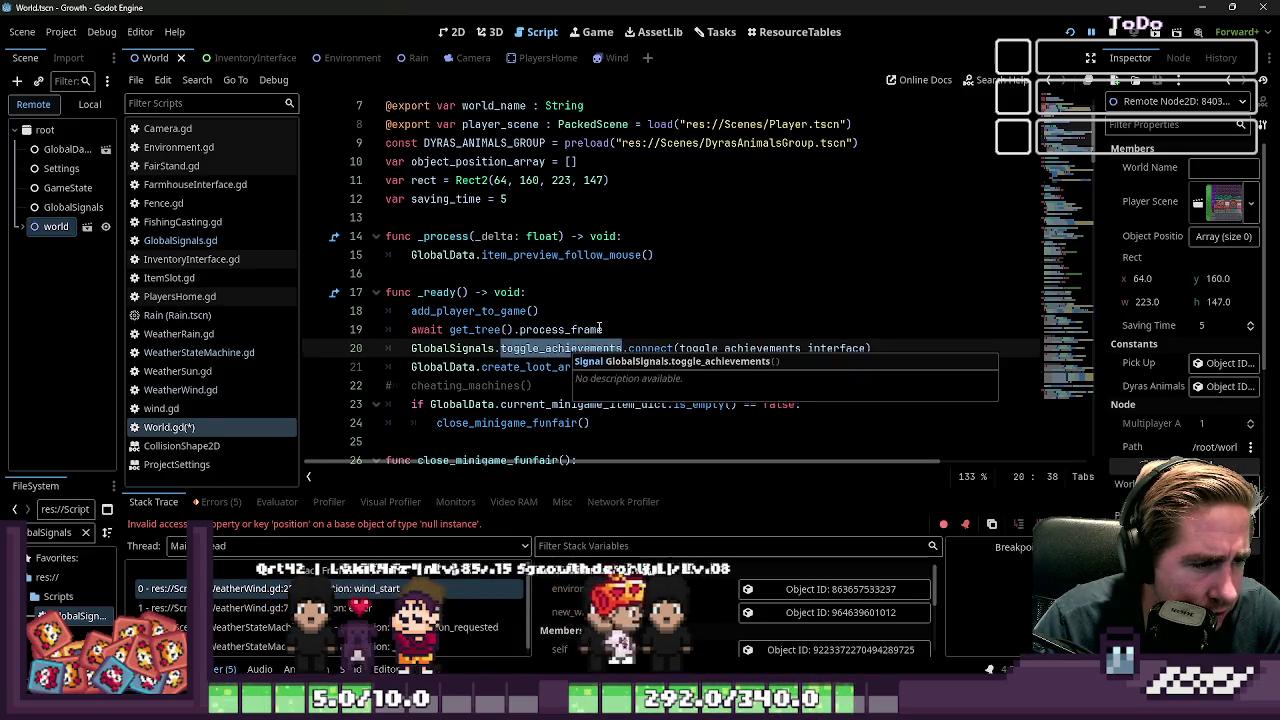
click(598, 329)
click(597, 310)
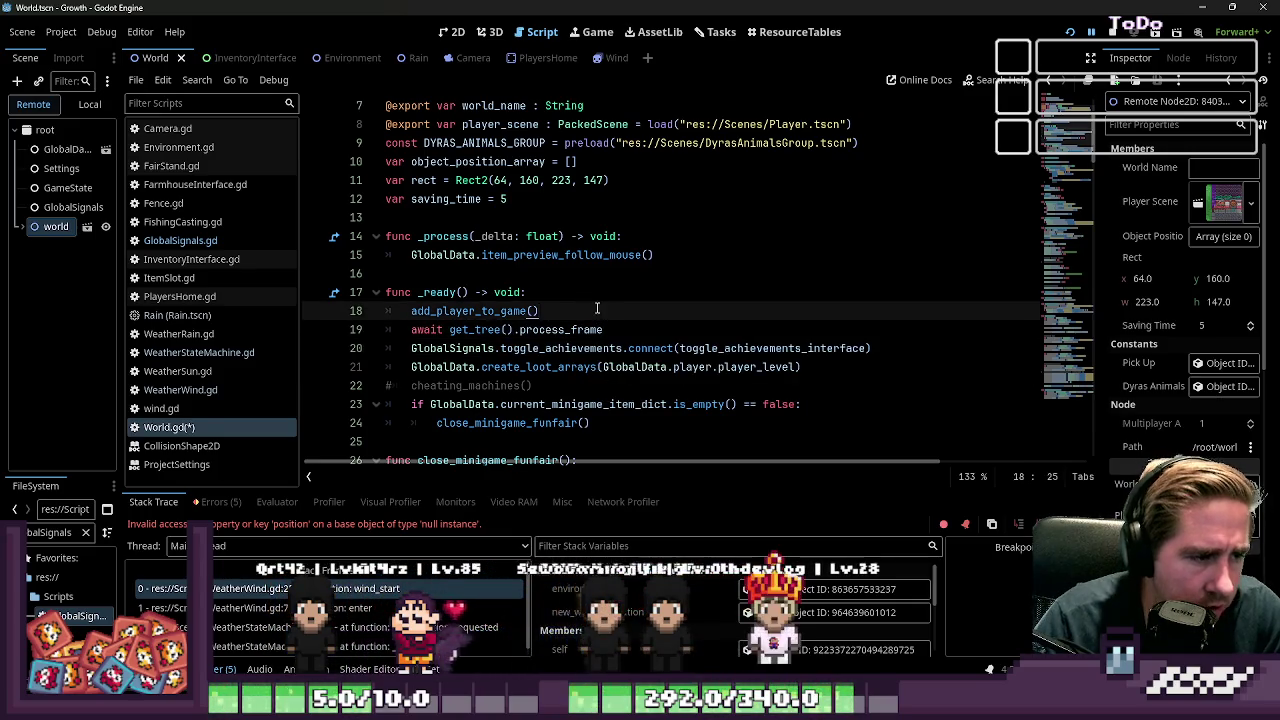
key(Return)
text(add_environment)
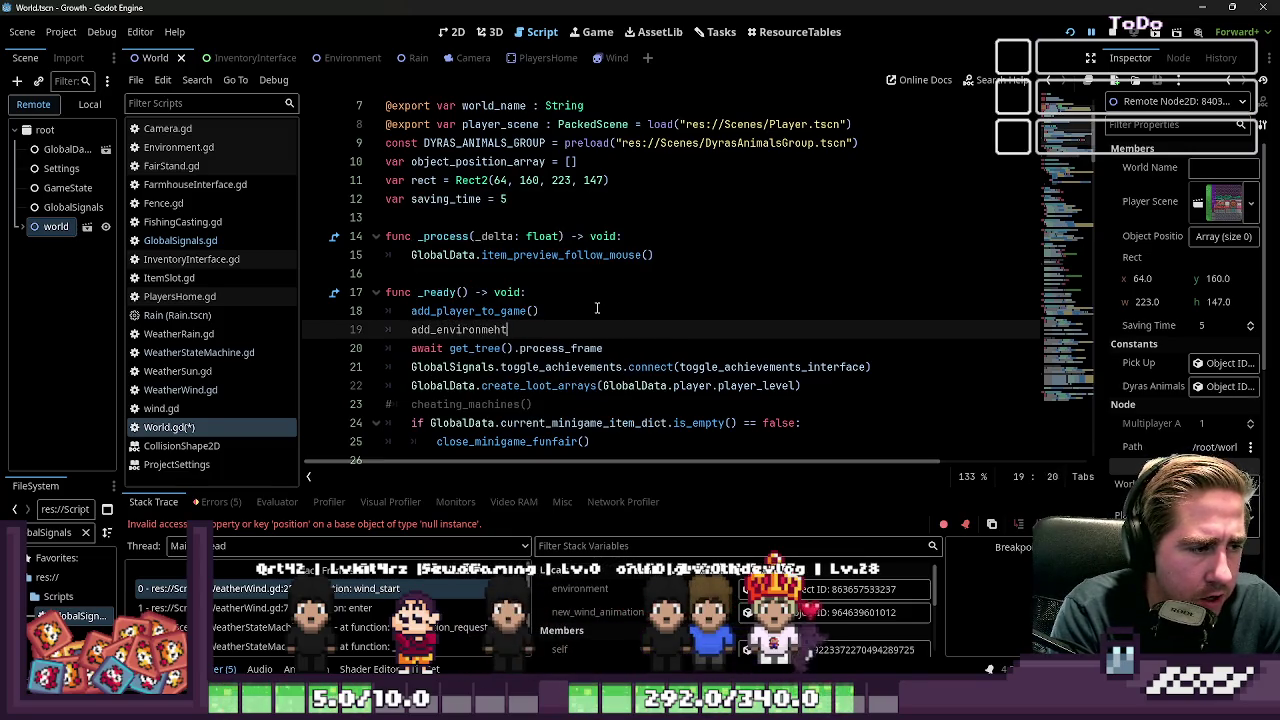
text(_to_game()
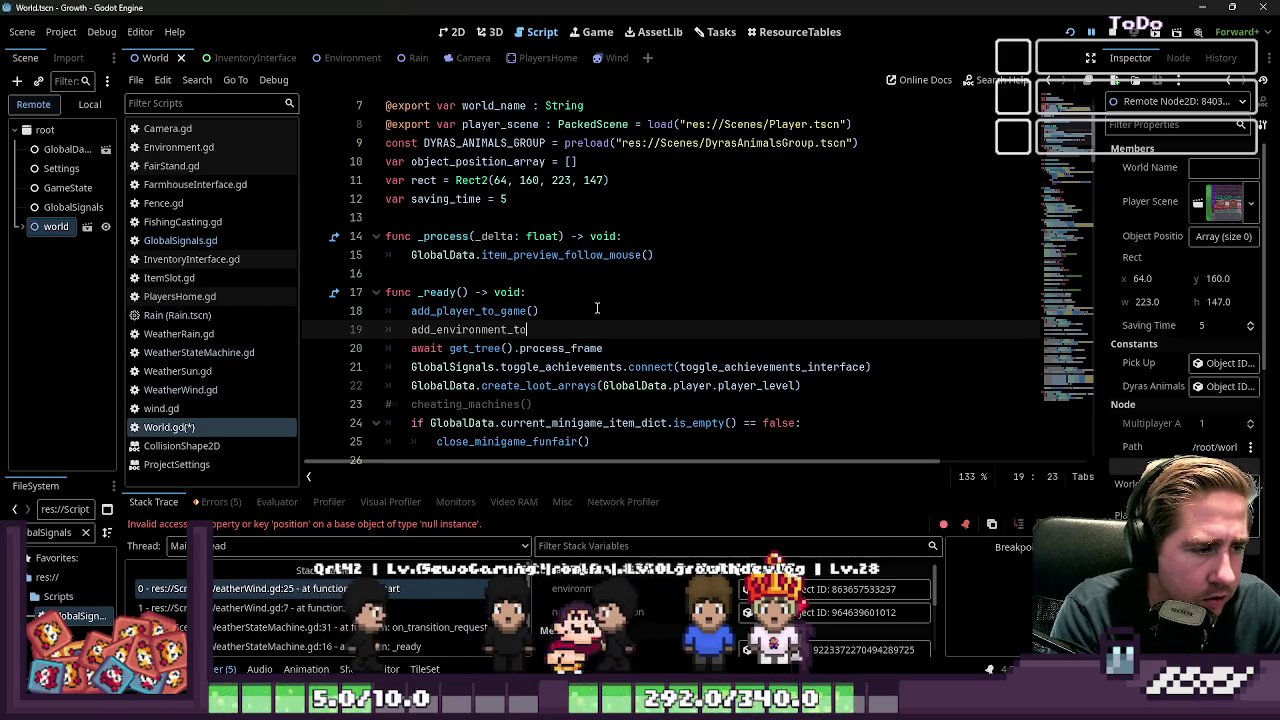
key(shift+Home)
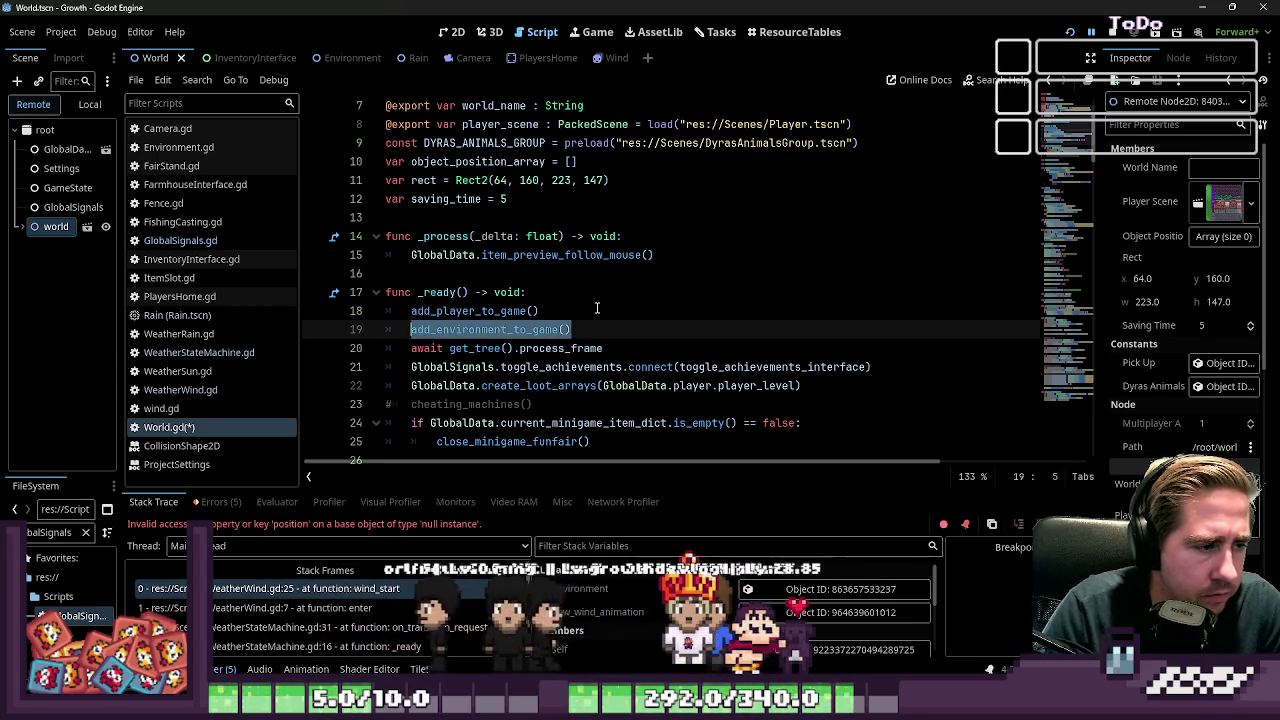
key(Up)
Step: Insert blank lines below the dog setup function to make room for a new function
scroll(597, 308, down, 1)
scroll(597, 308, down, 6)
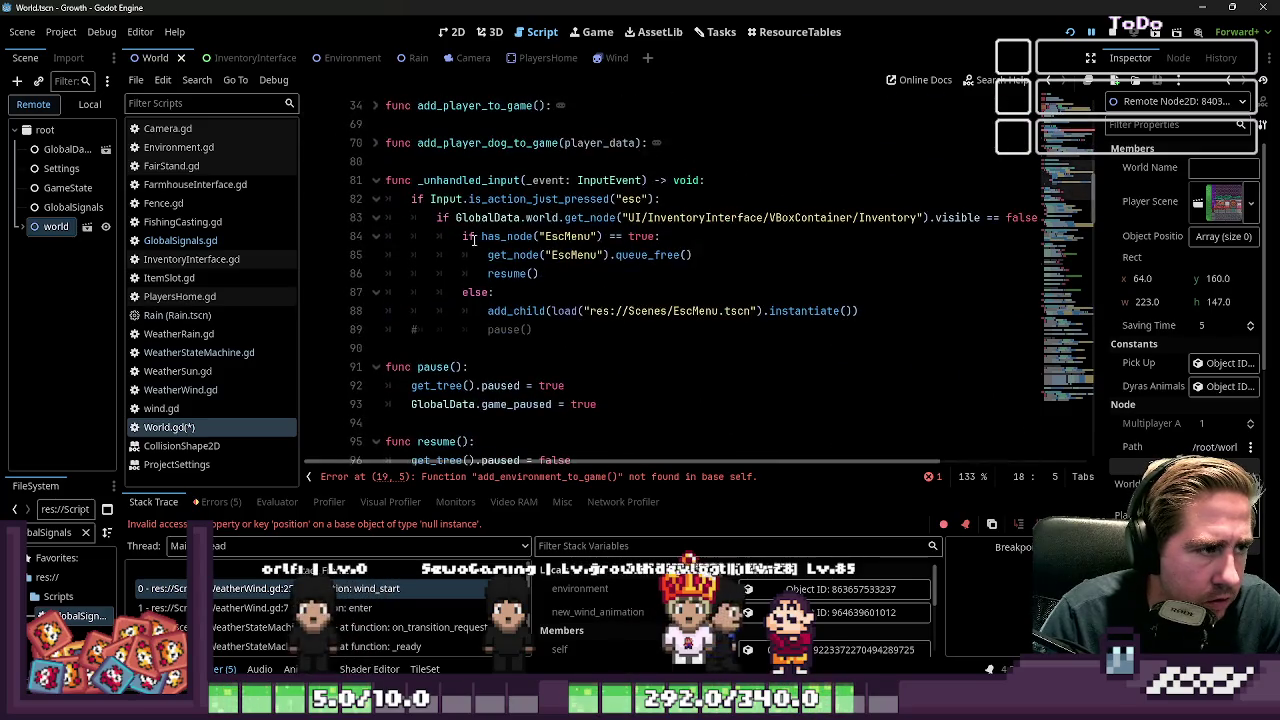
scroll(474, 237, up, 2)
click(375, 237)
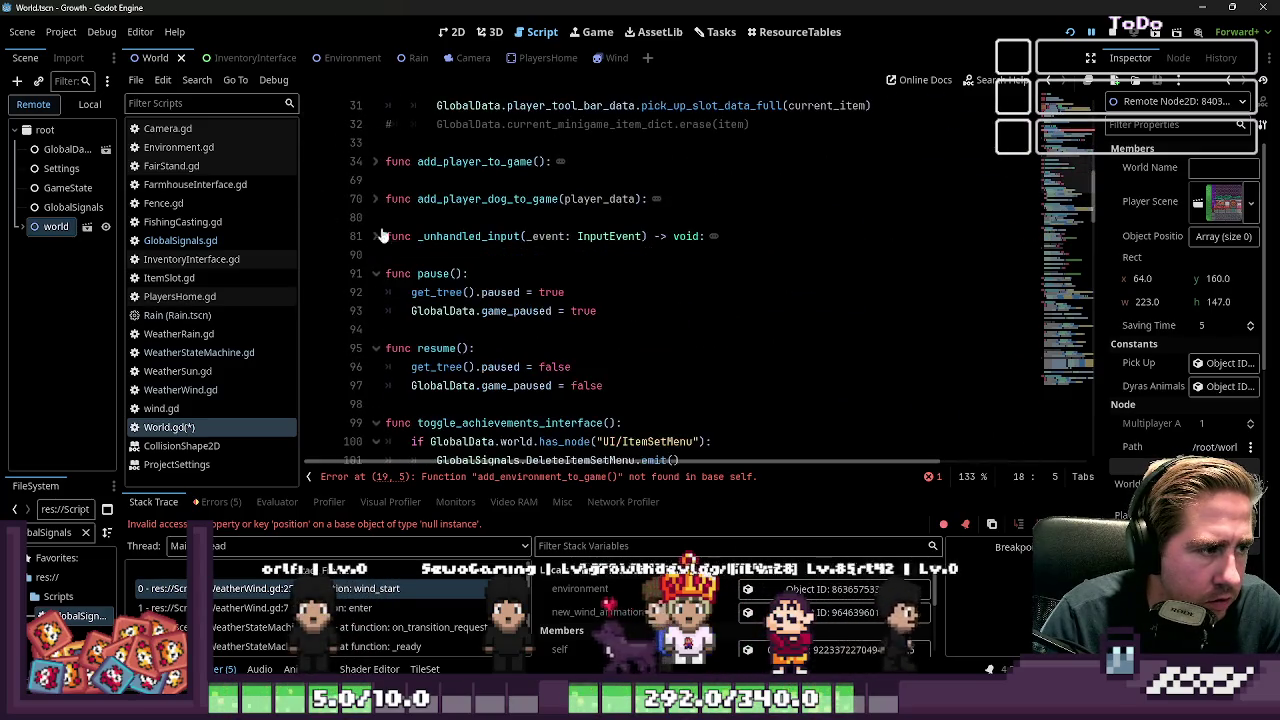
click(396, 204)
click(400, 214)
key(Return)
key(Return)
key(Up)
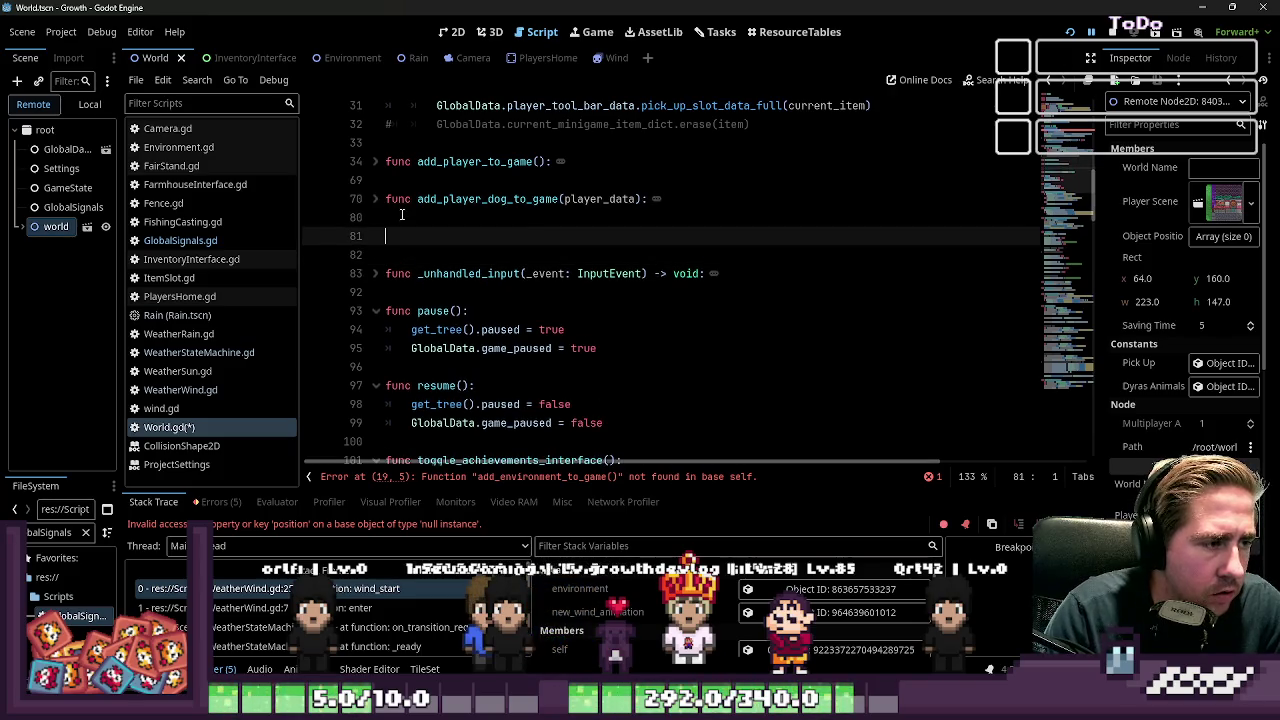
Step: Start add_environment_to_game returning void, declaring an environment variable typed WeatherTimeEnvironment
click(376, 274)
scroll(420, 275, down, 1)
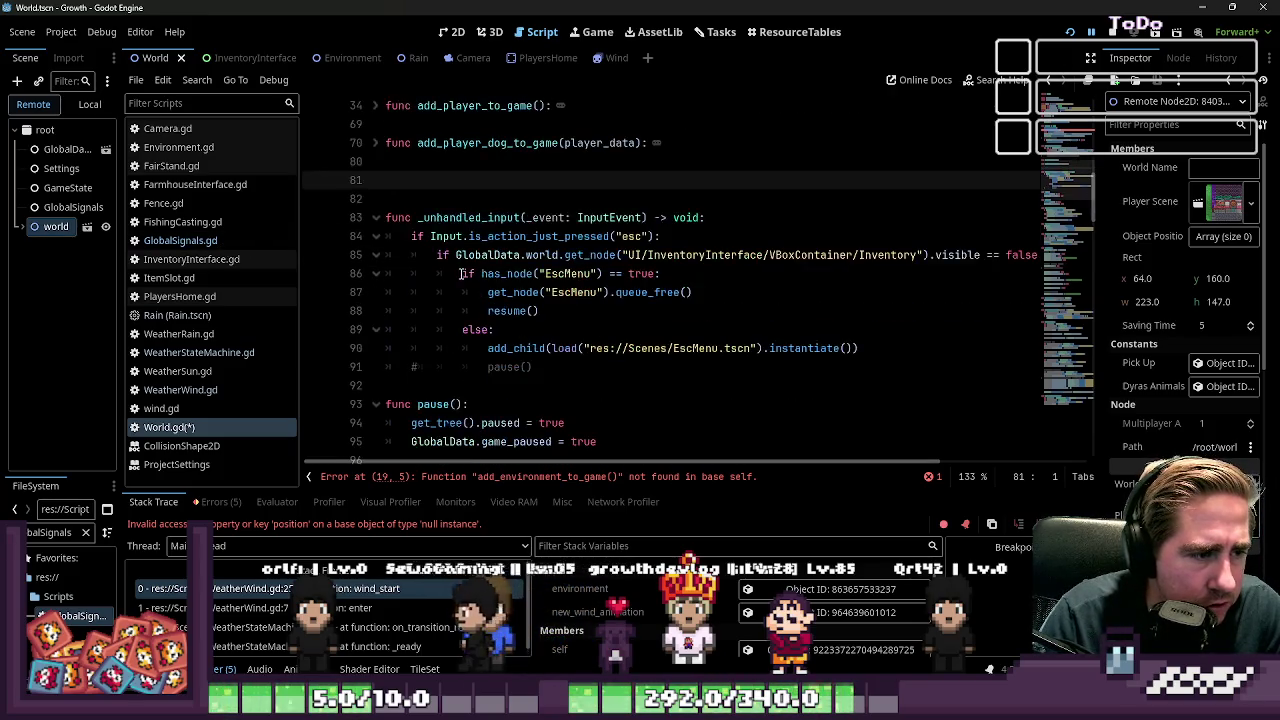
drag(570, 237, 673, 348)
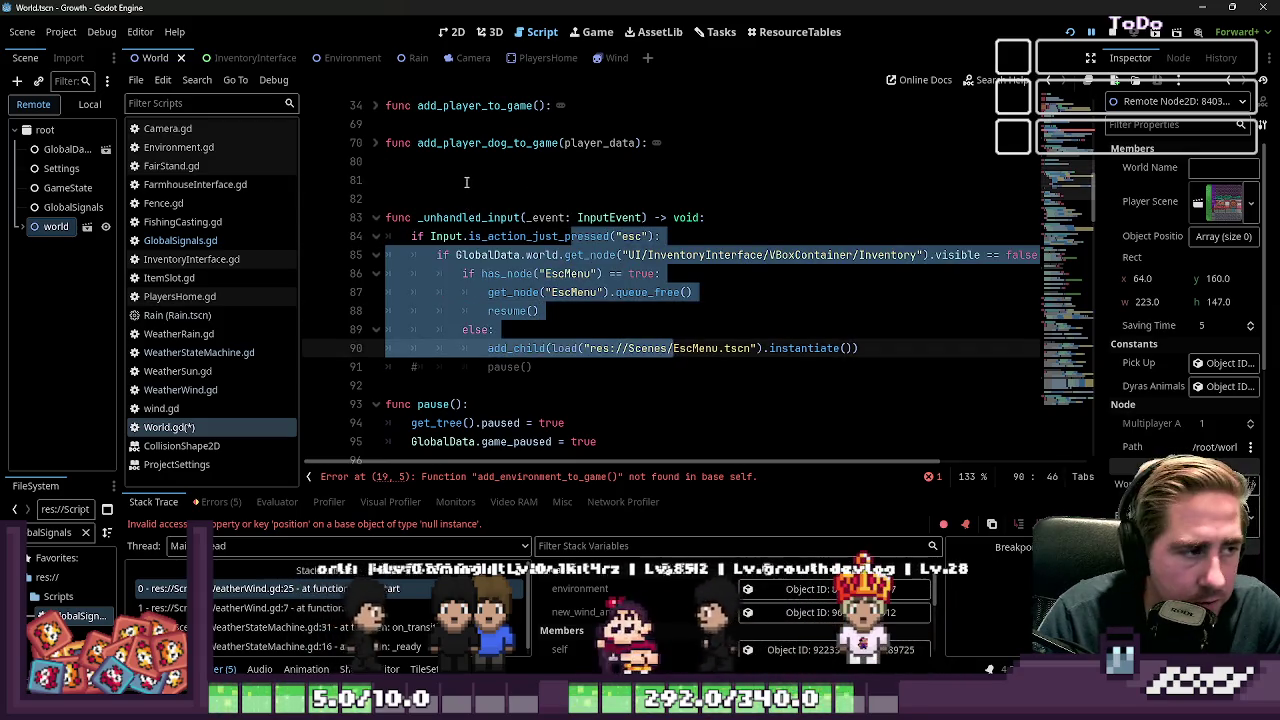
click(405, 180)
click(376, 145)
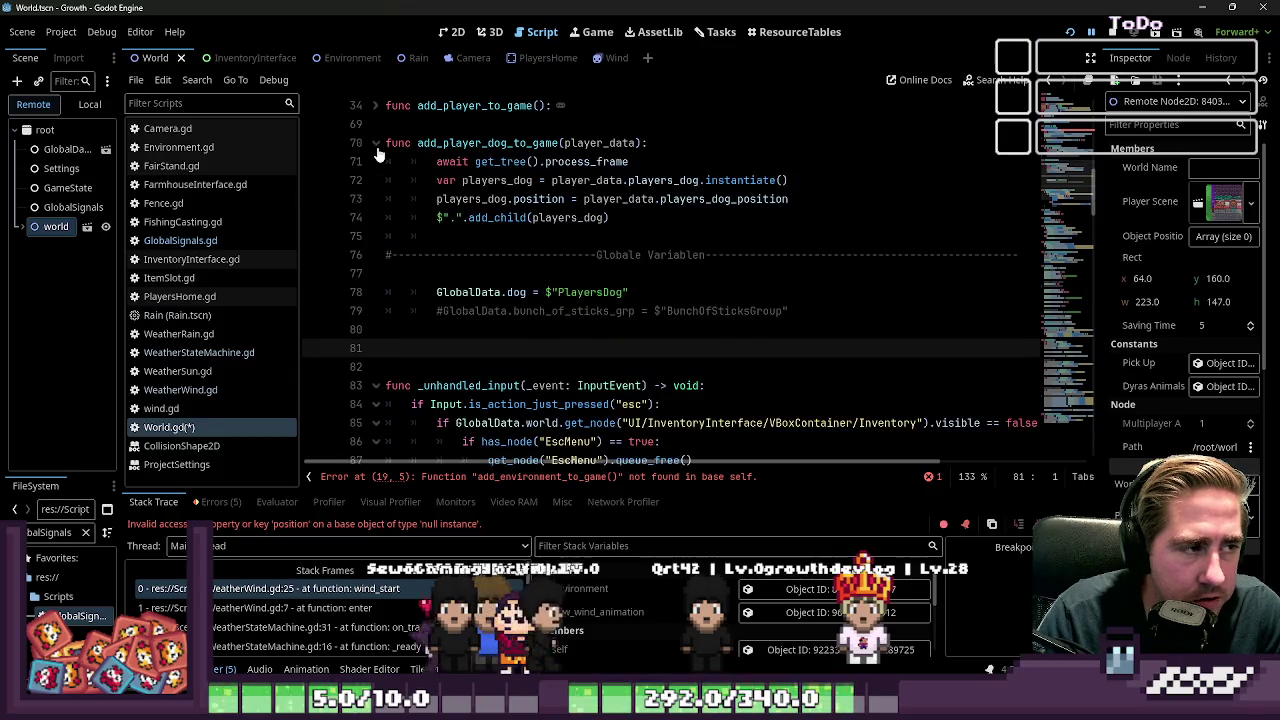
click(377, 145)
text(func add_environment_to_game() -> vco)
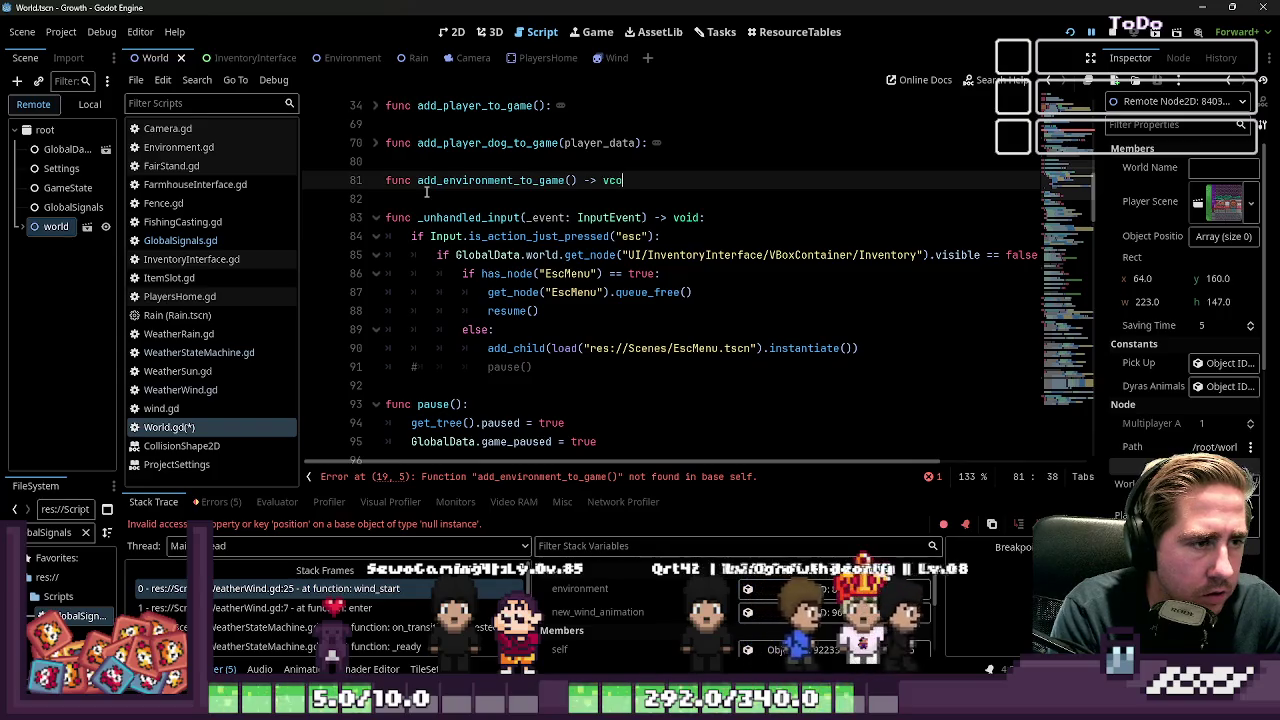
text(void:)
key(Return)
text(pas)
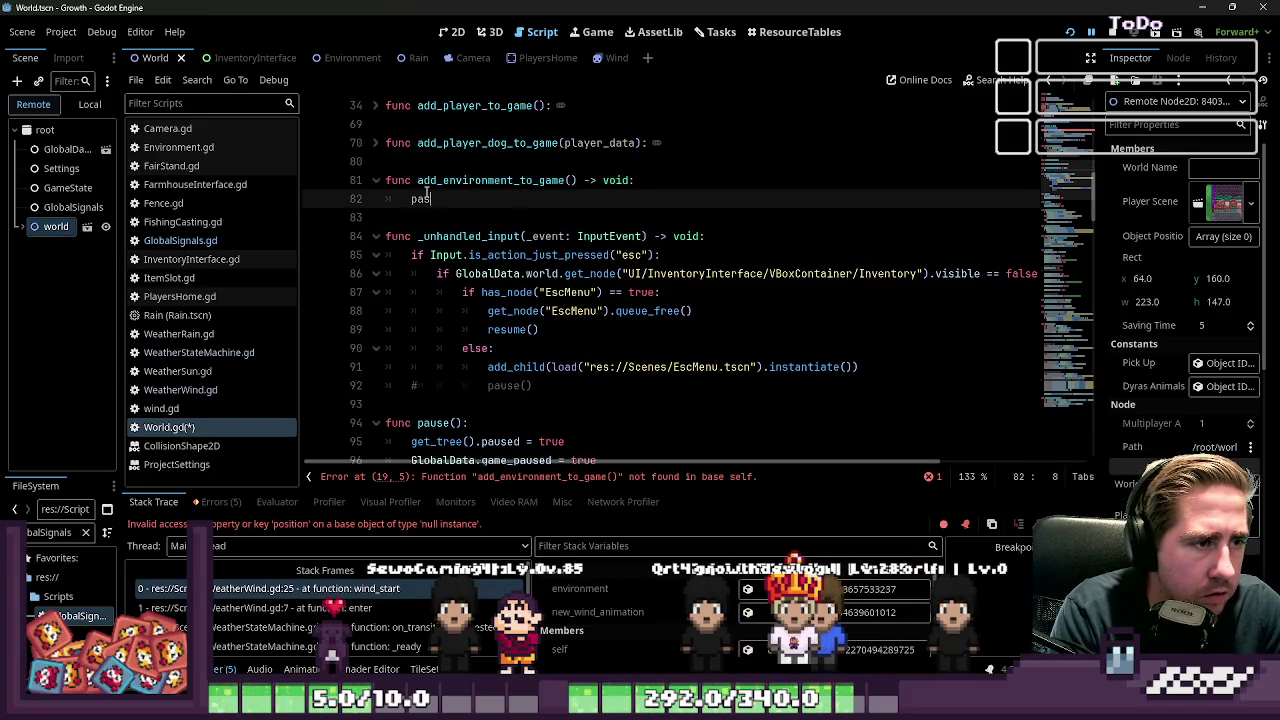
key(BackSpace)
key(BackSpace)
key(BackSpace)
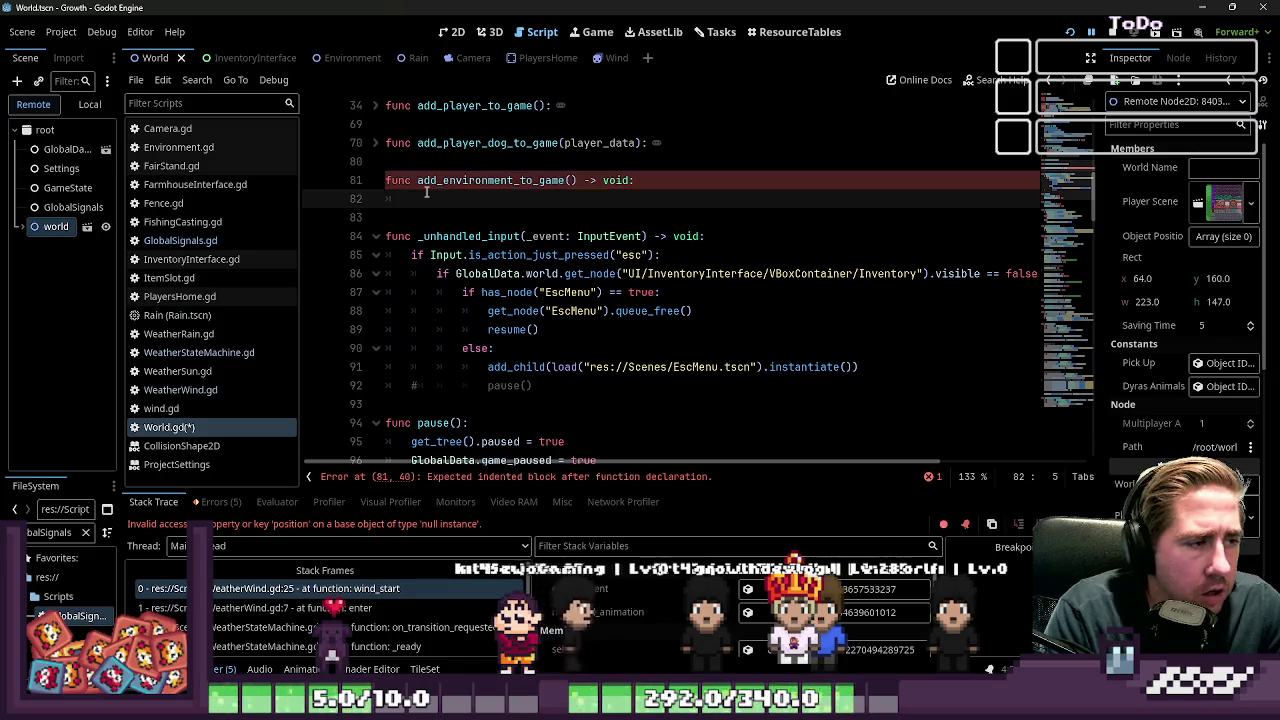
text(var)
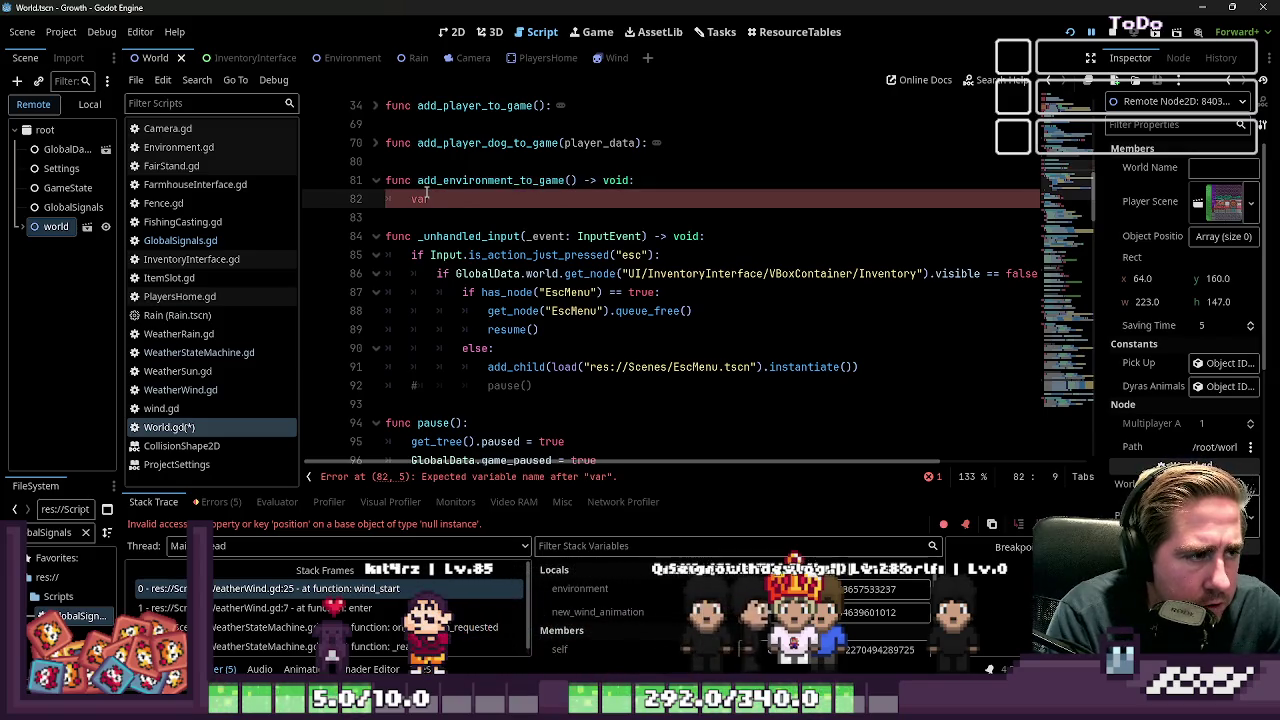
text( environ)
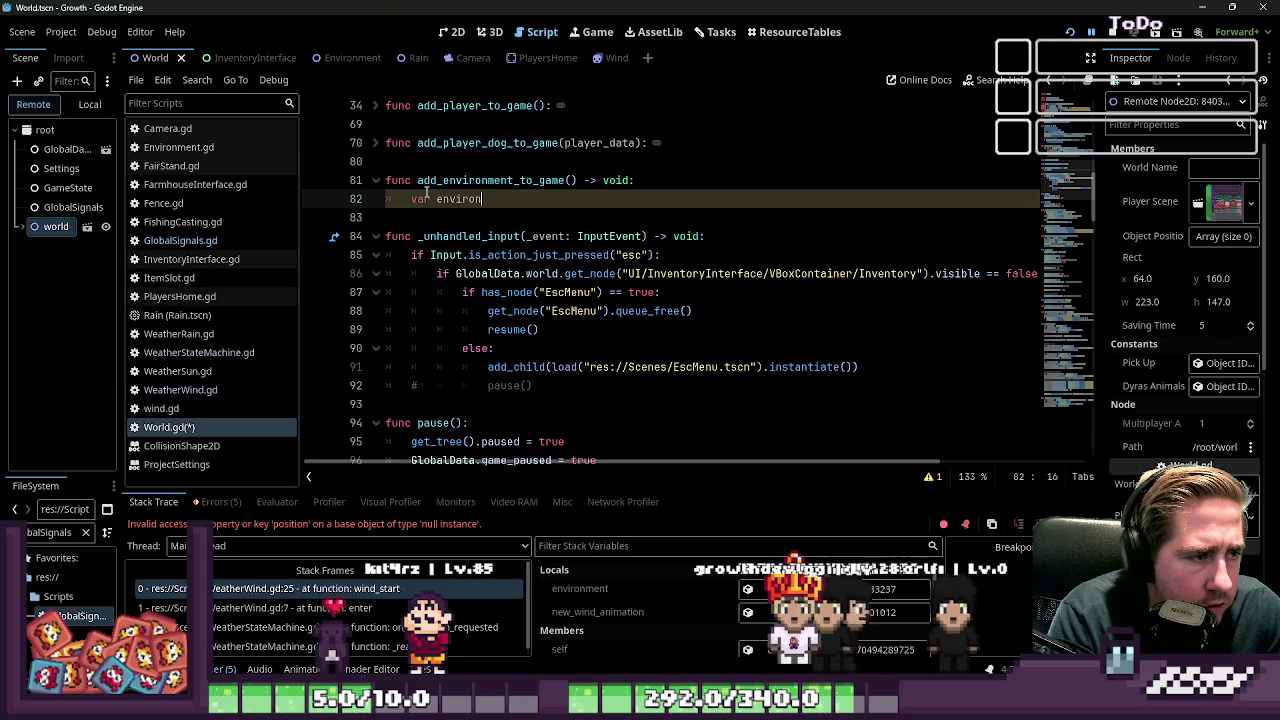
text(ment : Weat)
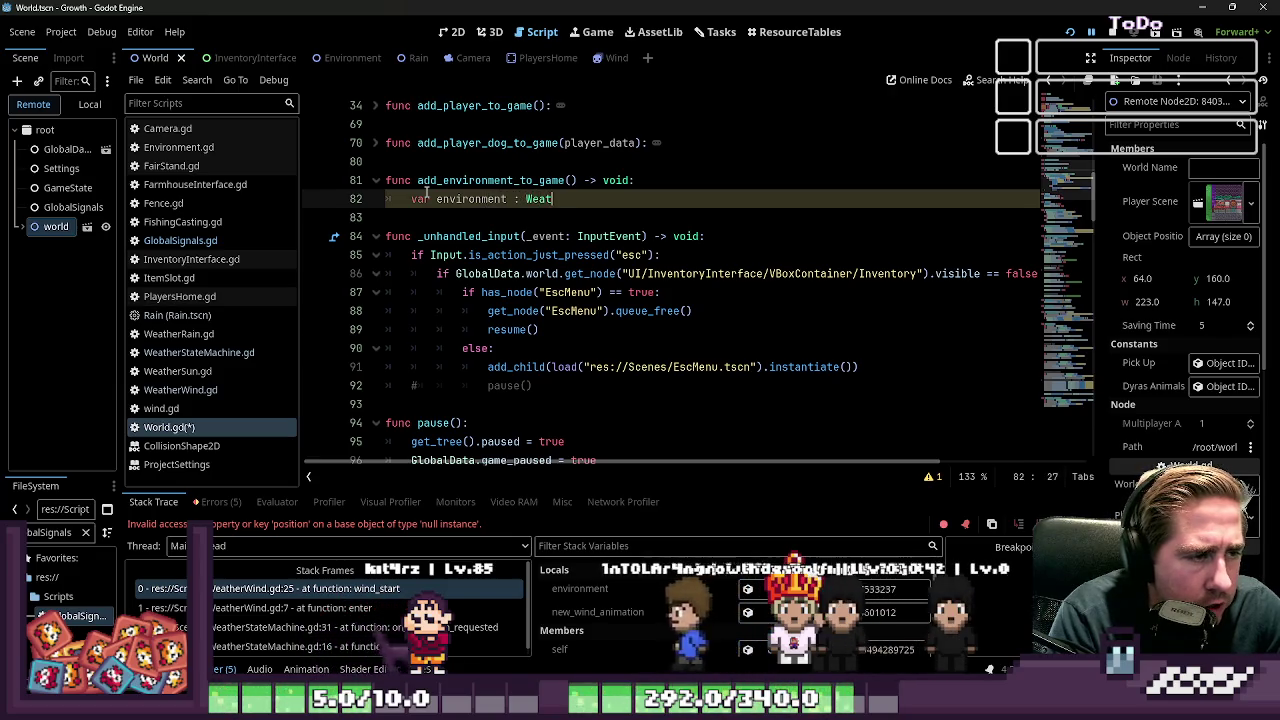
text(hr)
key(Down)
key(Down)
key(Down)
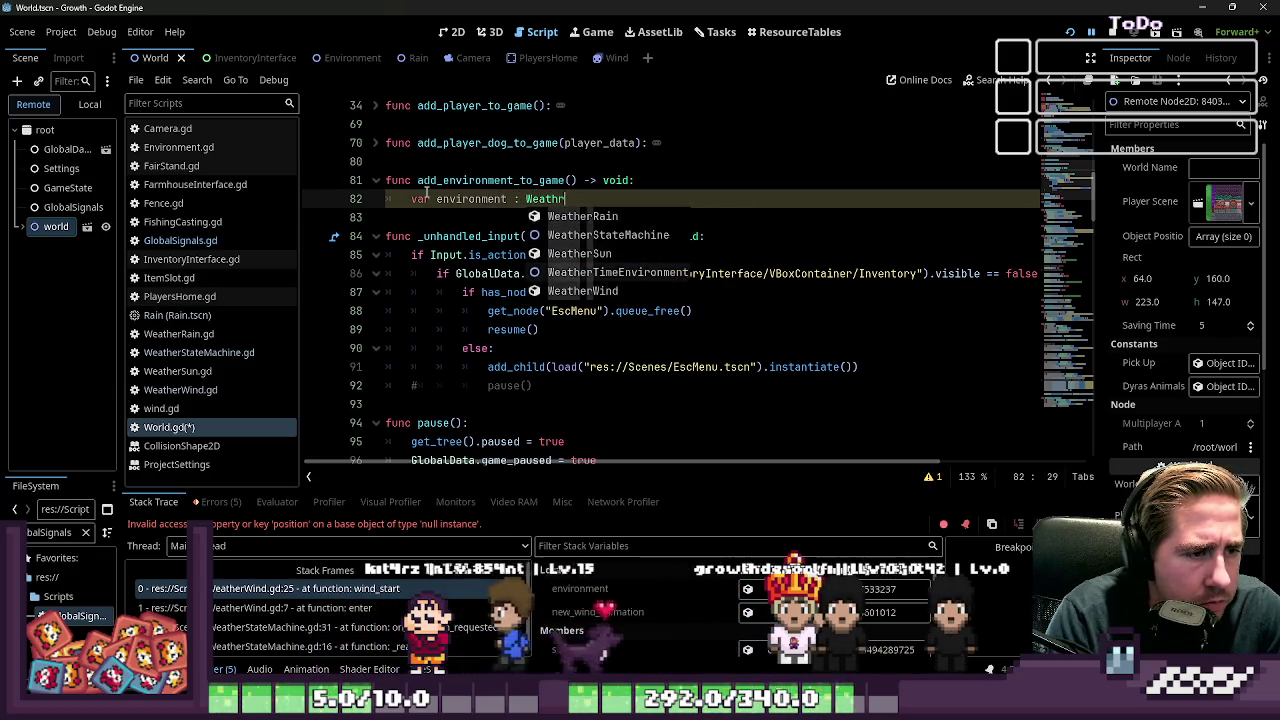
key(Return)
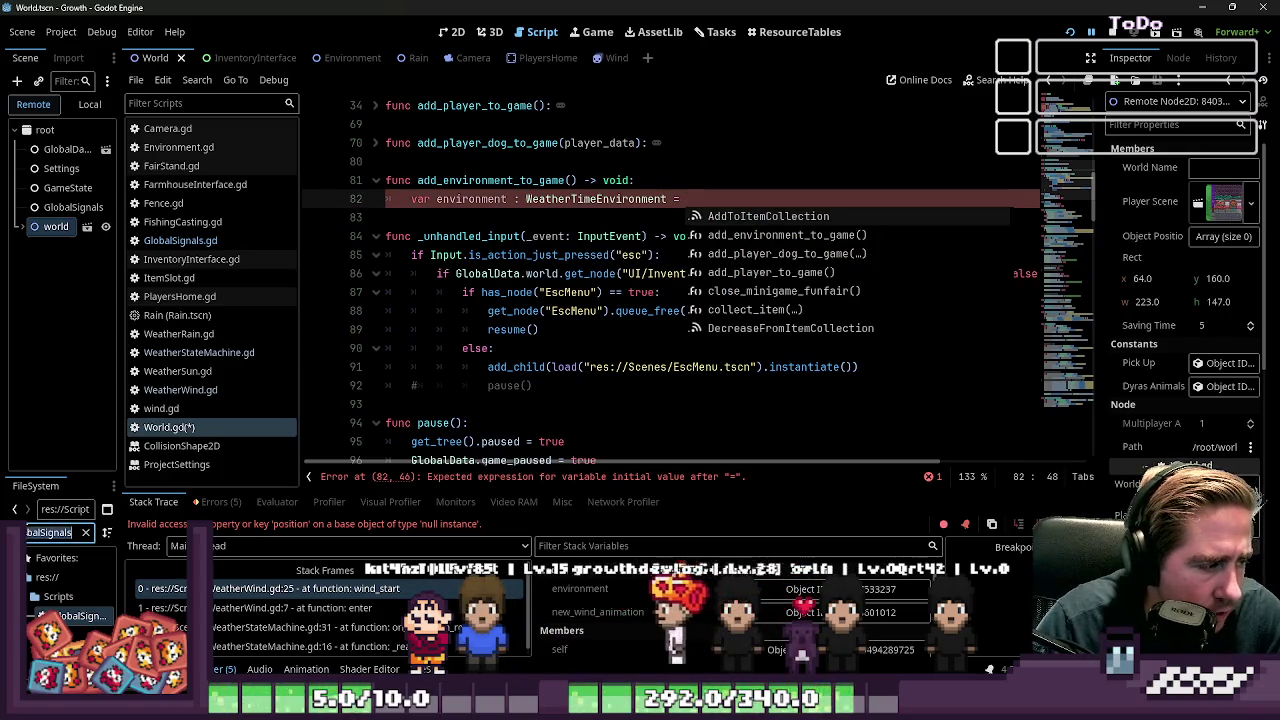
Step: Preload and instantiate Environment.tscn, found by filtering FileSystem for 'environ', then add_child(environment)
double_click(50, 532)
text(environ)
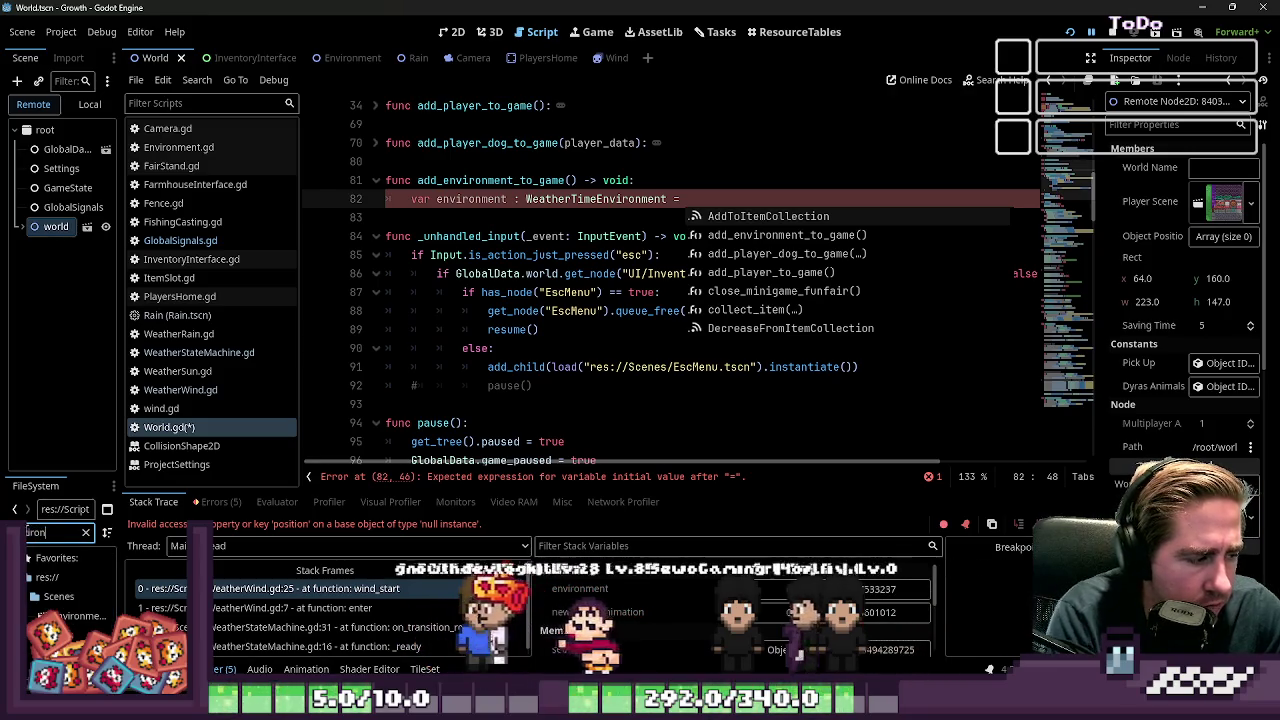
mouse_move(70, 616)
mouse_down()
mouse_move(560, 300)
mouse_move(745, 202)
mouse_up()
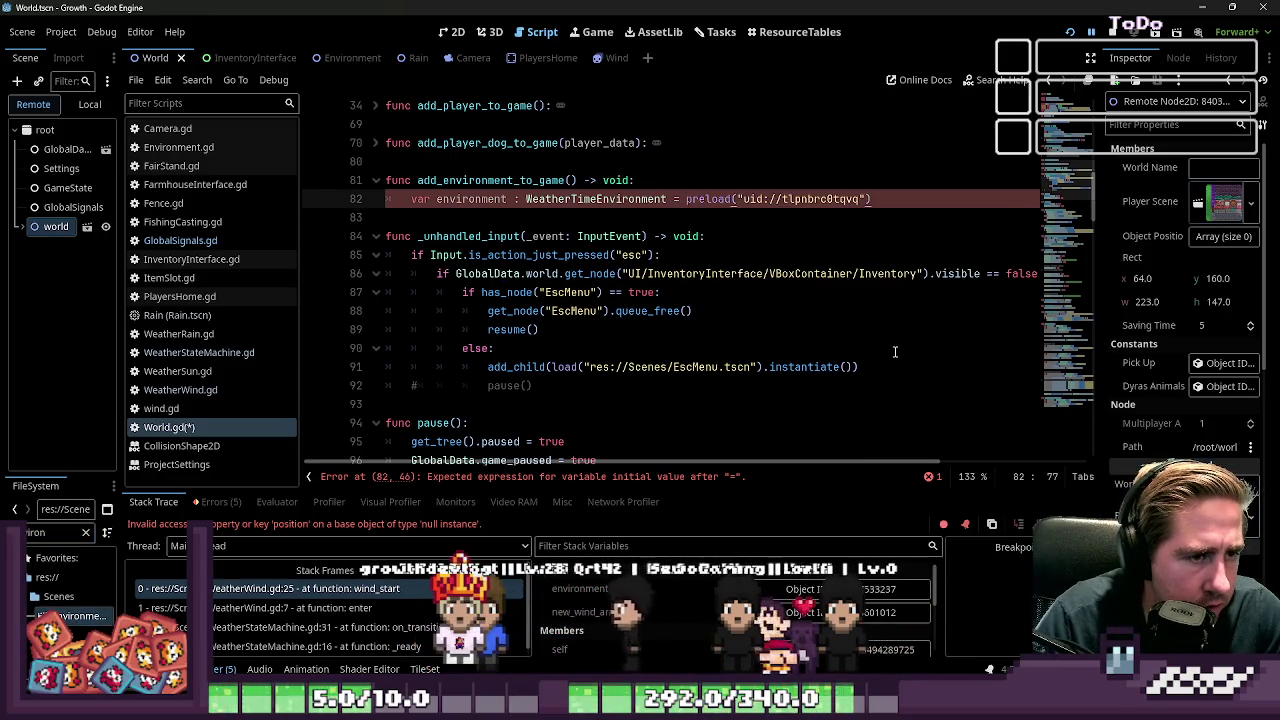
text(.)
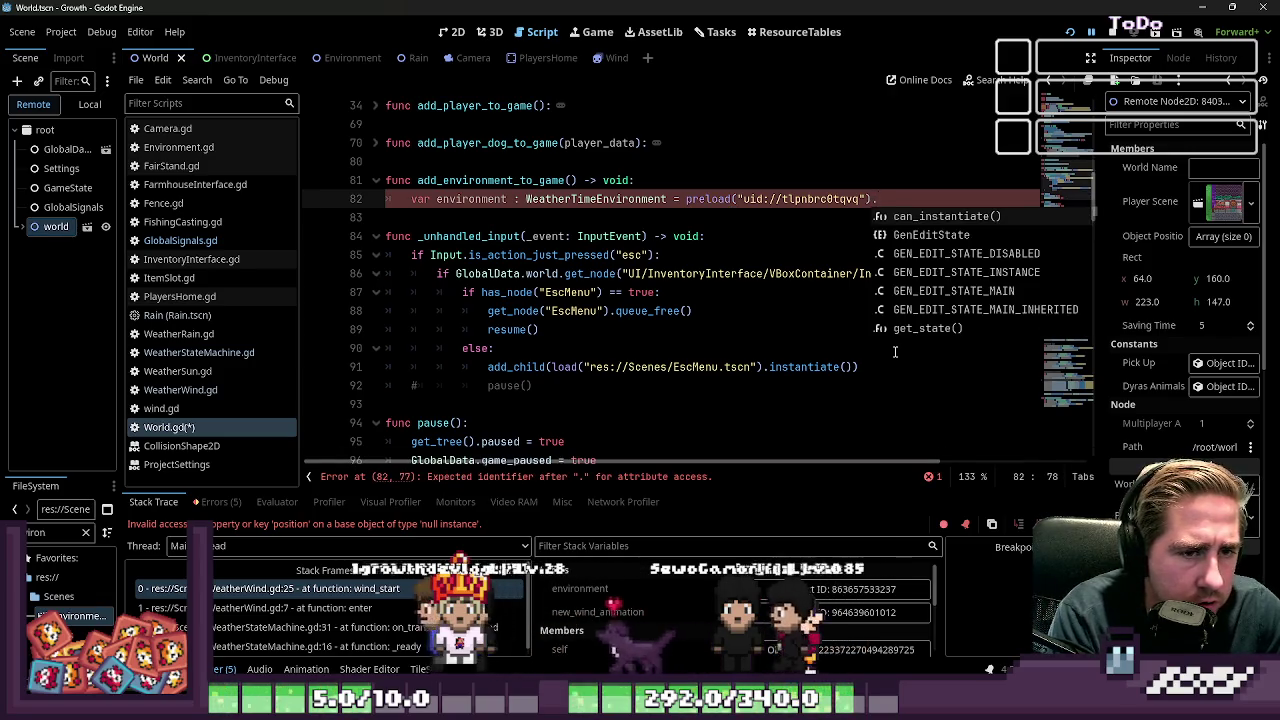
text(instantiate()
key(Return)
key(Return)
text(add_child())
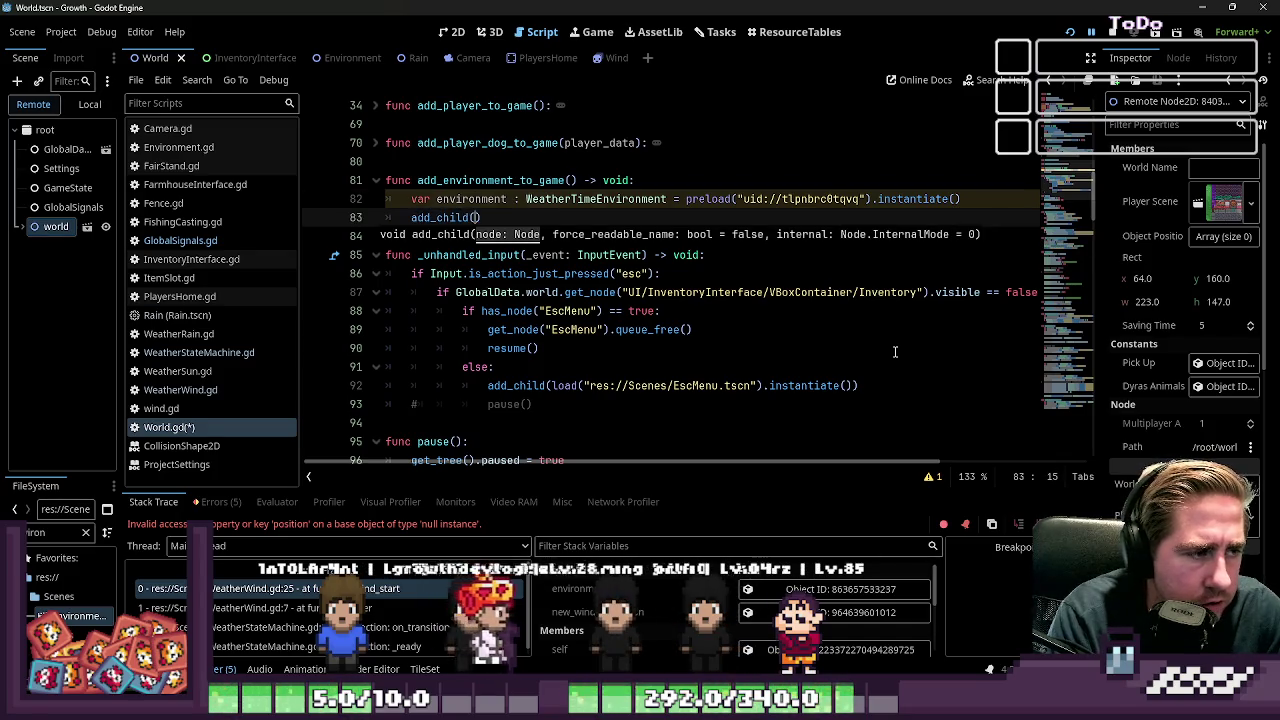
key(Left)
key(Left)
key(Left)
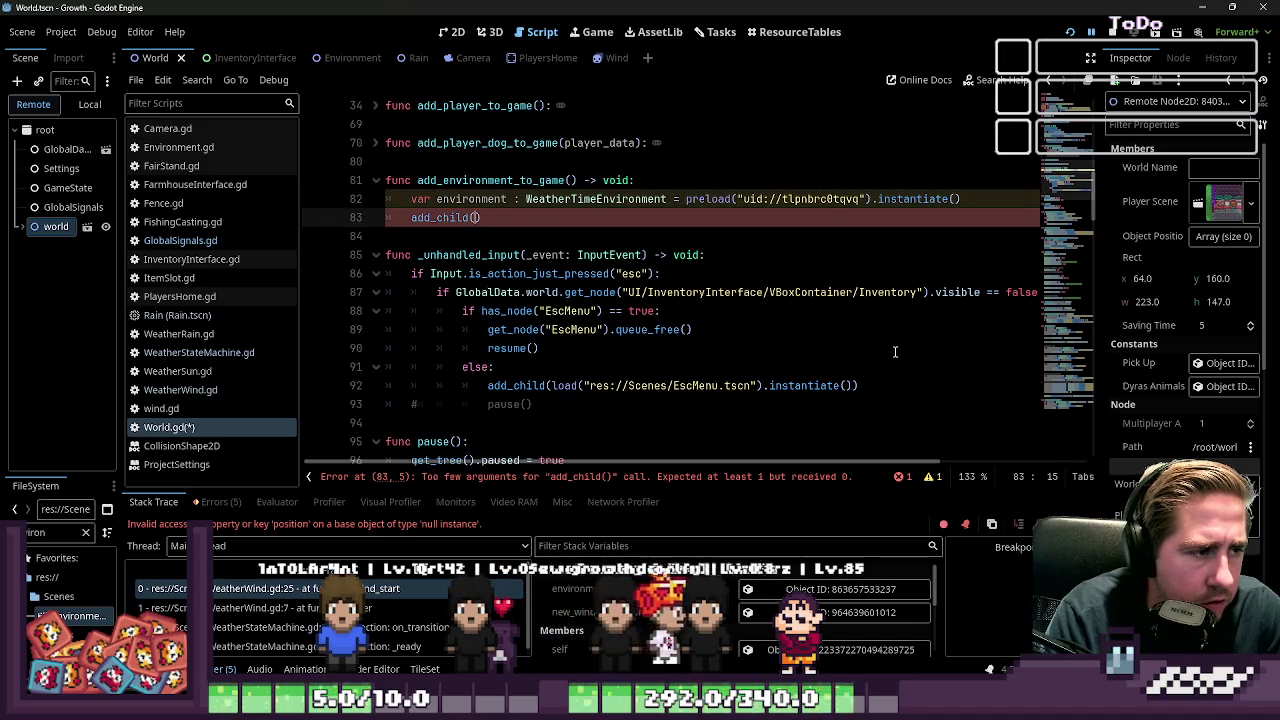
text(environment)
Step: Replace add_child's environment argument with the preload("uid://tlpnbrc0tqvq").instantiate() expression
key(Up)
key(ctrl+shift+Right)
key(ctrl+shift+Right)
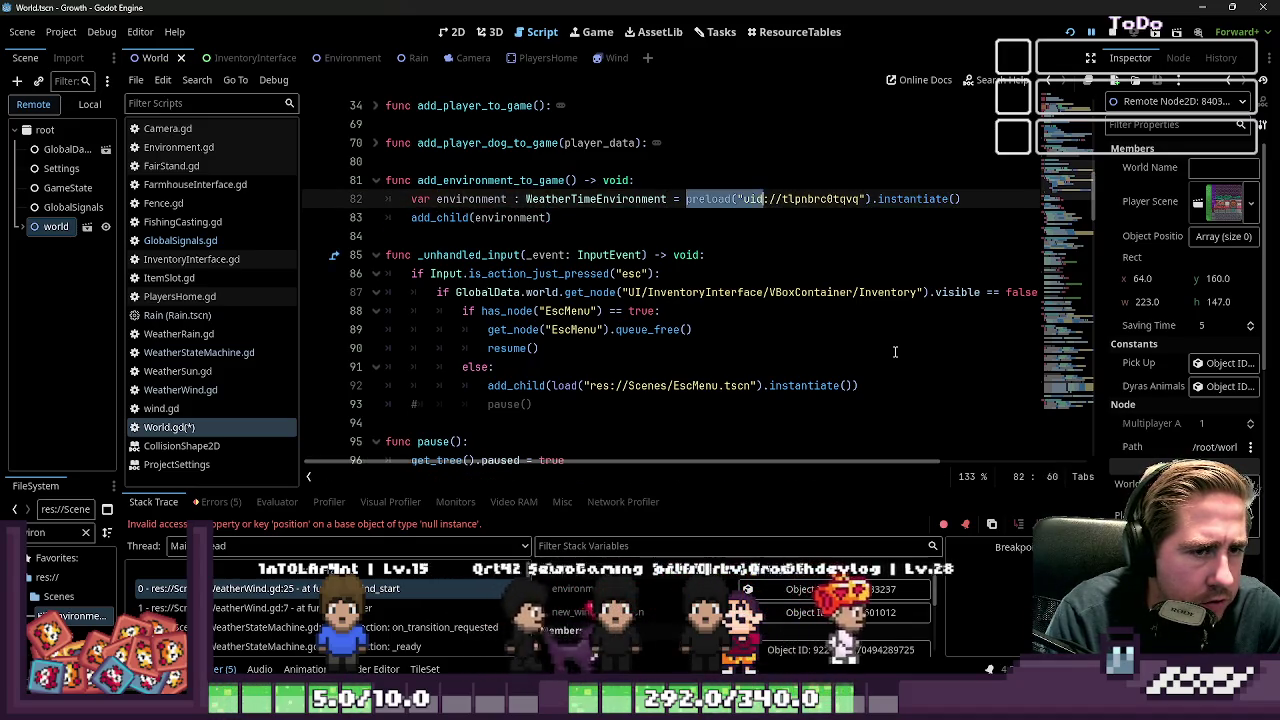
key(shift+End)
key(ctrl+c)
key(Down)
key(Left)
key(ctrl+shift+Left)
key(ctrl+v)
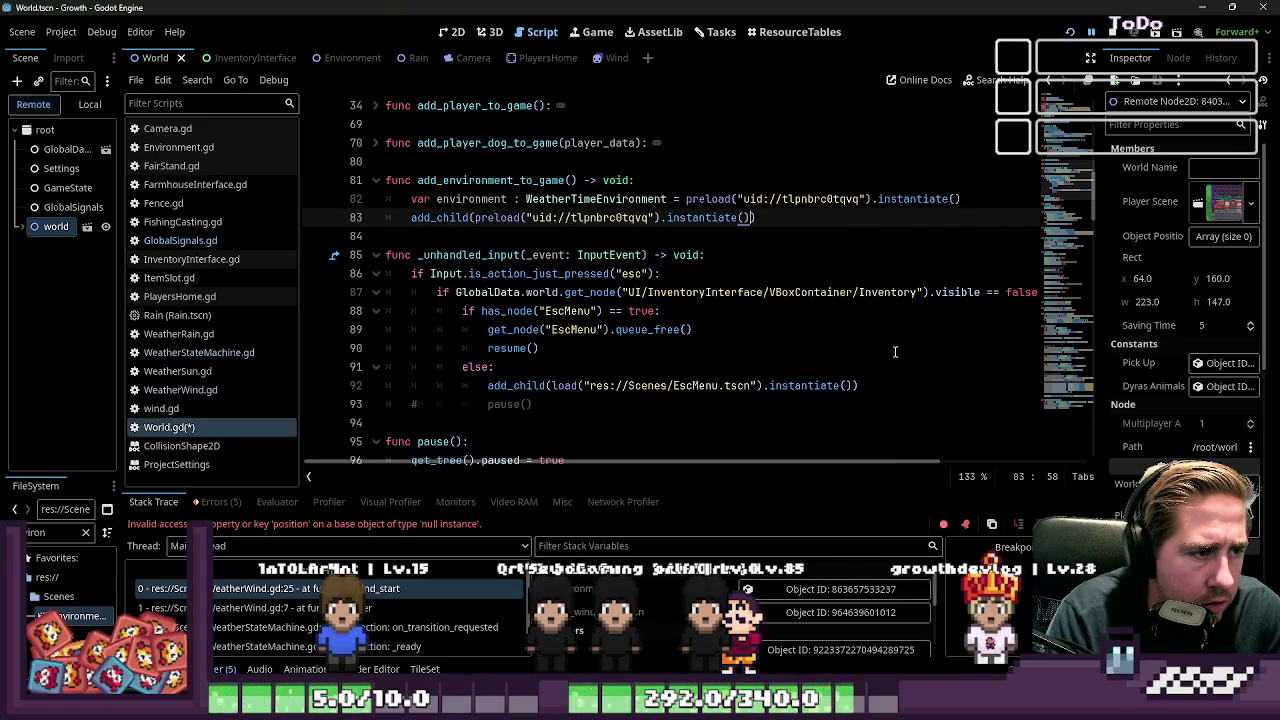
Step: Delete the temporary environment variable line and save World.gd
key(Up)
key(Home)
key(shift+End)
key(BackSpace)
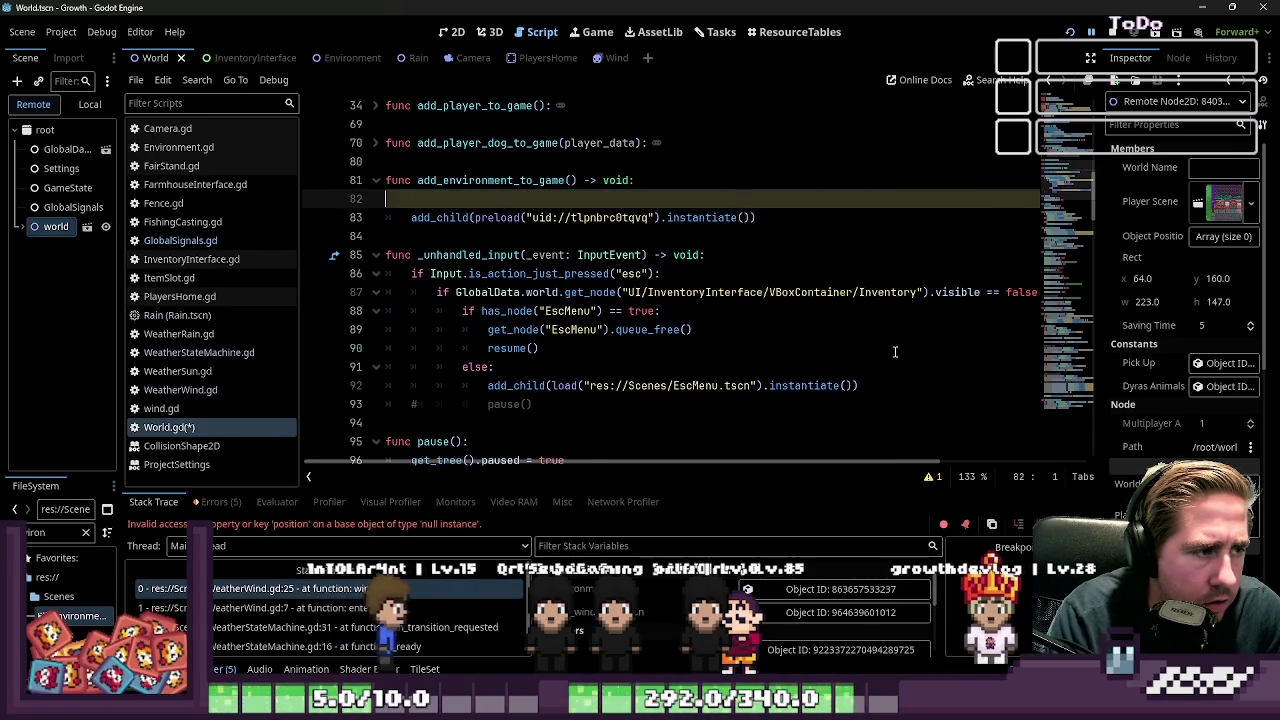
key(BackSpace)
key(ctrl+s)
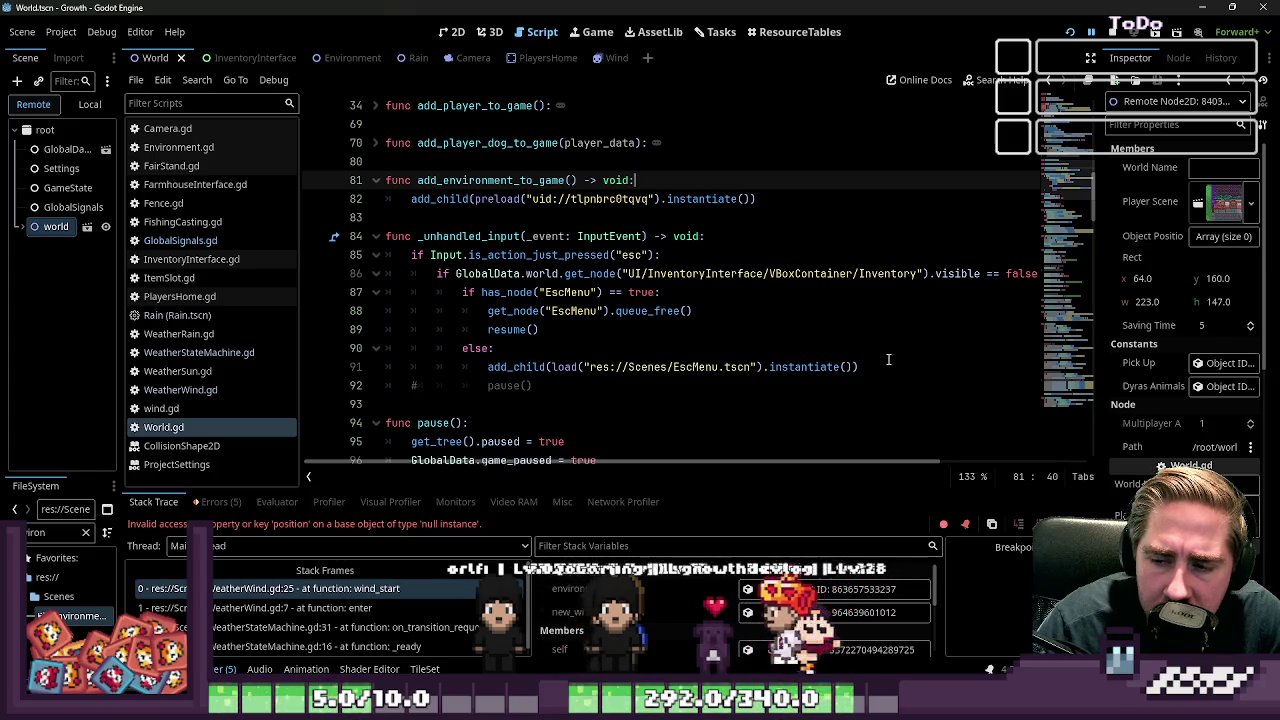
Step: Scroll through _ready and select the add_environment_to_game function lines to review them
scroll(543, 215, up, 7)
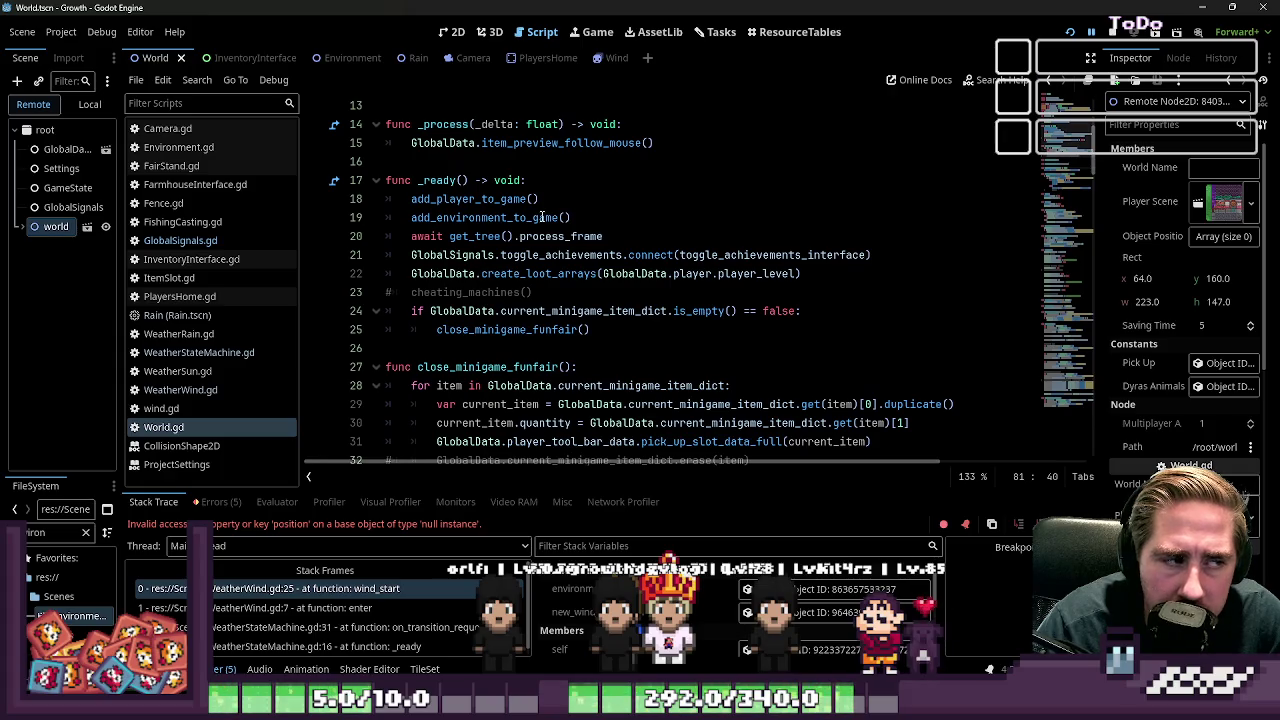
scroll(536, 199, up, 1)
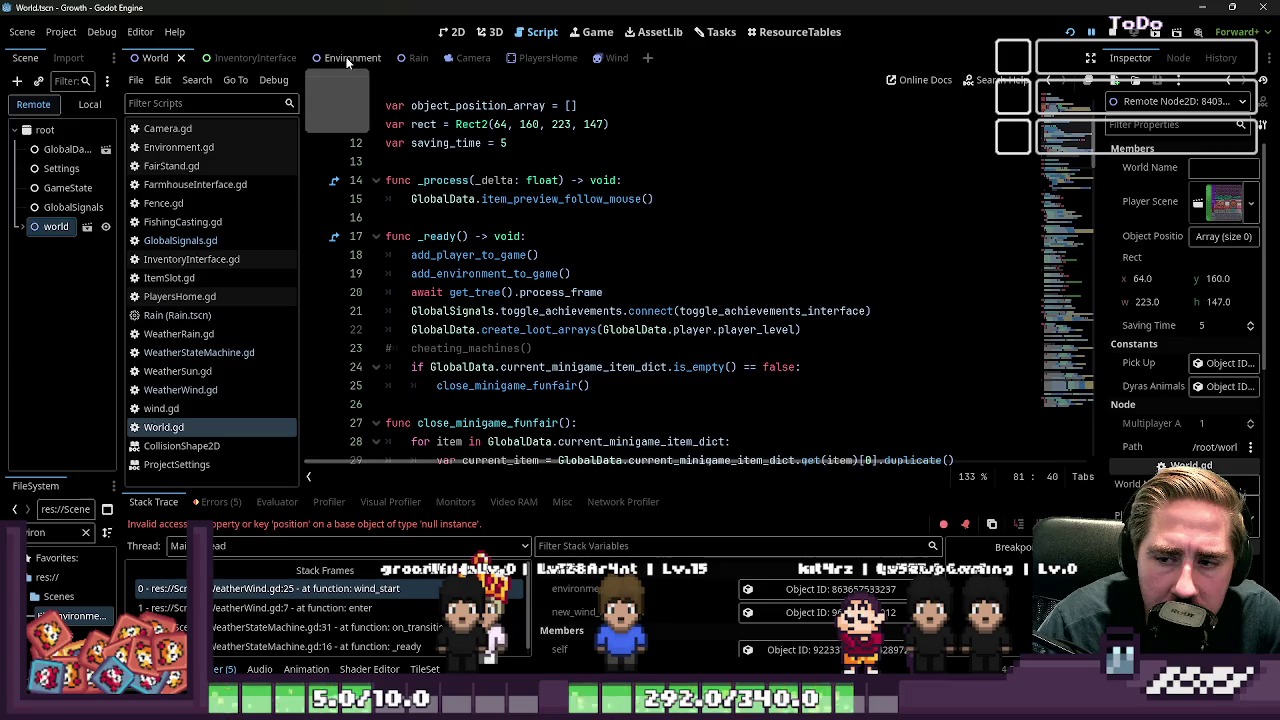
scroll(717, 234, down, 12)
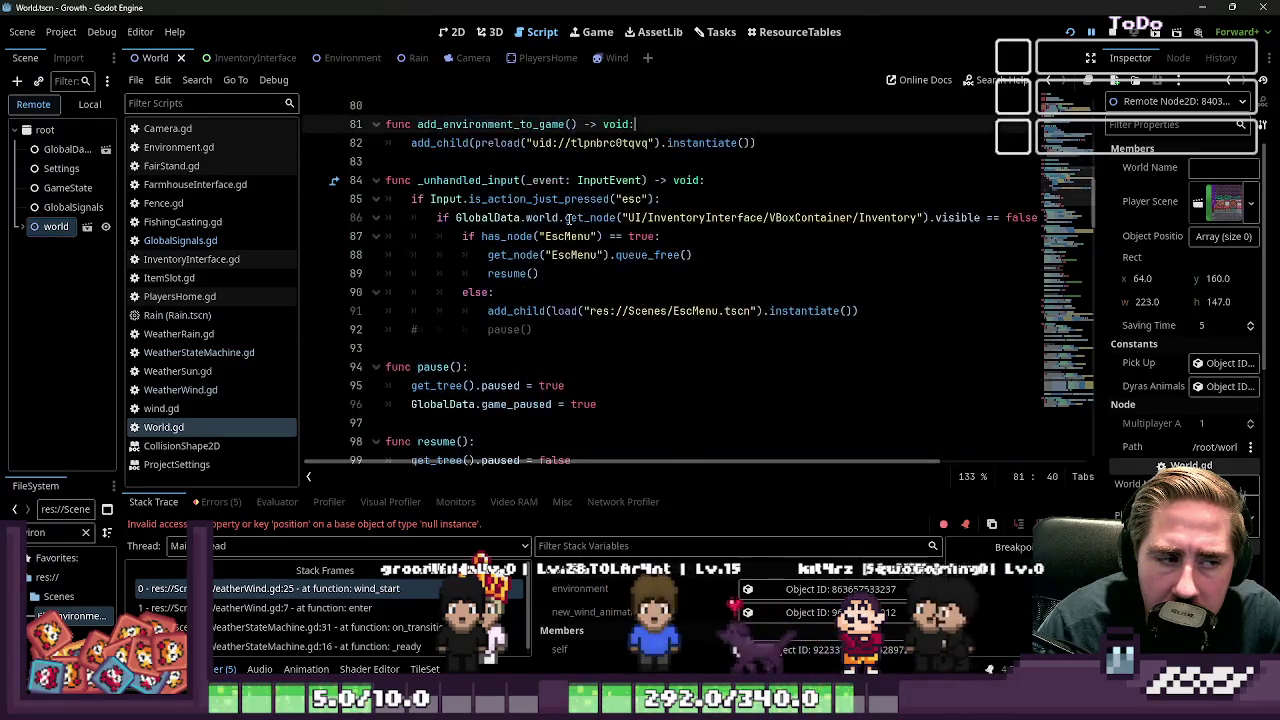
scroll(717, 234, up, 6)
drag(757, 254, 346, 243)
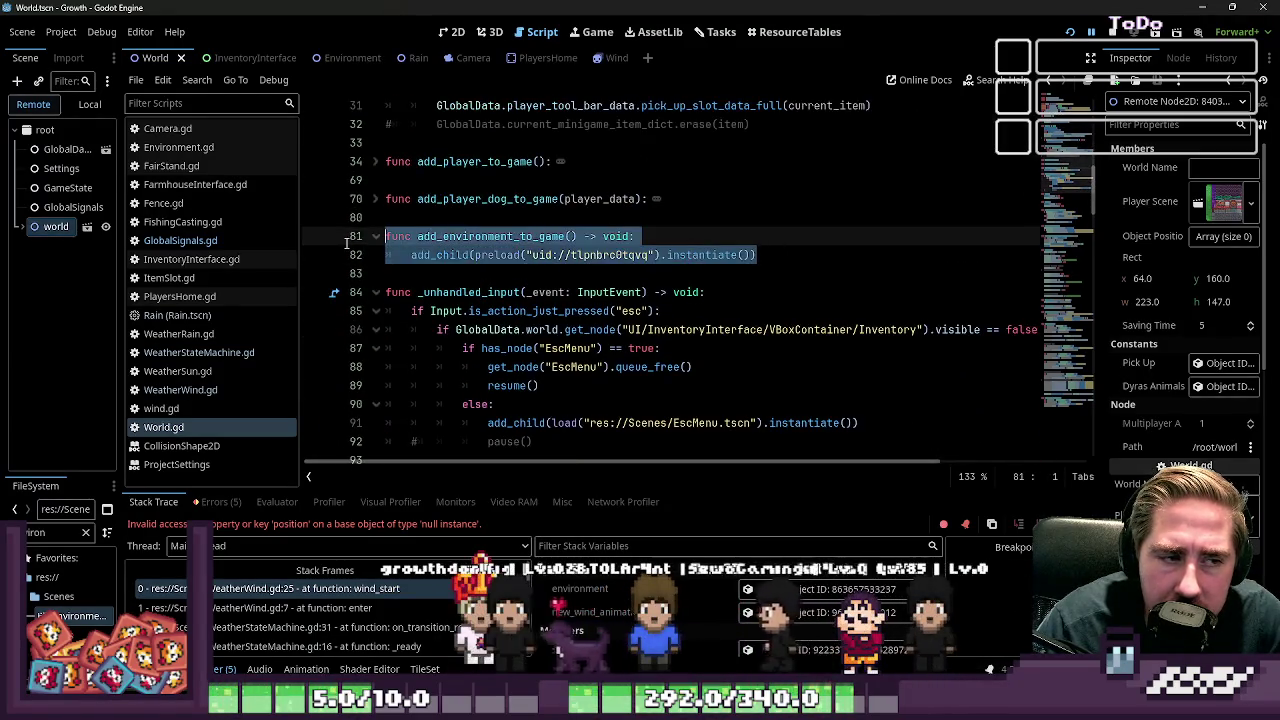
click(578, 255)
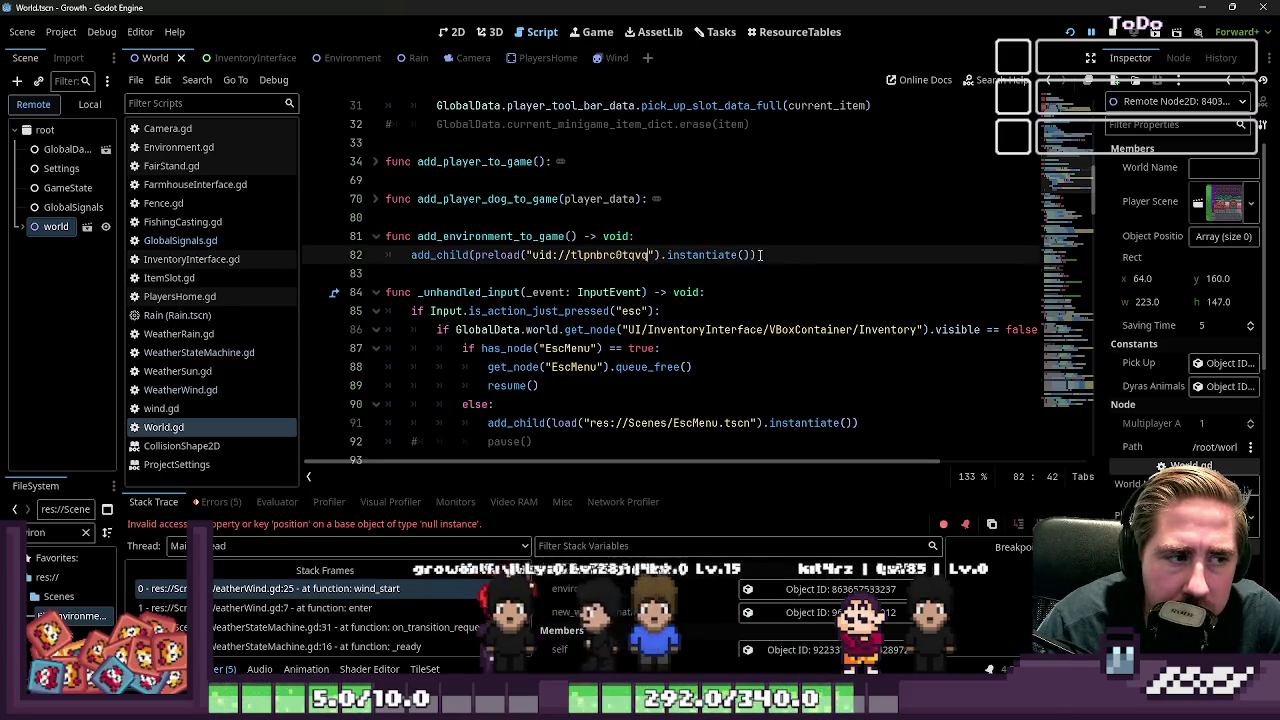
drag(757, 254, 343, 241)
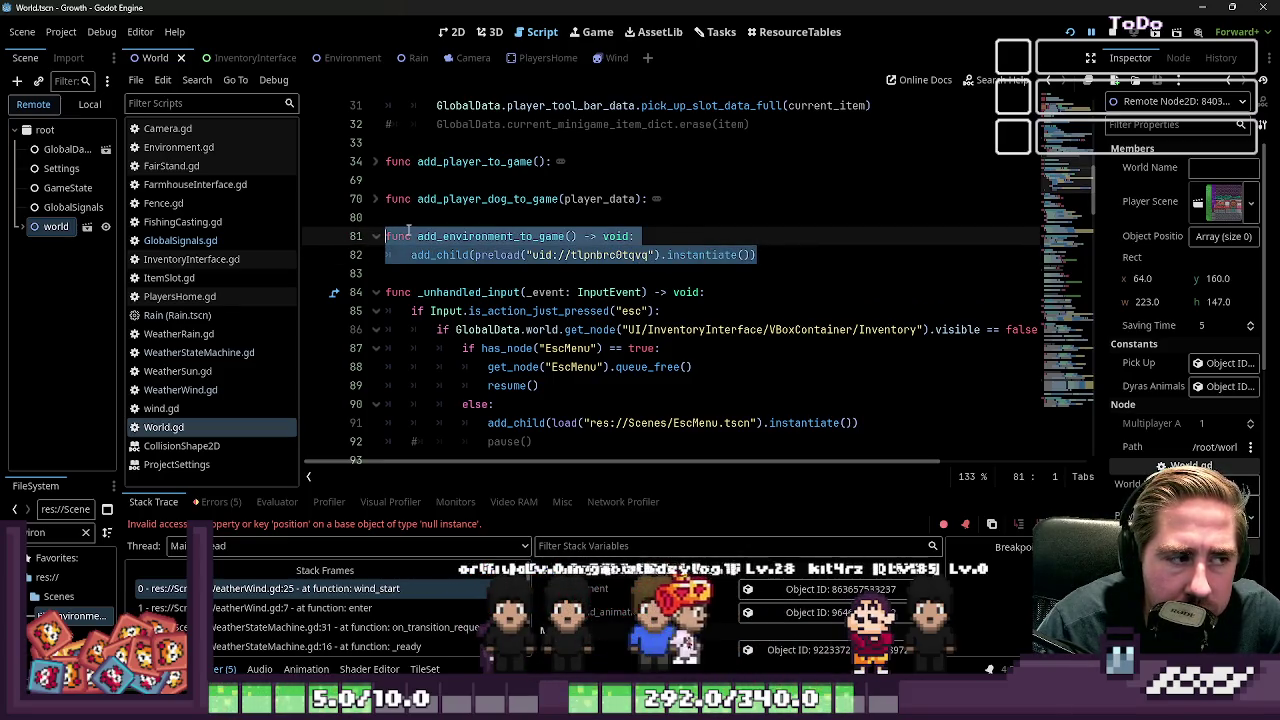
Step: Reselect the add_child line and function name, then expand the running world node in the Remote tree
click(762, 255)
shift+click(773, 245)
drag(773, 245, 214, 251)
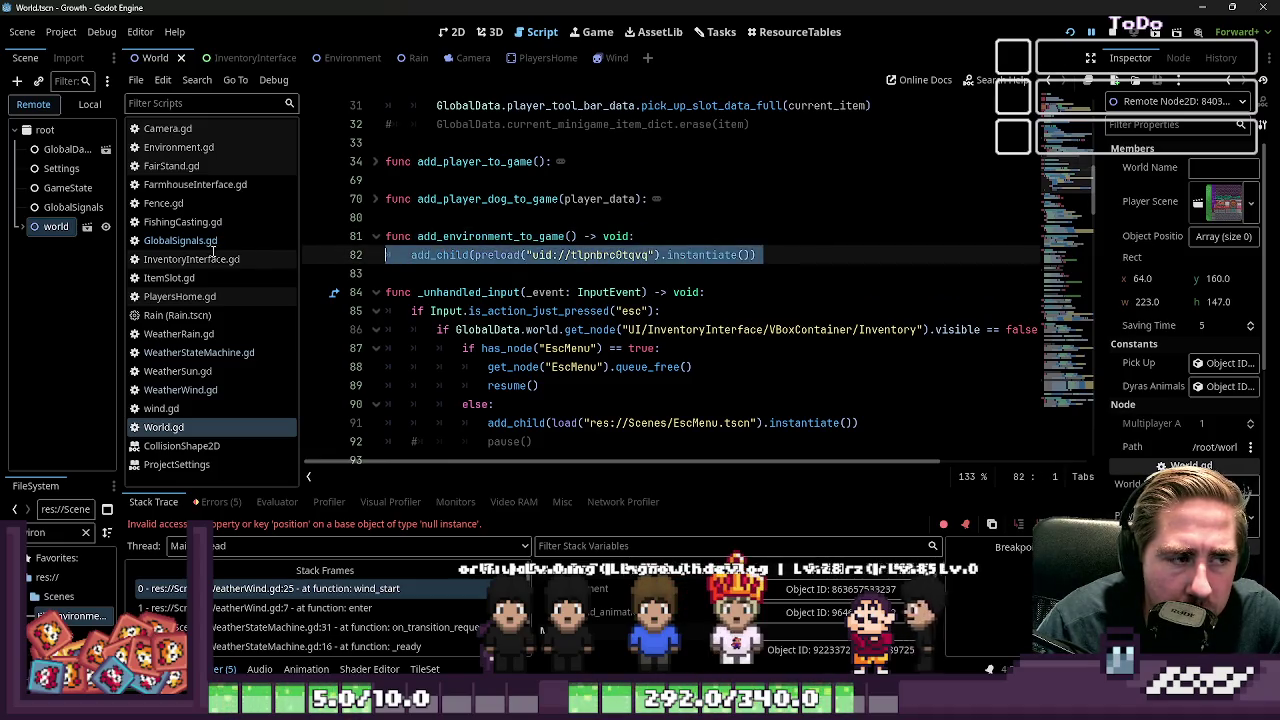
click(447, 267)
drag(757, 254, 393, 258)
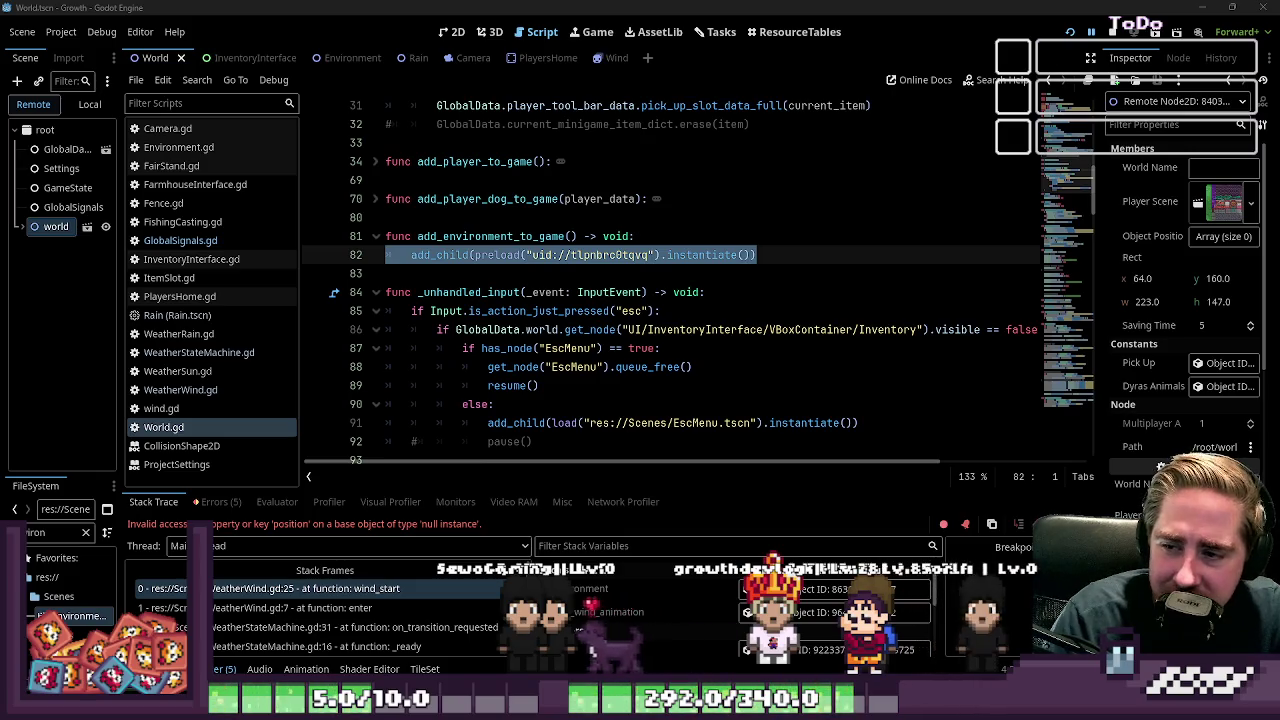
click(490, 236)
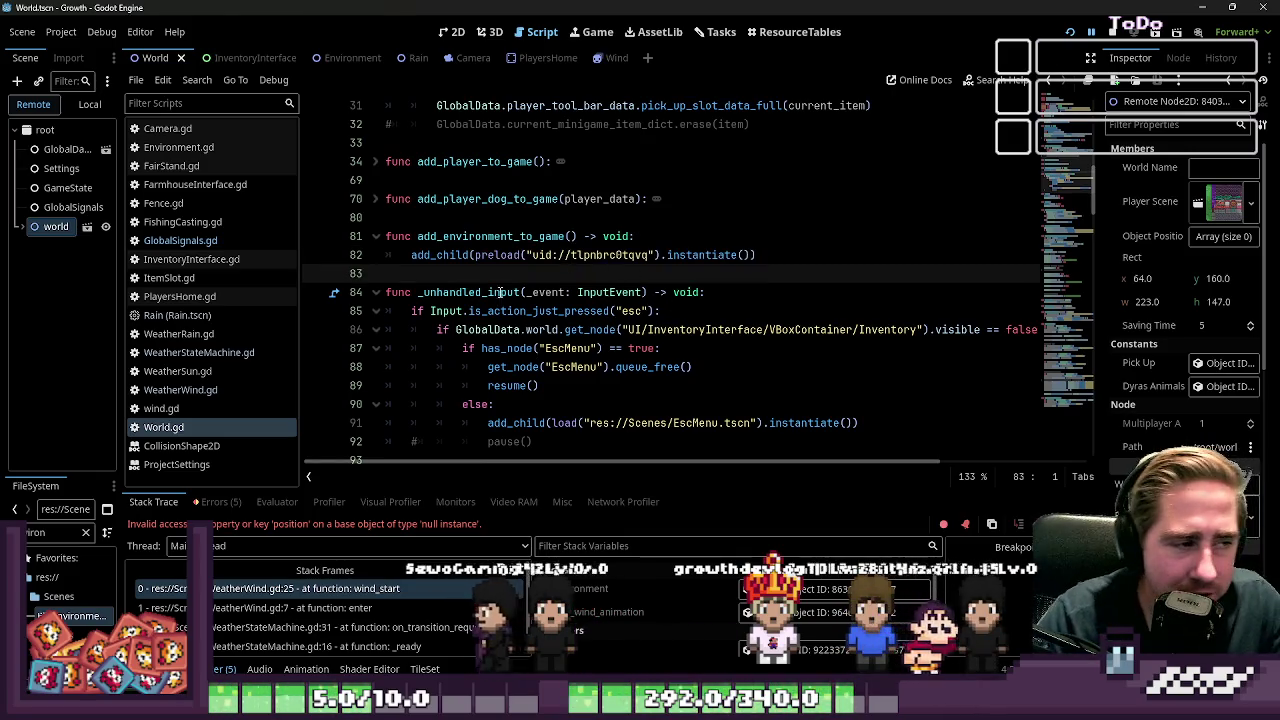
double_click(490, 236)
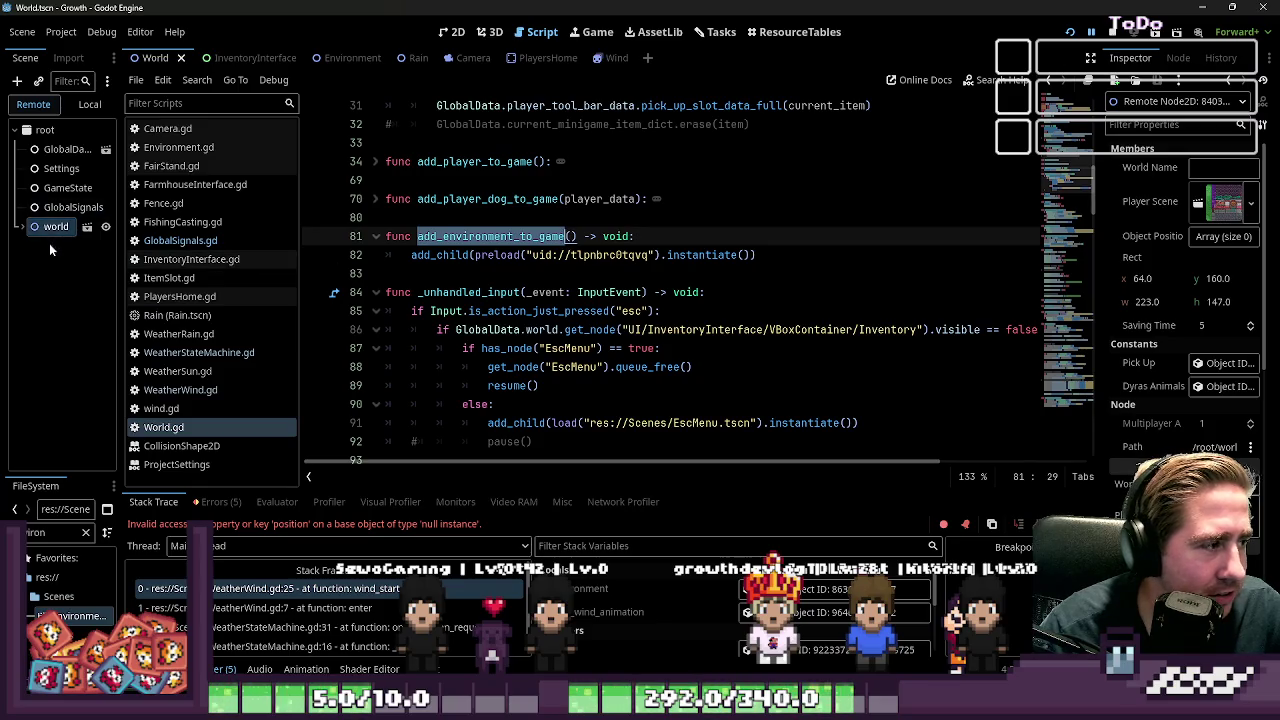
click(24, 226)
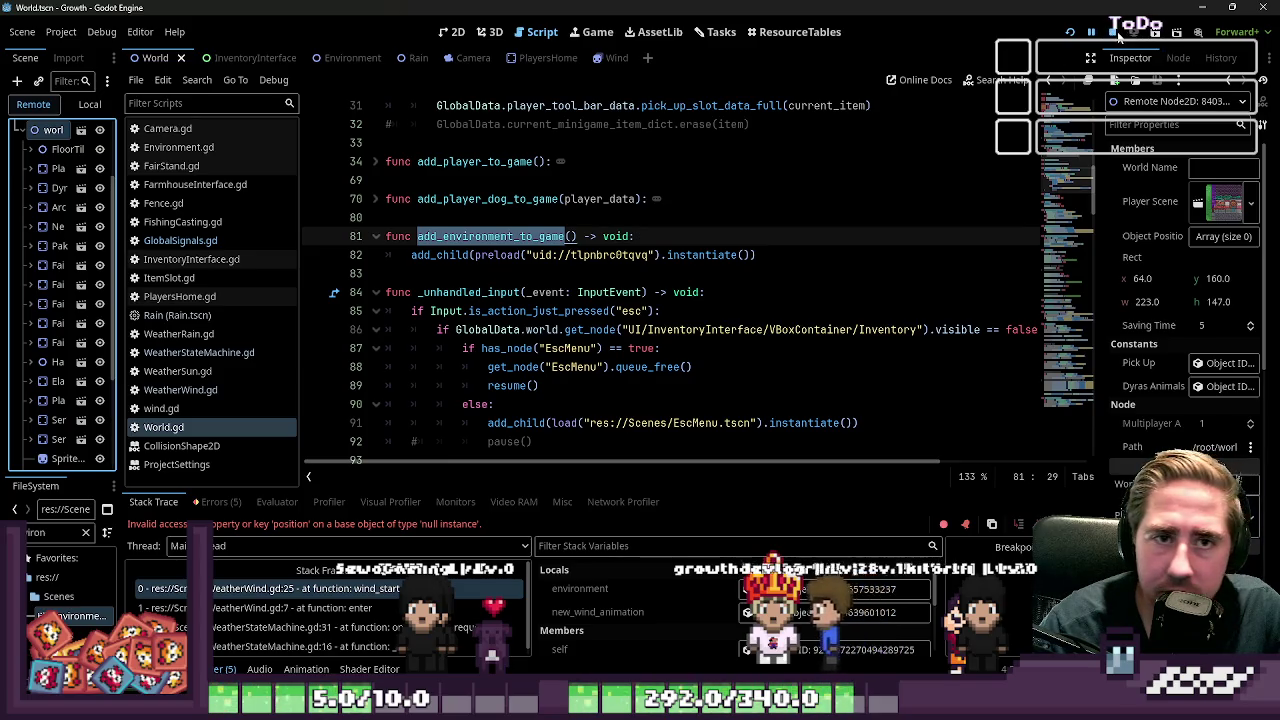
Step: Stop the game, widen the Scene dock, and delete the Environment node from World
click(1114, 33)
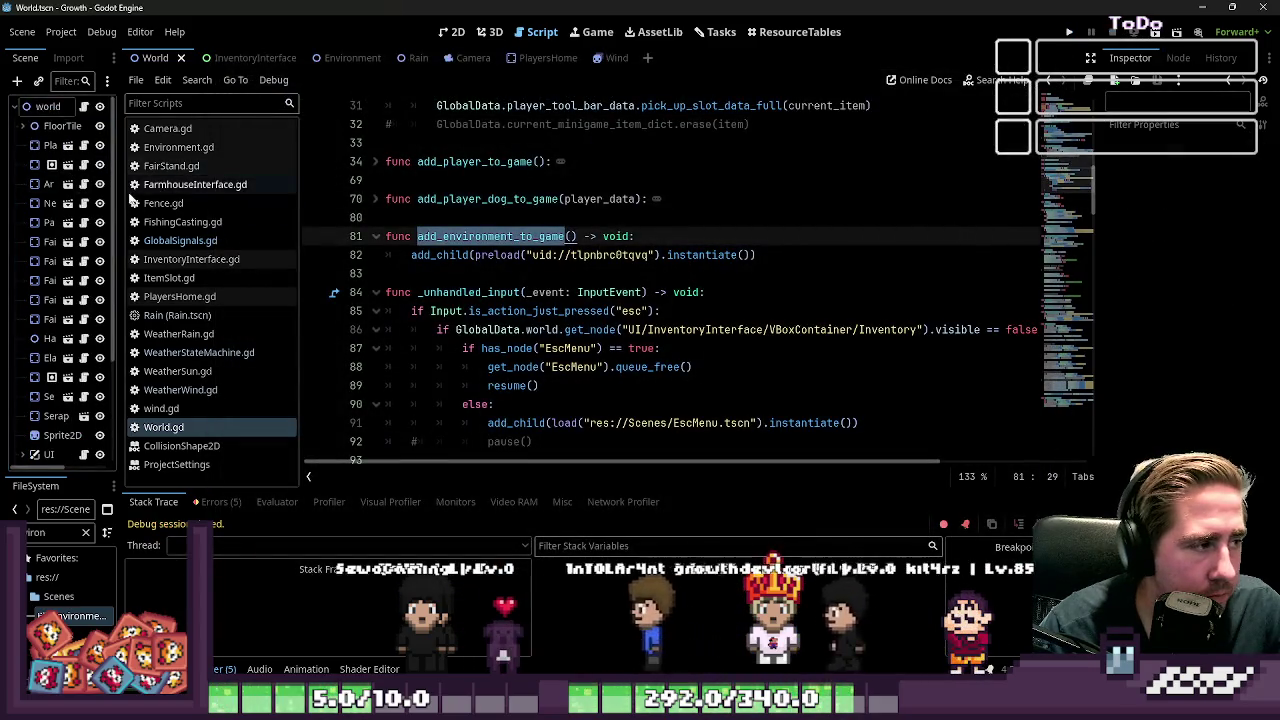
drag(119, 200, 318, 210)
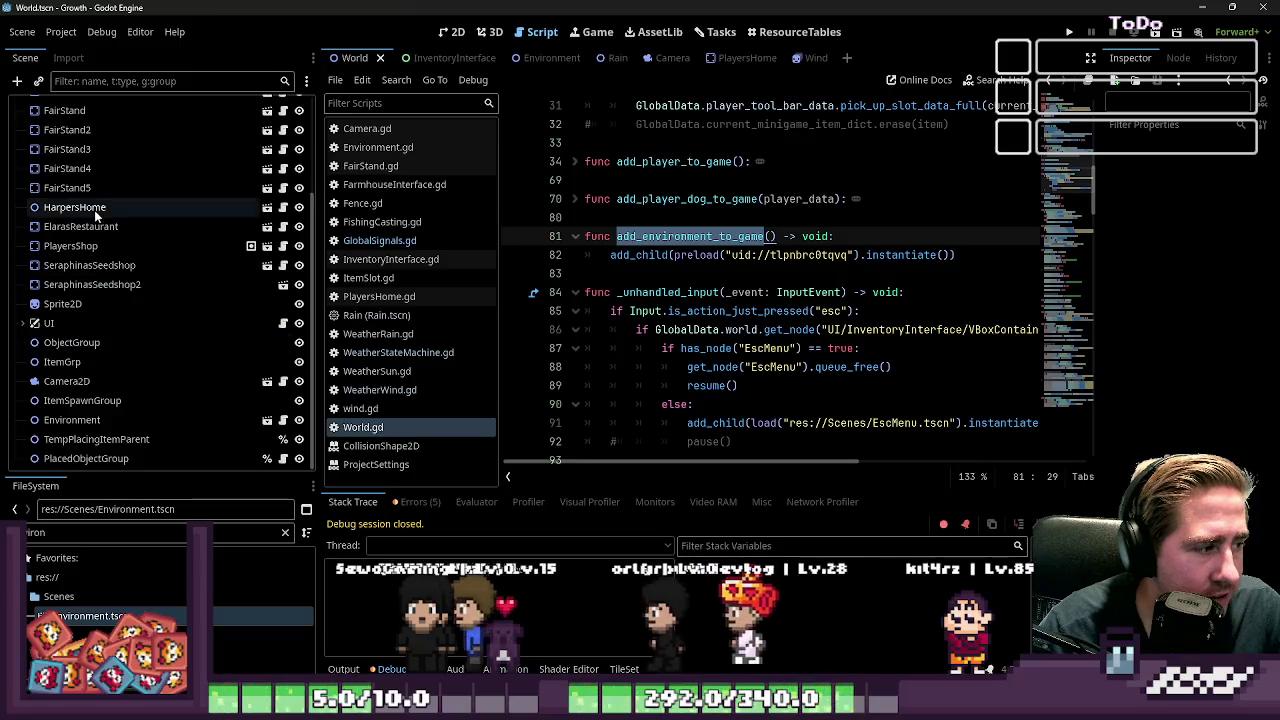
click(84, 421)
key(Delete)
key(Return)
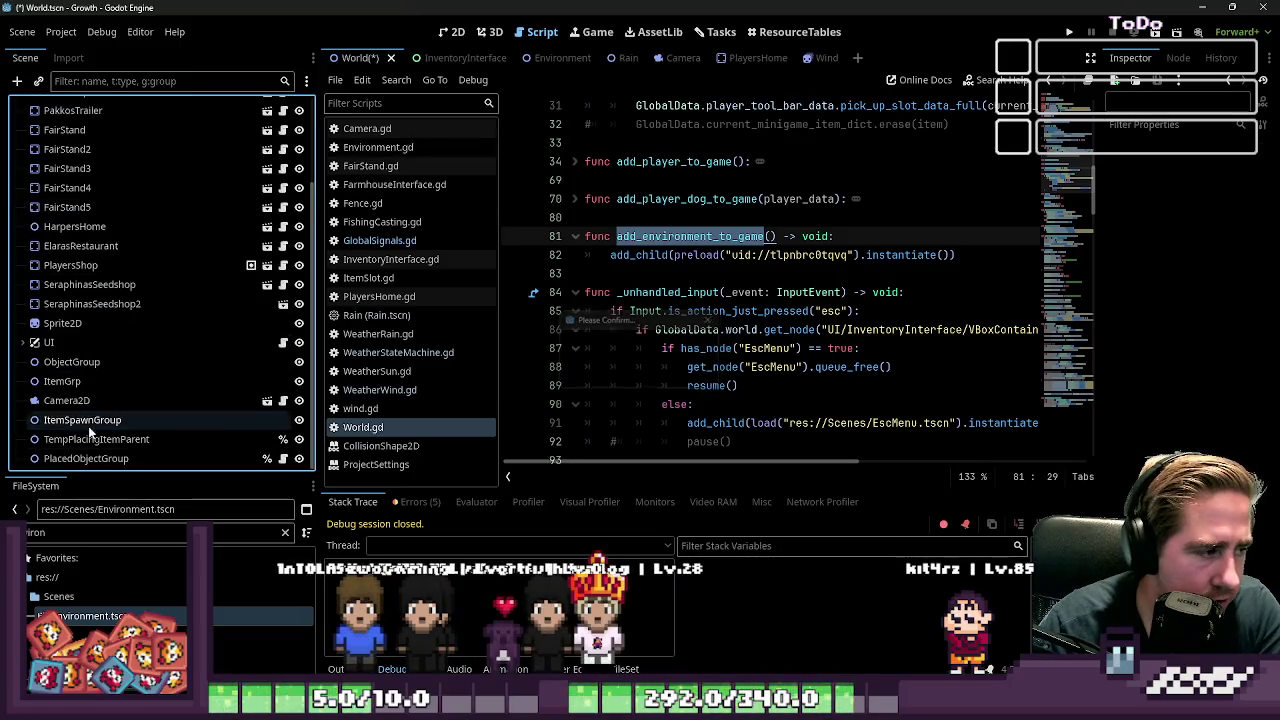
Step: Run the game, start a new game into character creation, then quit with F8
click(1069, 32)
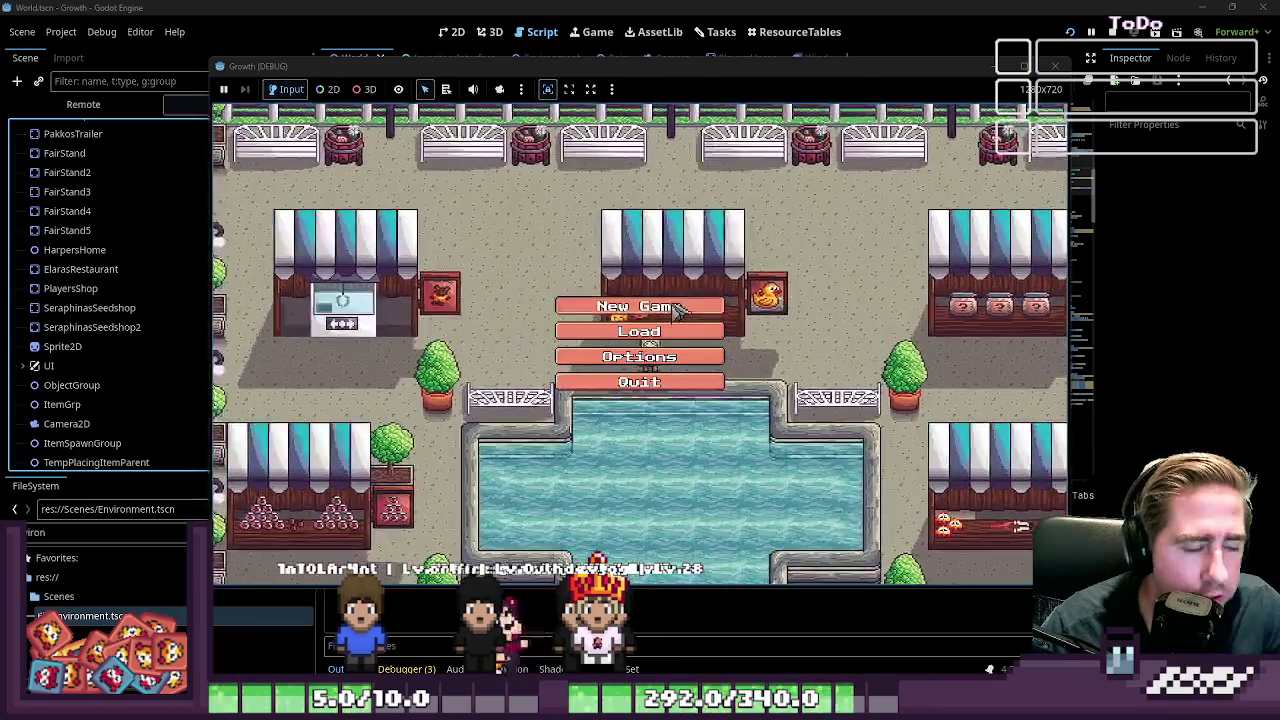
click(657, 306)
text(wead)
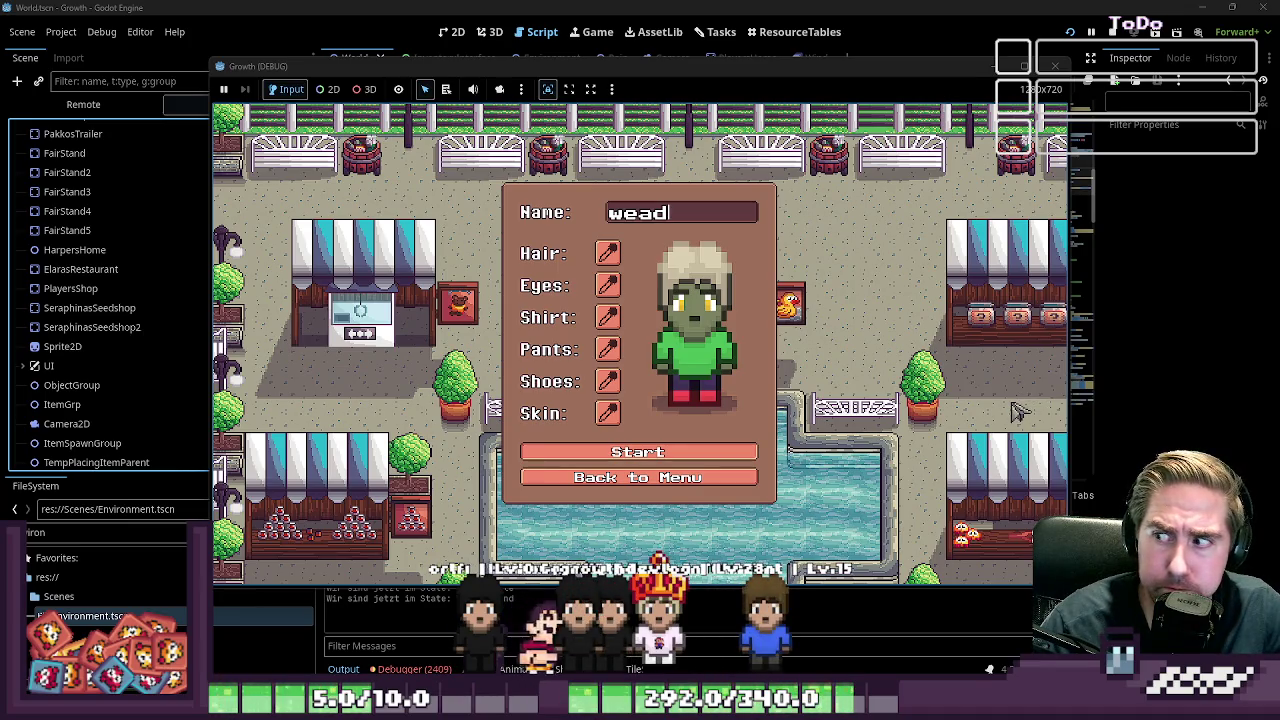
key(F8)
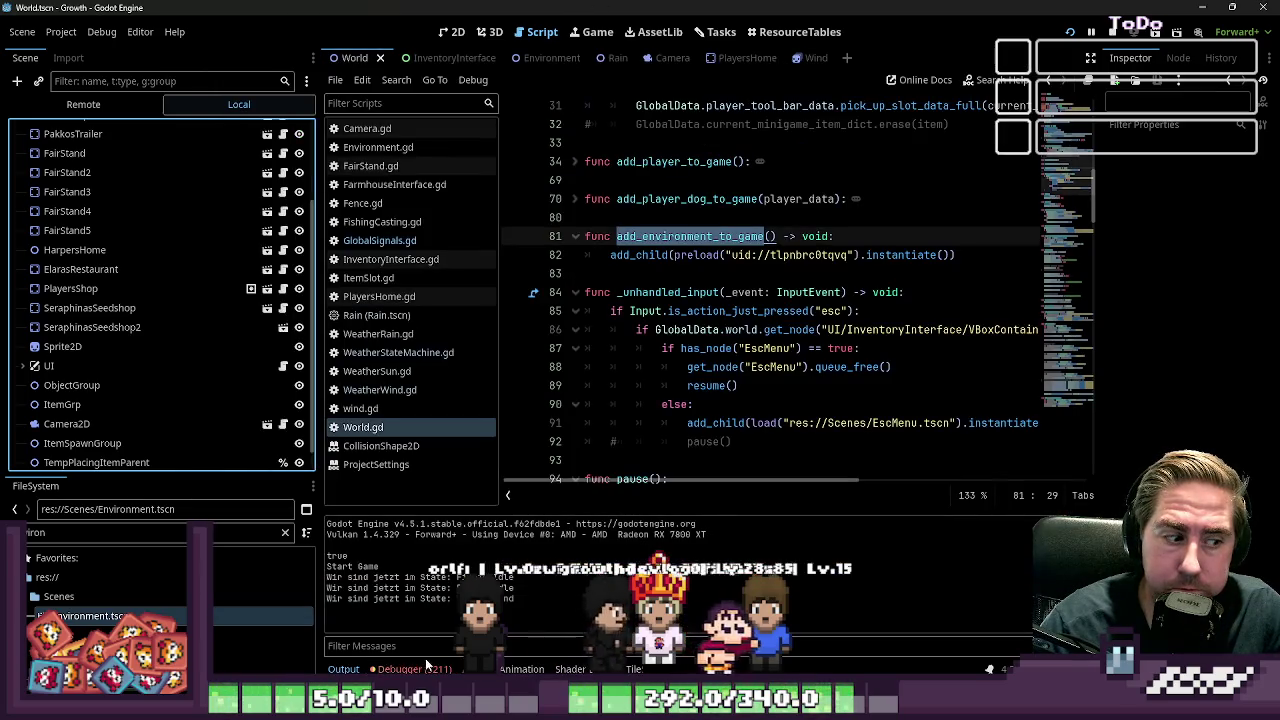
Step: Open the Debugger errors, jump to the WeatherWind.gd add_child error, and stop the game
click(412, 668)
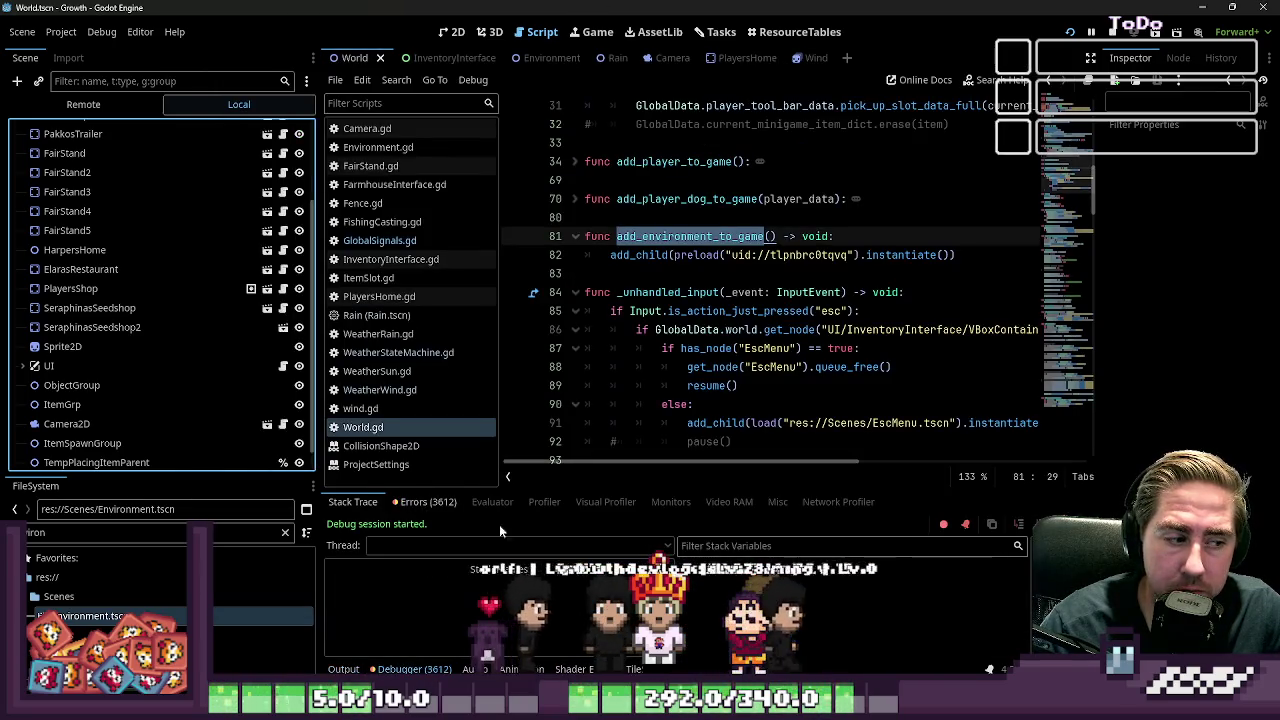
click(428, 501)
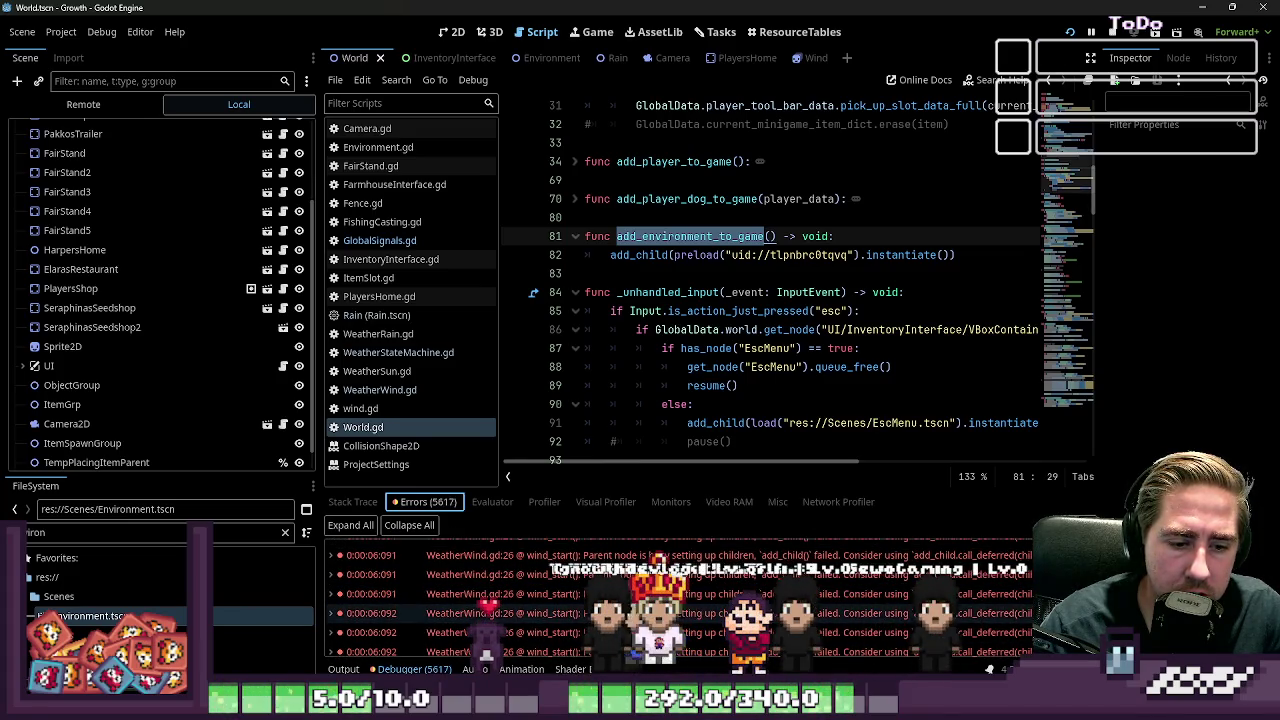
double_click(588, 604)
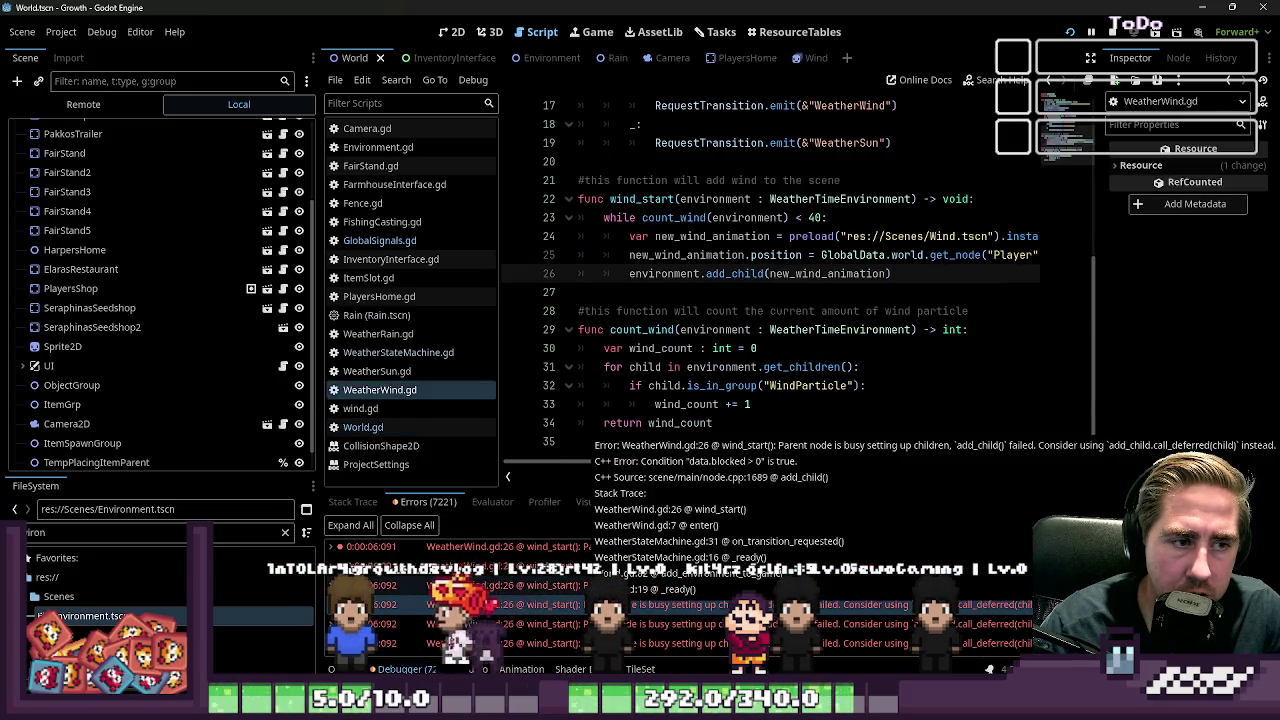
click(655, 287)
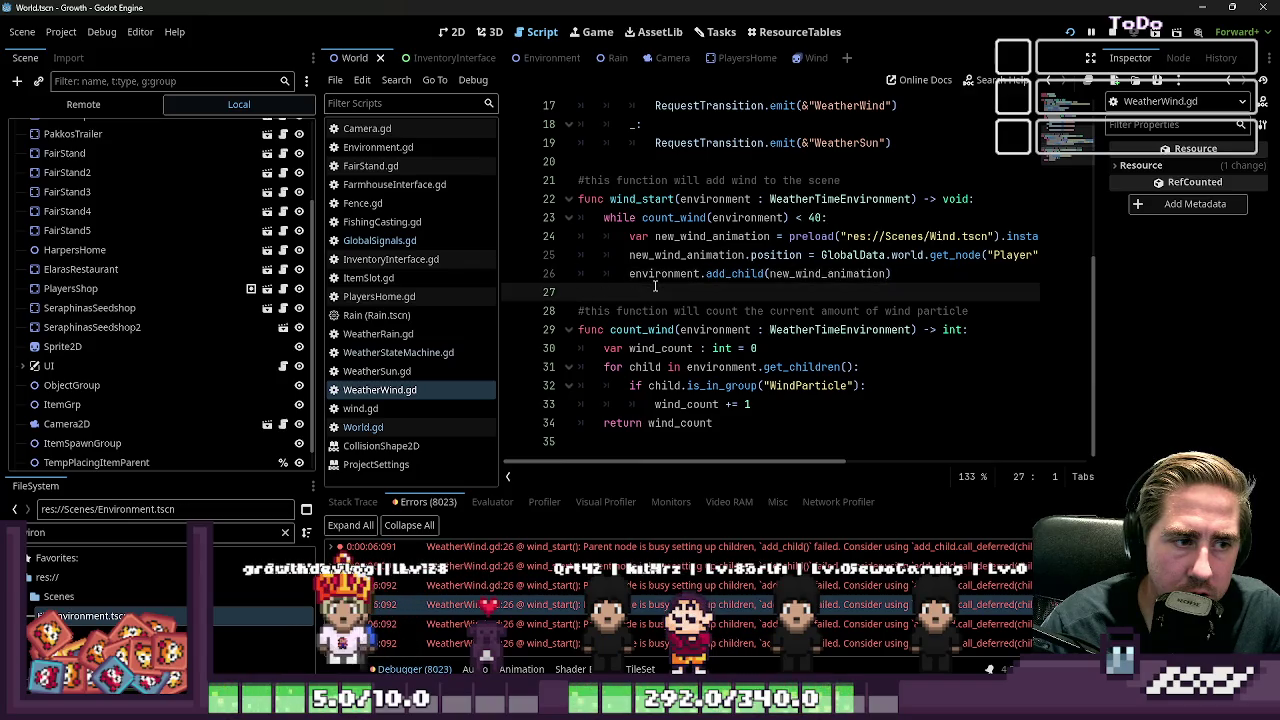
click(1120, 37)
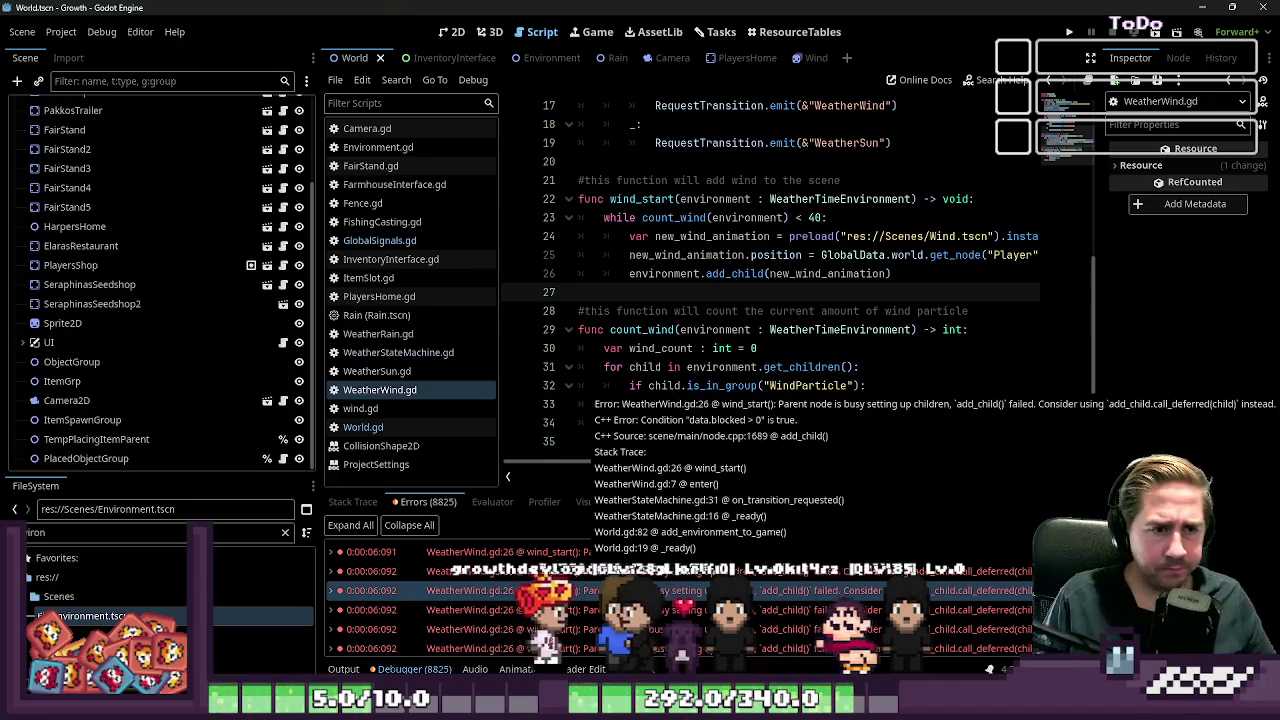
Step: Inspect the wind spawning code, select the while count_wind loop line, then show World's 2D map
key(Up)
key(Up)
click(579, 236)
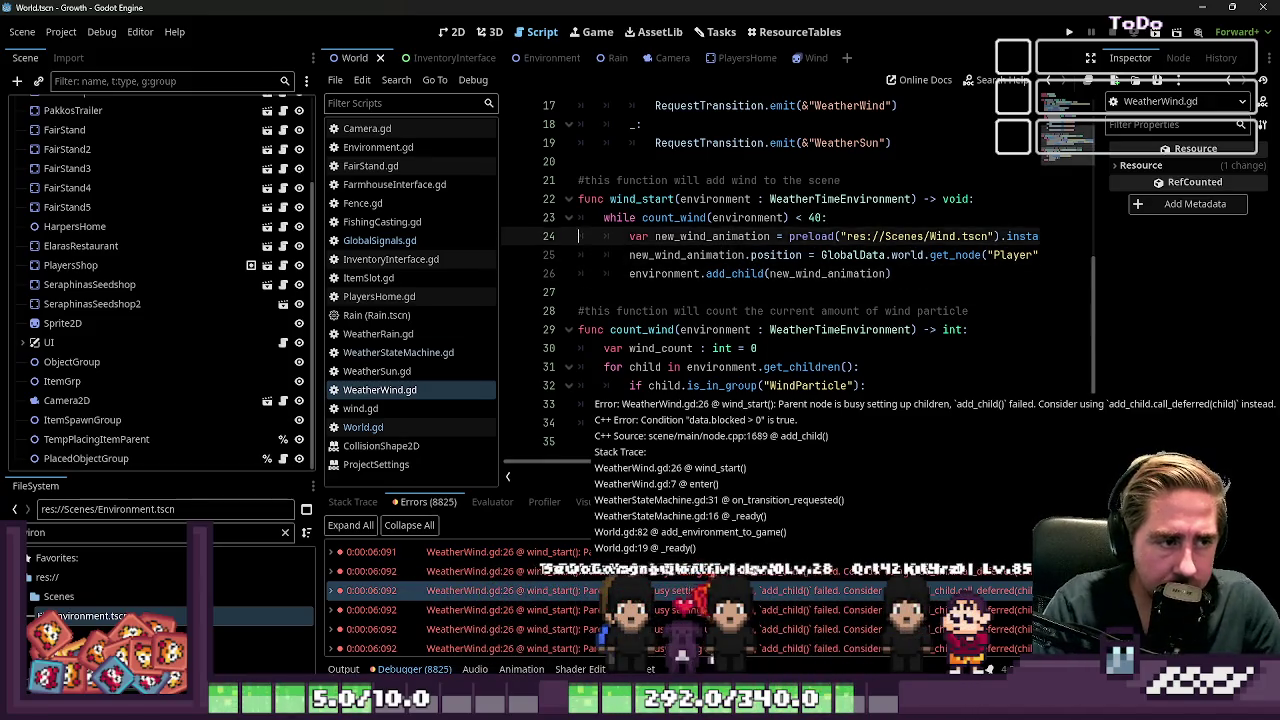
click(579, 217)
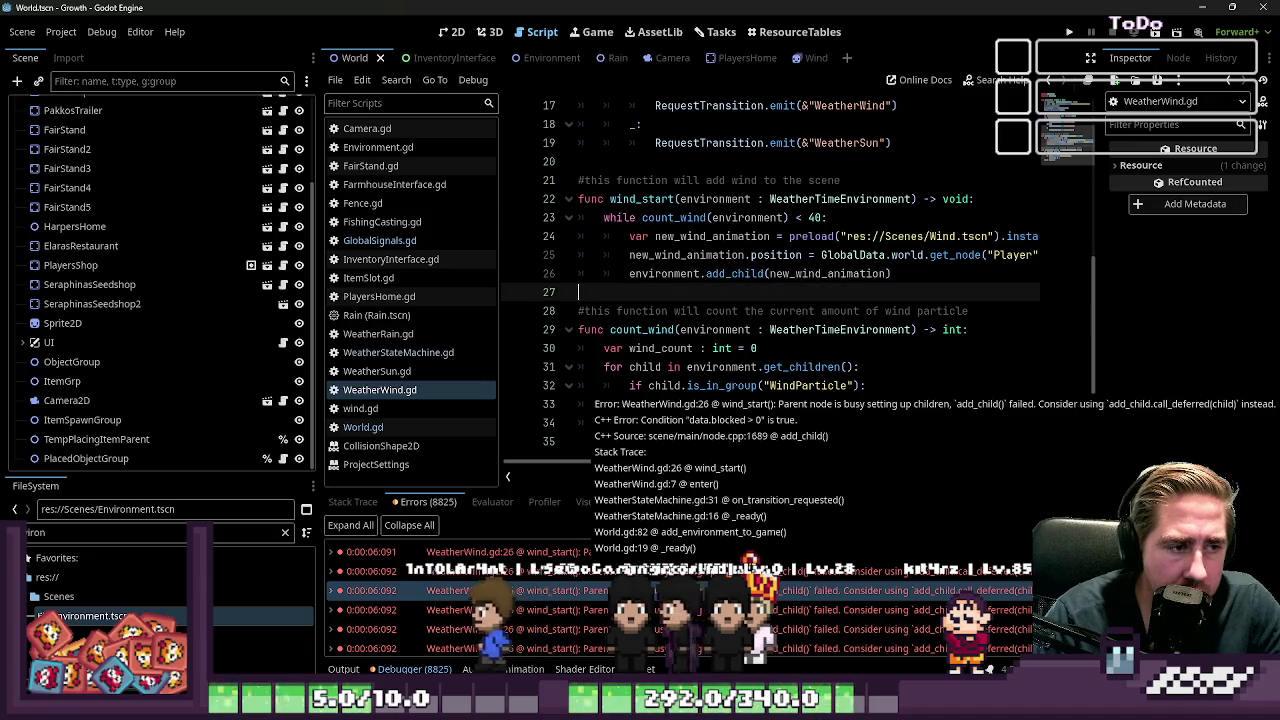
click(604, 273)
click(579, 236)
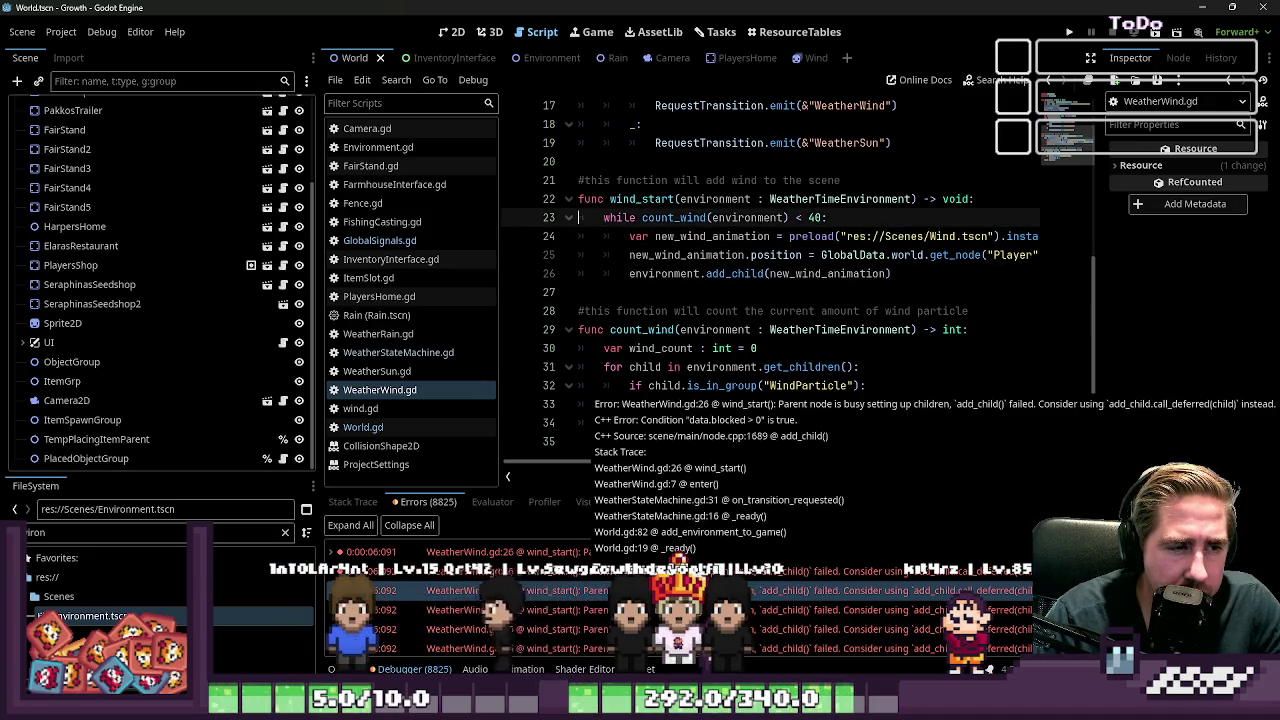
drag(579, 217, 579, 236)
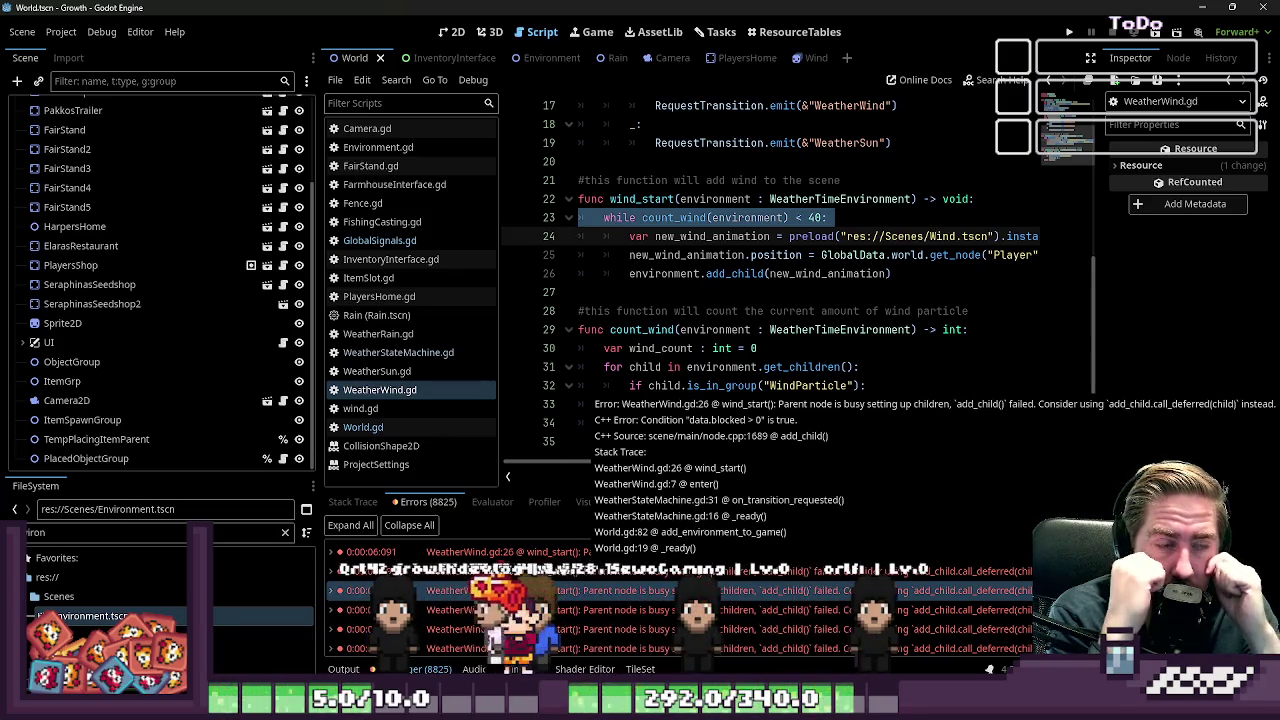
click(452, 31)
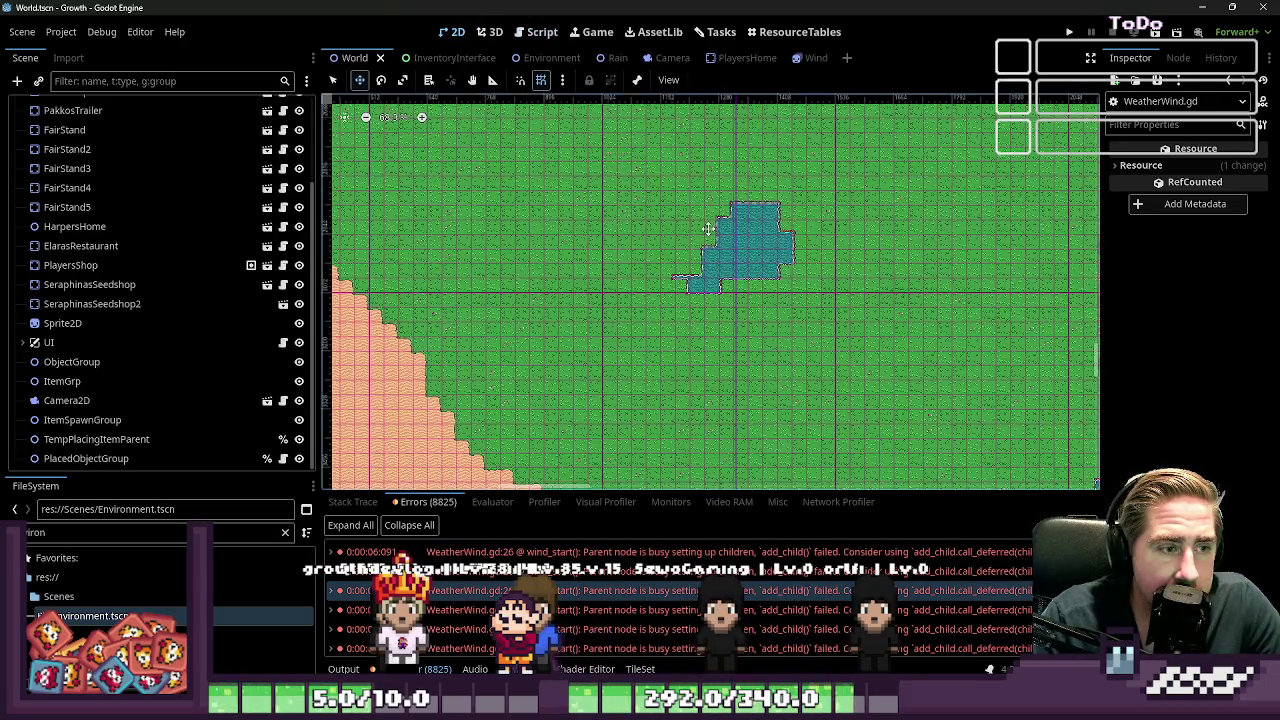
Step: In the Wind scene, add a CPUParticles2D child under Wind via search 'windParti', viewing it in 2D
click(542, 31)
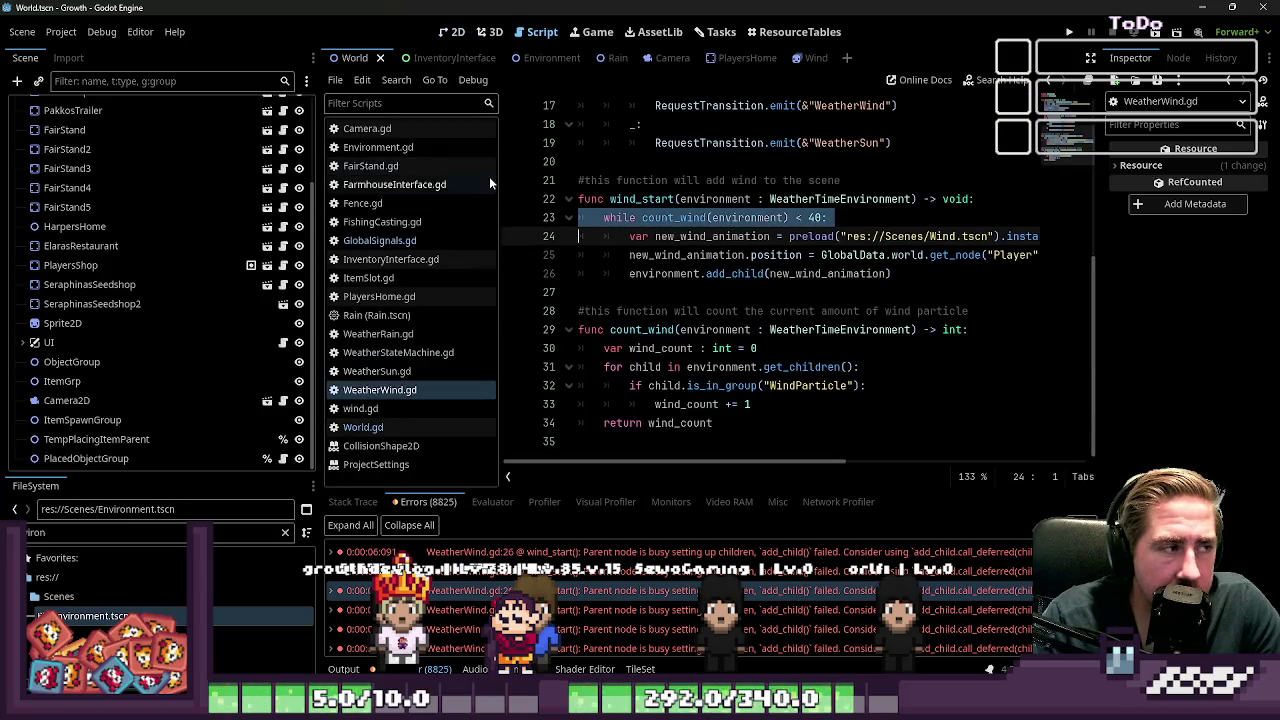
click(17, 81)
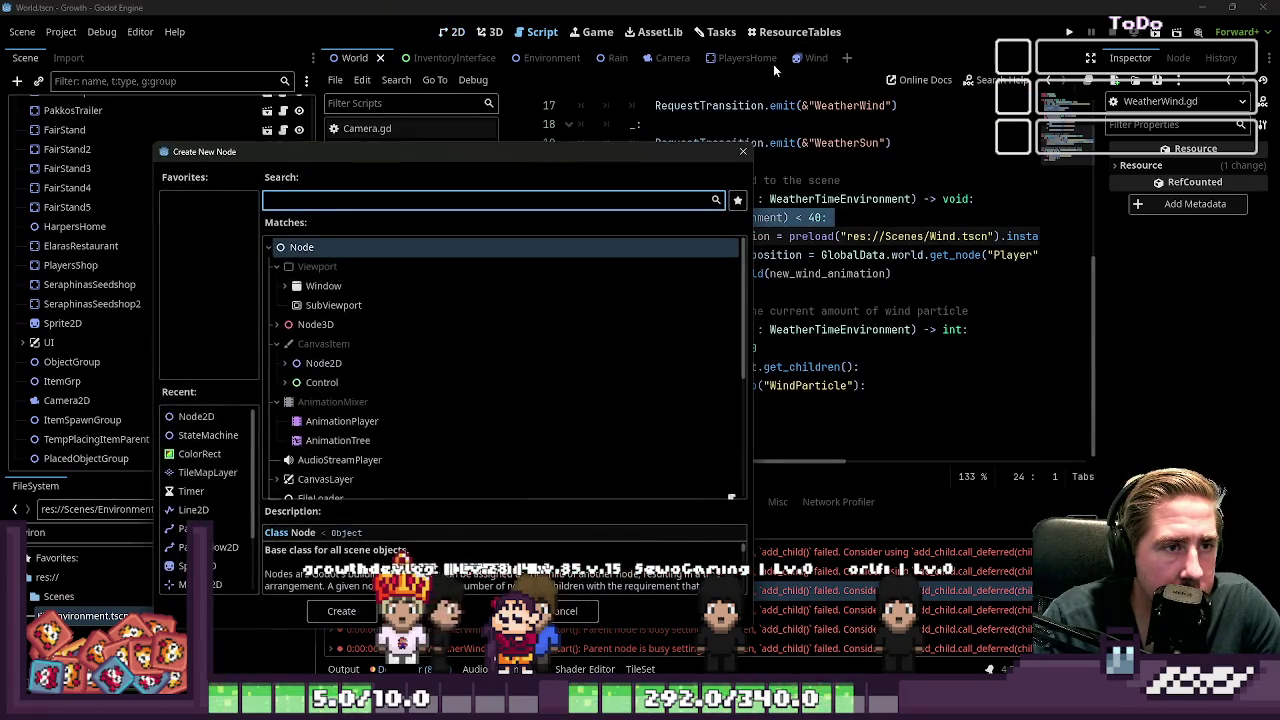
key(Escape)
click(812, 57)
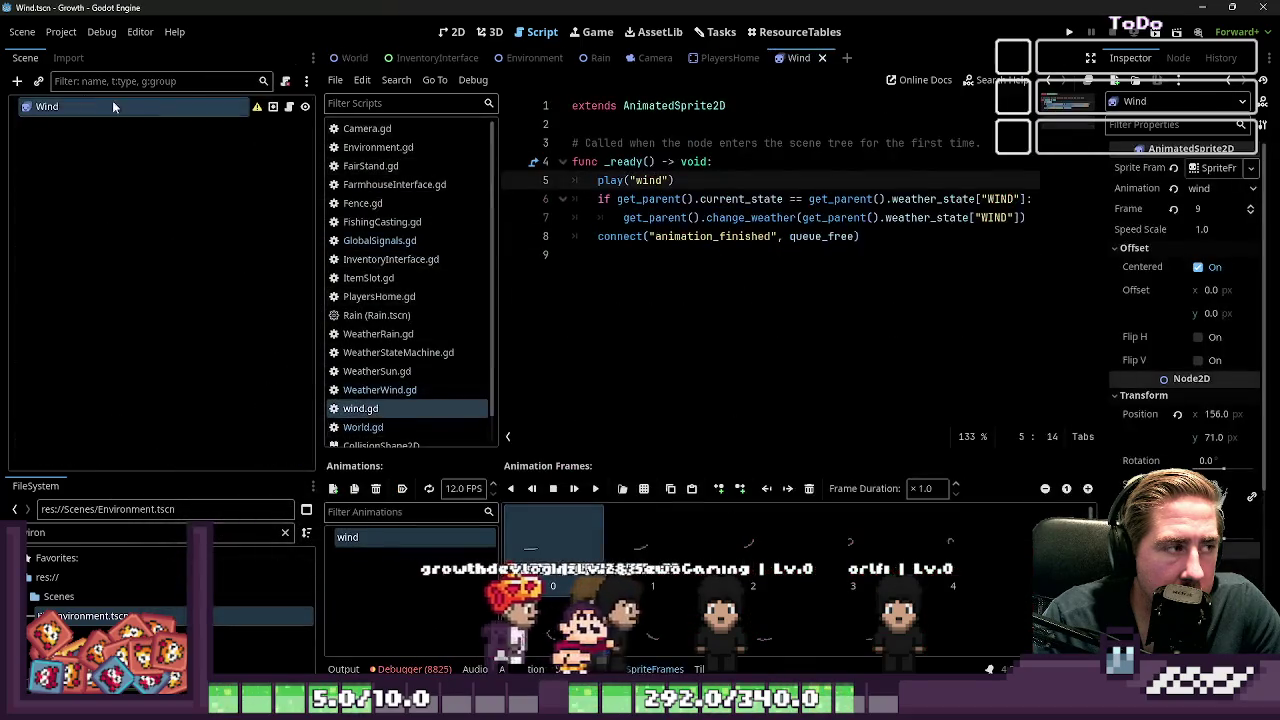
click(16, 81)
text(w)
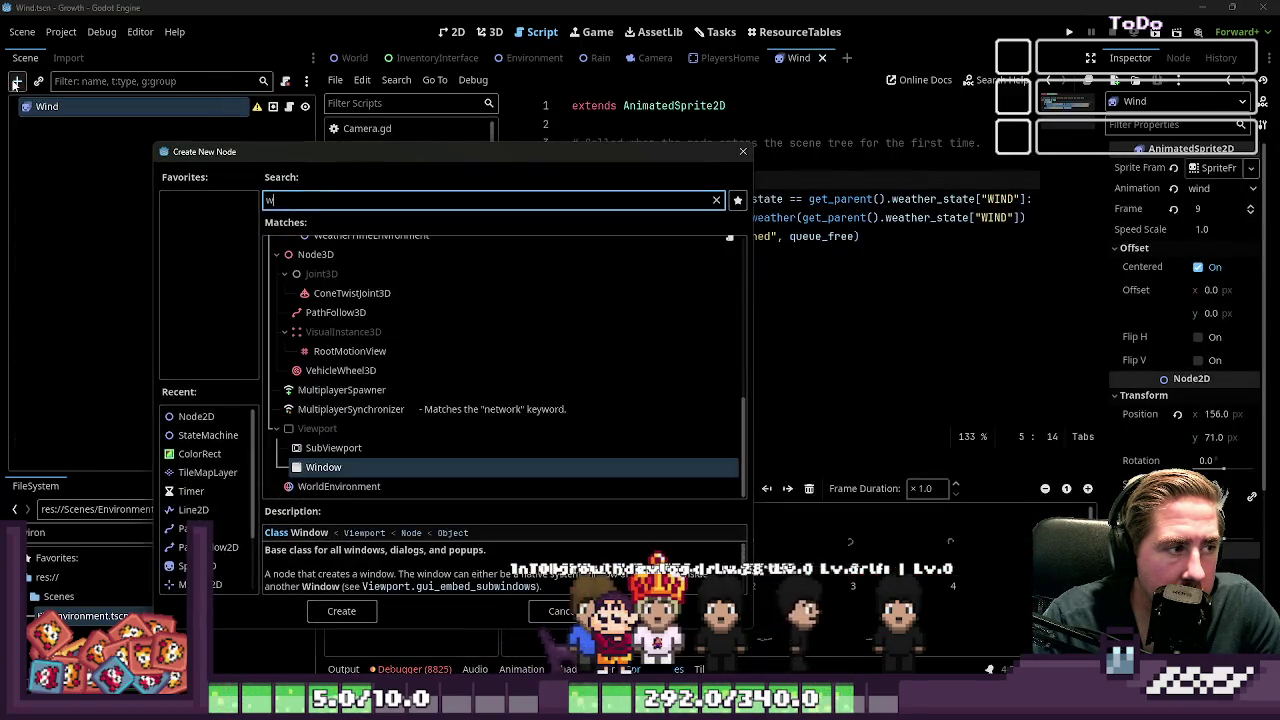
text(ind)
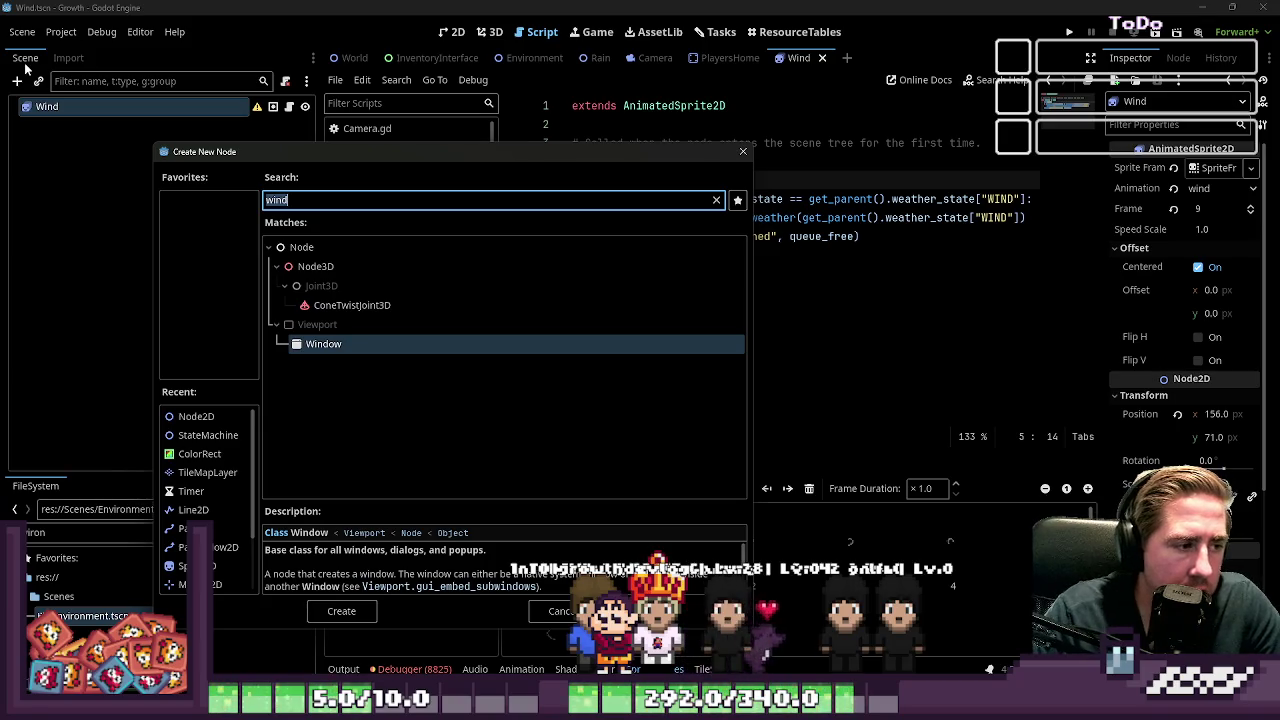
text(Parti)
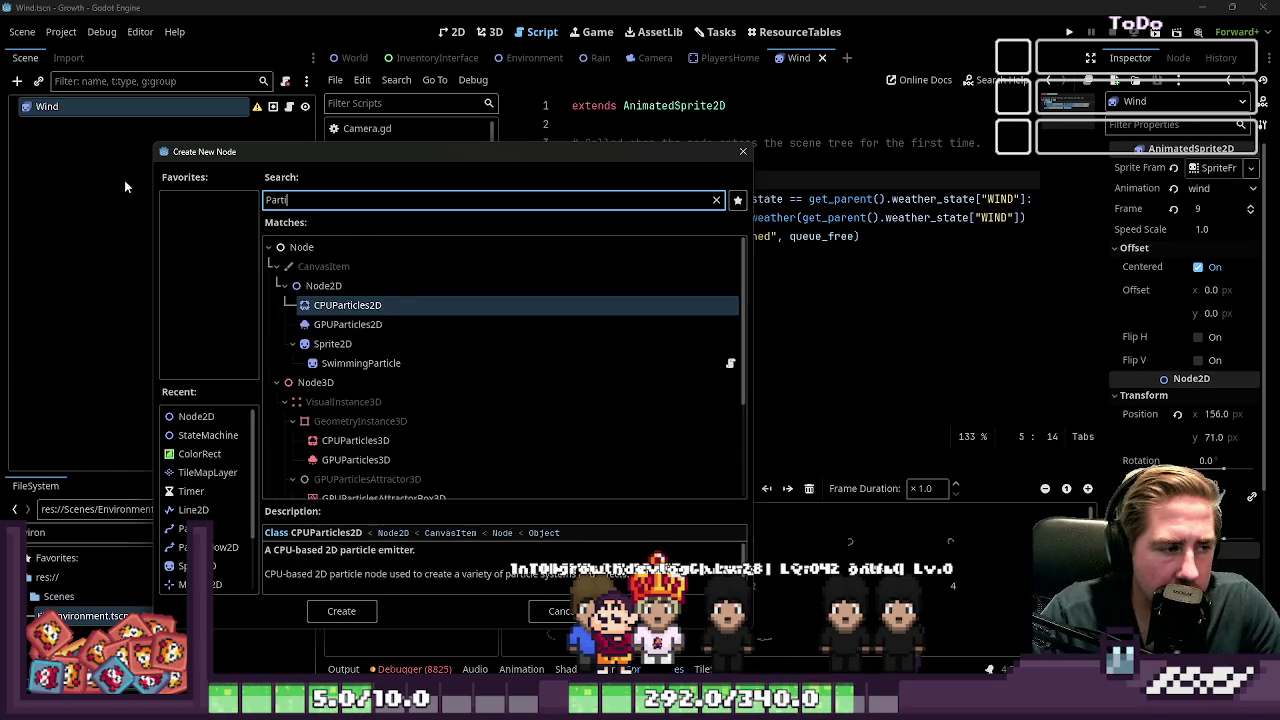
double_click(357, 305)
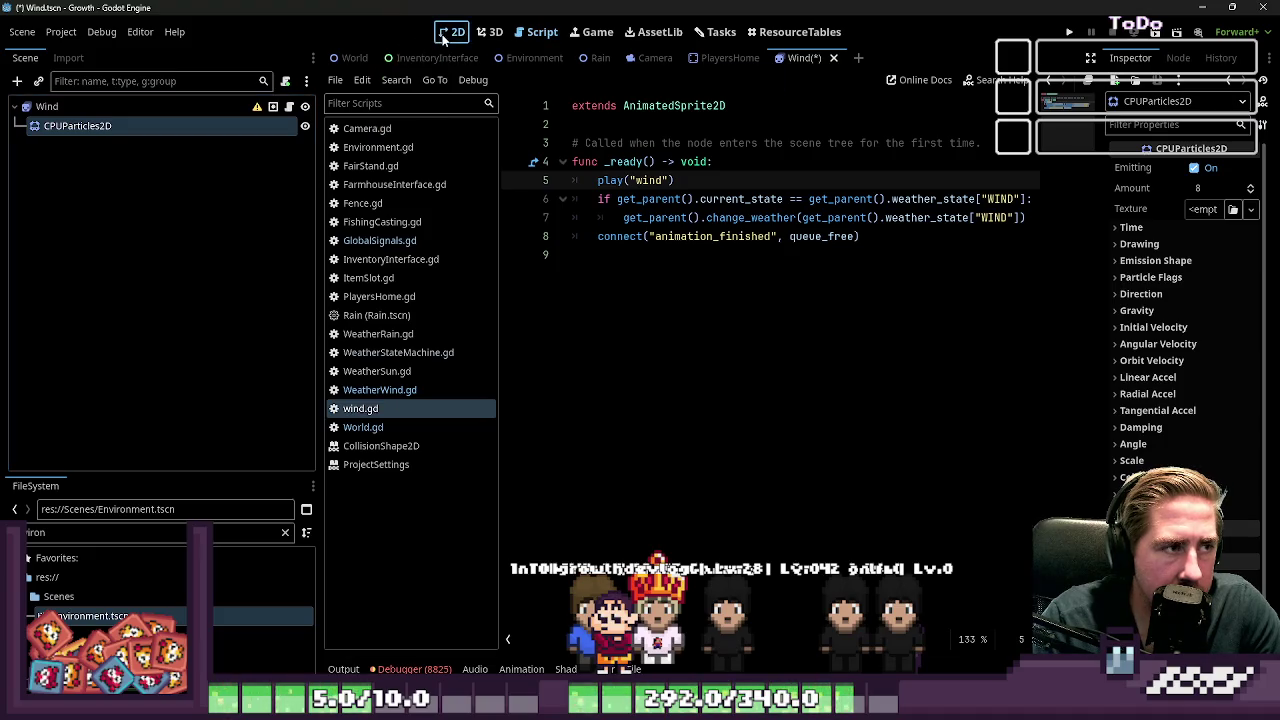
click(448, 33)
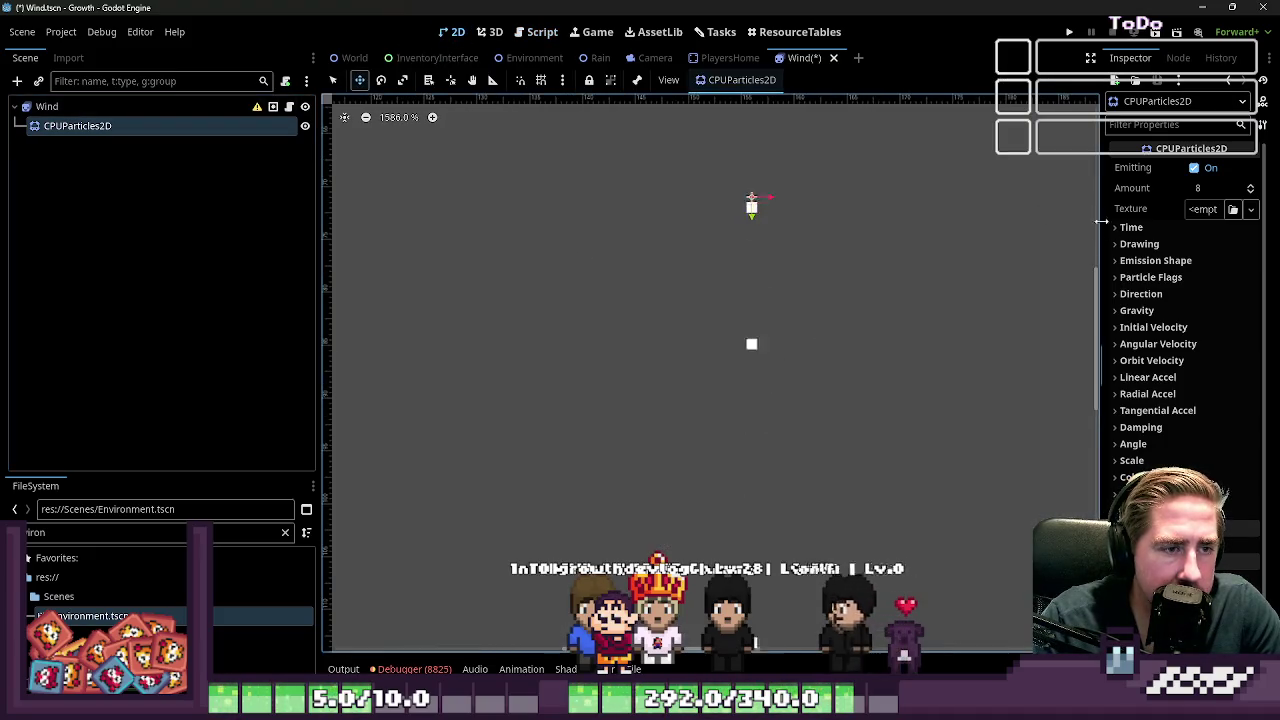
Step: Set the particles' Gravity y to 0
click(1150, 311)
click(1222, 353)
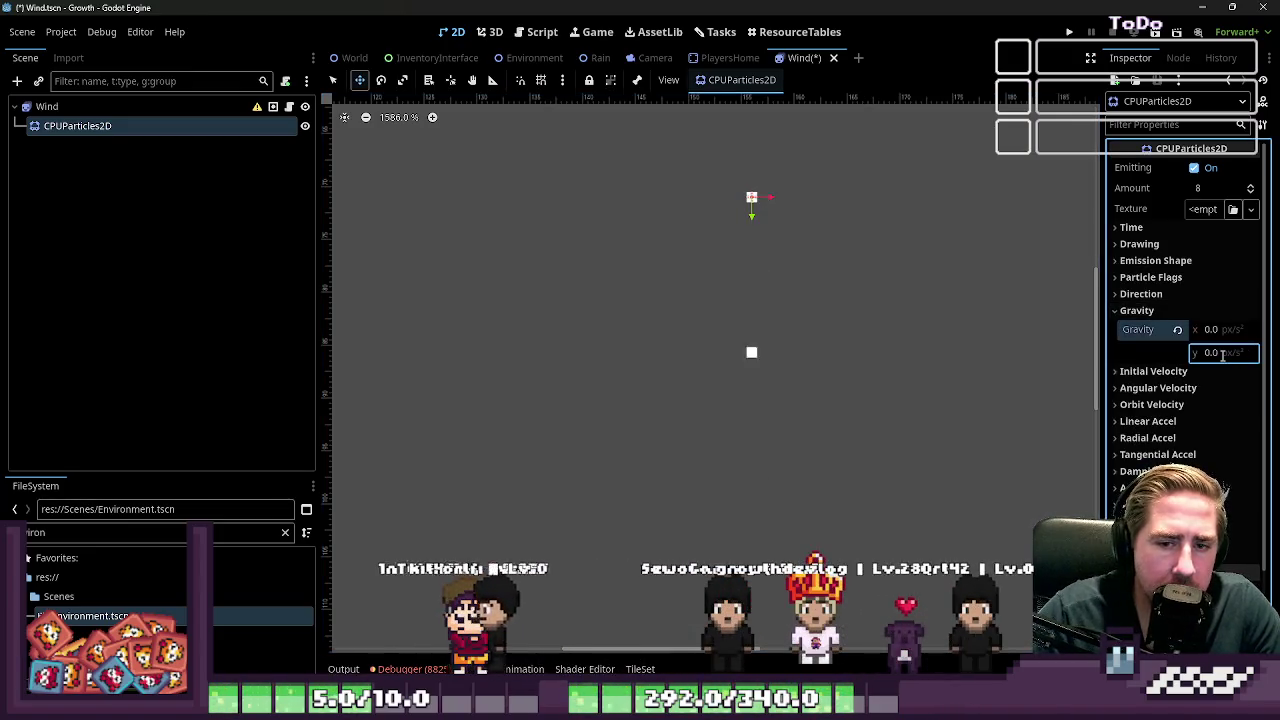
key(Return)
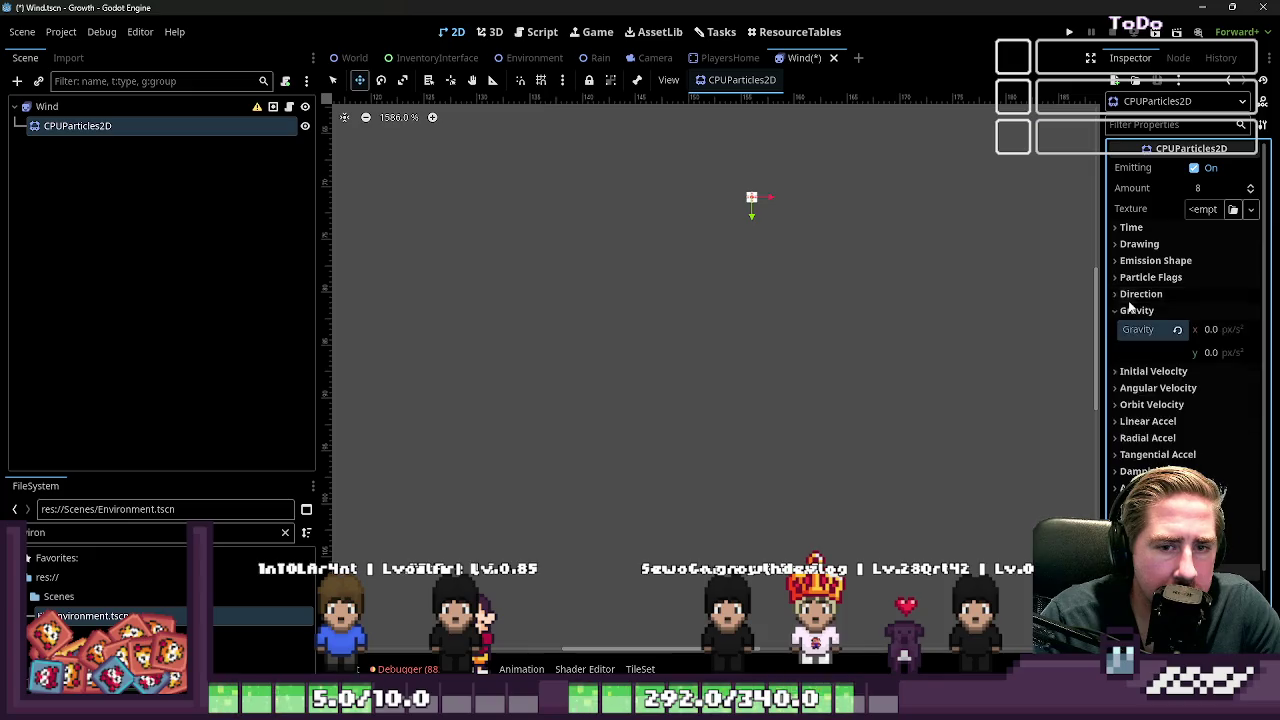
click(1134, 310)
Step: Set Emission Shape to Rectangle with extents 640 × 360
click(1142, 245)
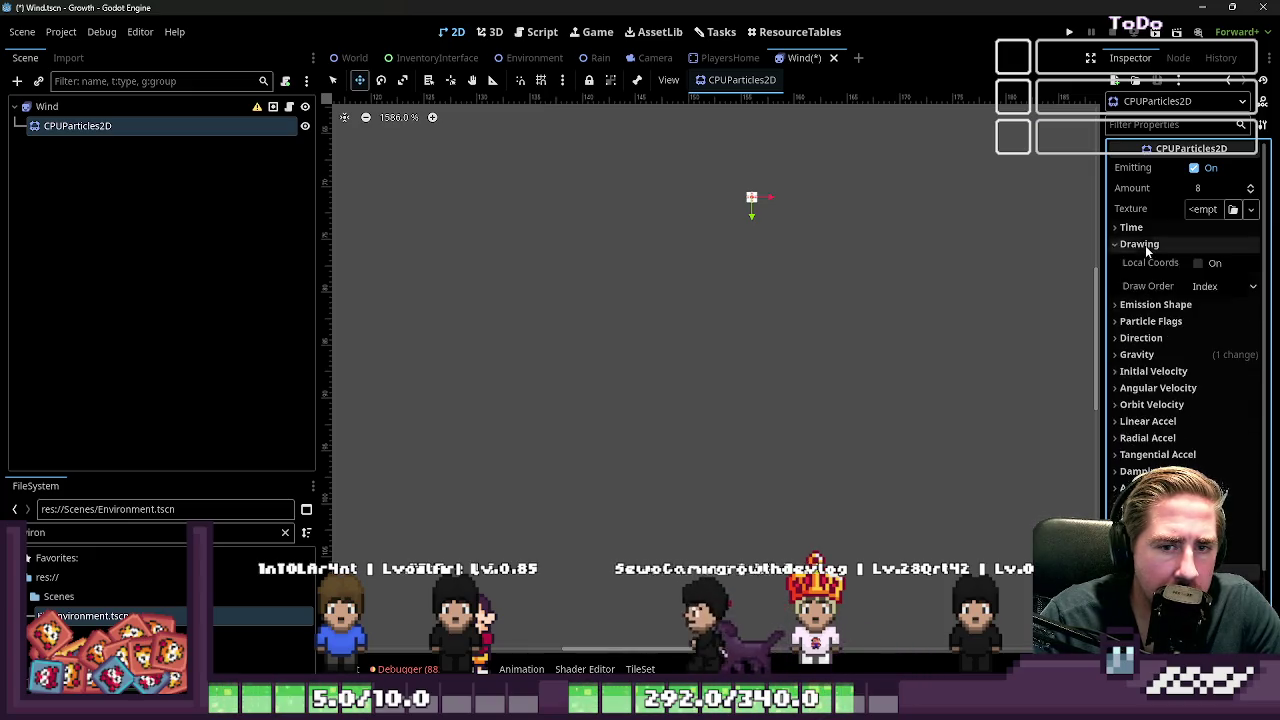
click(1142, 245)
click(1150, 260)
click(1215, 280)
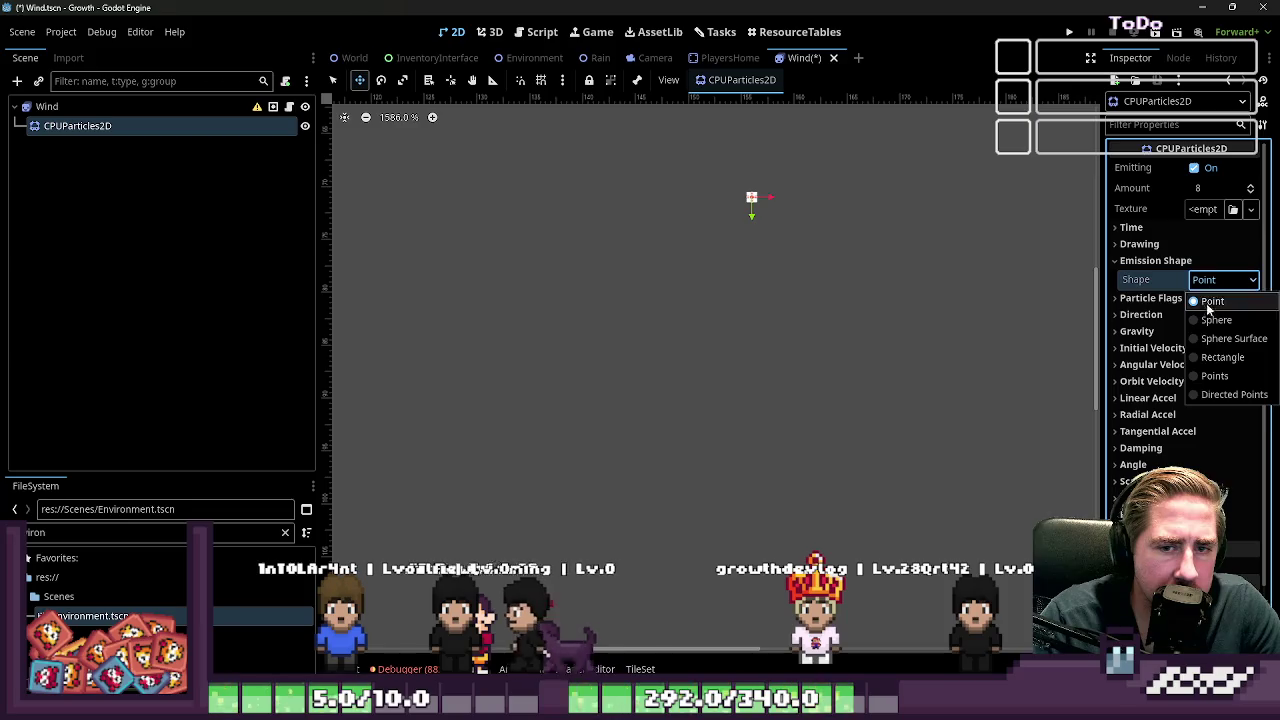
click(1220, 357)
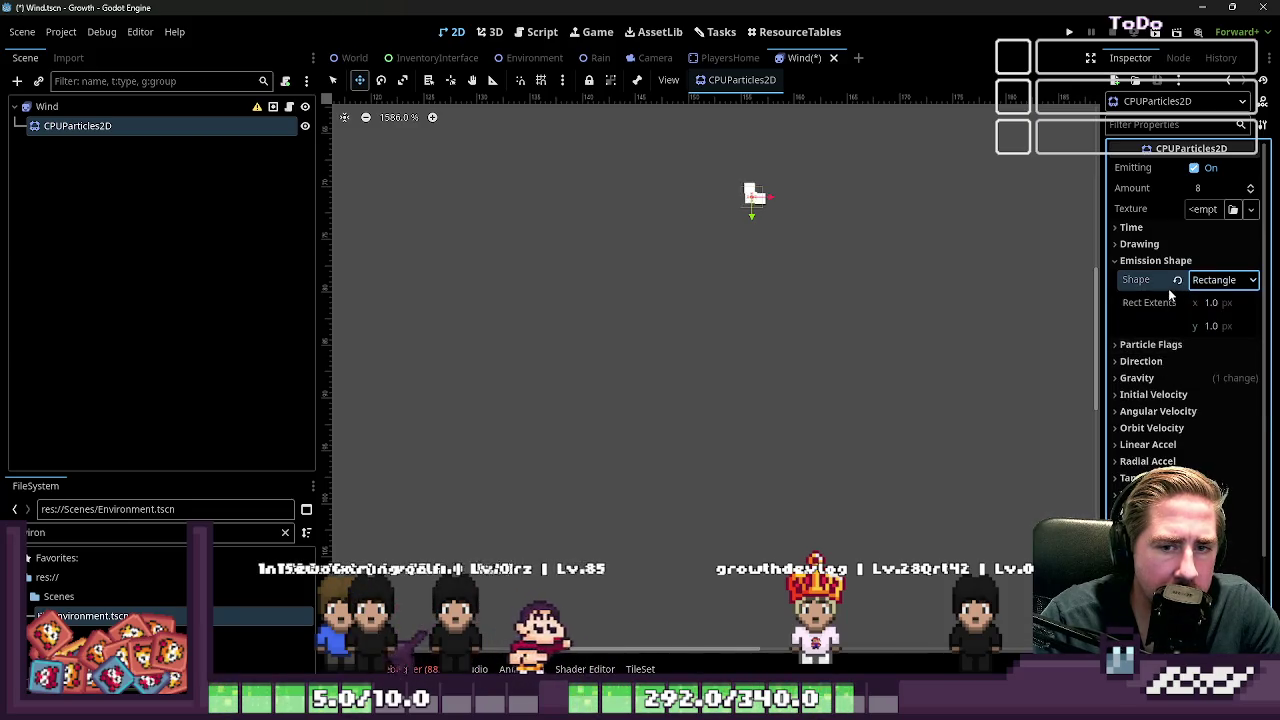
click(1220, 306)
text(64)
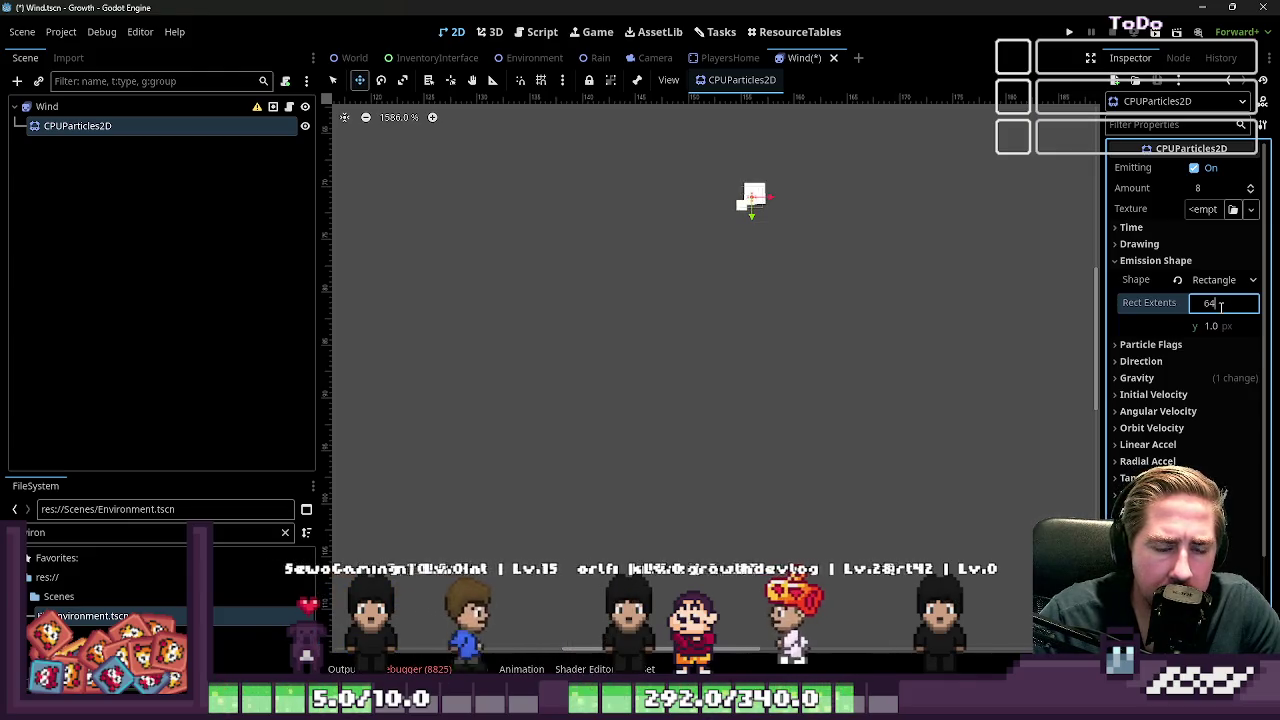
key(Tab)
text(0)
text(360)
key(Return)
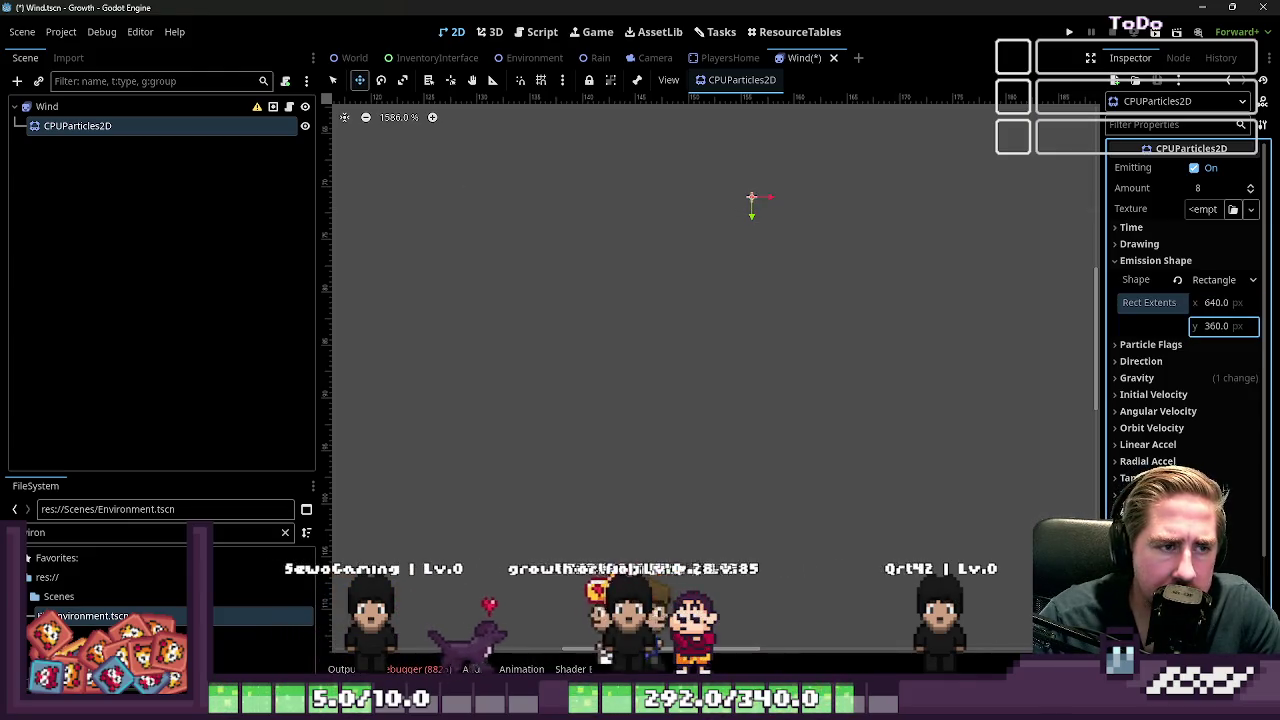
Step: Set Amount to 40 and briefly browse for an existing texture file
scroll(783, 400, down, 10)
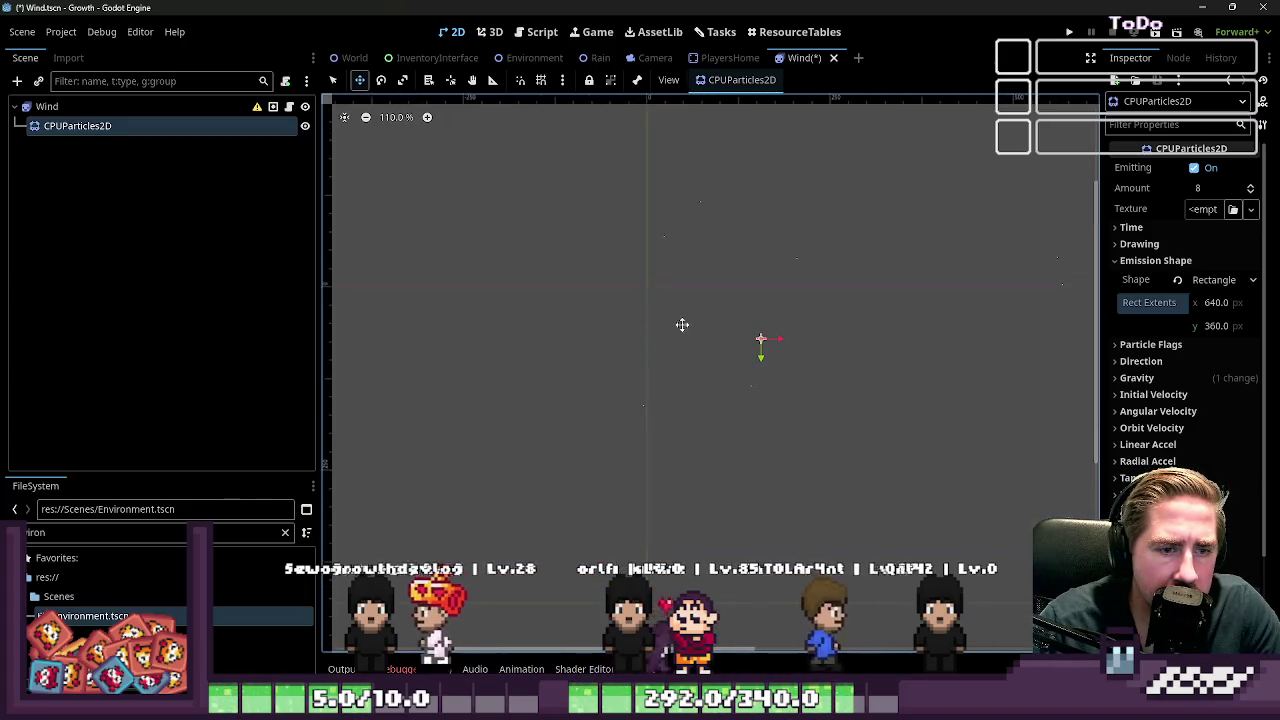
click(1204, 189)
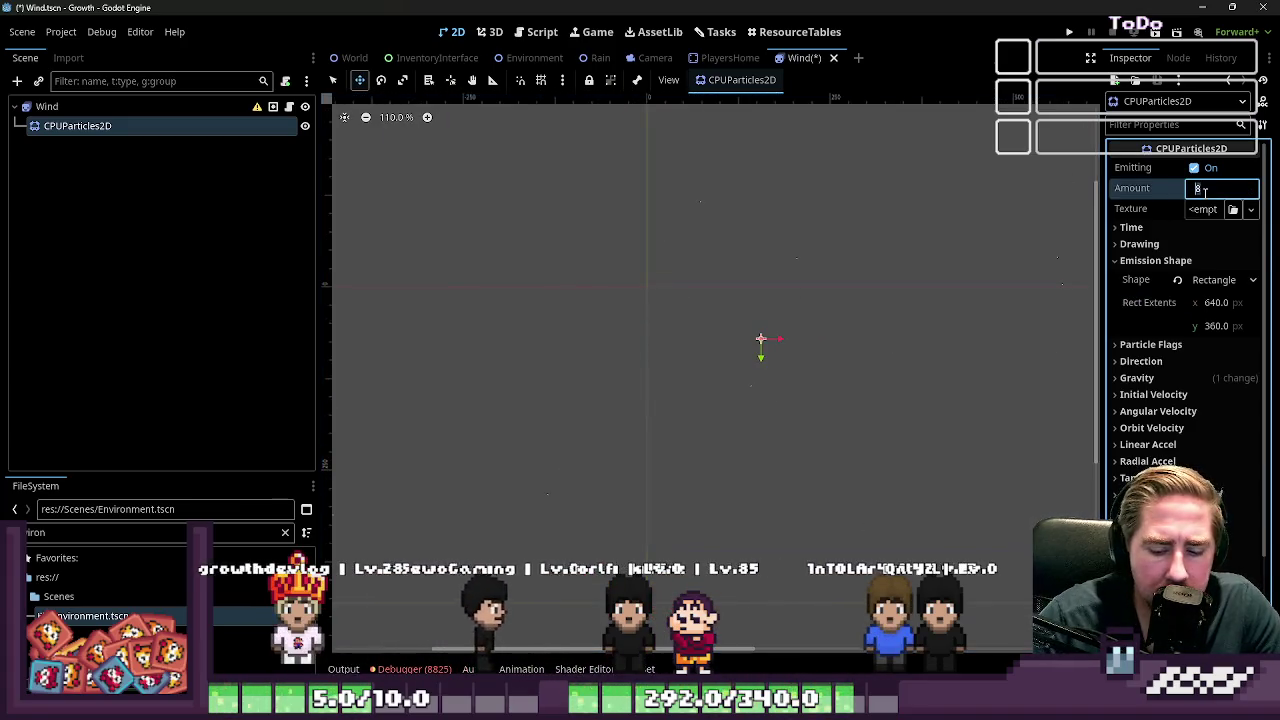
text(40)
key(Return)
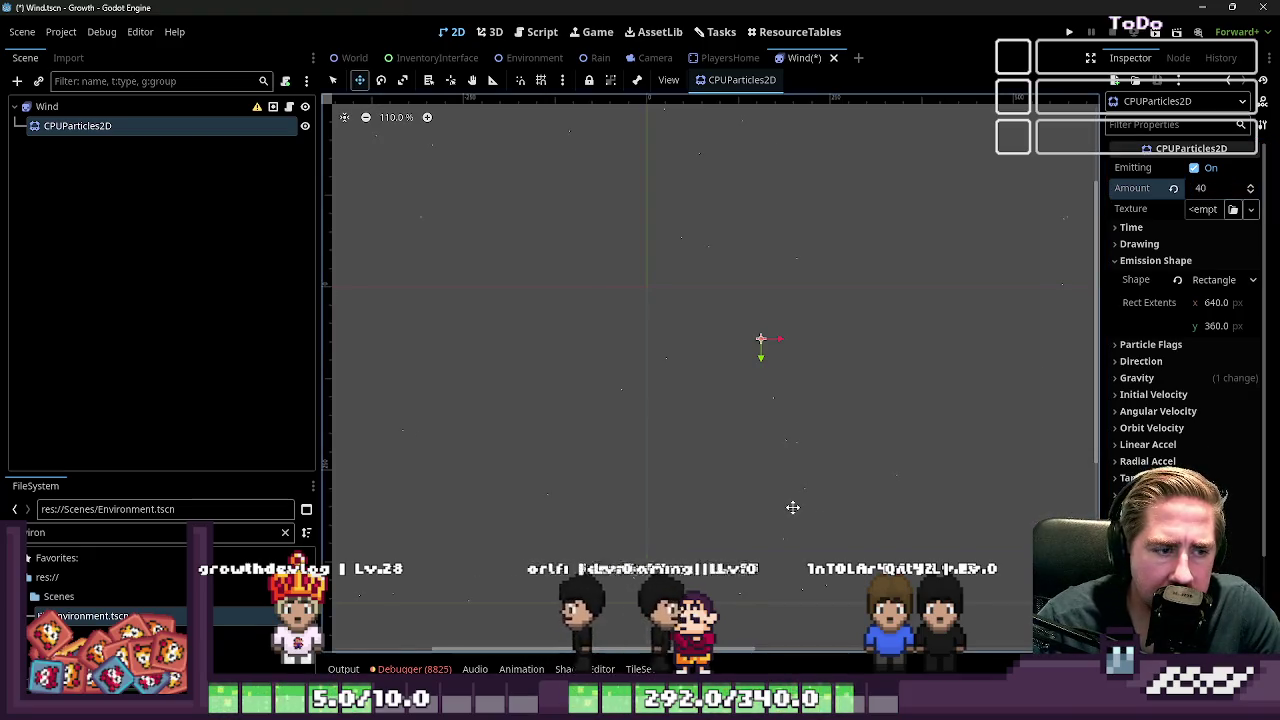
scroll(752, 305, down, 3)
scroll(761, 339, up, 7)
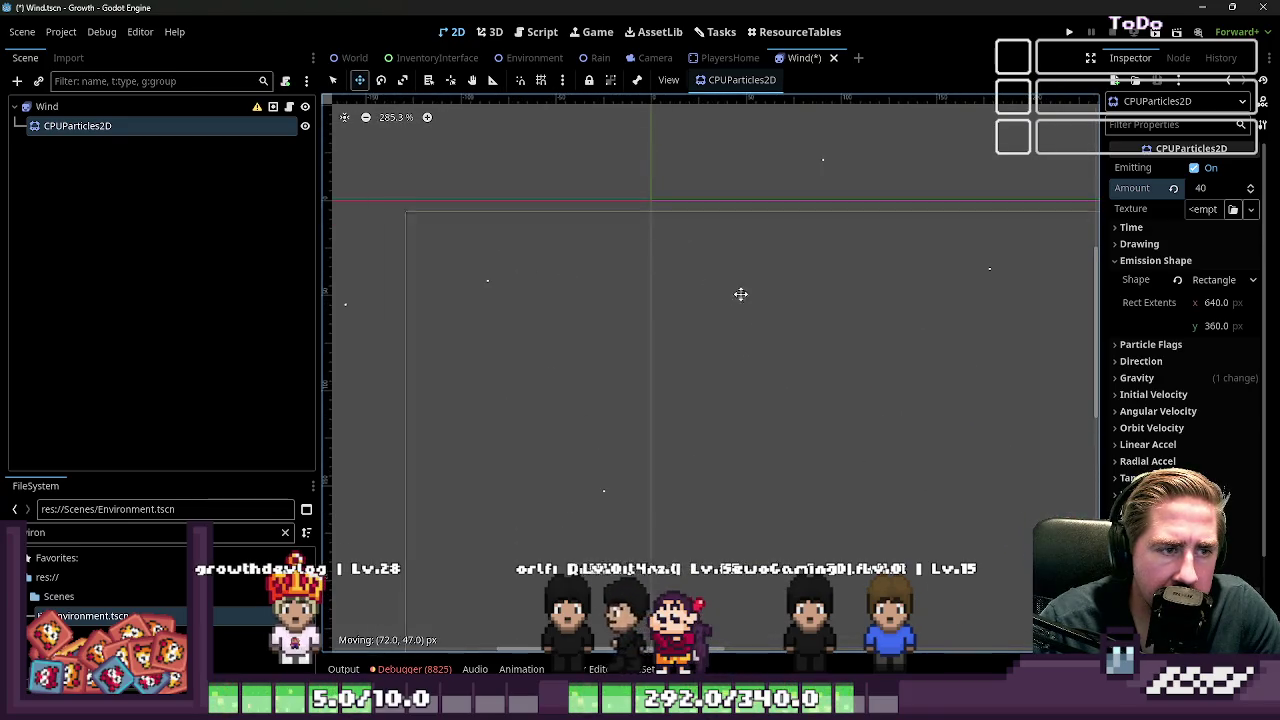
scroll(760, 285, up, 5)
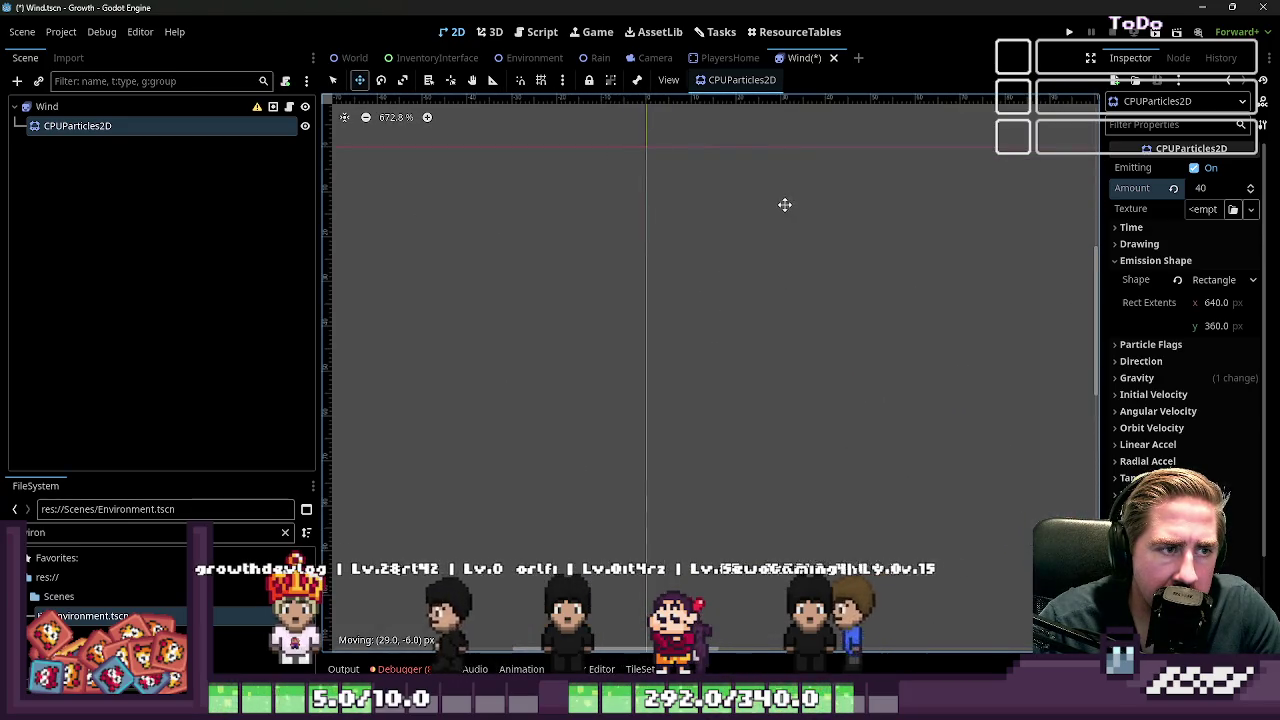
click(1230, 210)
click(890, 132)
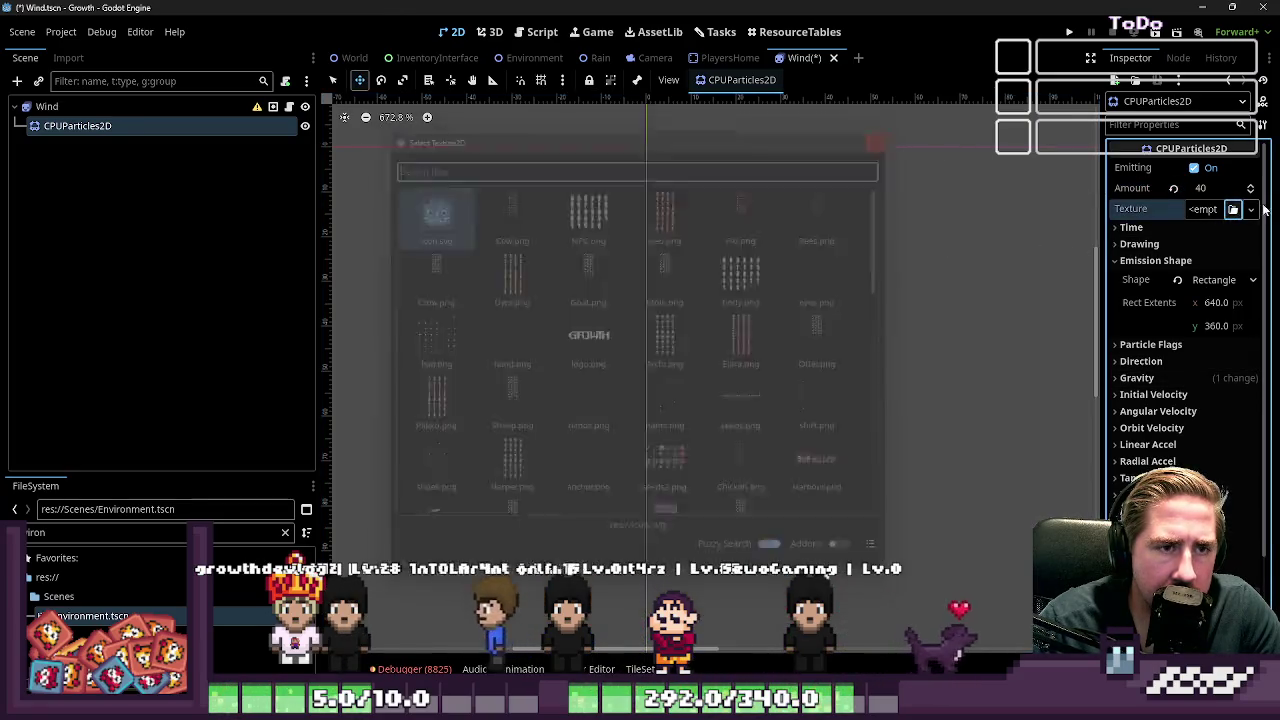
Step: Give the particles a new AnimatedTexture, widen the Inspector, and start raising its frame count
click(1250, 209)
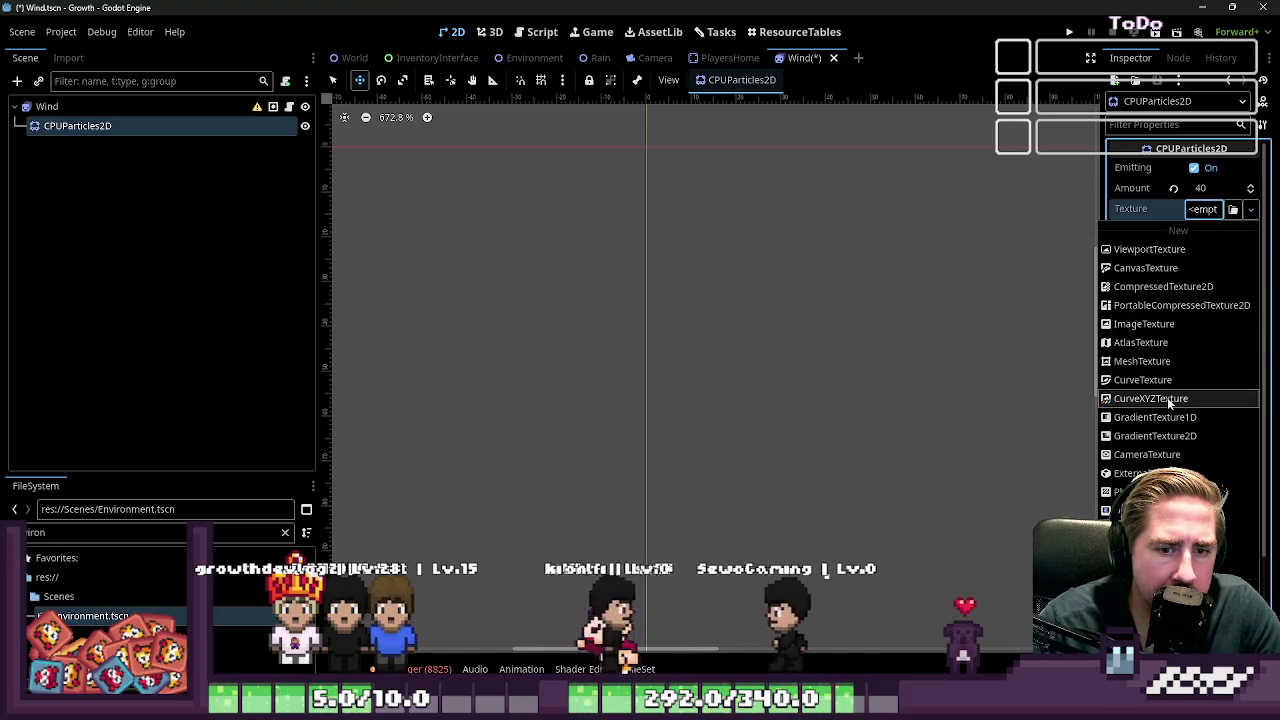
click(1150, 529)
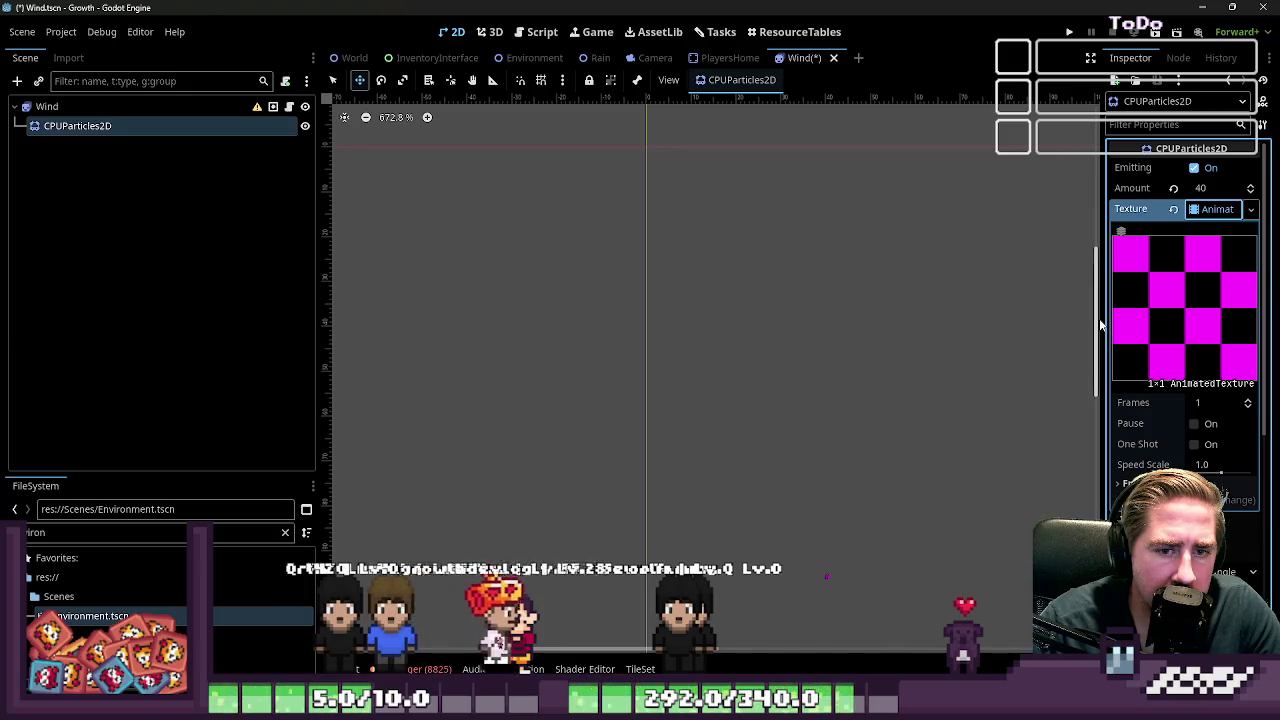
drag(1101, 319, 908, 319)
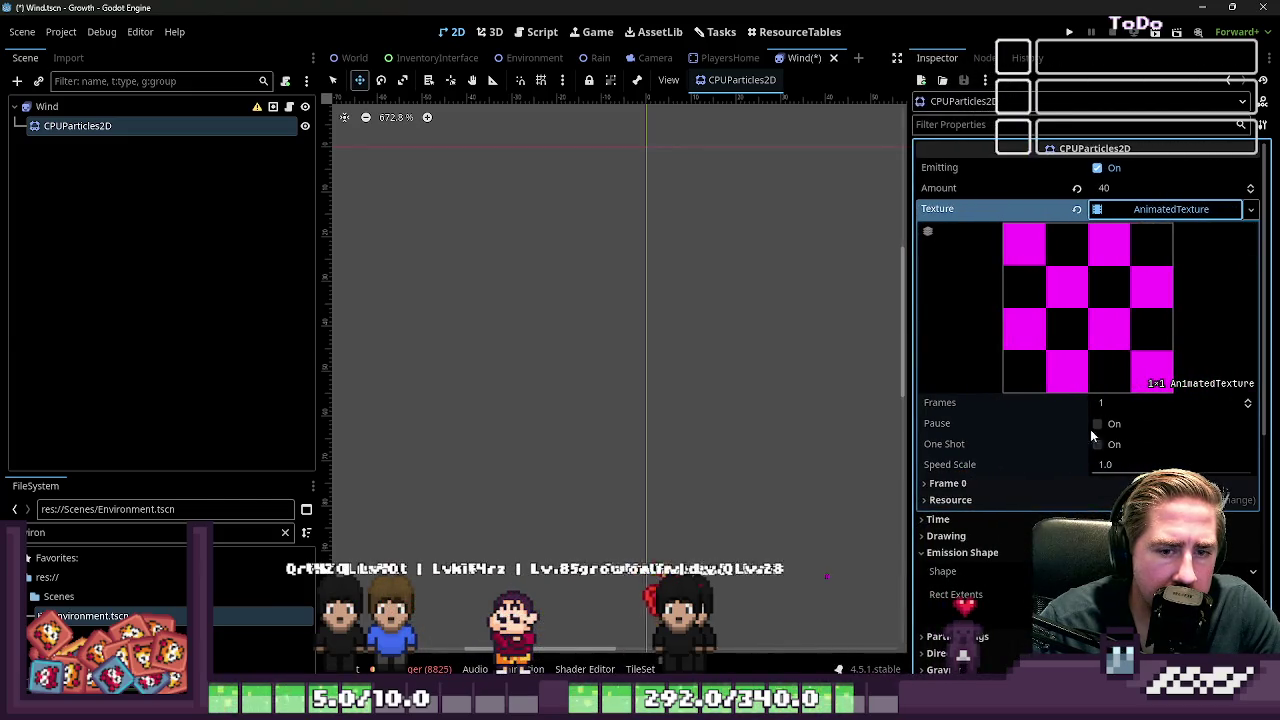
click(1010, 485)
click(1010, 485)
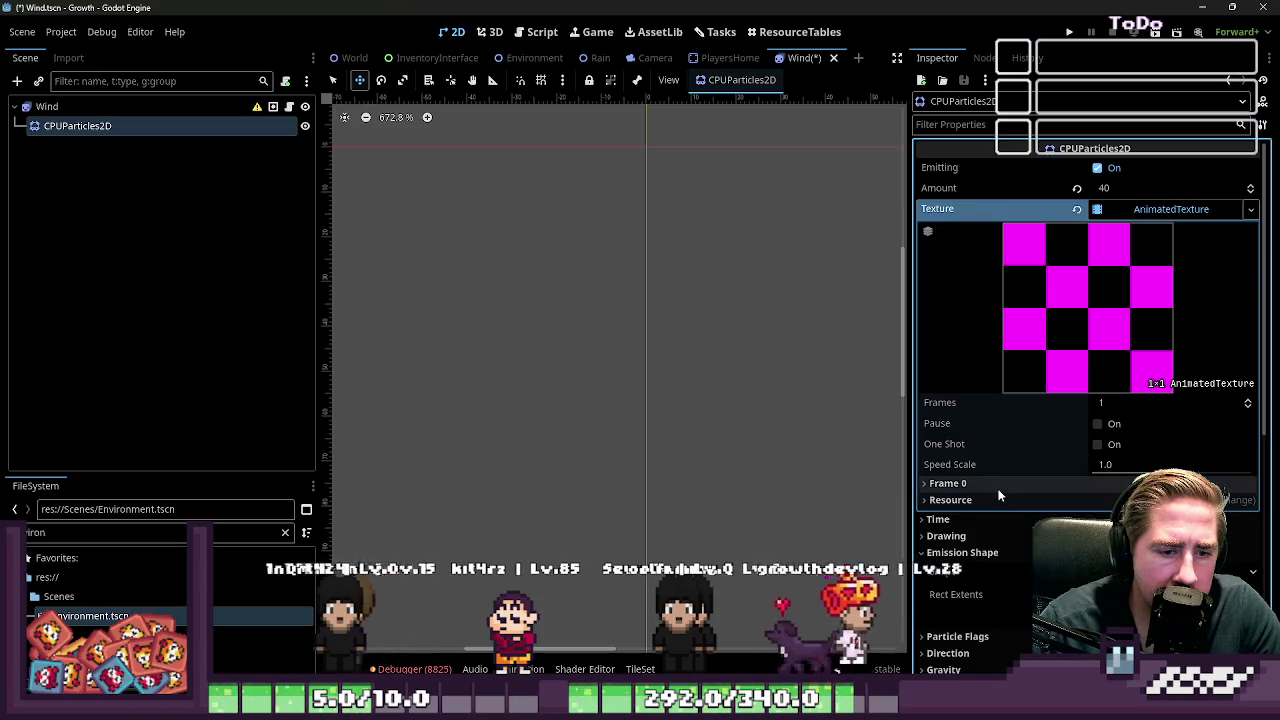
click(1247, 400)
click(1247, 400)
click(1247, 400)
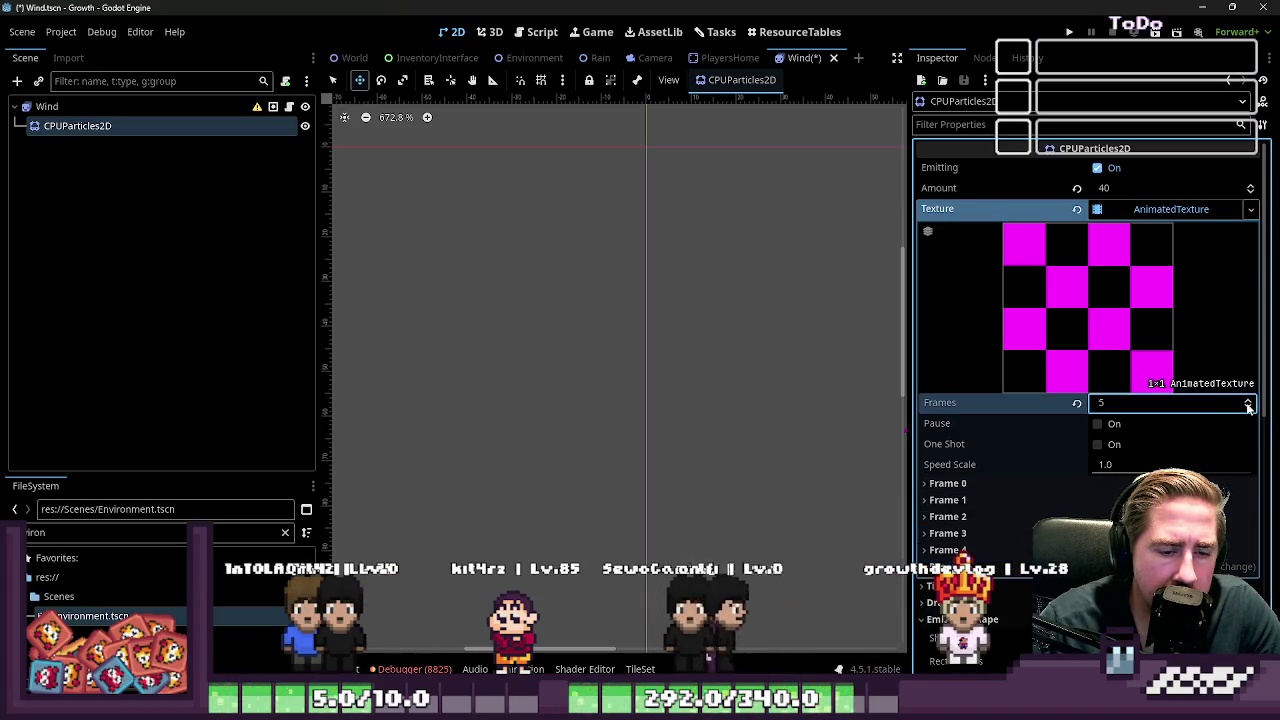
Step: Check the Wind animation's frame count, then raise the AnimatedTexture Frames to 10
click(60, 106)
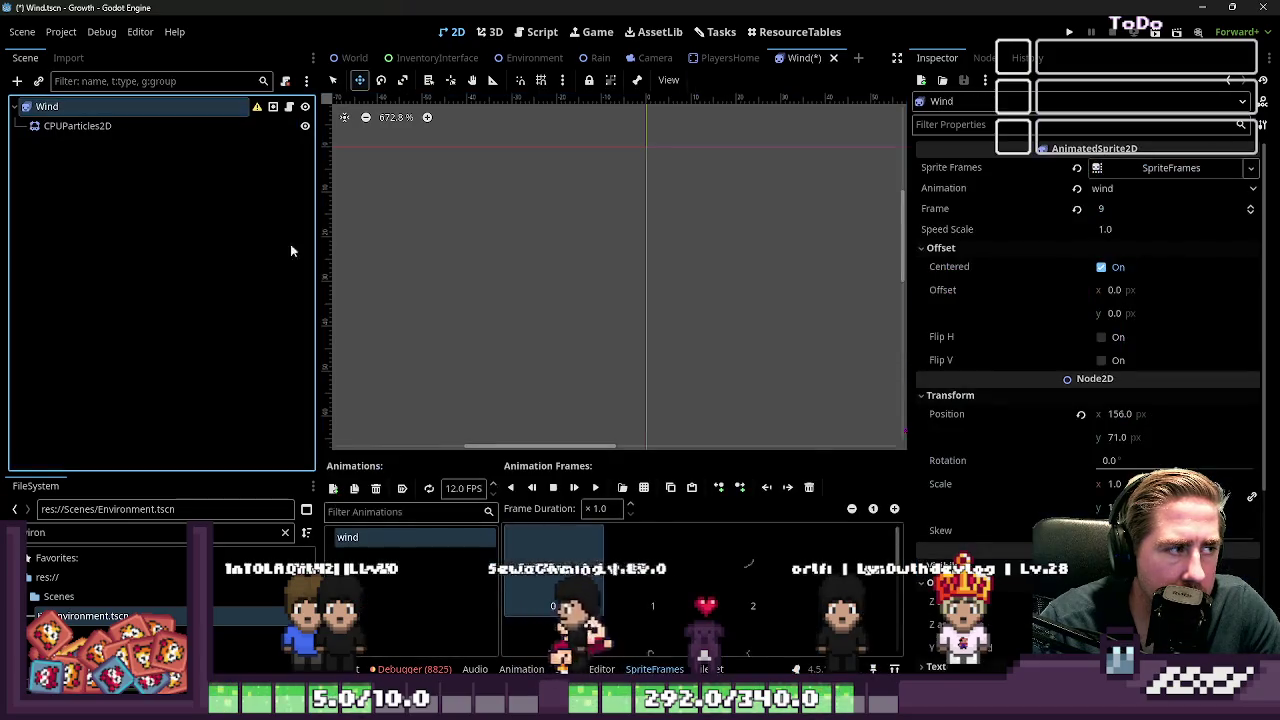
scroll(735, 608, down, 3)
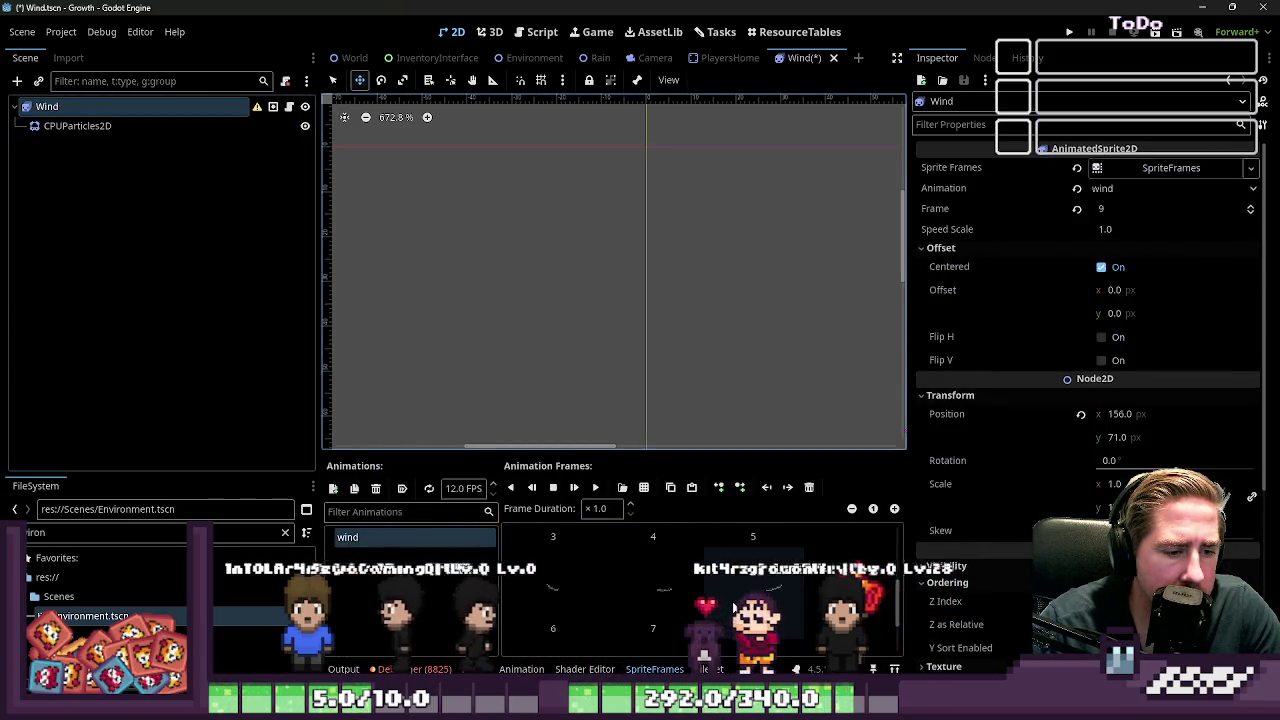
scroll(734, 608, down, 2)
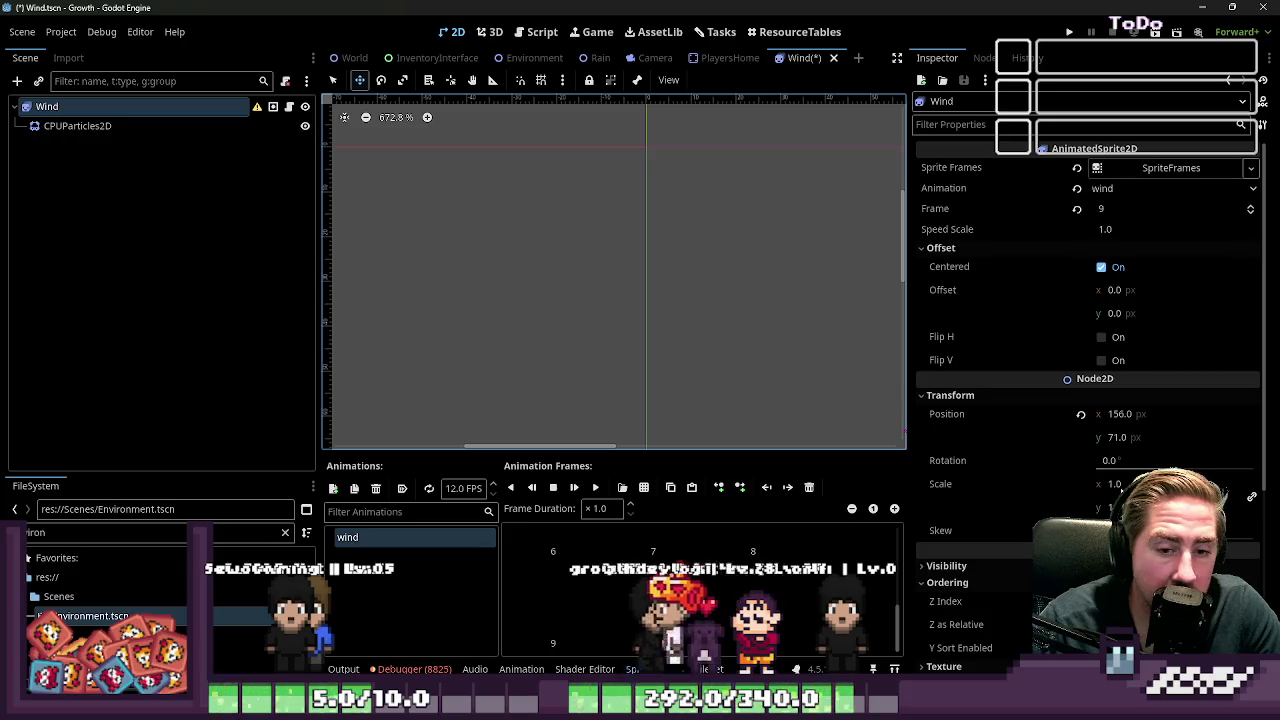
click(77, 126)
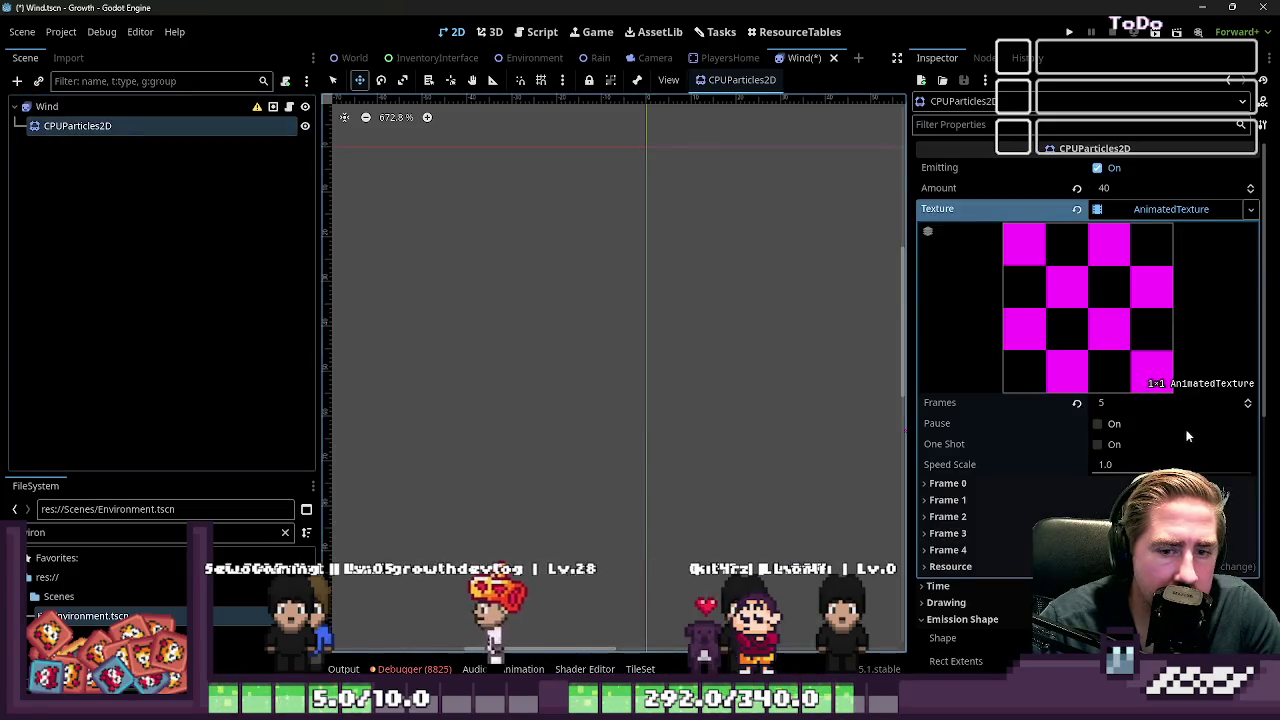
click(1247, 399)
click(1247, 399)
click(1247, 399)
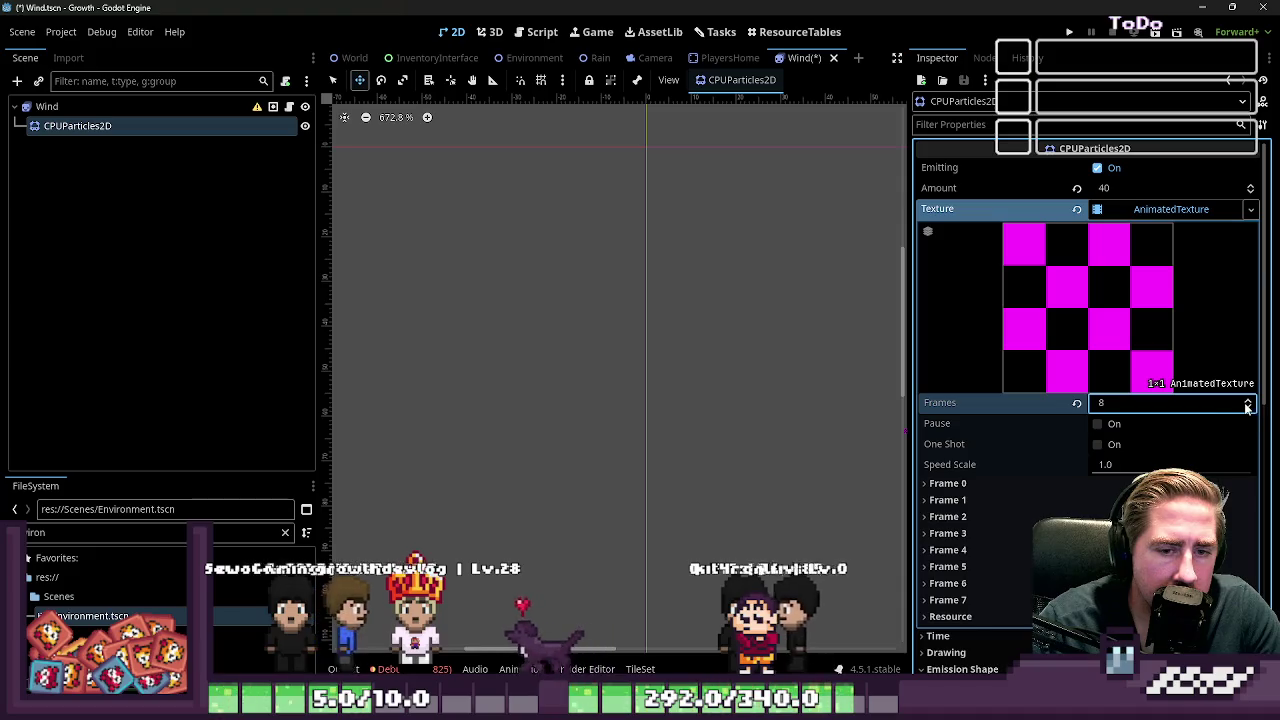
click(1247, 399)
click(1247, 399)
click(946, 483)
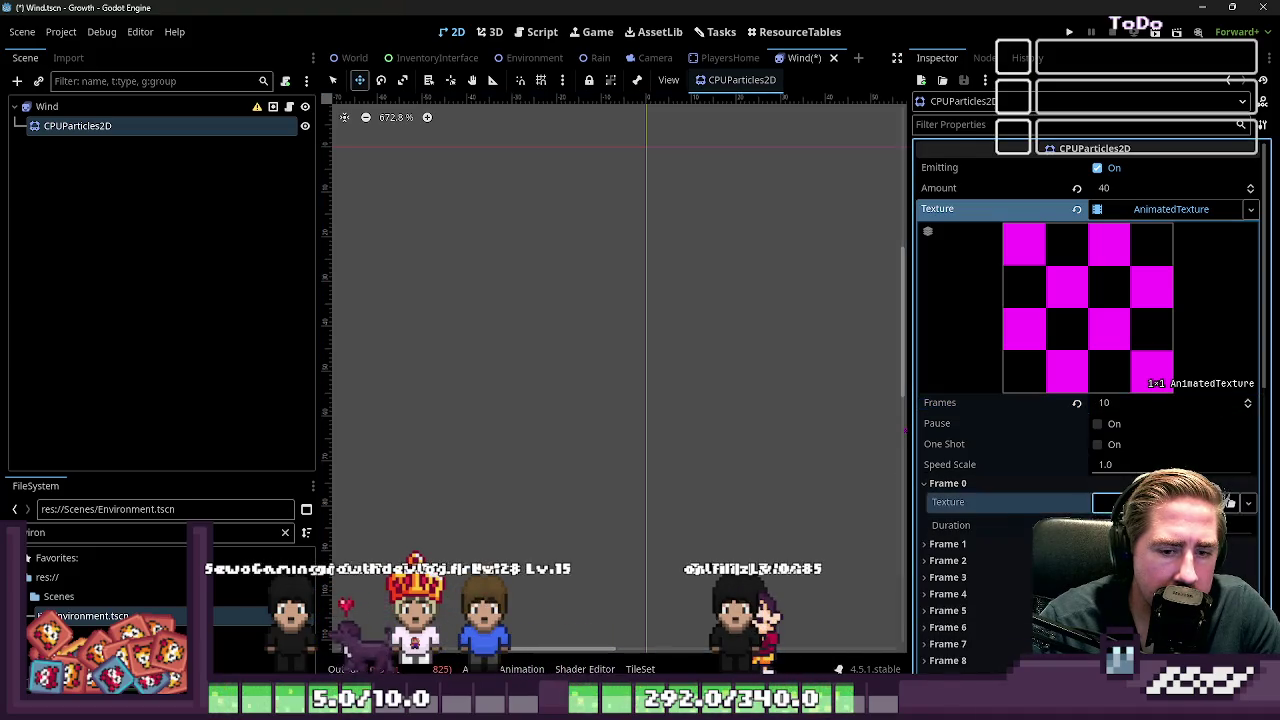
Step: Give Frames 0 through 4 of the AnimatedTexture each a new AtlasTexture
click(1228, 502)
click(1138, 408)
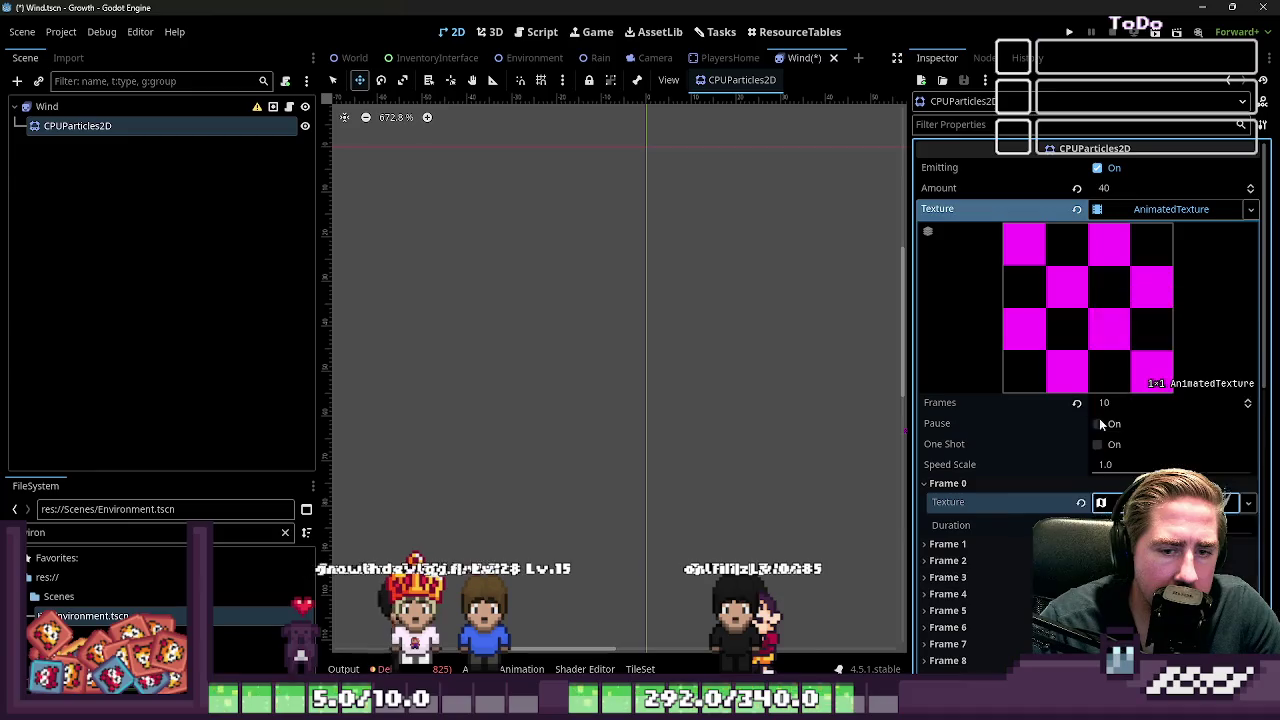
scroll(977, 436, down, 3)
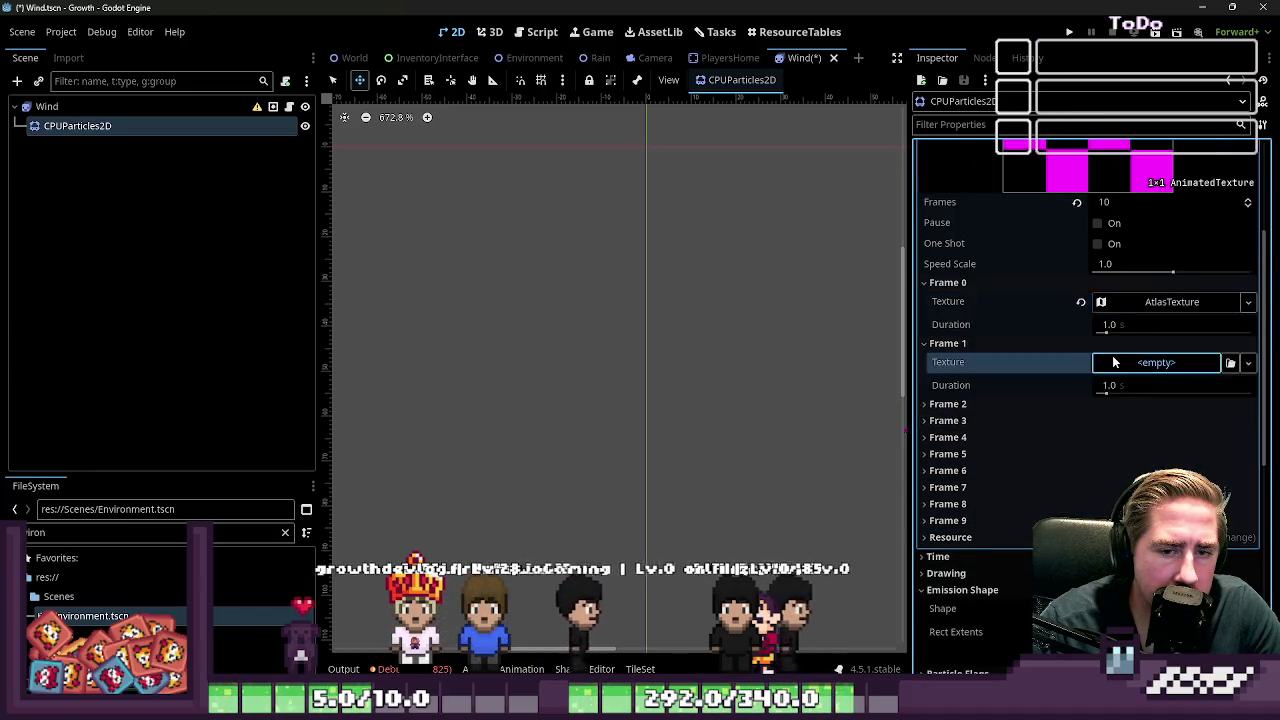
click(1248, 362)
click(1140, 409)
click(998, 408)
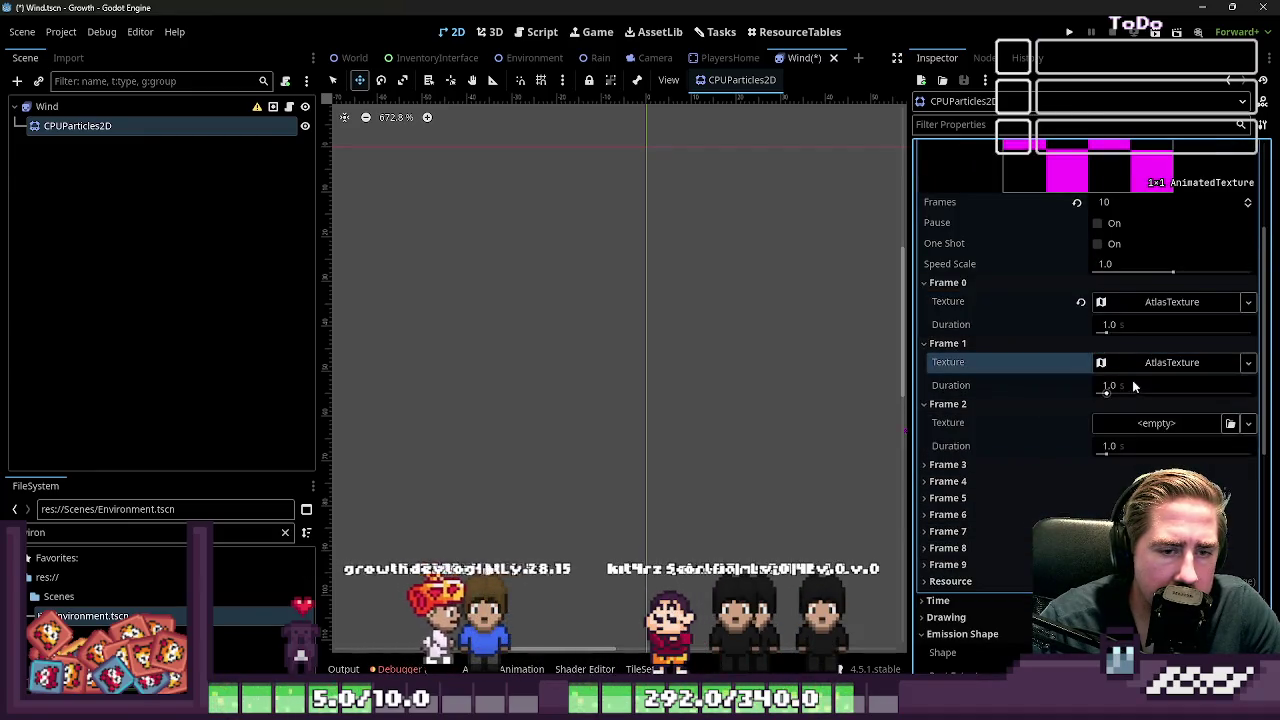
click(1143, 422)
click(1134, 409)
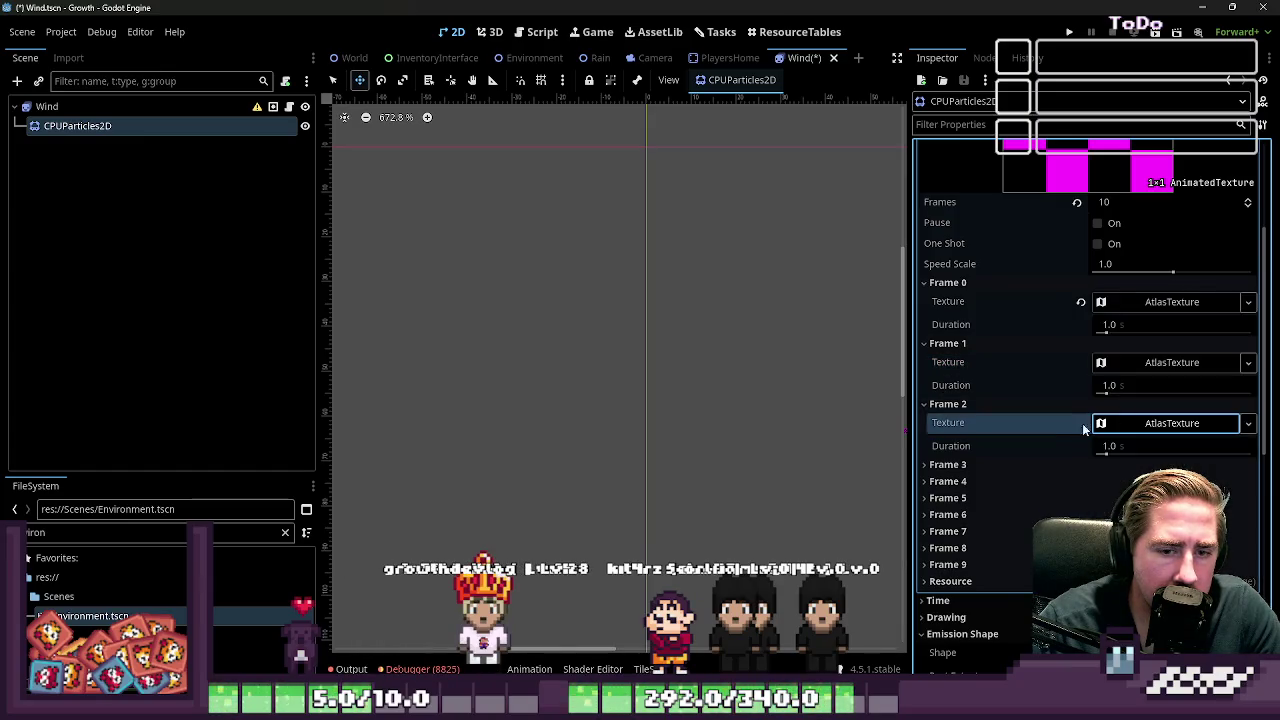
click(1012, 465)
click(1143, 483)
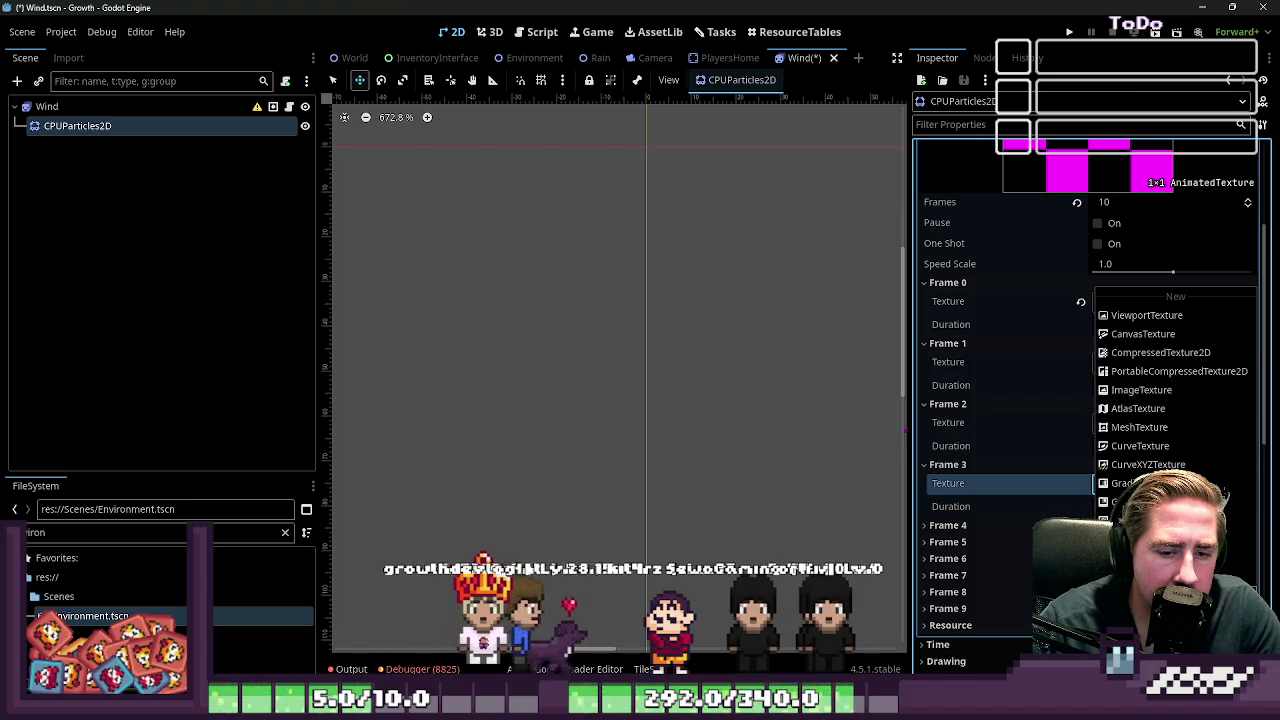
click(1147, 409)
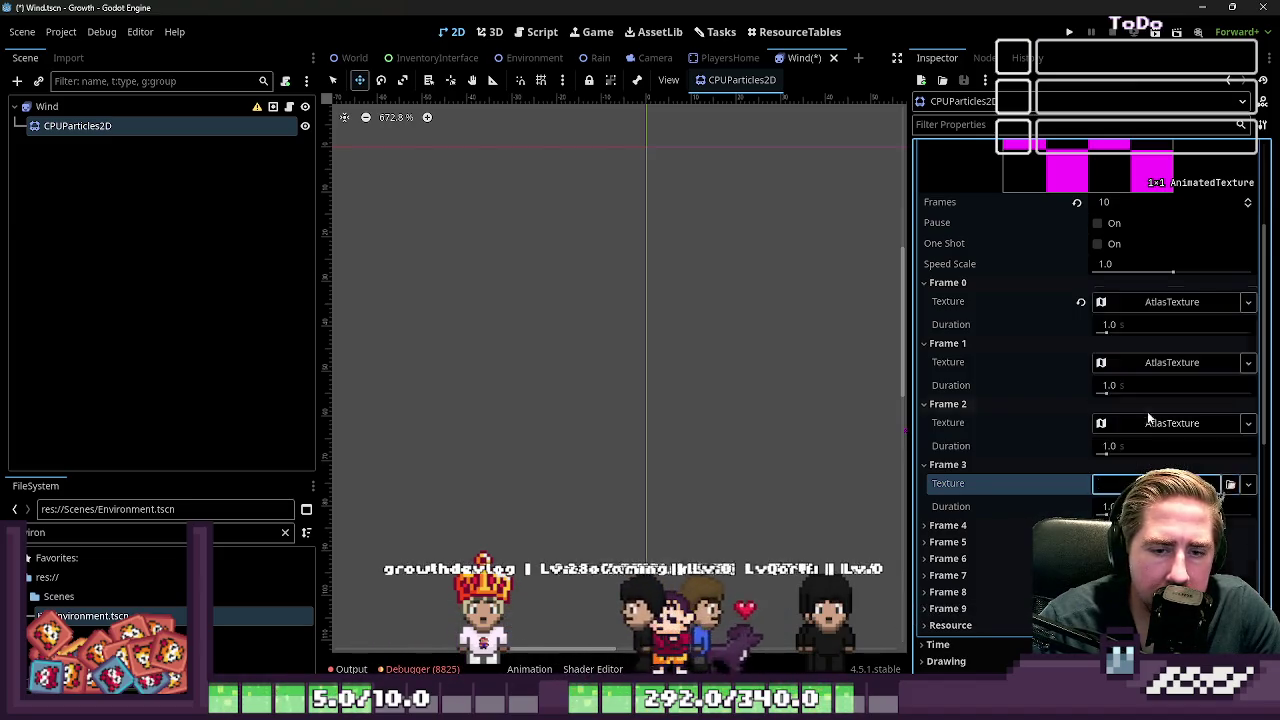
scroll(976, 456, down, 5)
click(984, 260)
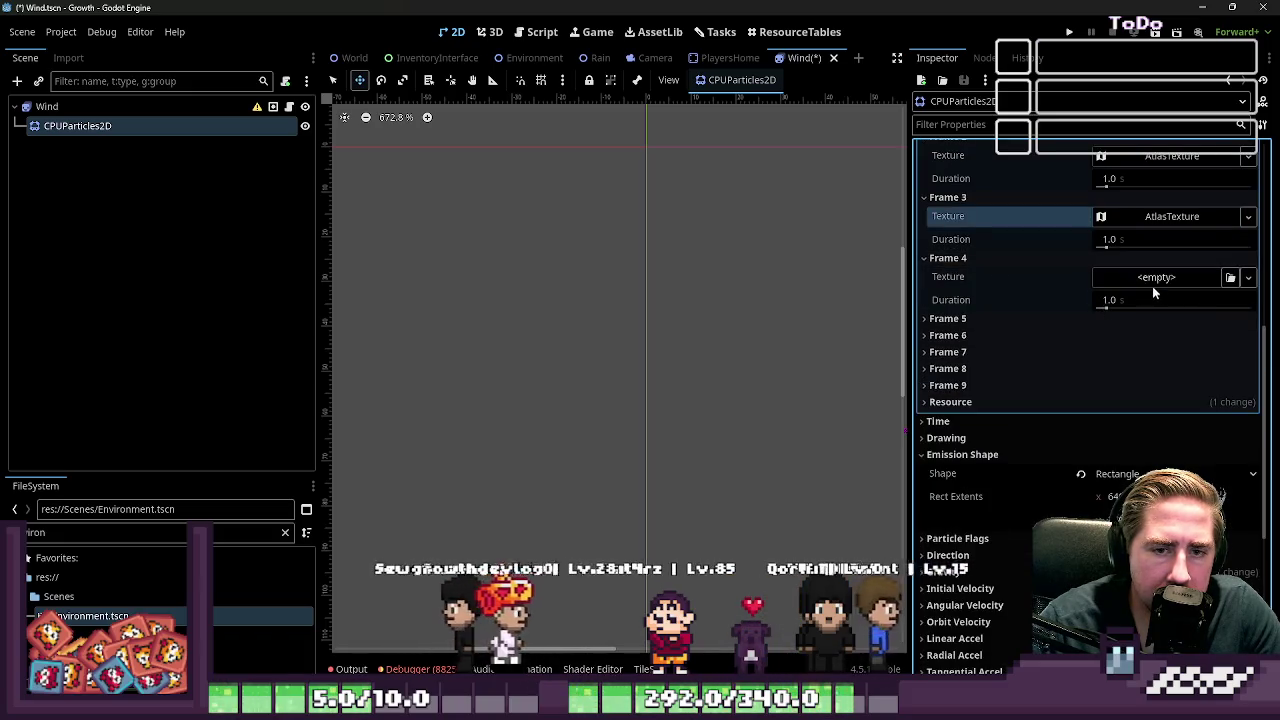
click(1155, 278)
click(1138, 408)
Step: Give Frames 5 through 9 of the AnimatedTexture each a new AtlasTexture
click(1080, 321)
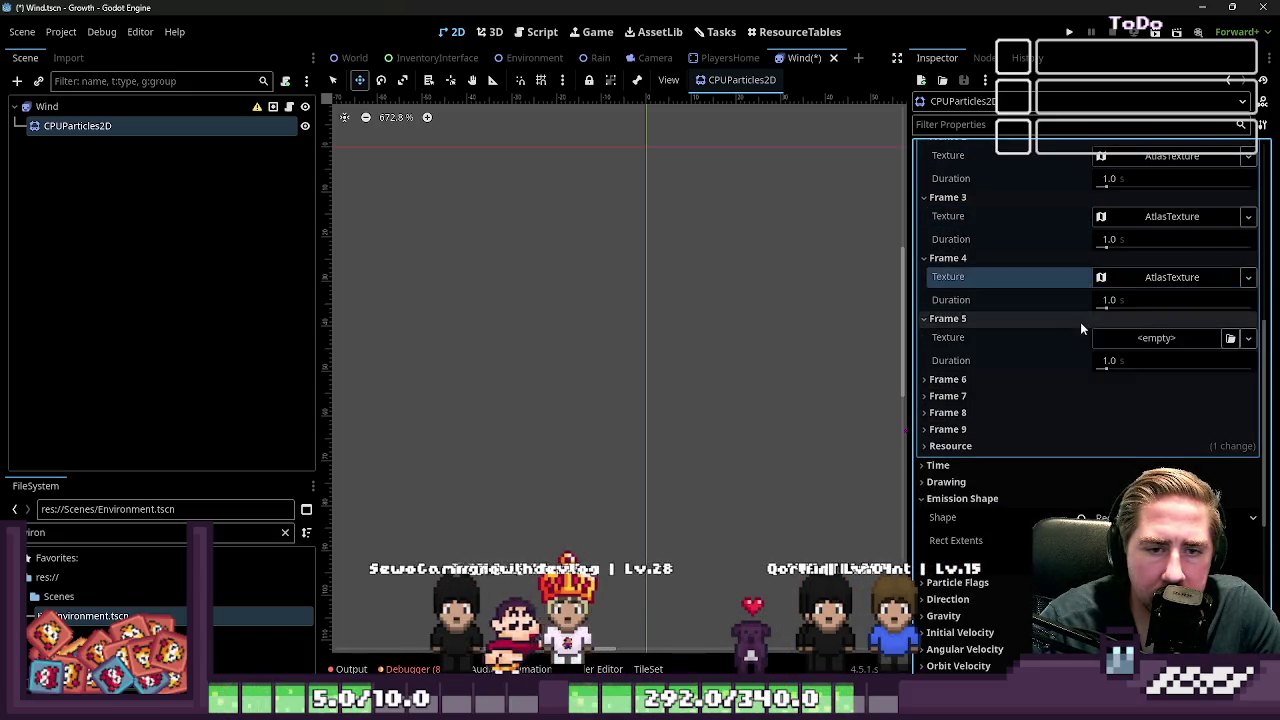
click(1145, 340)
click(1161, 409)
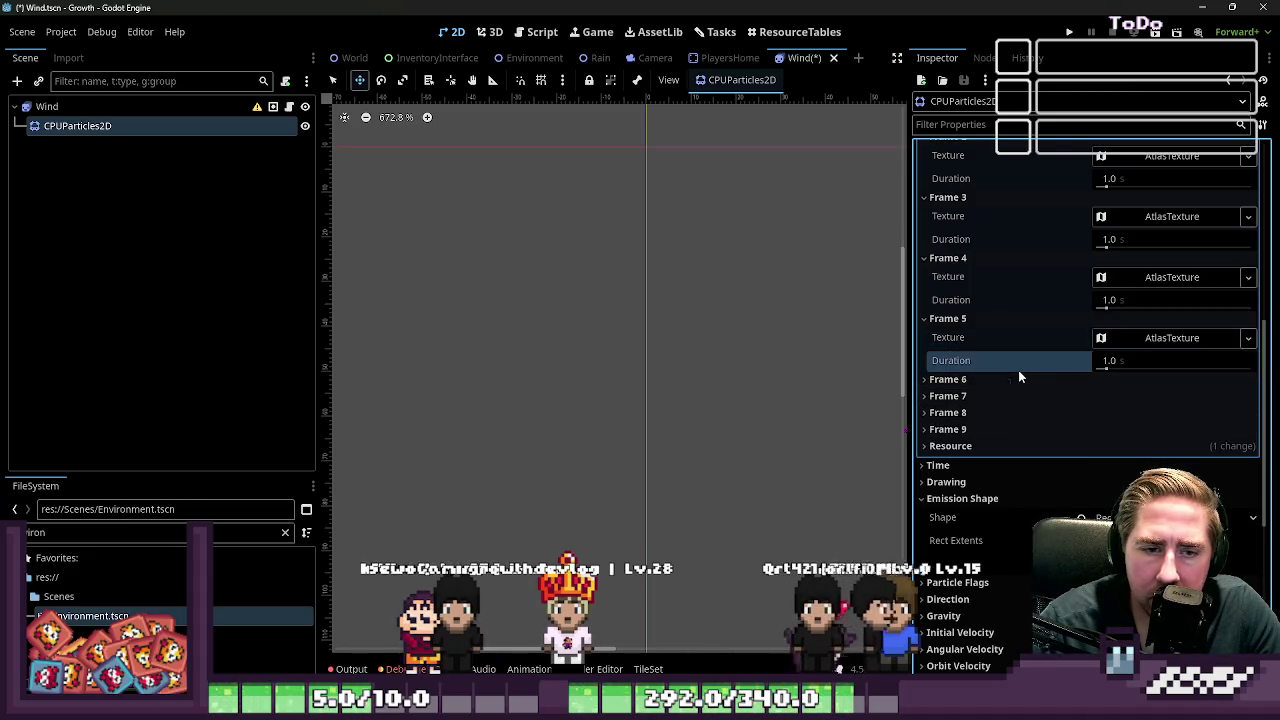
click(1013, 380)
click(1125, 402)
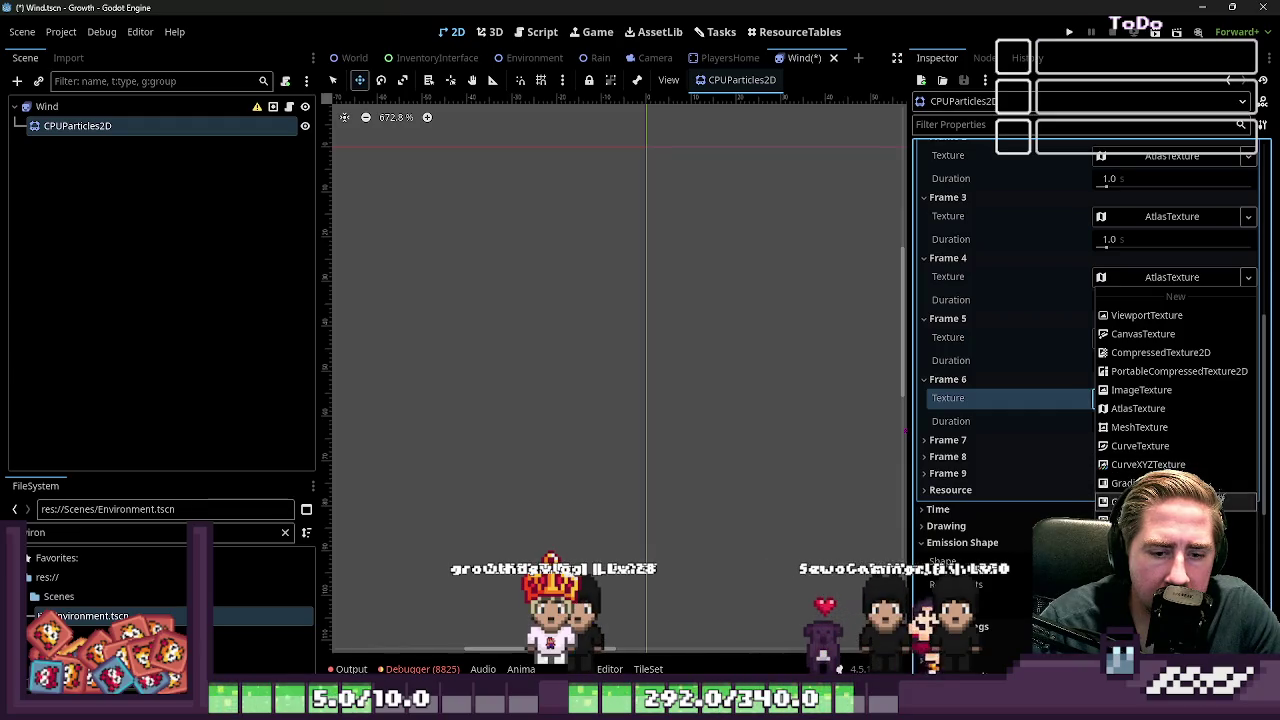
click(1140, 409)
click(1013, 442)
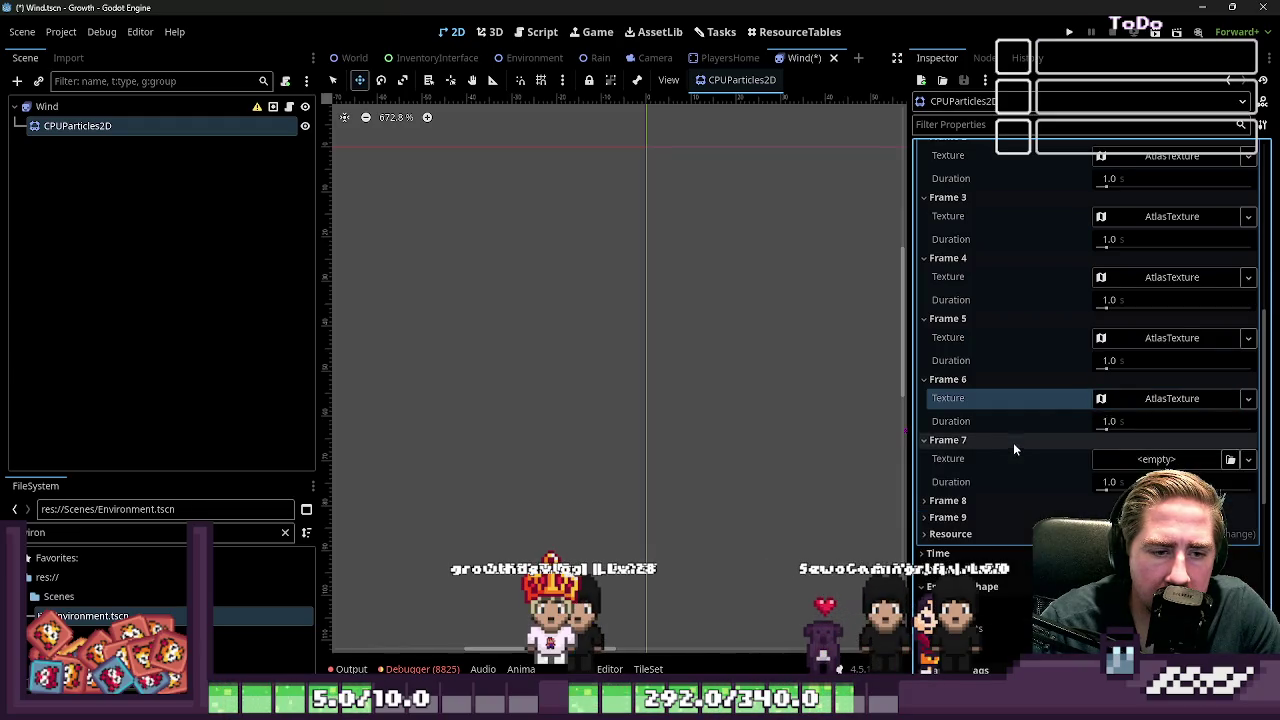
click(1143, 458)
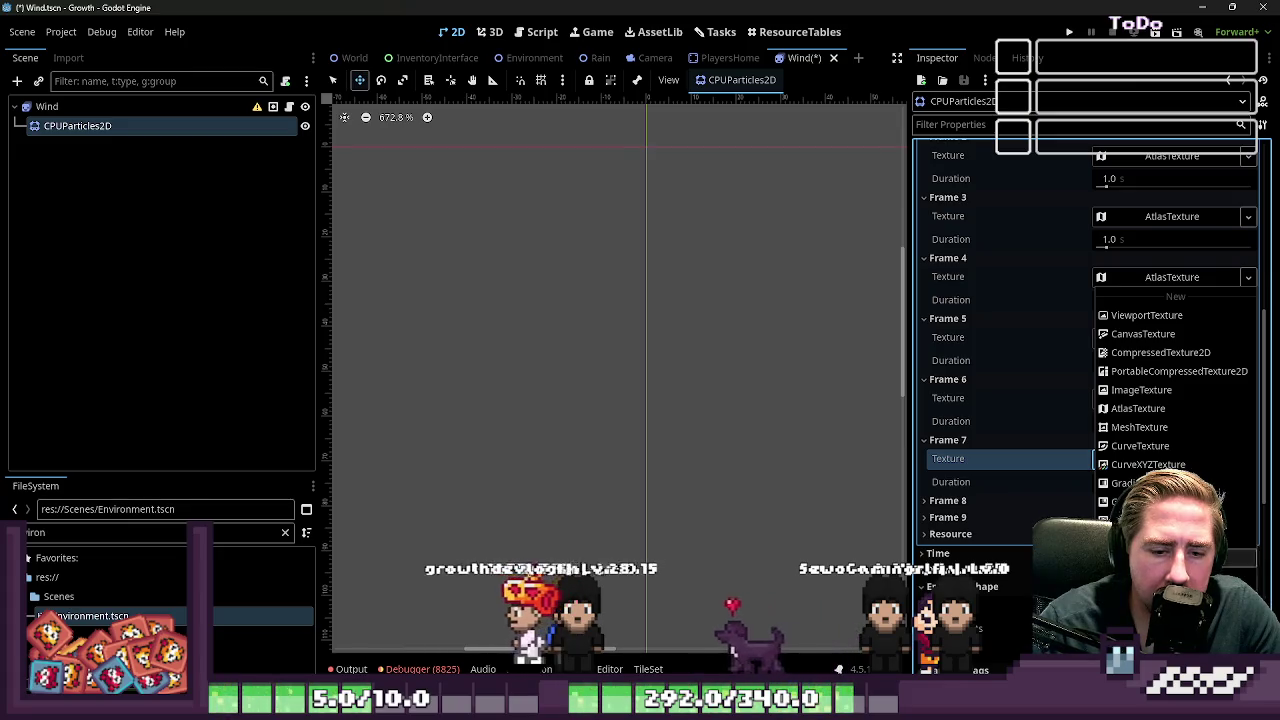
click(1138, 408)
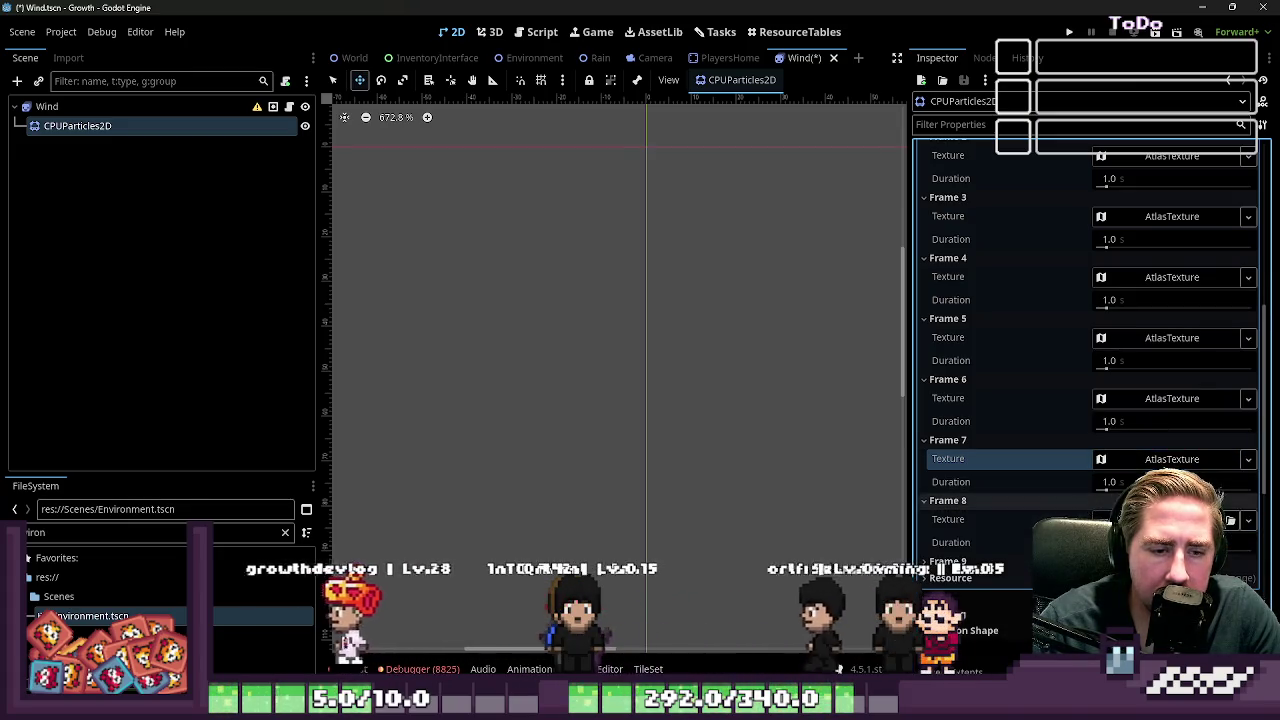
click(1087, 501)
click(1170, 519)
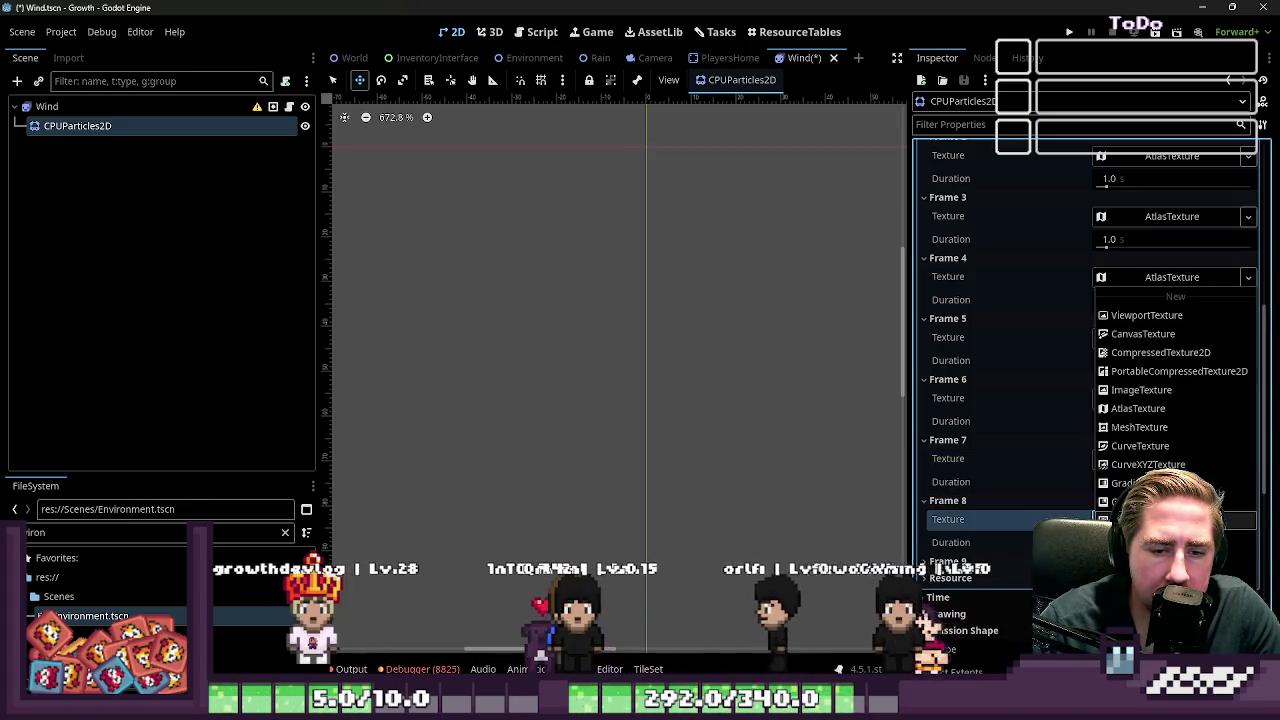
click(1138, 408)
scroll(1138, 408, down, 1)
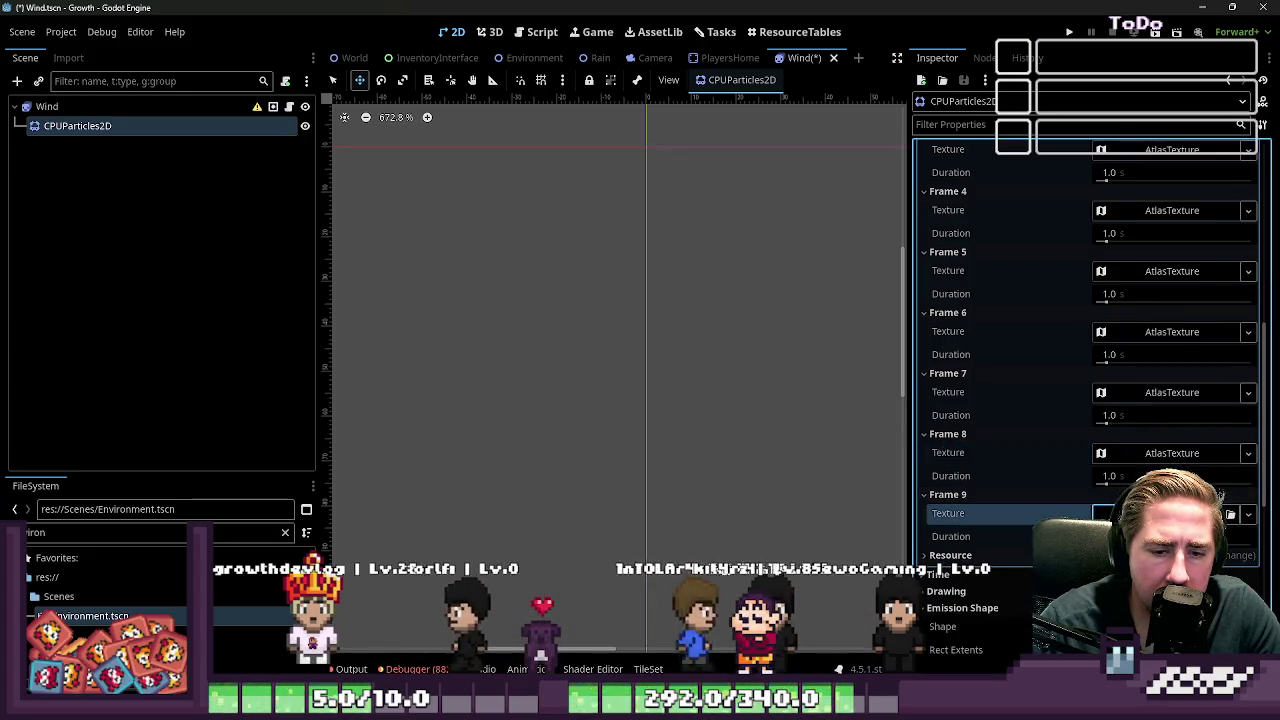
click(1170, 513)
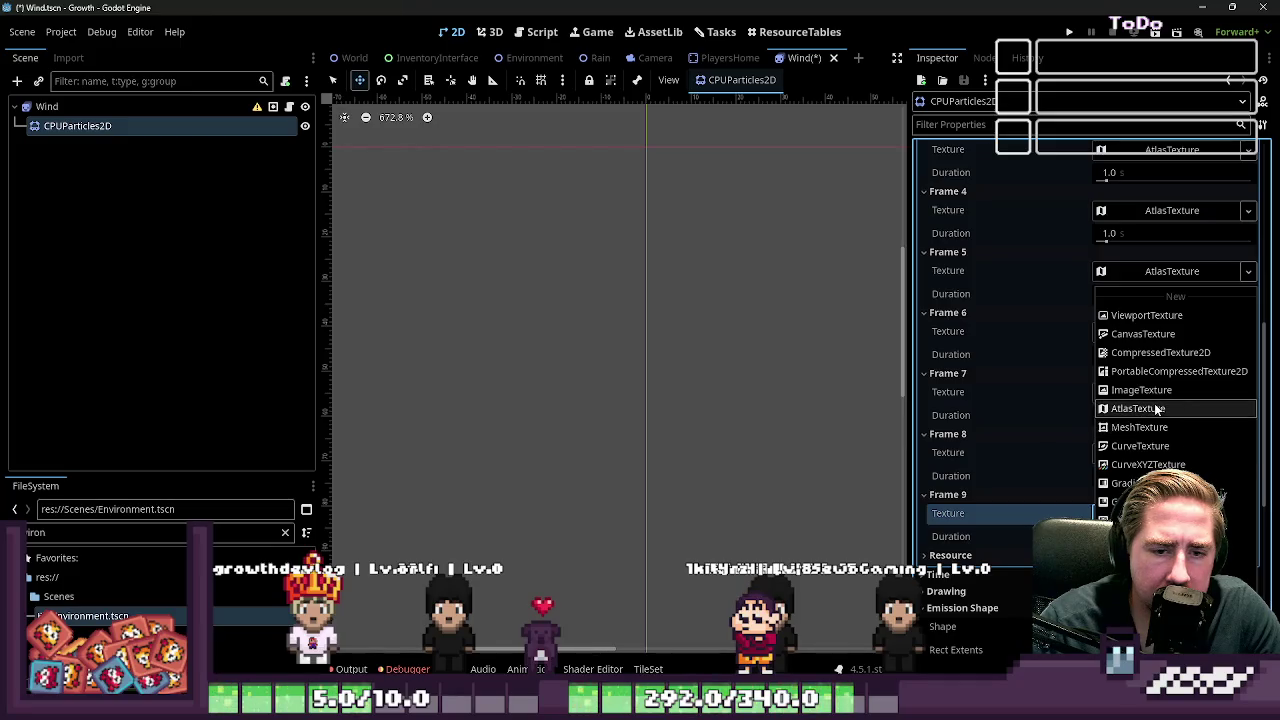
click(1155, 410)
Step: Expand Frame 0's AtlasTexture settings to review them, then collapse them
scroll(806, 397, up, 4)
scroll(1092, 386, up, 4)
click(1150, 502)
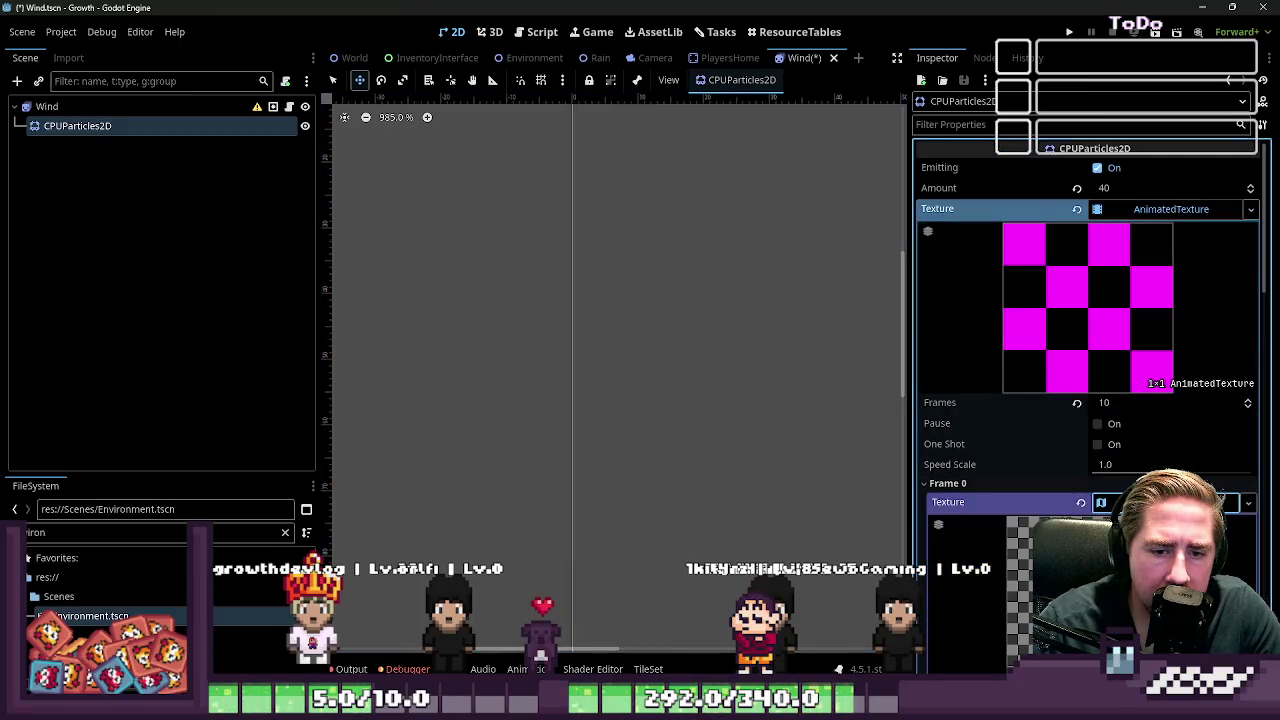
scroll(675, 461, down, 2)
scroll(675, 461, down, 1)
scroll(1000, 451, down, 3)
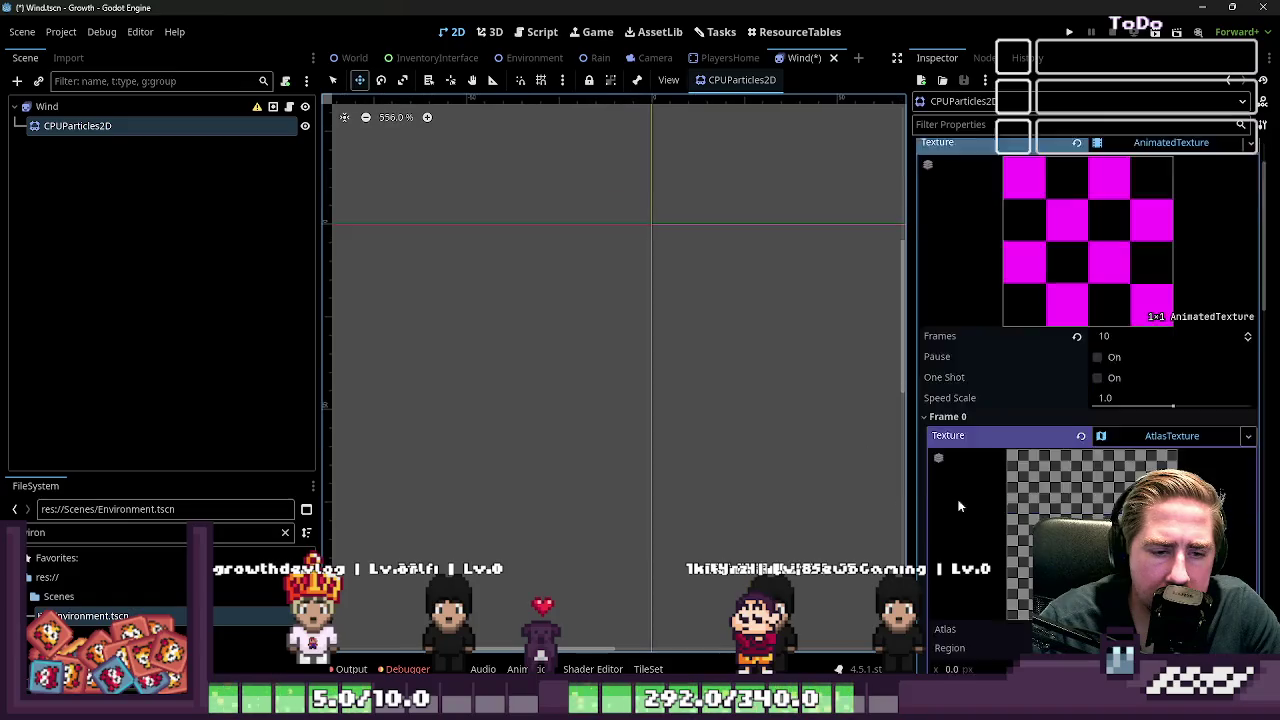
scroll(1000, 451, up, 1)
click(1172, 301)
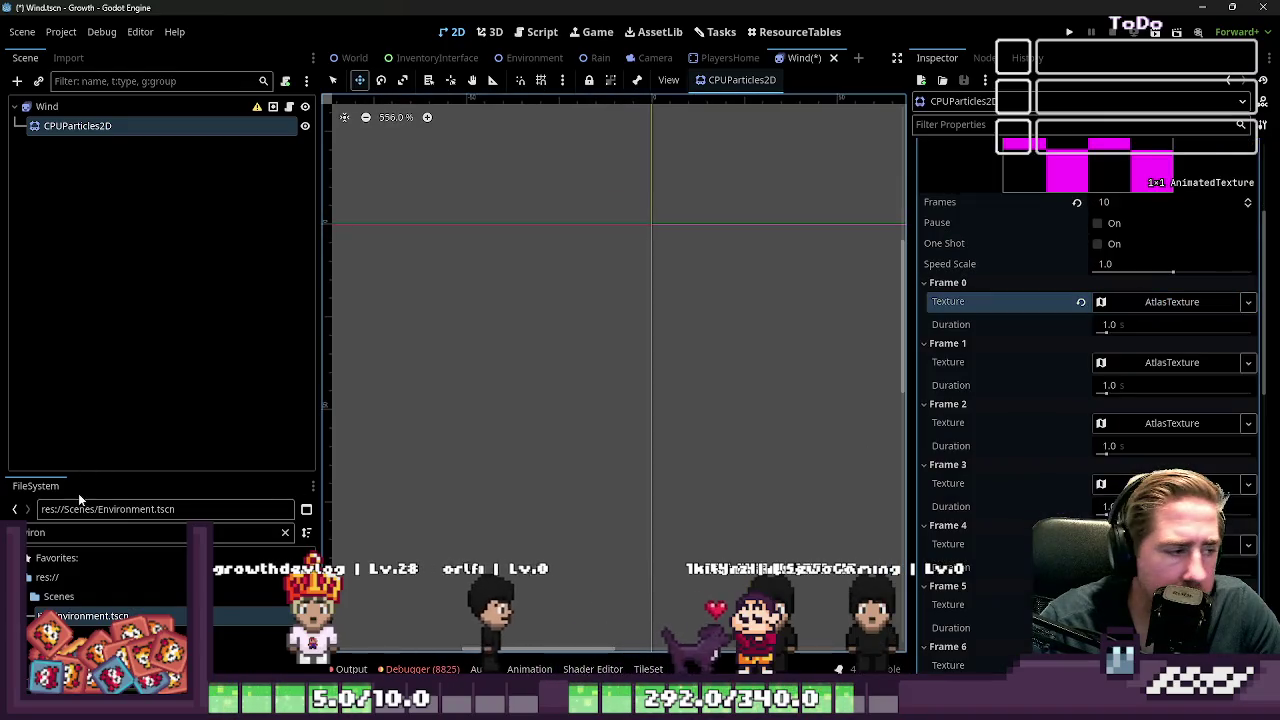
Step: Filter the FileSystem by 'd' and select the Wind node to see its sprite animation
double_click(71, 531)
text(d)
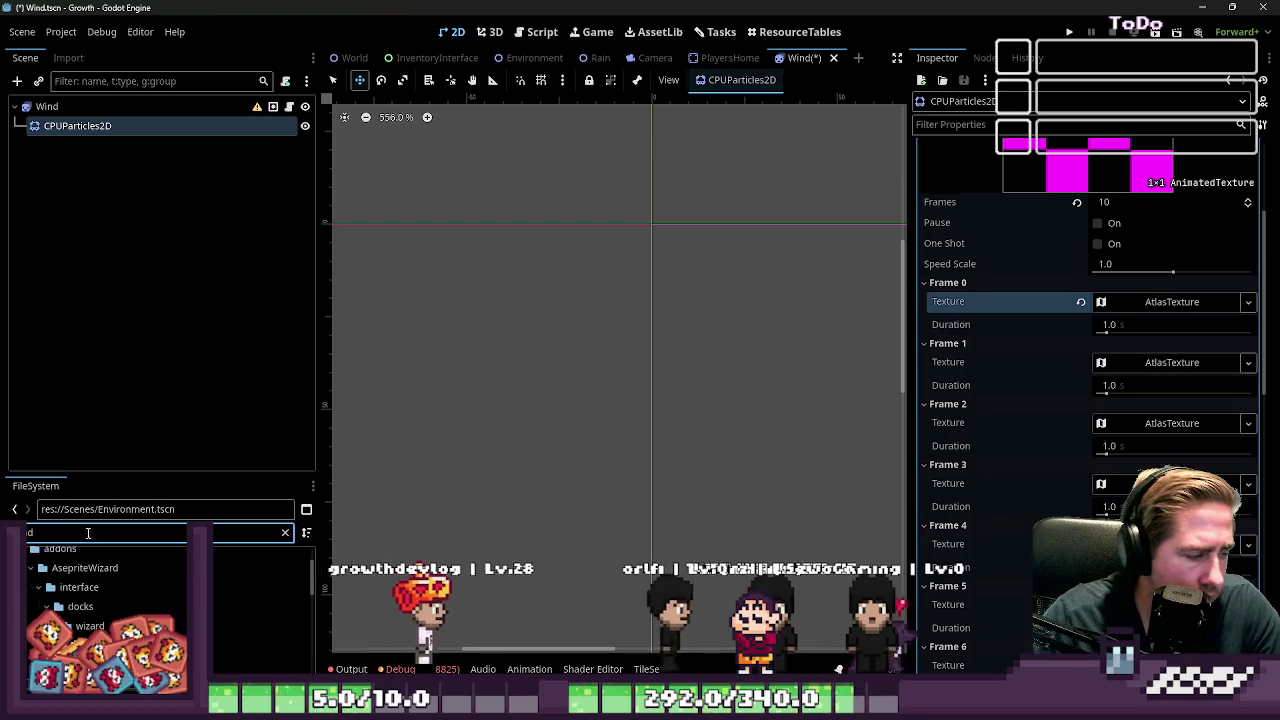
scroll(100, 600, down, 10)
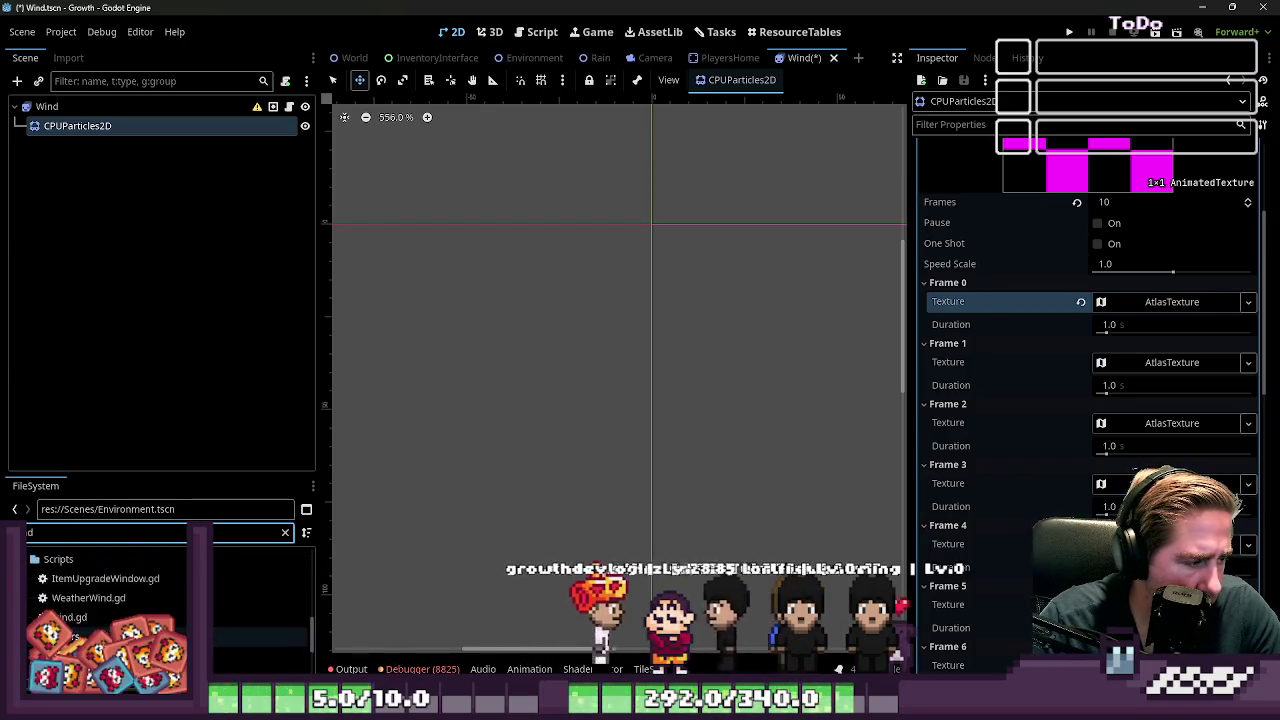
scroll(100, 600, down, 3)
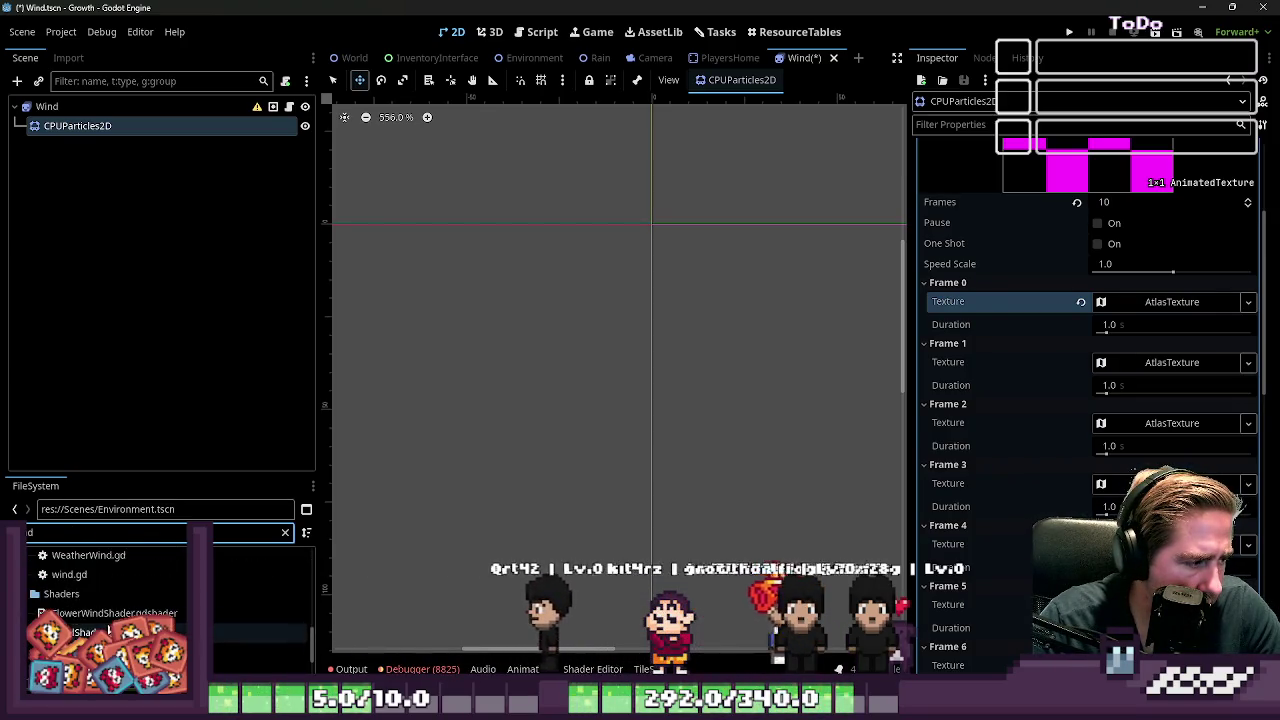
scroll(140, 583, down, 3)
click(47, 106)
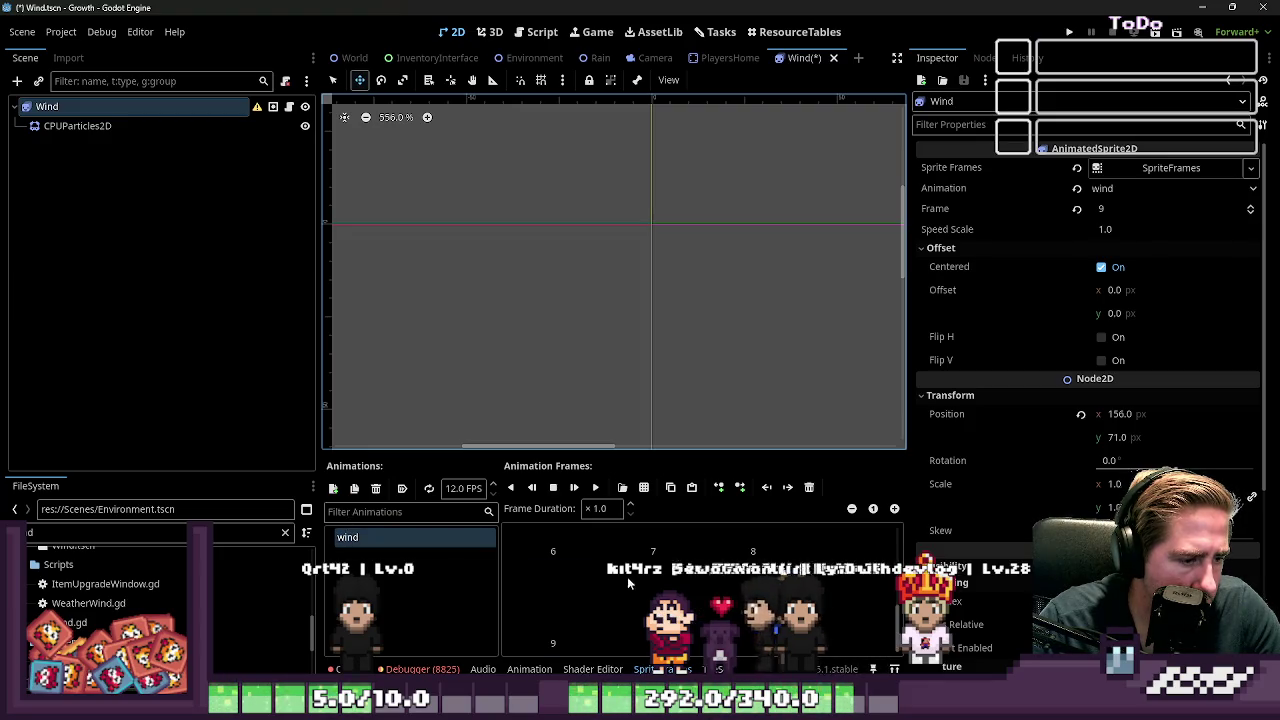
Step: Read the Wind node's SpriteFrames resource path and enlarge the SpriteFrames panel to view its frames
click(1143, 167)
double_click(1168, 231)
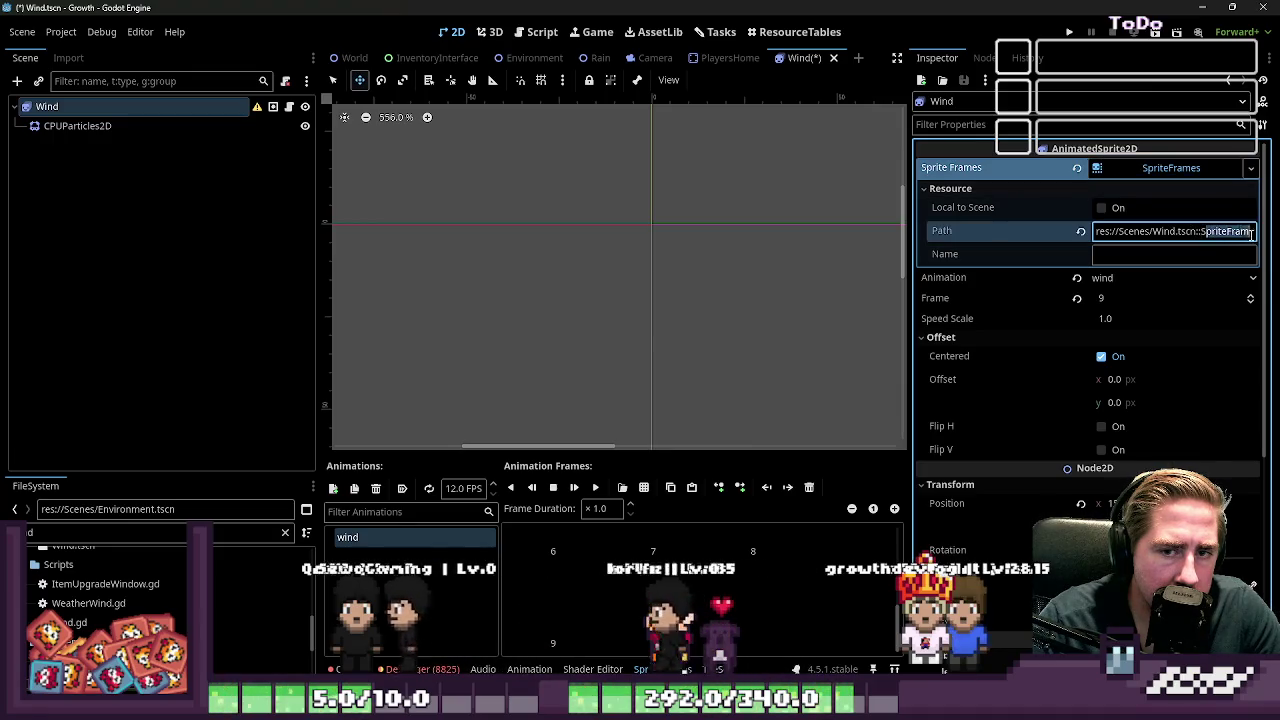
drag(1256, 250, 1073, 248)
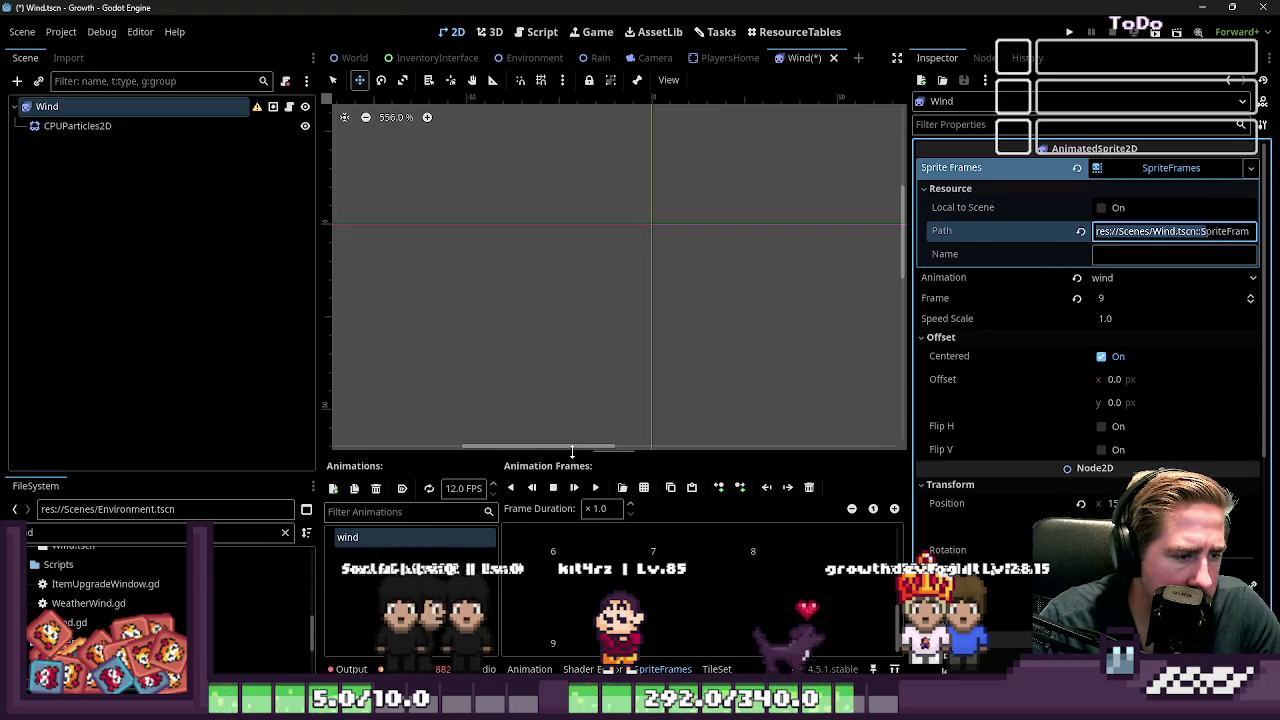
drag(572, 452, 572, 120)
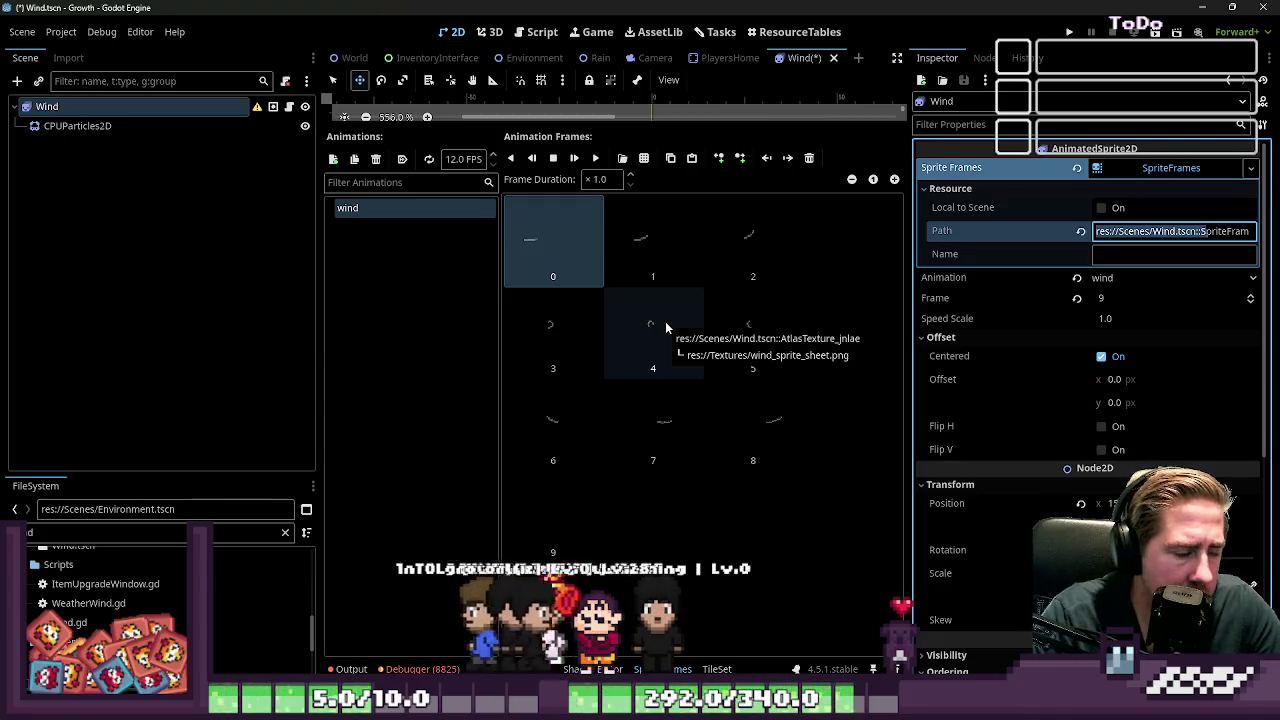
Step: Filter the FileSystem for '_sprite' and return to the CPUParticles2D node
click(101, 532)
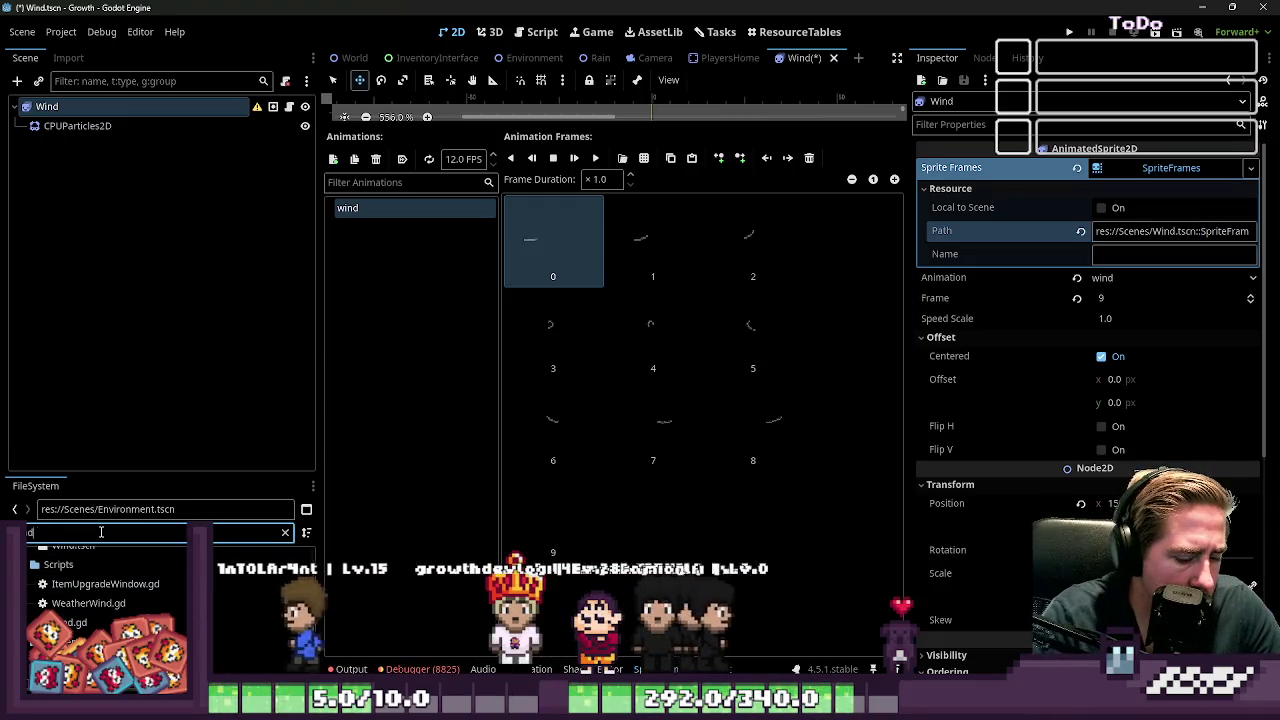
text(_sprite)
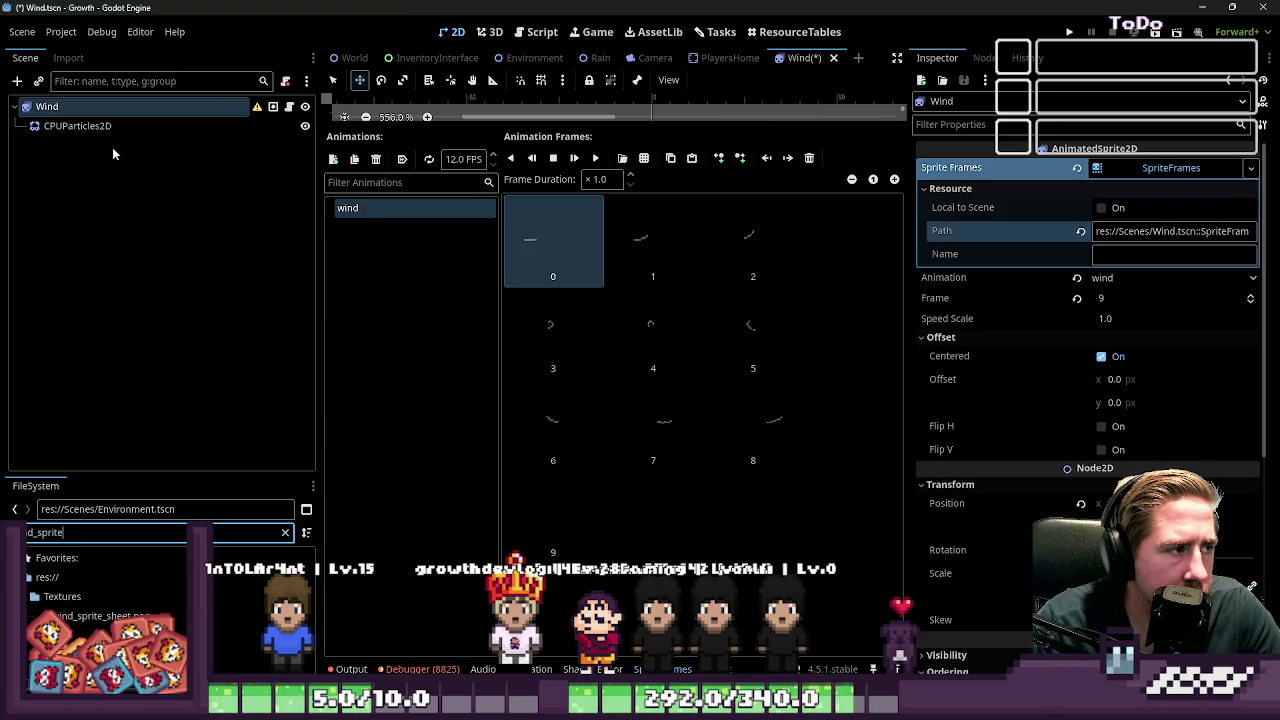
click(77, 126)
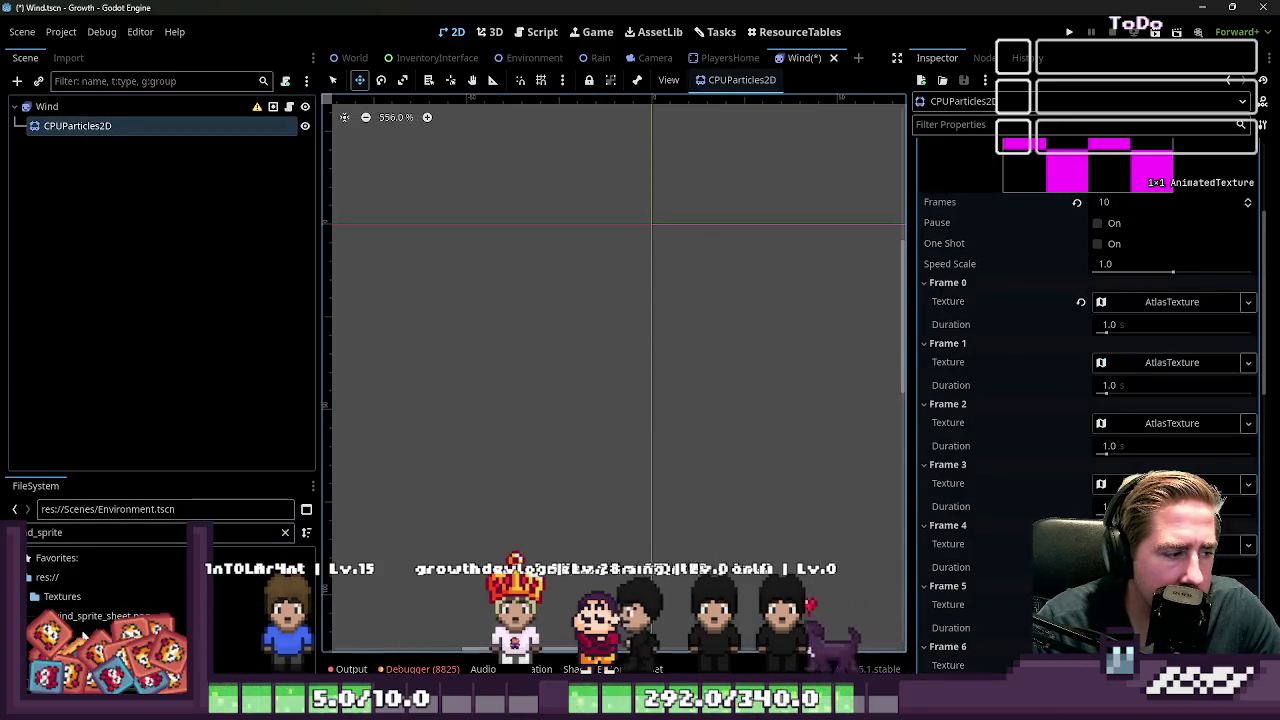
Step: Replace the wind sprite sheet dropped on Frame 0 with a new AtlasTexture
mouse_move(100, 616)
mouse_down()
mouse_move(600, 450)
mouse_move(1158, 302)
mouse_up()
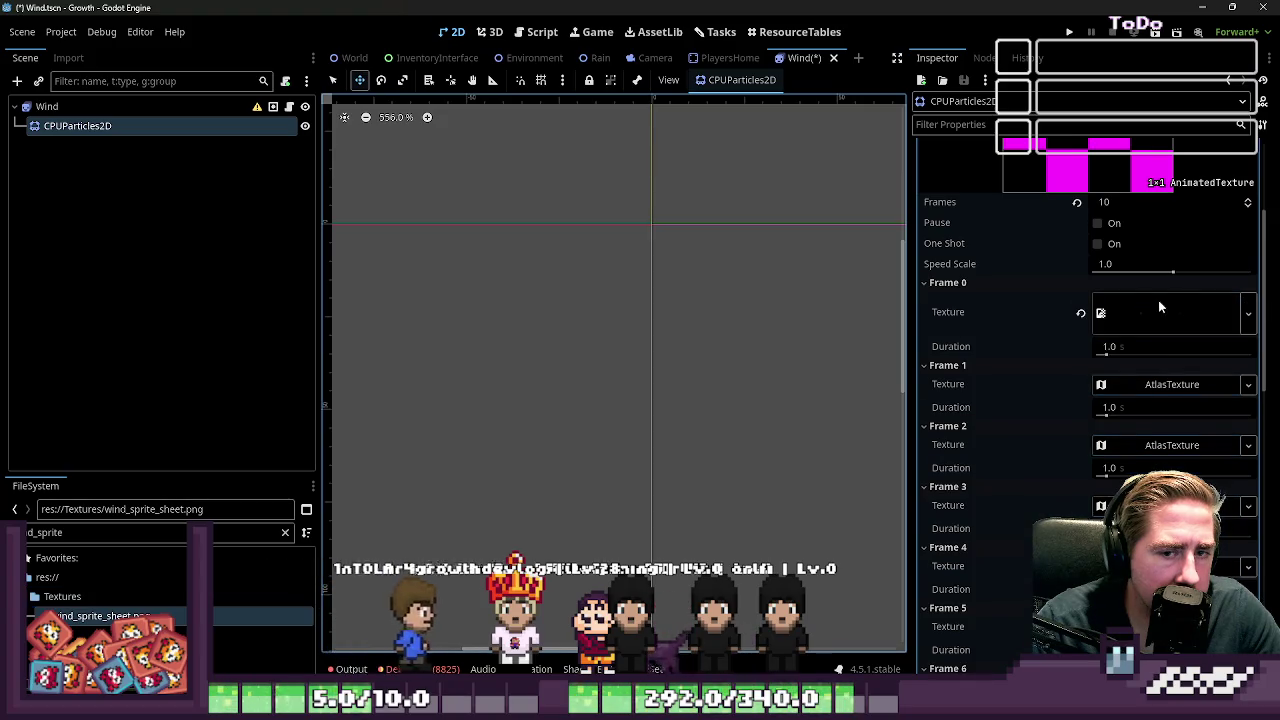
click(1079, 314)
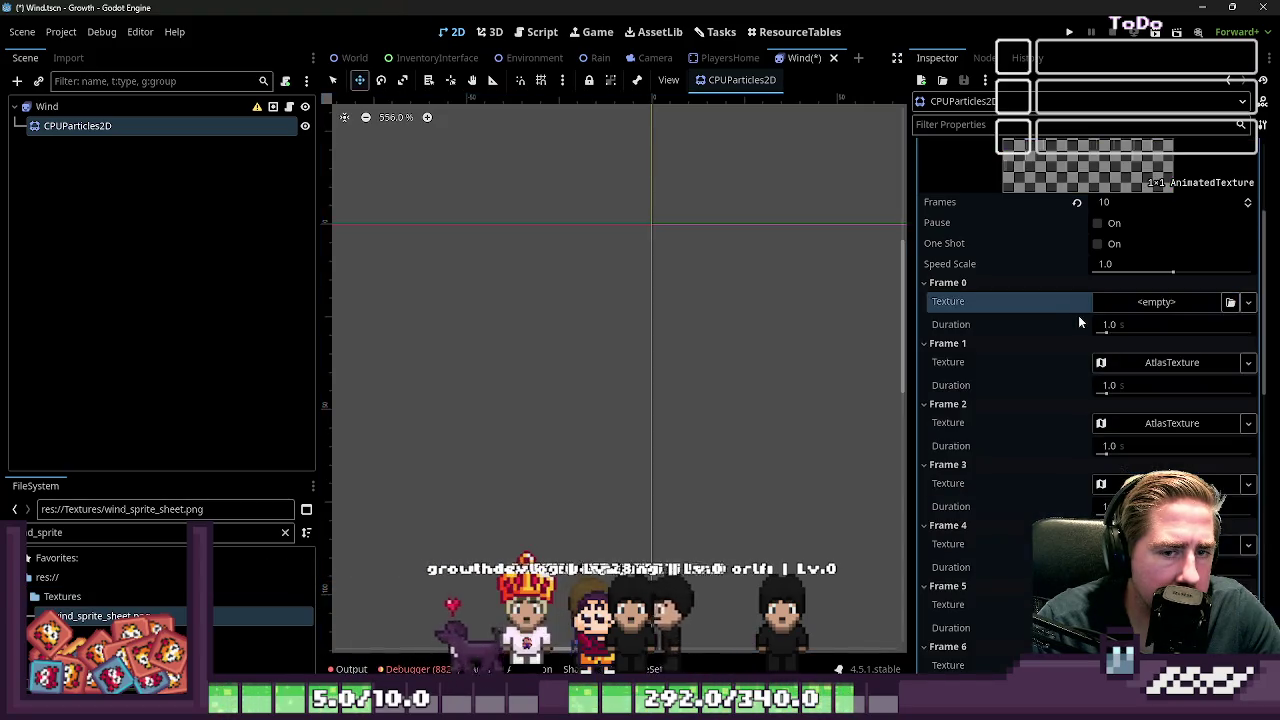
click(1144, 305)
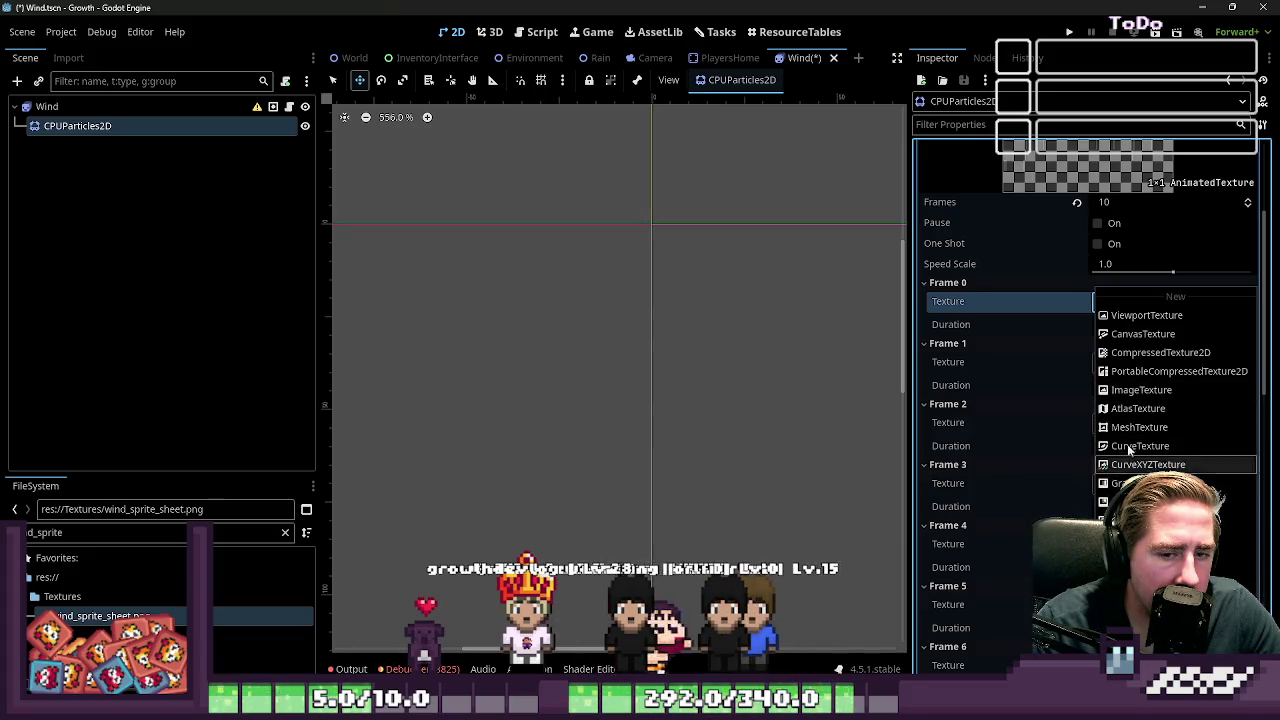
click(1098, 408)
Step: Review the AtlasTexture settings of Frames 0–4 and drop the wind sprite sheet in as an atlas
click(1131, 303)
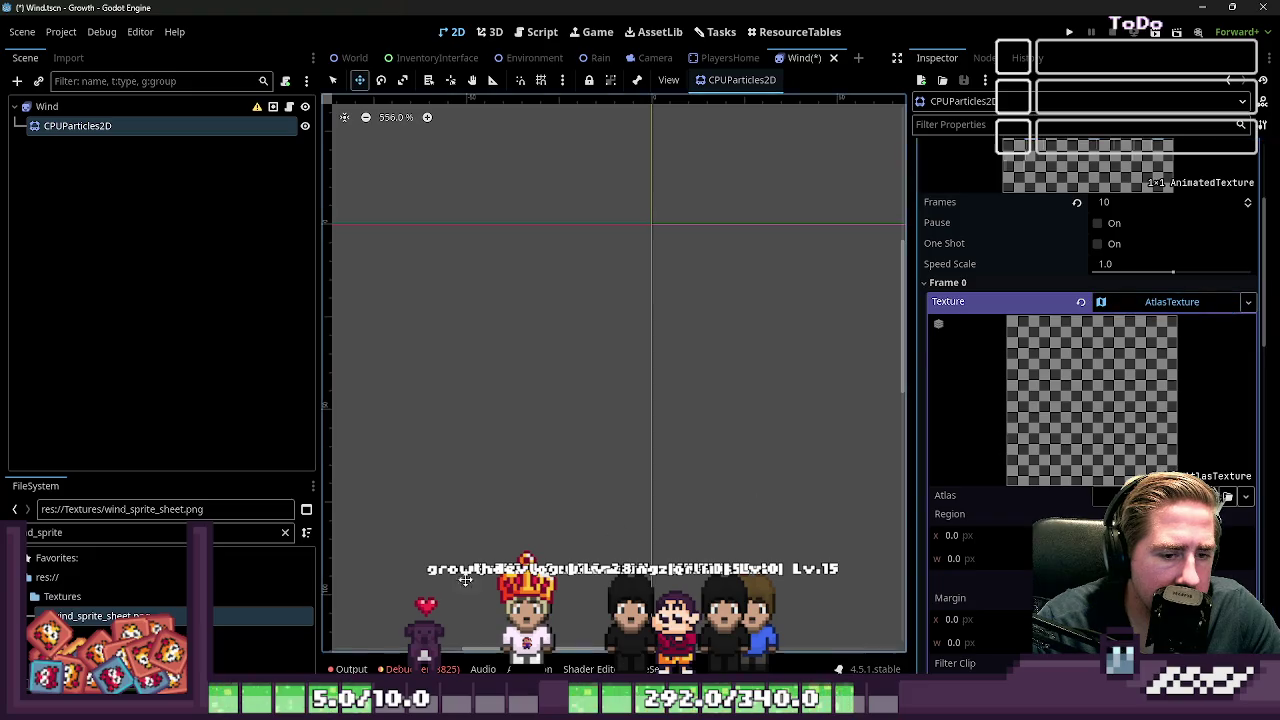
click(1150, 302)
click(1132, 362)
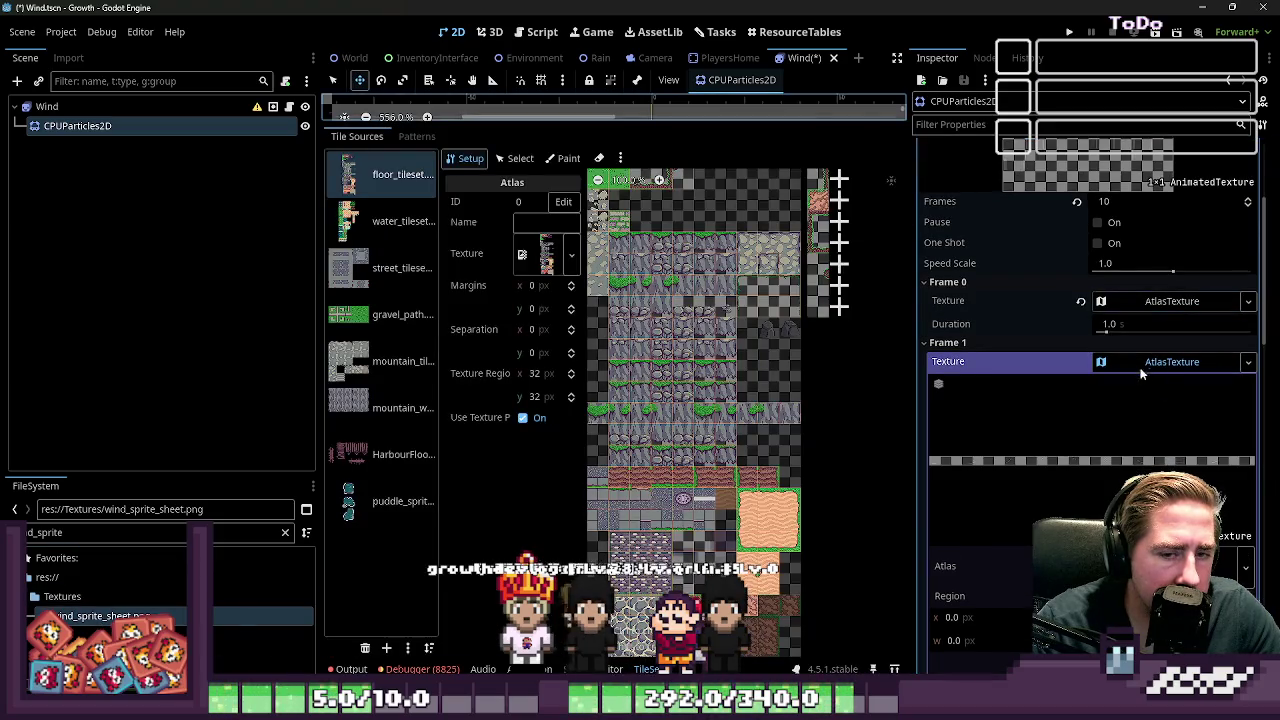
click(1140, 362)
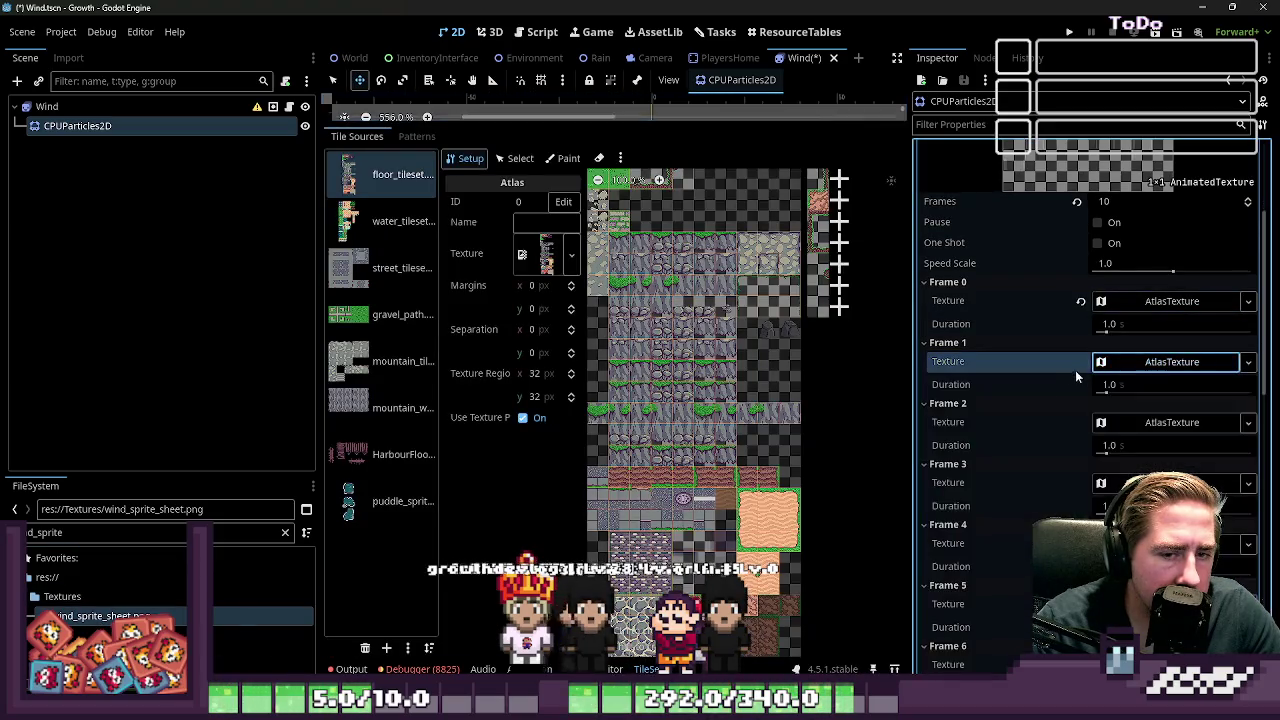
click(1150, 422)
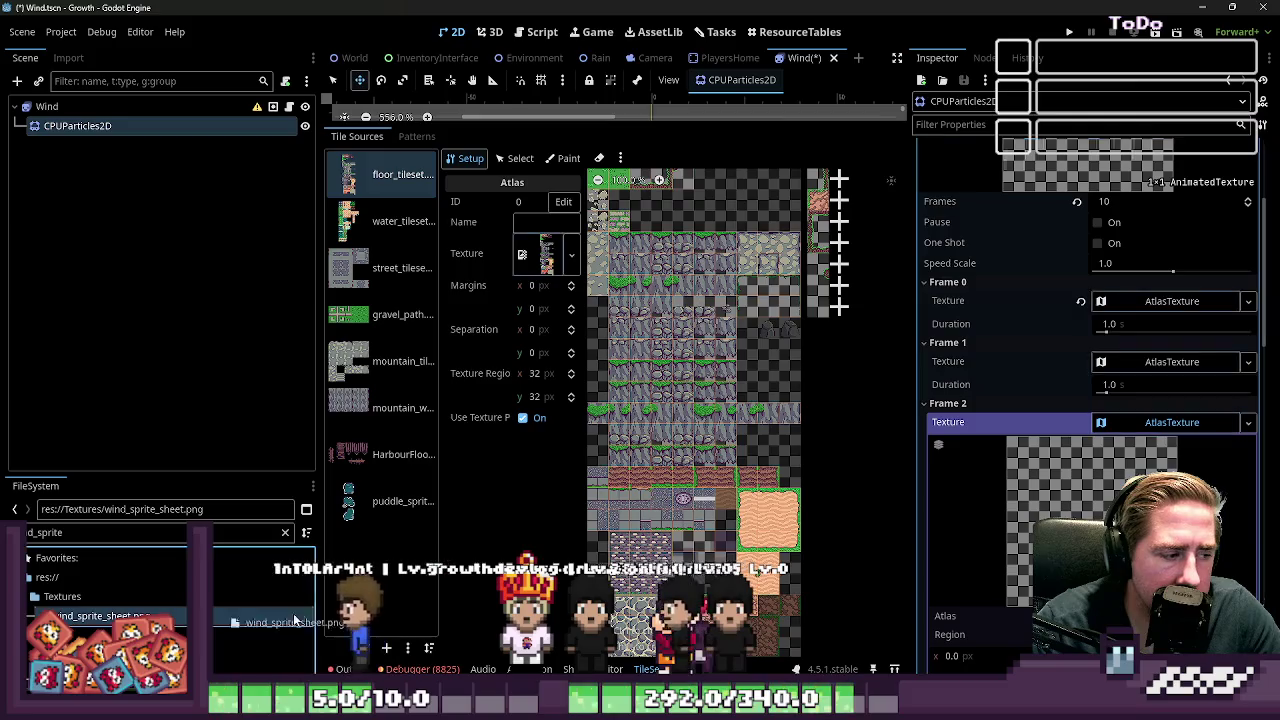
click(1172, 422)
scroll(1160, 345, down, 4)
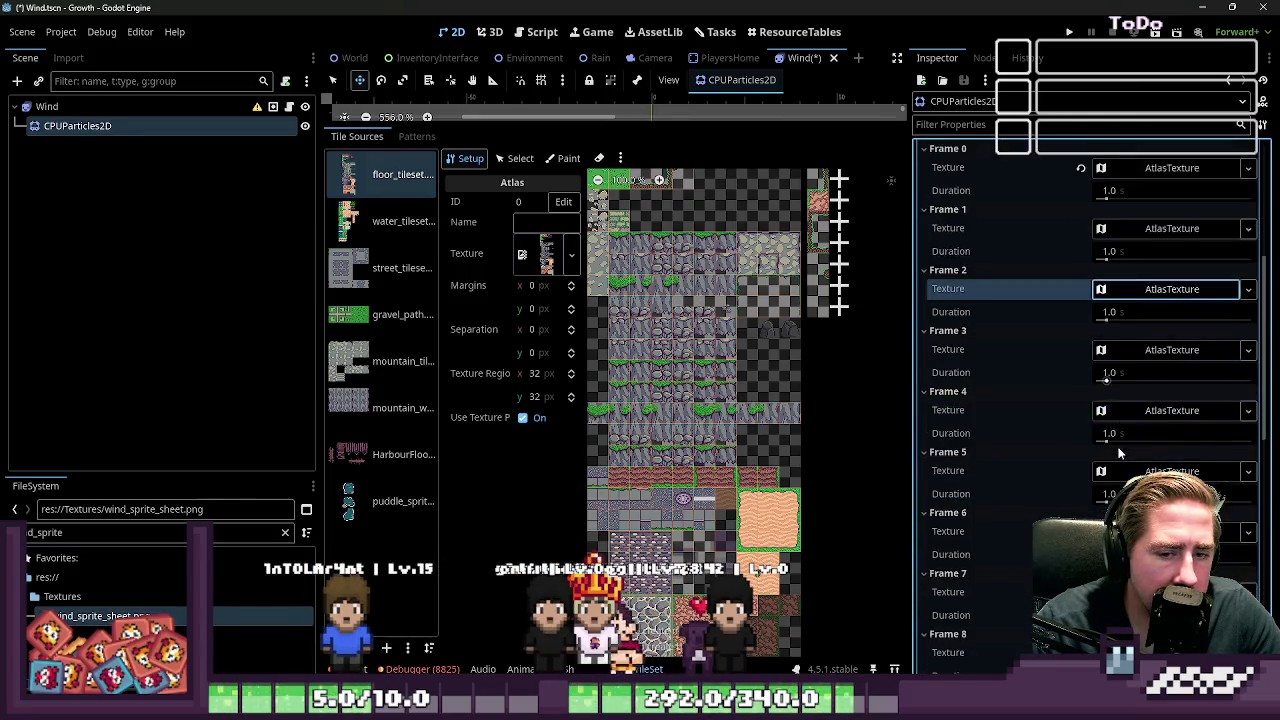
click(1177, 284)
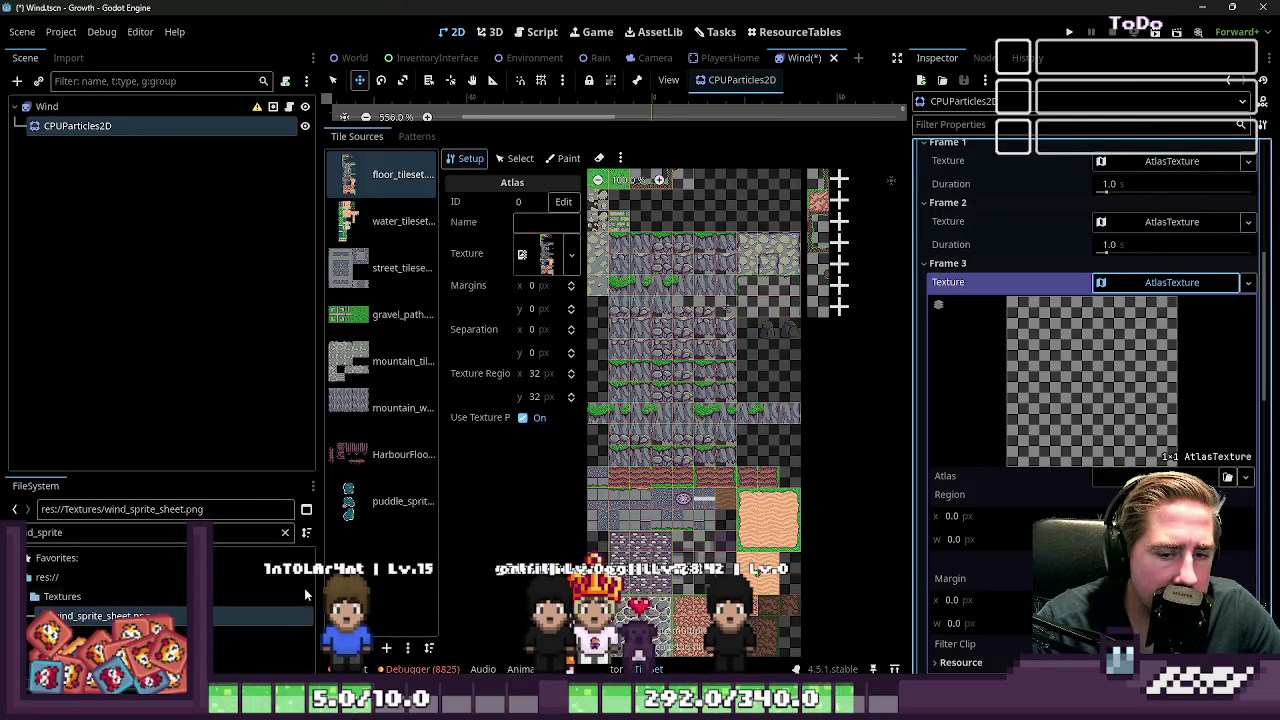
scroll(1110, 470, down, 5)
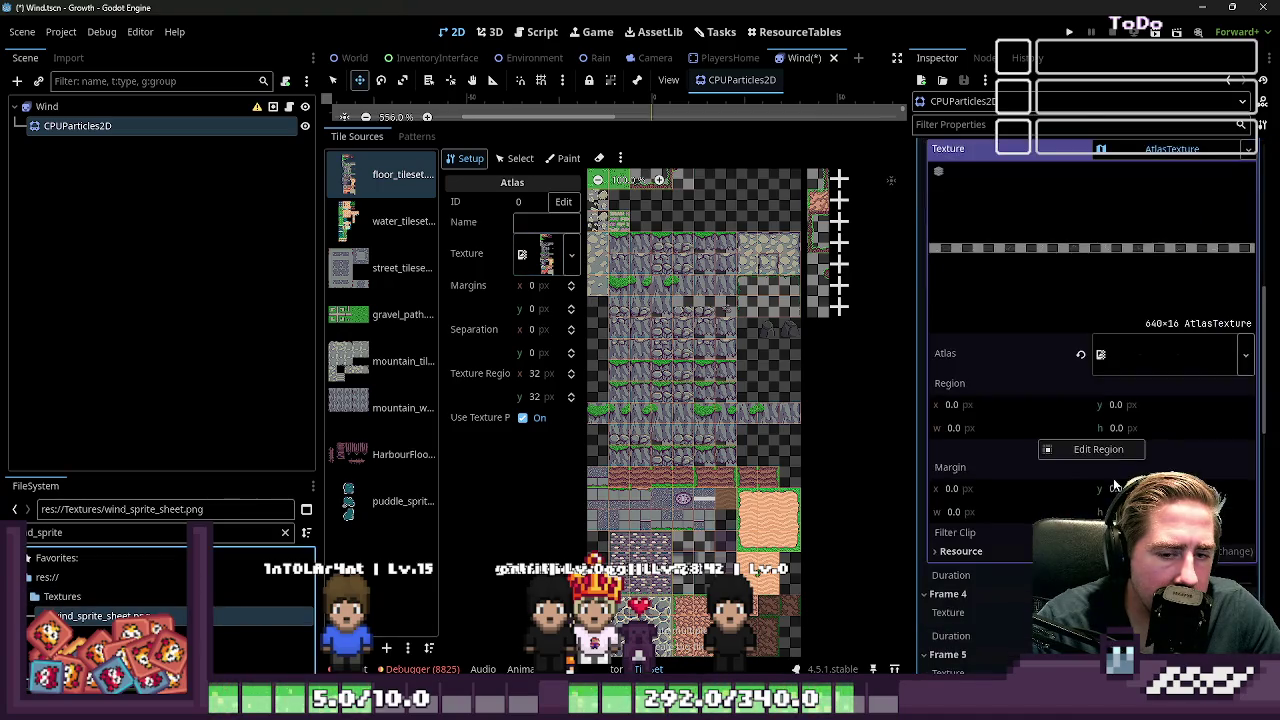
click(1150, 345)
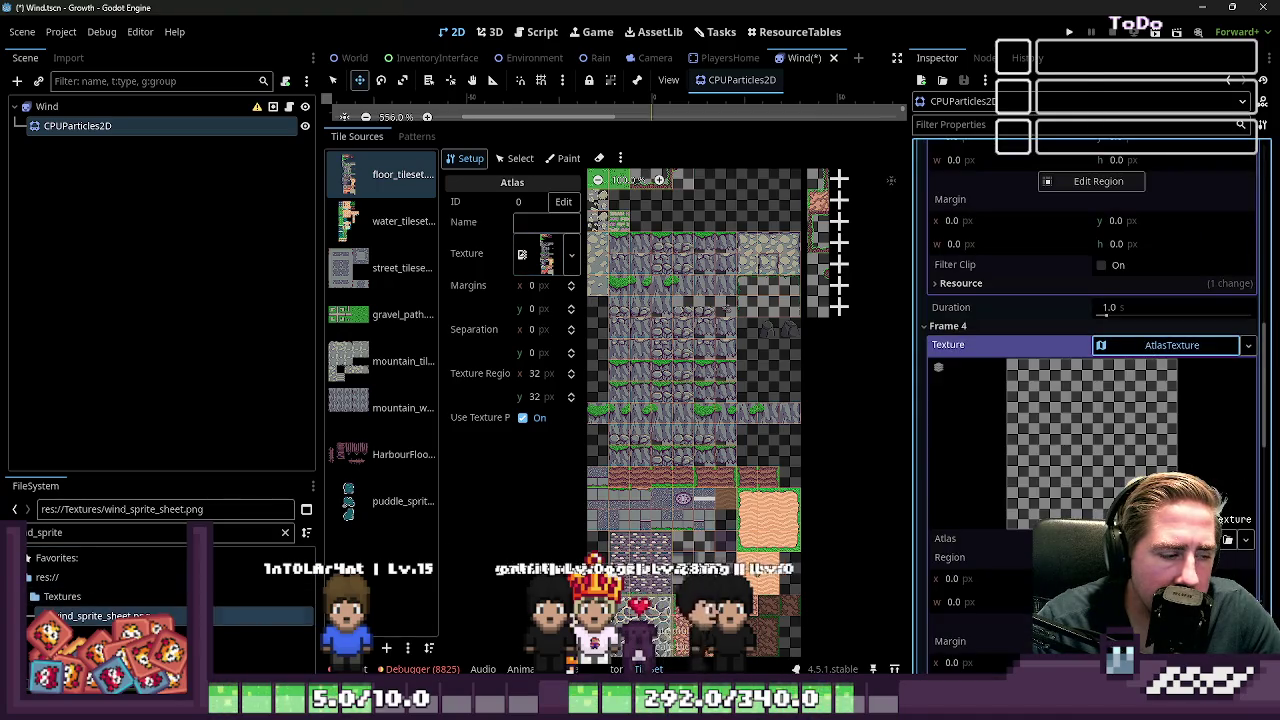
mouse_move(150, 616)
mouse_down()
mouse_move(308, 618)
mouse_move(1090, 440)
mouse_up()
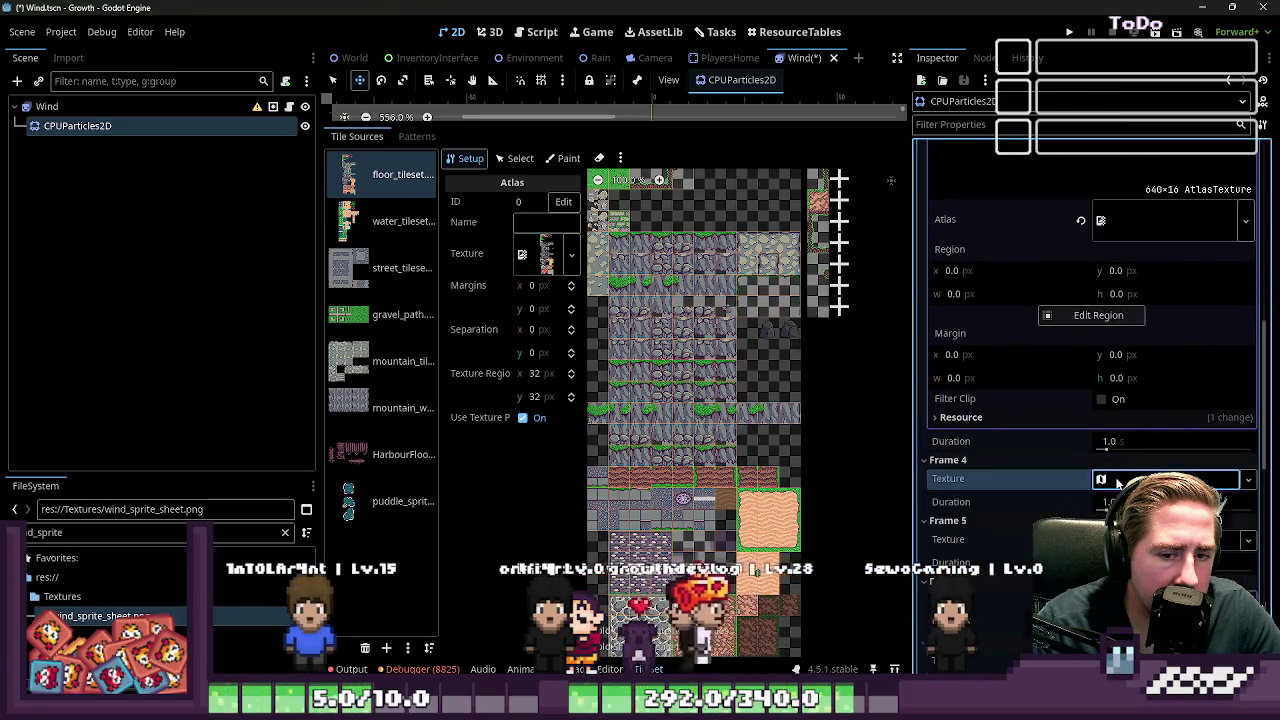
Step: Step through Frames 3–5 and set the wind sprite sheet as Frame 6's atlas
scroll(1140, 320, up, 3)
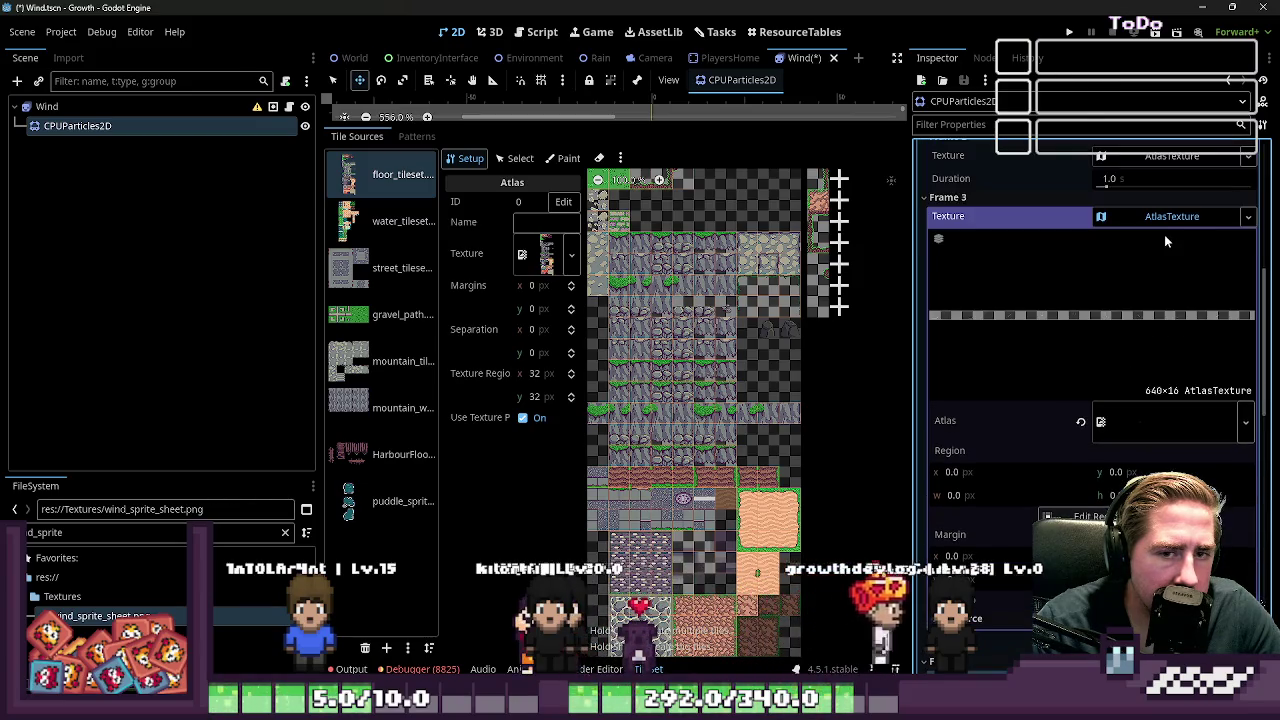
click(1164, 218)
click(1162, 277)
click(1164, 278)
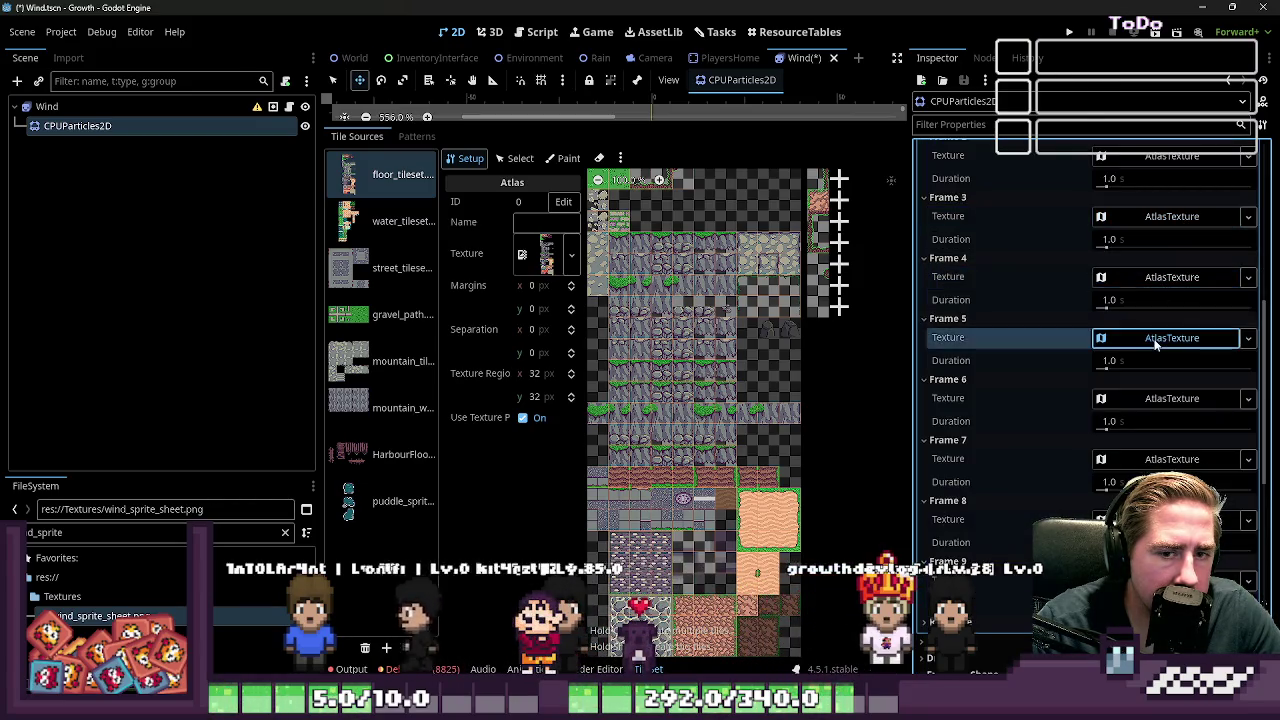
click(1110, 338)
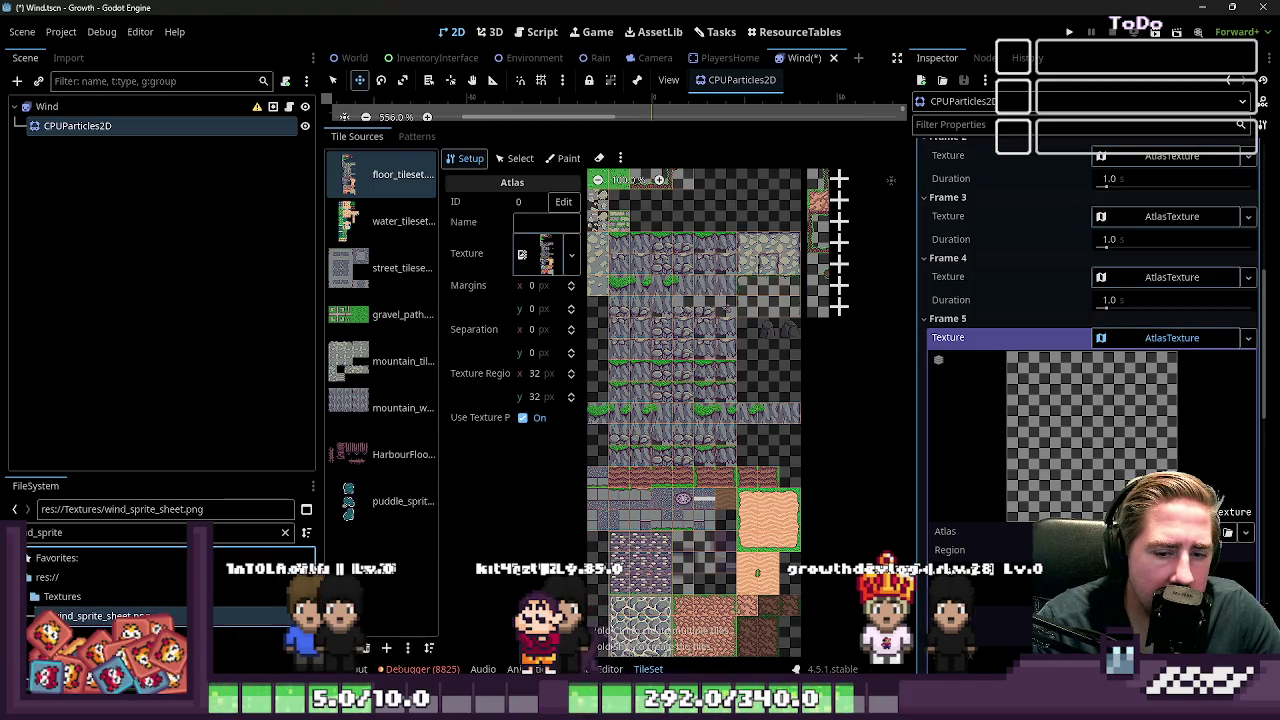
click(1172, 338)
scroll(1040, 372, down, 1)
click(1131, 334)
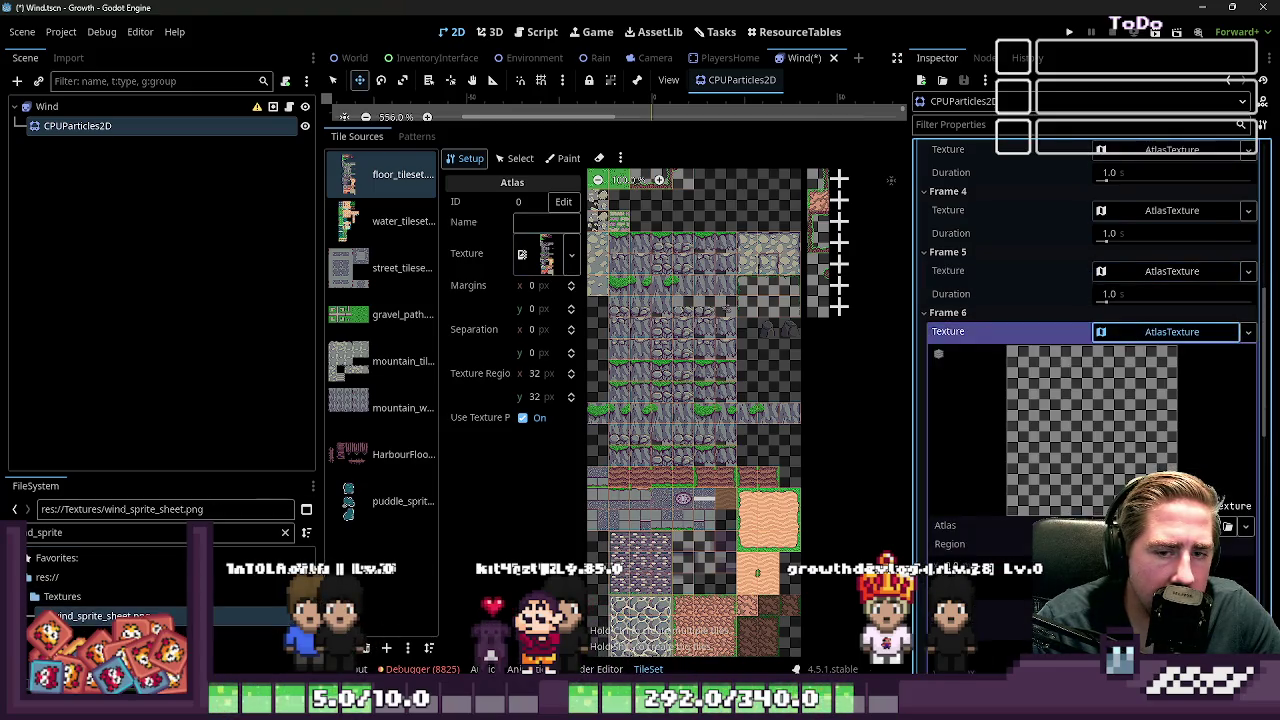
drag(100, 616, 1040, 525)
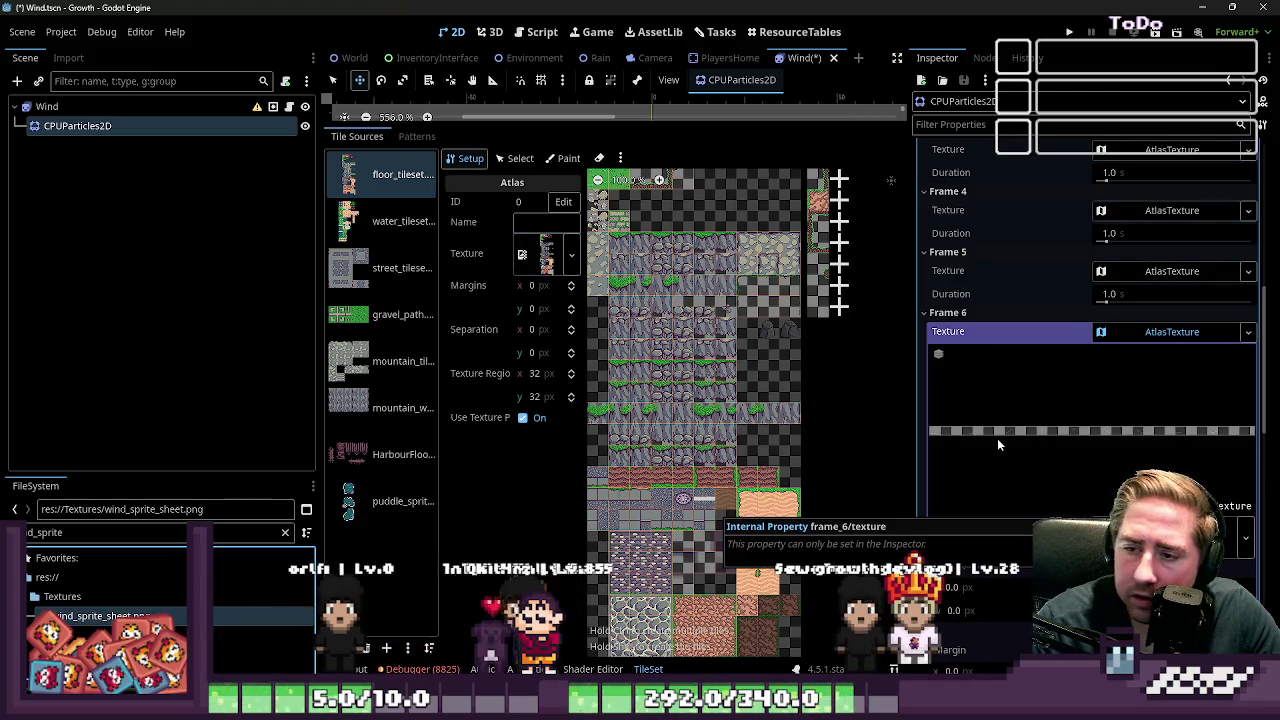
click(1145, 331)
scroll(1145, 325, down, 1)
Step: Set the wind sprite sheet as Frame 7's atlas and check Frames 7–9
click(1145, 325)
click(1145, 322)
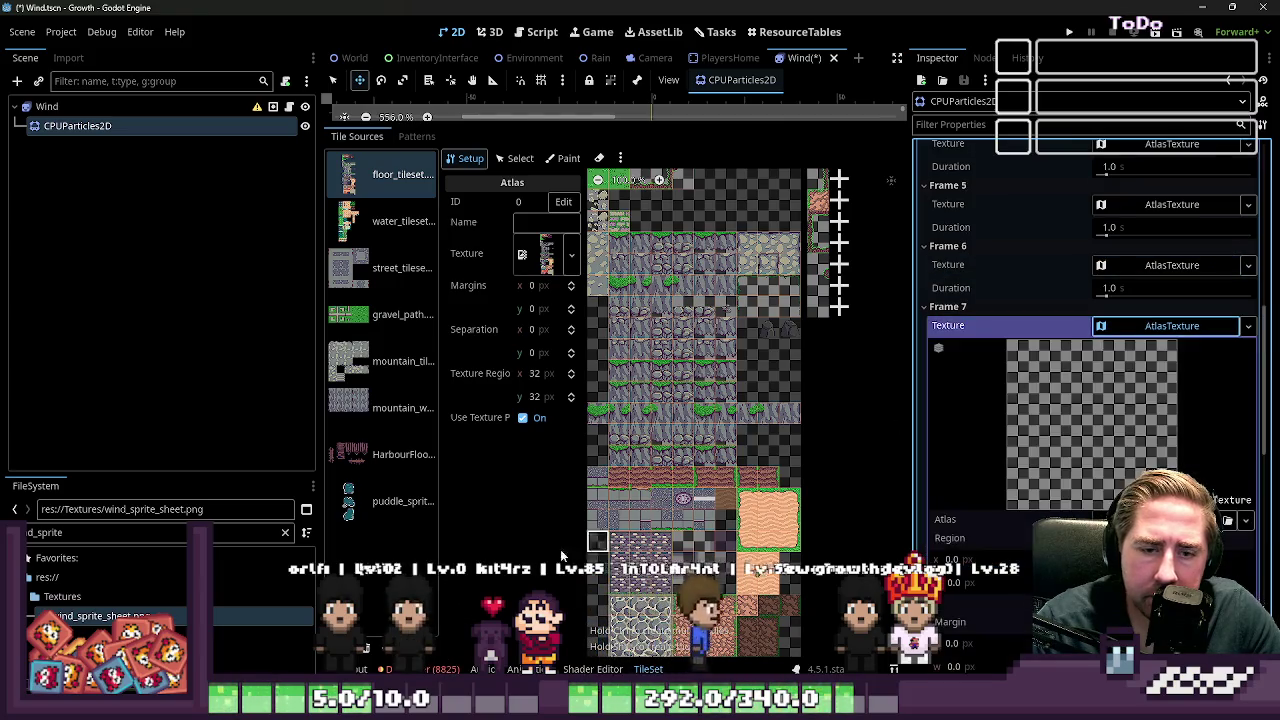
drag(155, 612, 1040, 520)
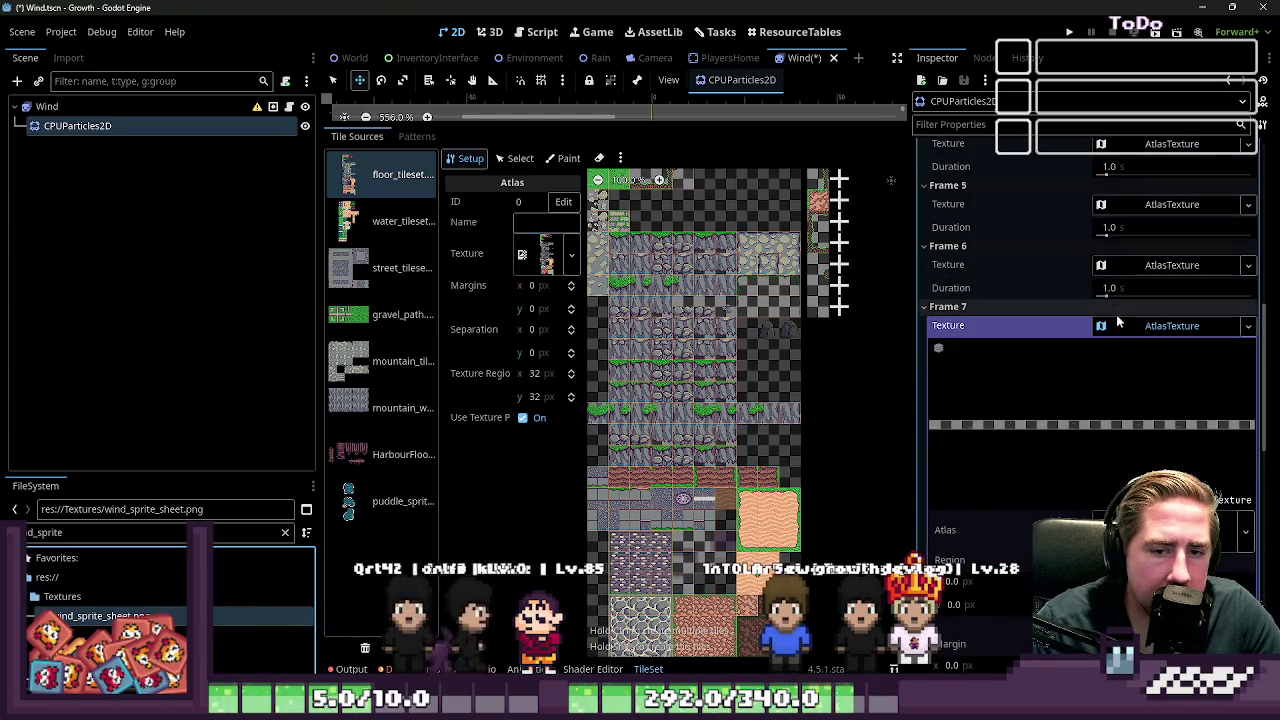
click(1122, 330)
click(1122, 388)
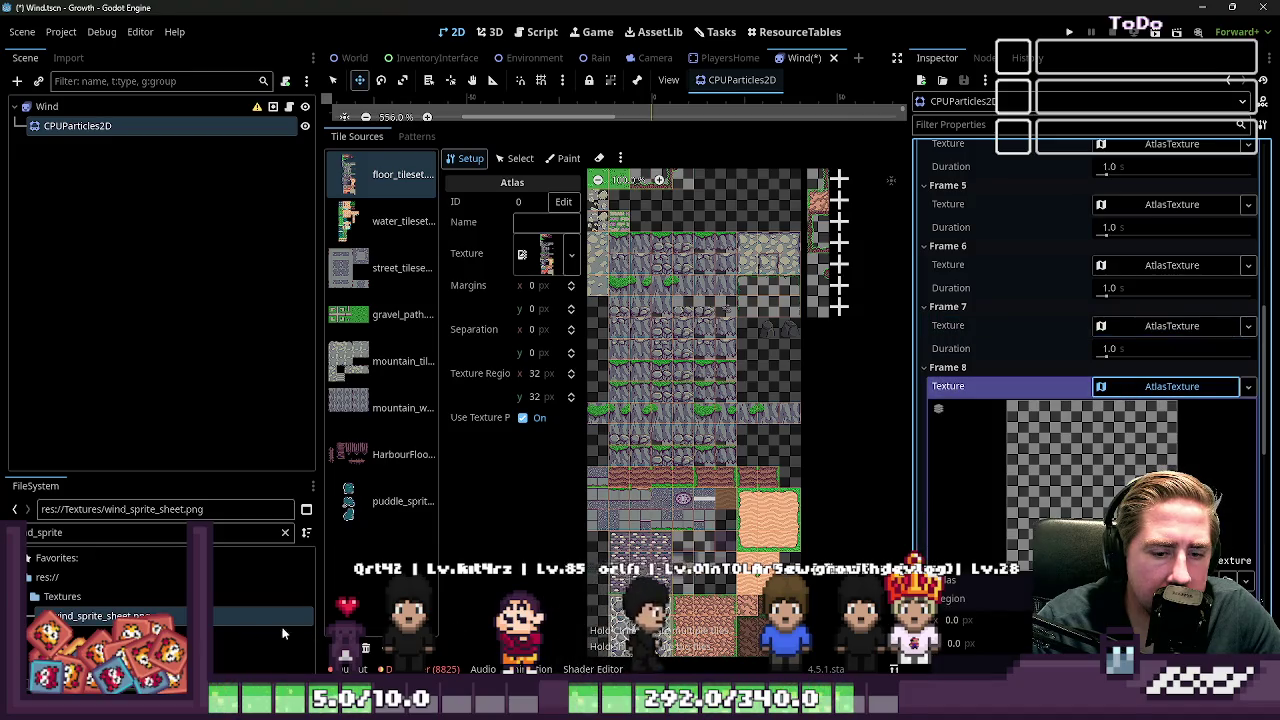
click(1150, 328)
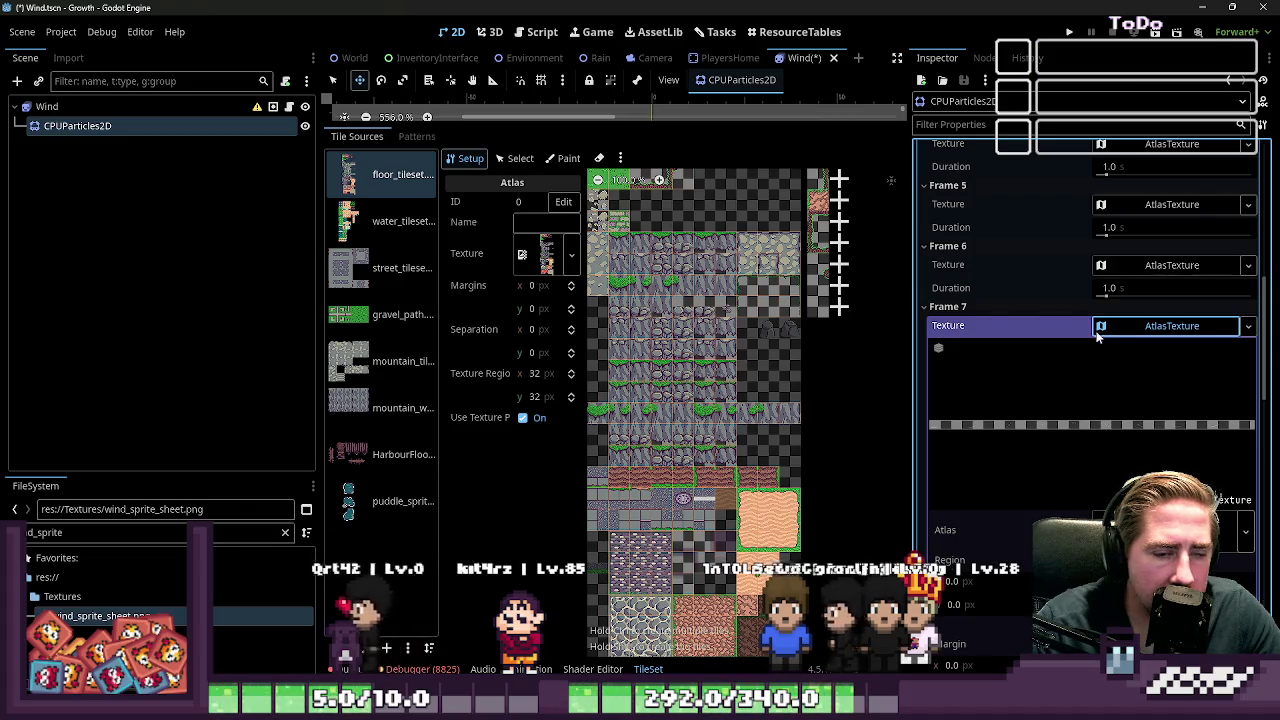
click(1122, 337)
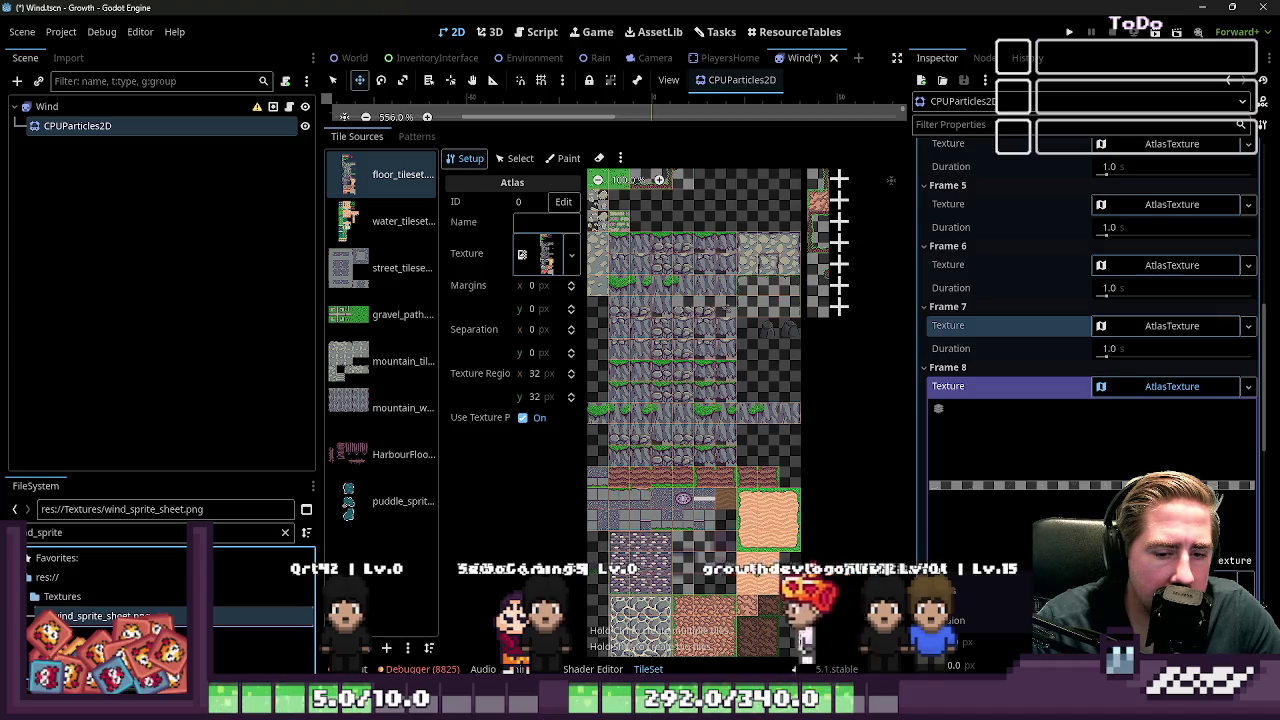
click(1150, 385)
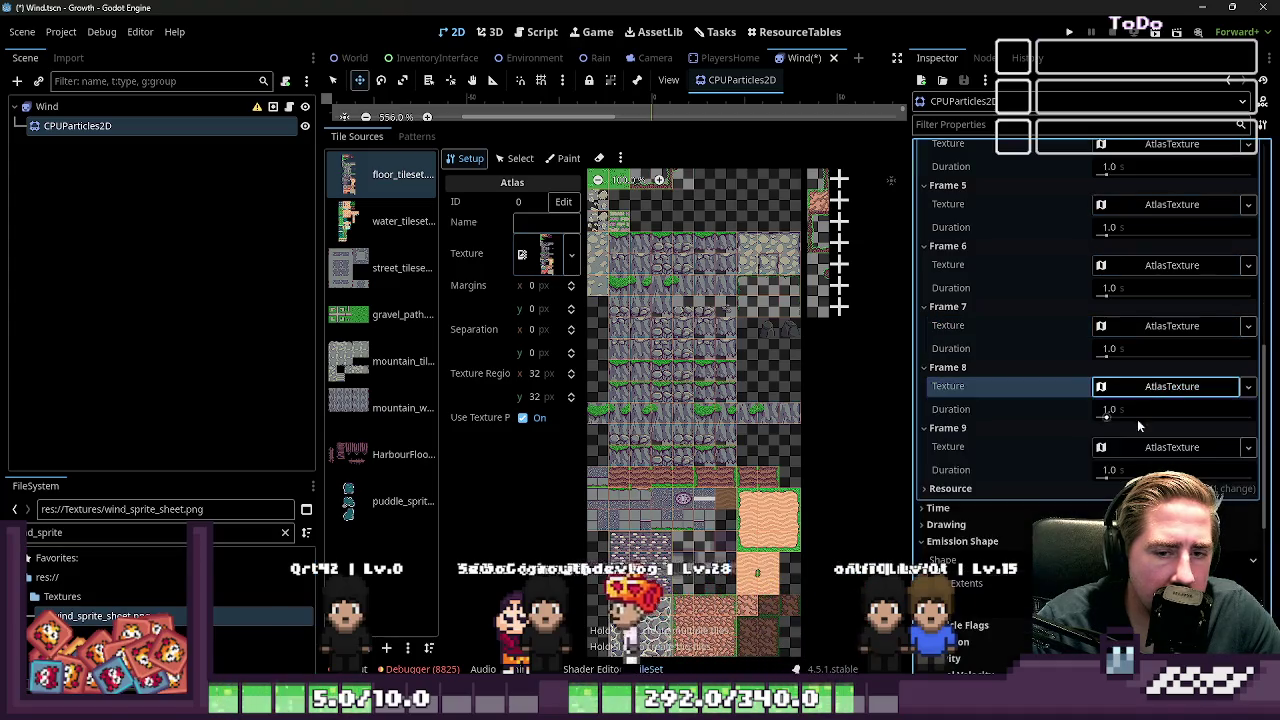
scroll(1113, 440, down, 1)
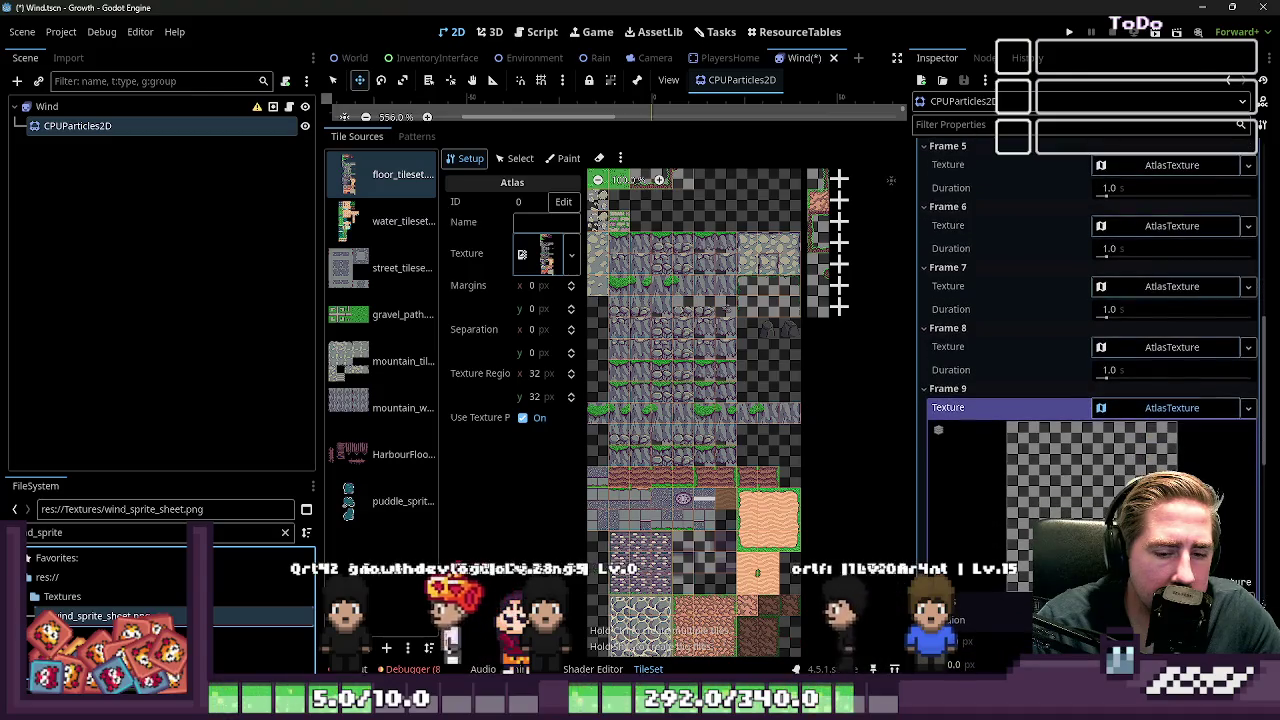
click(1113, 410)
scroll(1113, 415, up, 10)
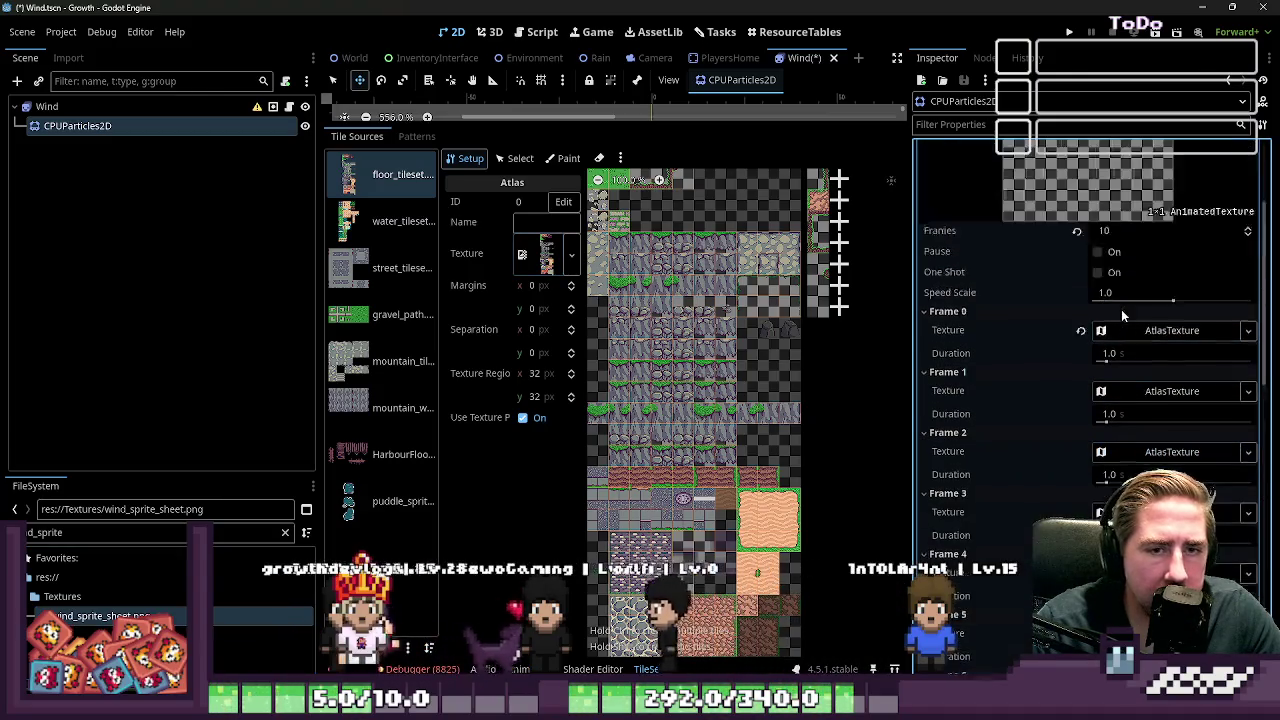
Step: Set the durations of Frames 0 through 2 to 0.1 seconds
click(1110, 421)
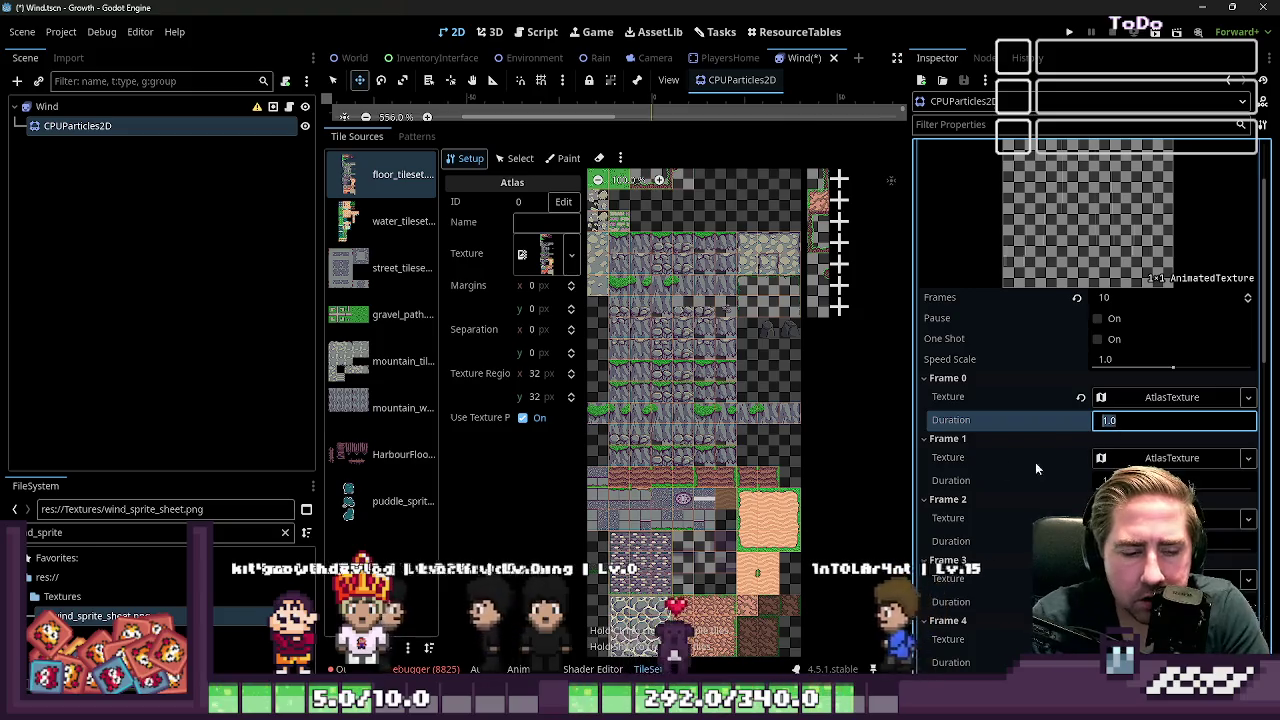
text(0.1)
click(1110, 481)
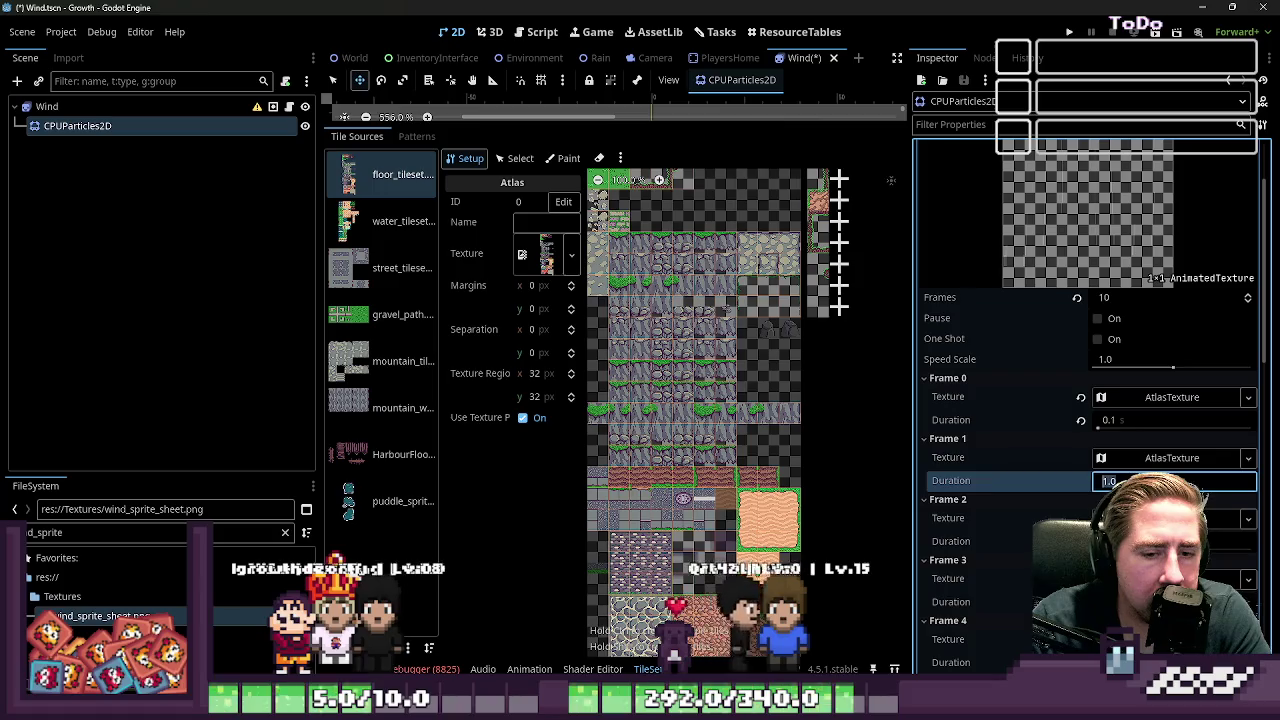
text(0.1)
click(1110, 541)
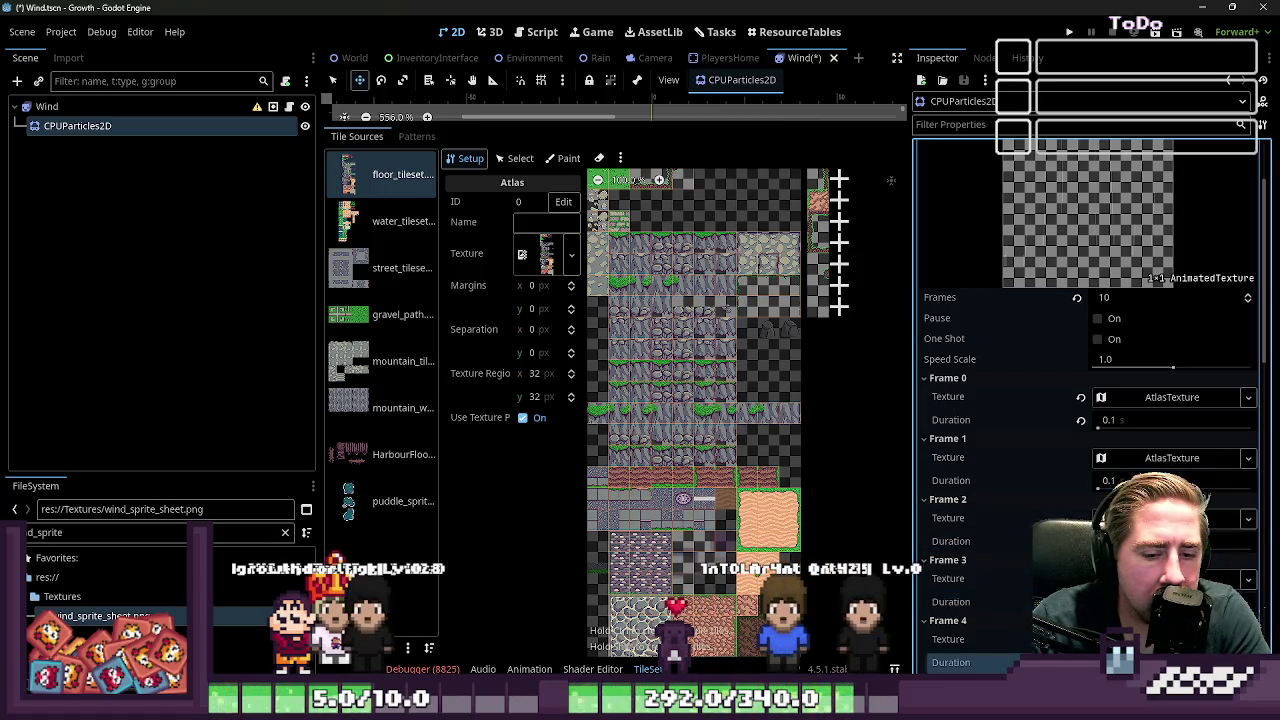
scroll(1100, 400, down, 4)
text(0,1)
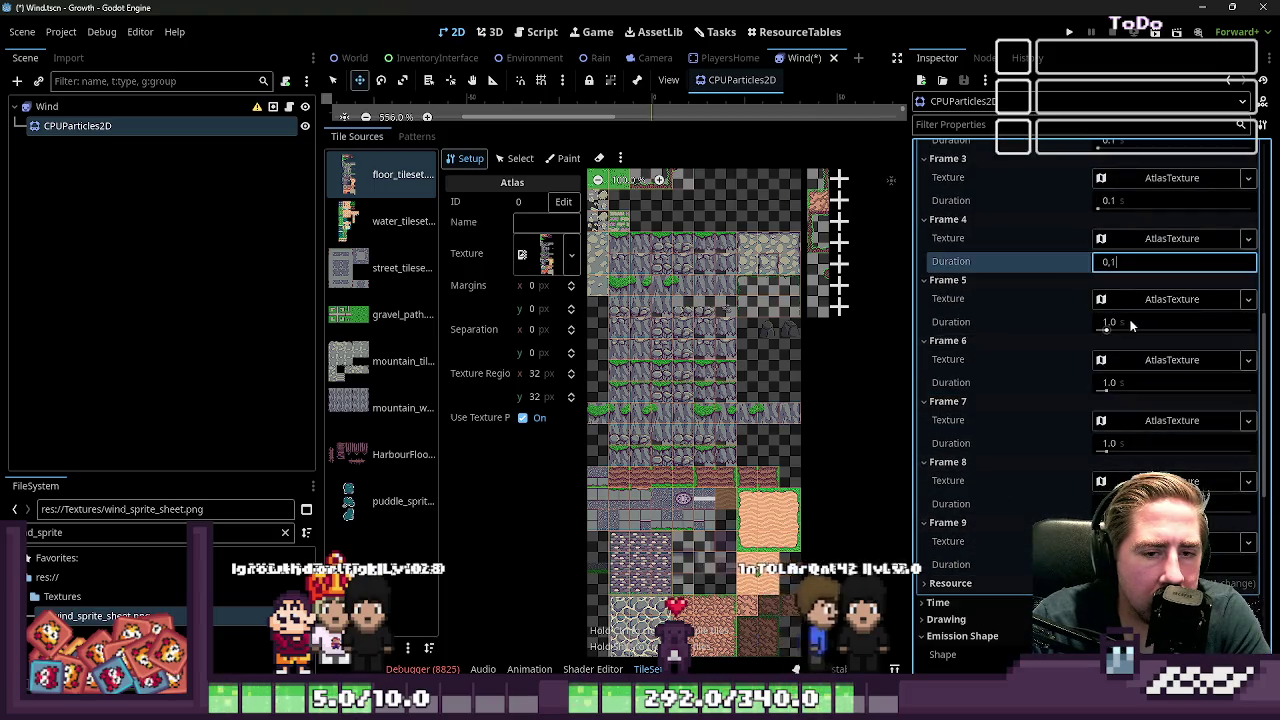
Step: Set the durations of Frames 5 through 9 to 0.1 seconds
click(1131, 321)
text(0.1)
click(1114, 382)
text(0.1)
click(1124, 443)
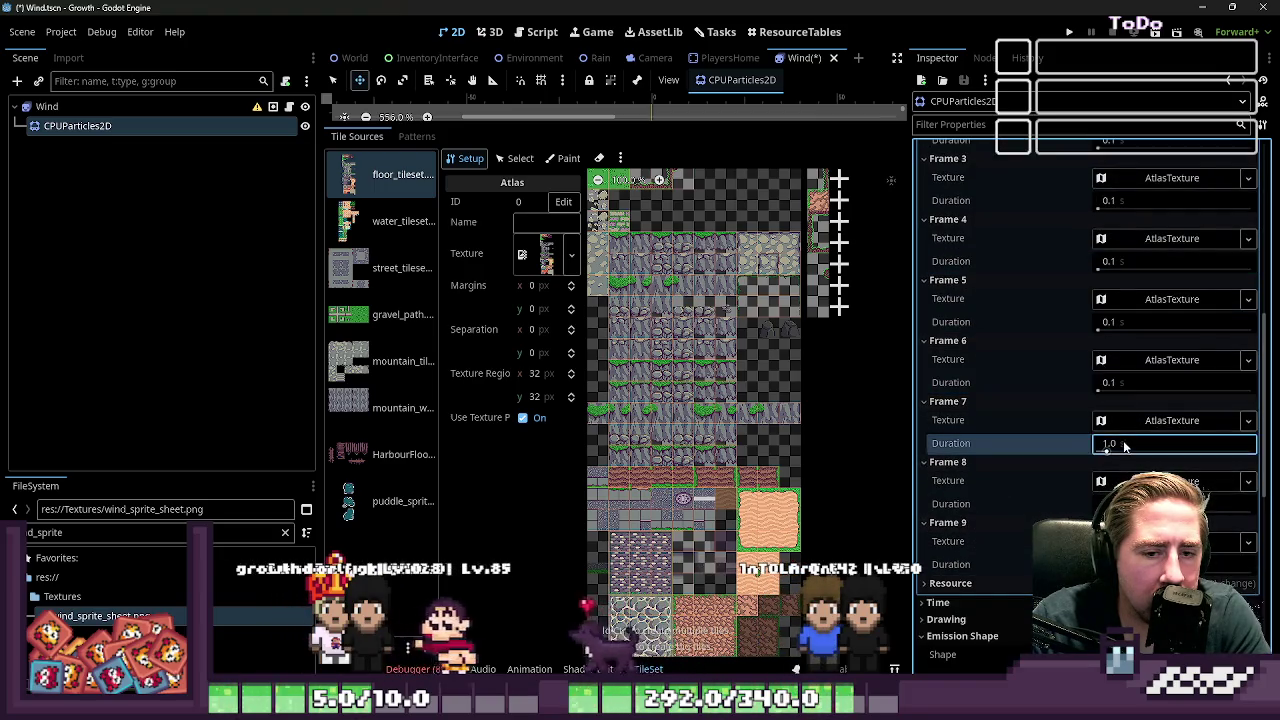
text(.1)
click(1124, 504)
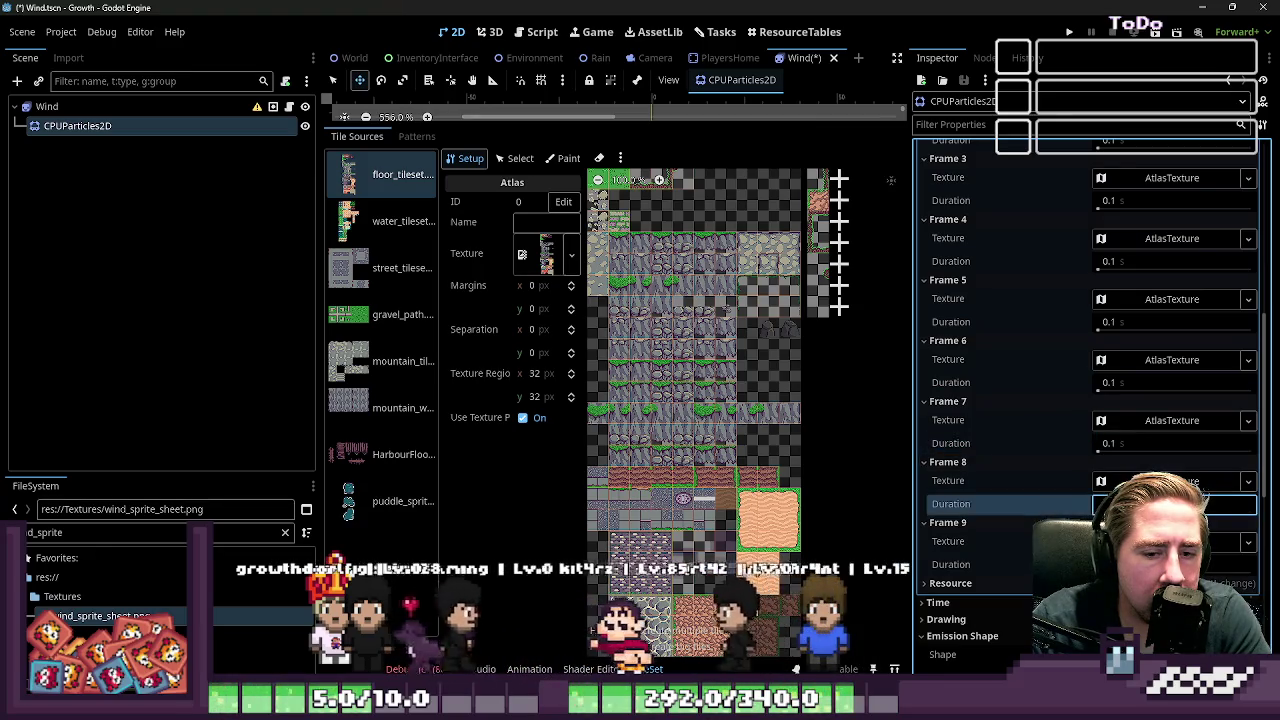
text(0.1)
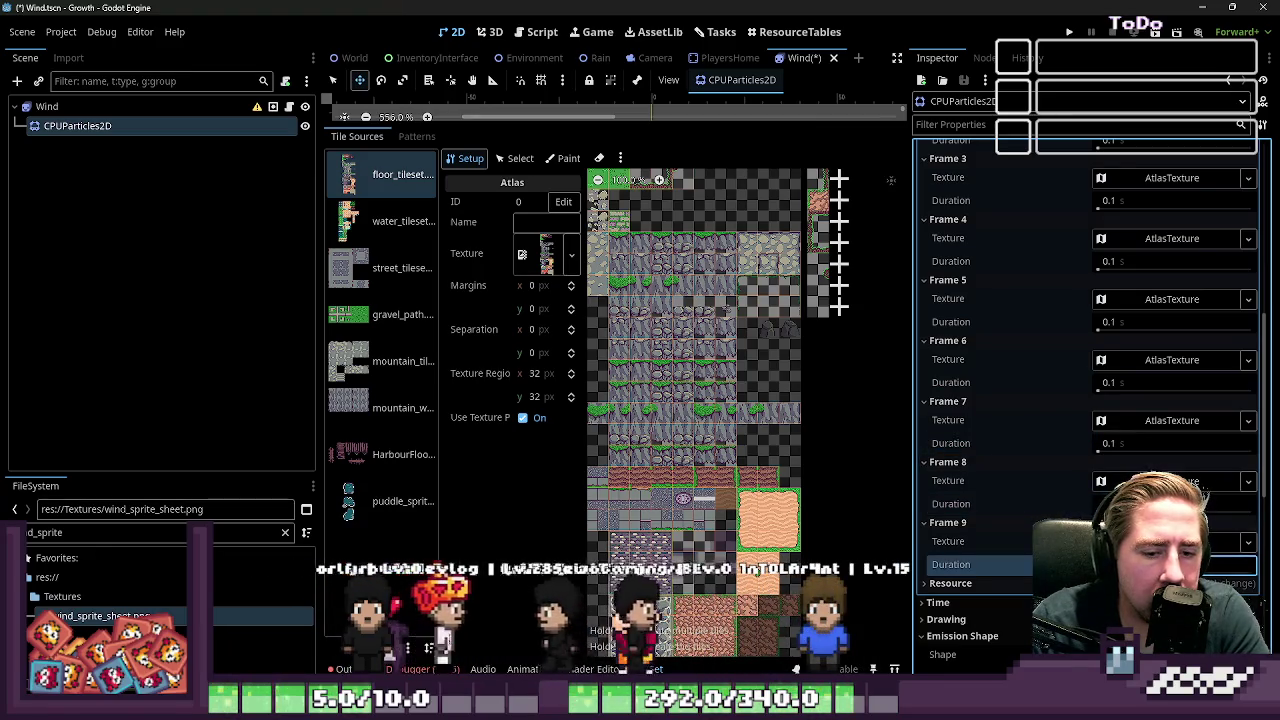
click(1124, 564)
scroll(1127, 280, up, 5)
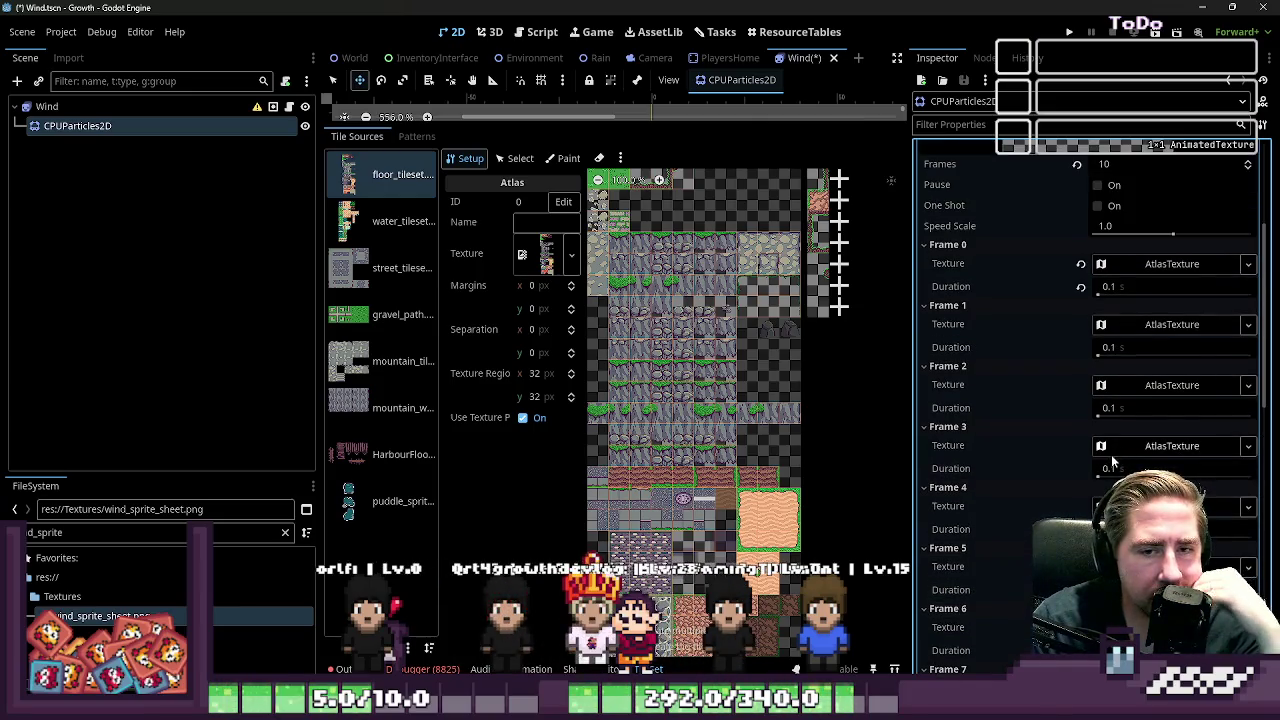
Step: Expand Frame 0's AtlasTexture region fields and bring up file actions for wind_sprite_sheet.png
click(1130, 264)
scroll(1070, 333, up, 3)
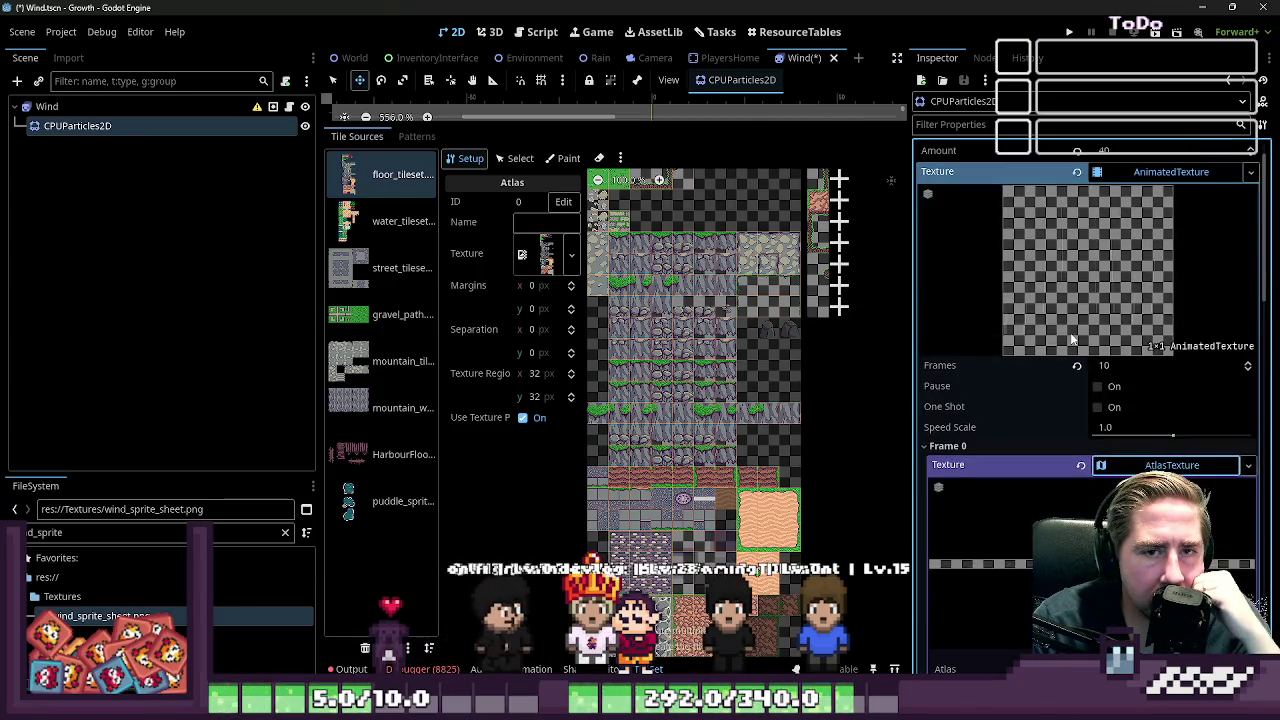
scroll(1080, 377, down, 4)
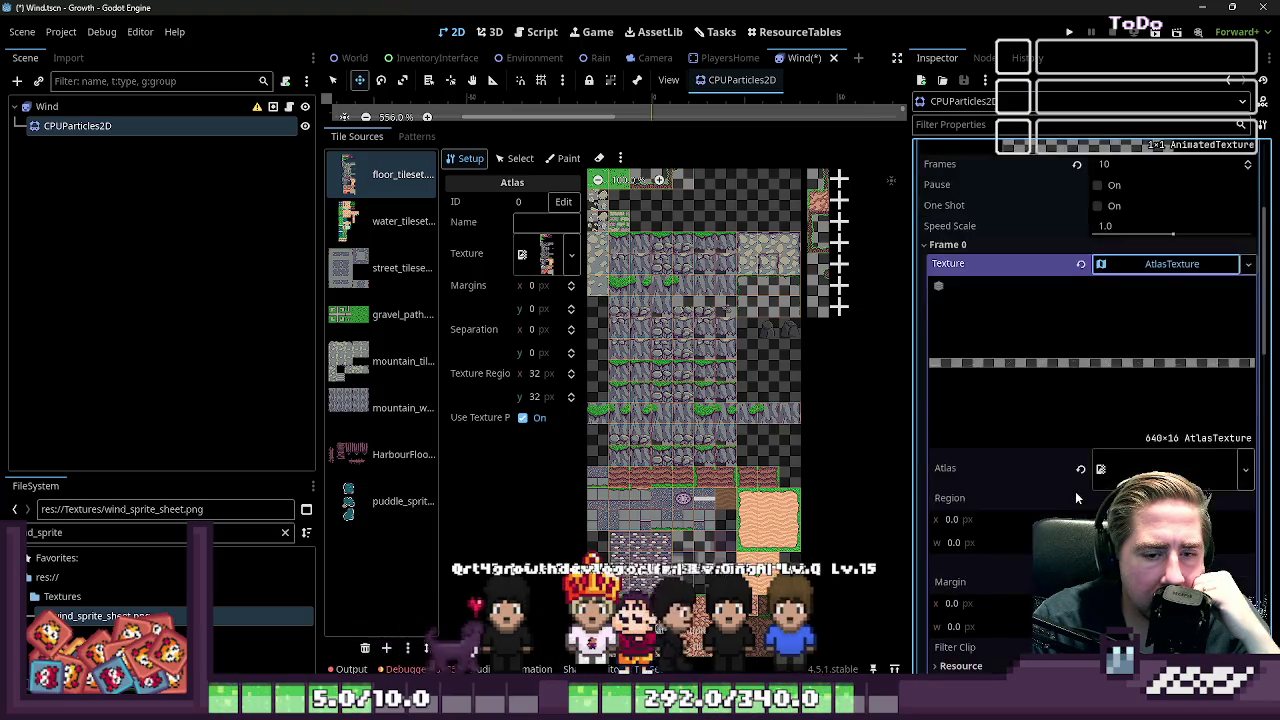
click(955, 520)
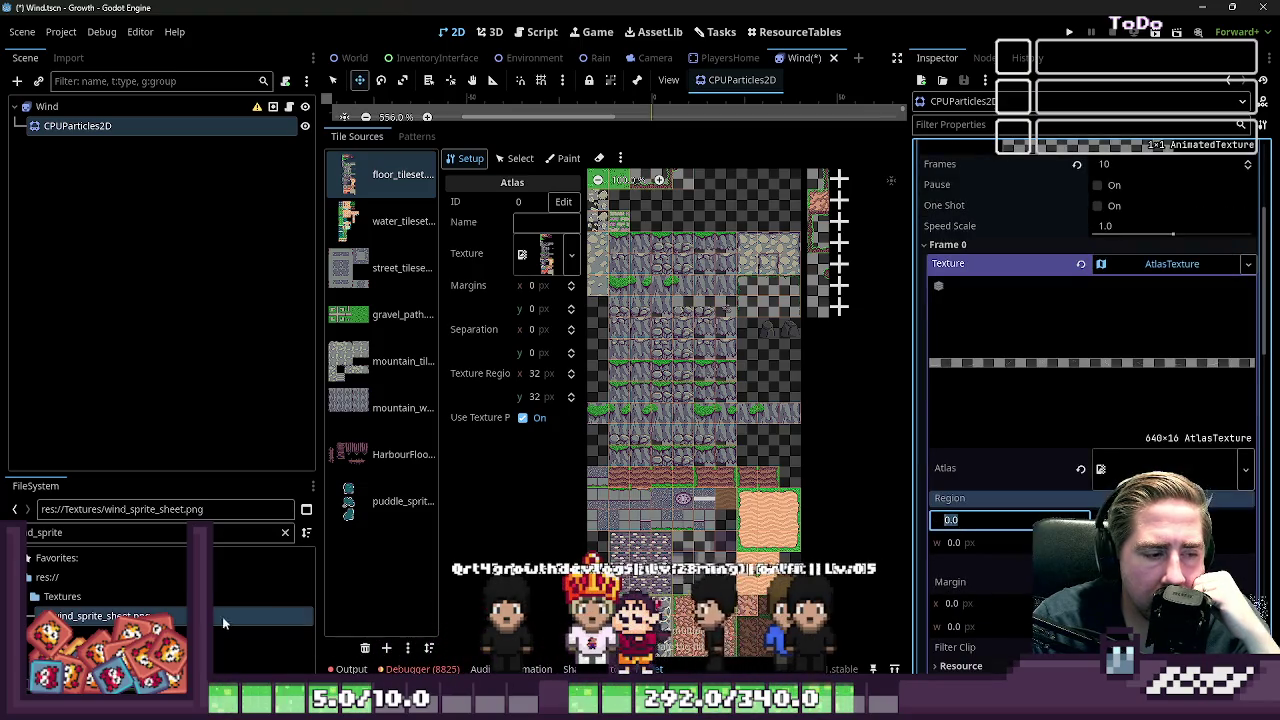
right_click(130, 617)
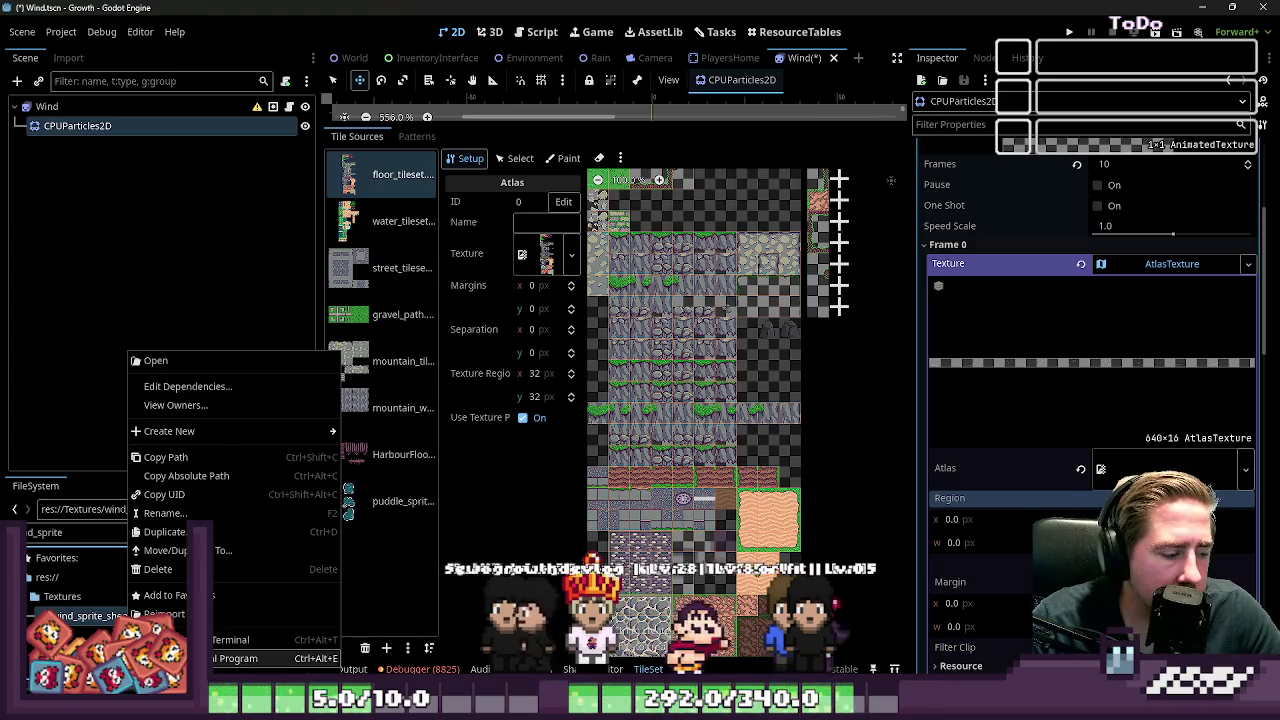
Step: Open wind_sprite_sheet.png in Aseprite, zoom in and measure a frame with the marquee, then return to Godot
click(240, 658)
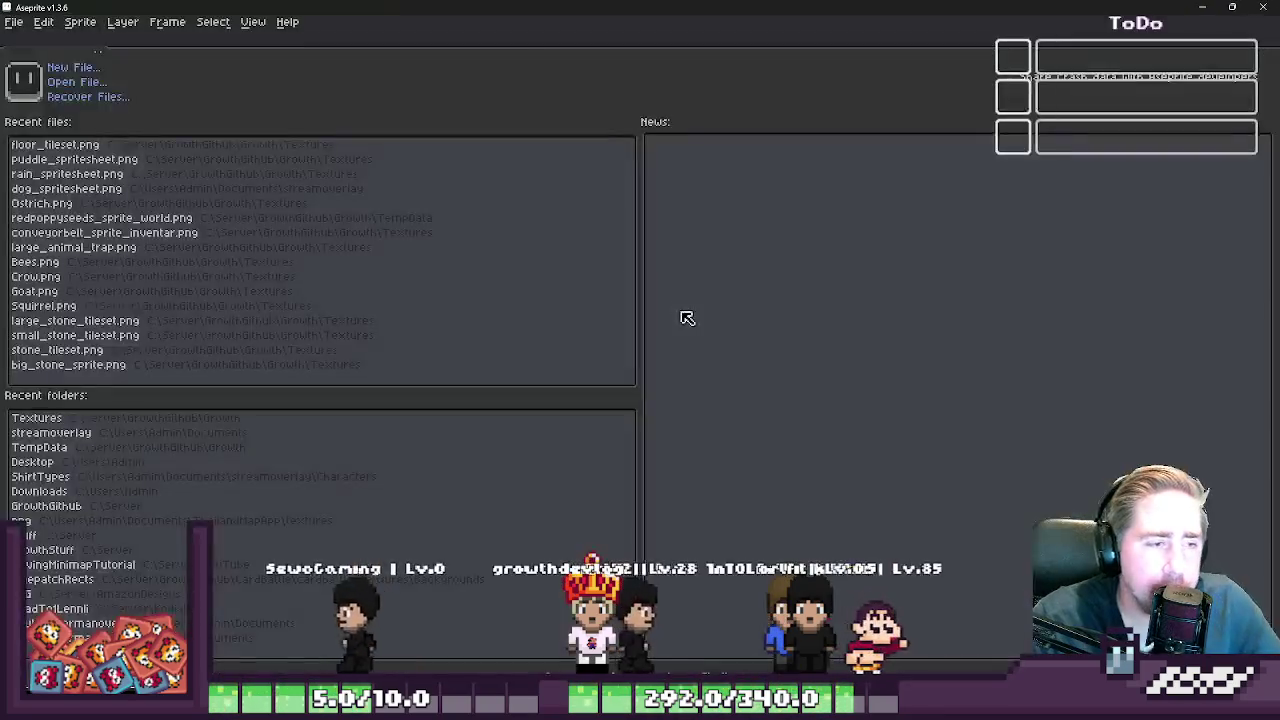
scroll(304, 295, up, 3)
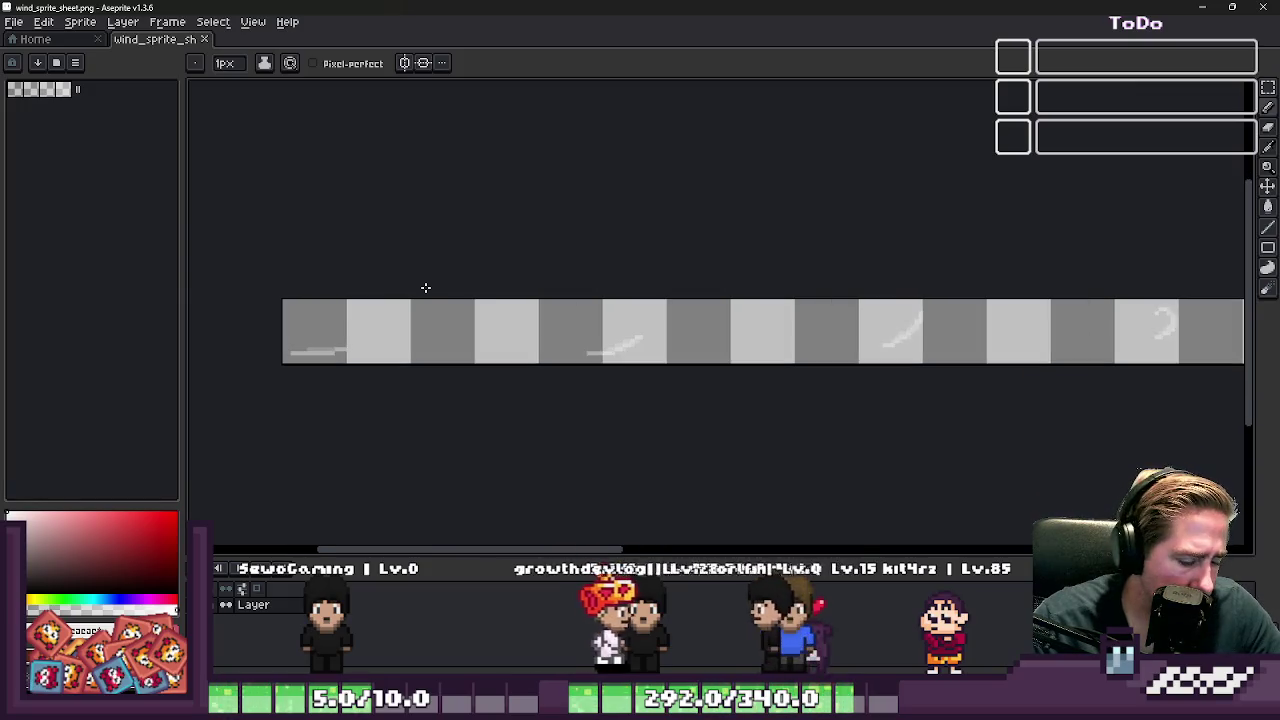
key(m)
scroll(314, 317, up, 1)
key(alt+Tab)
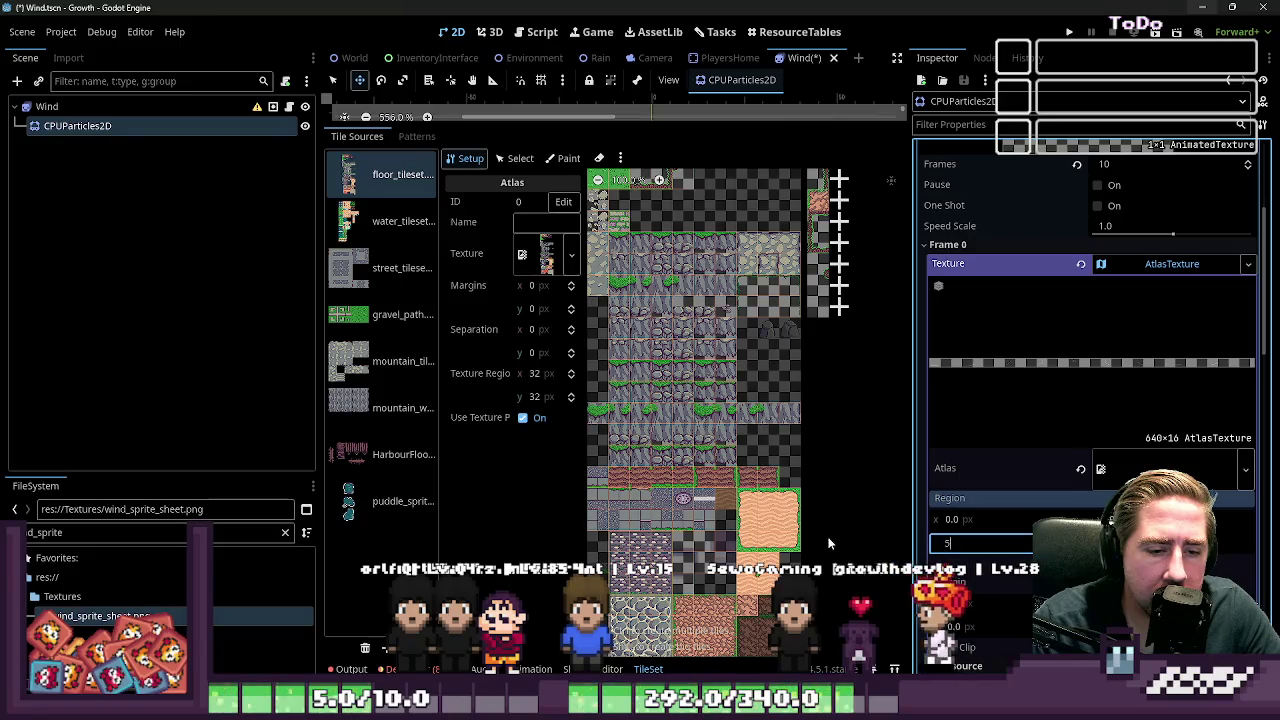
Step: Set the Region width of Frames 0 and 1 AtlasTextures to 64
key(BackSpace)
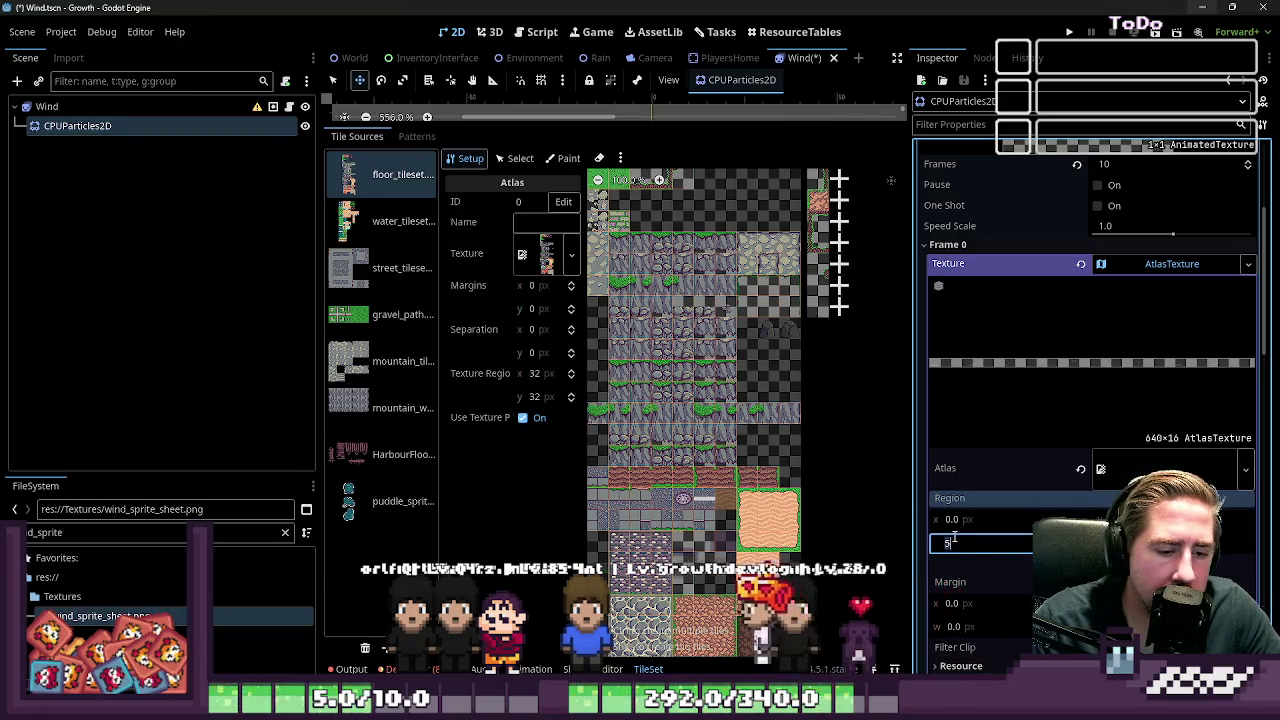
text(64)
key(Return)
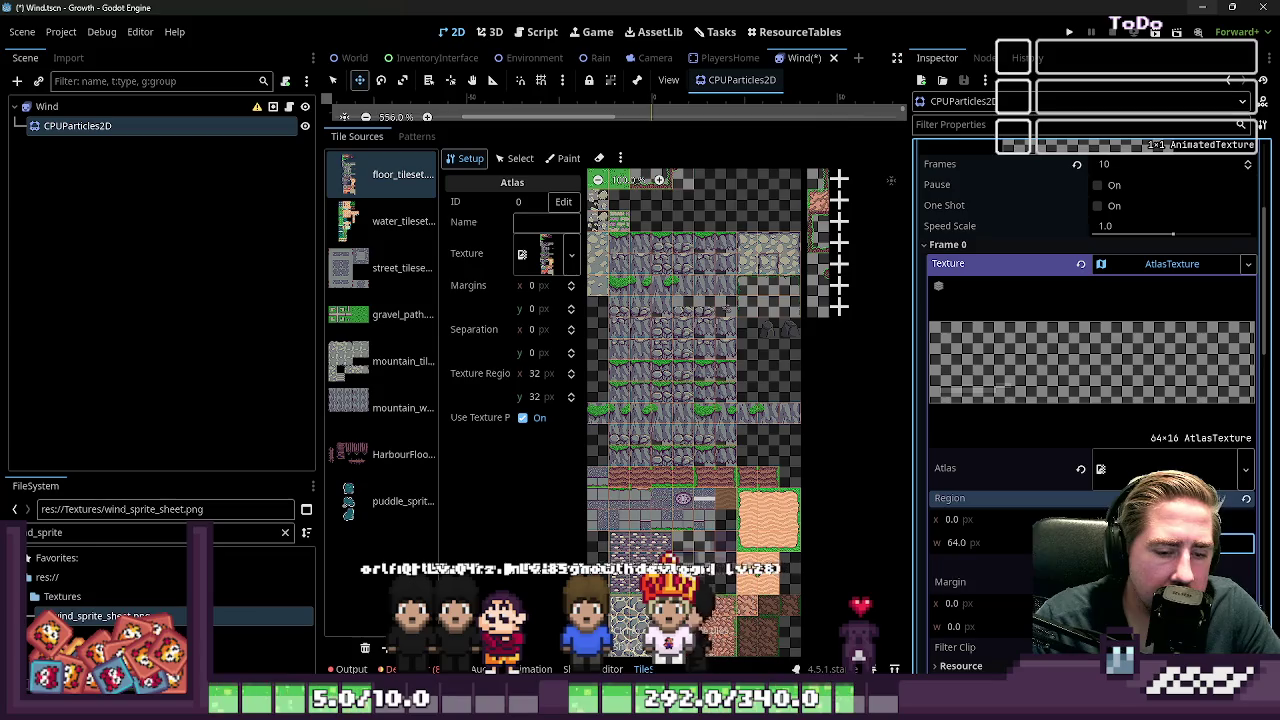
click(1102, 264)
click(1121, 348)
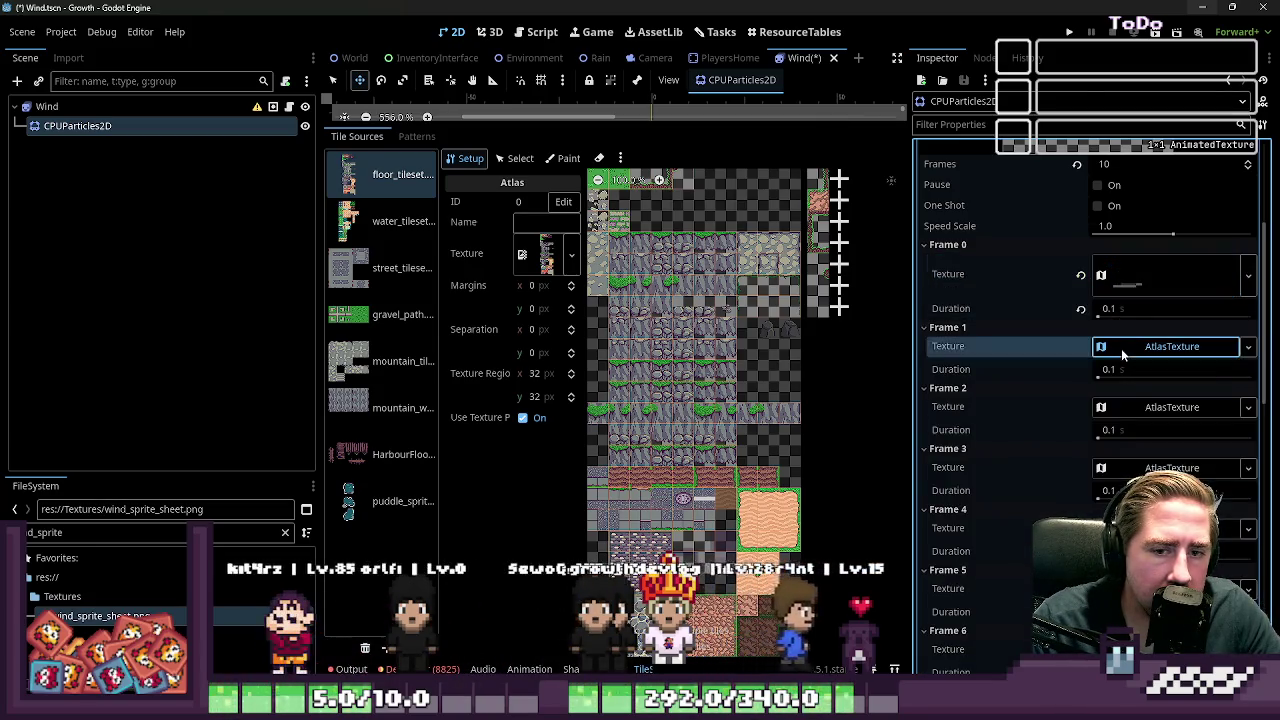
click(968, 625)
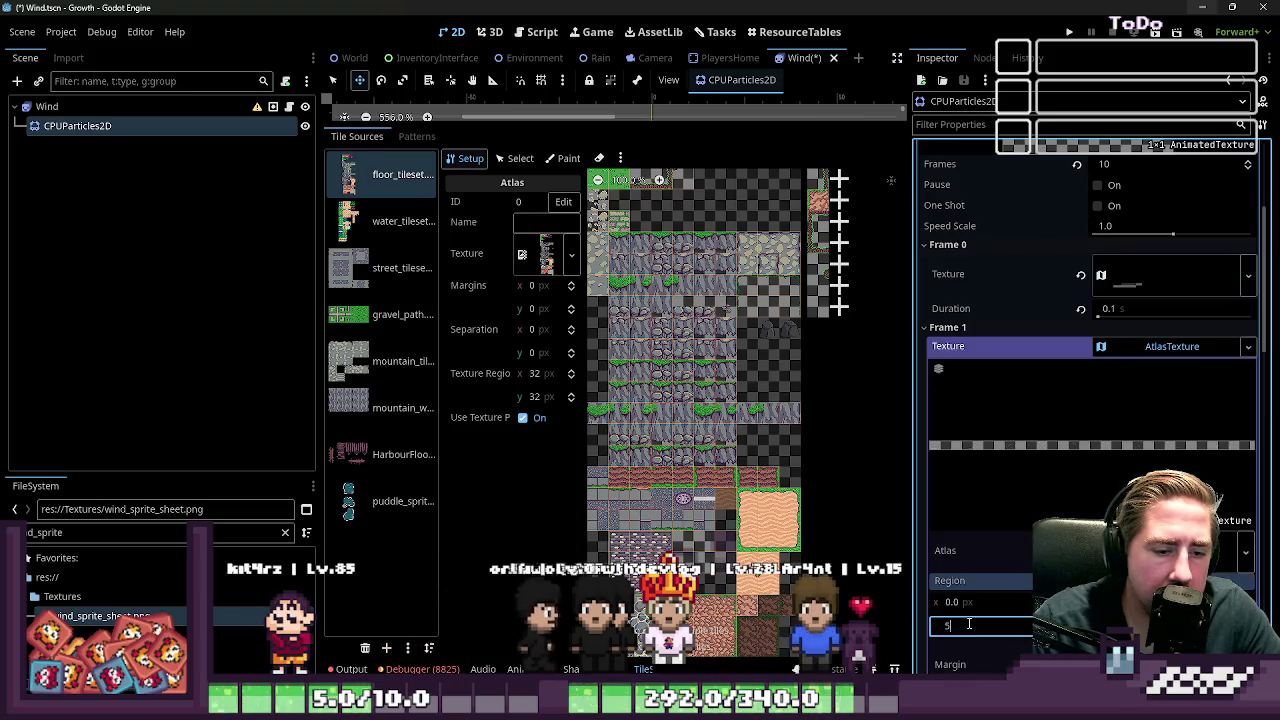
text(4)
key(Return)
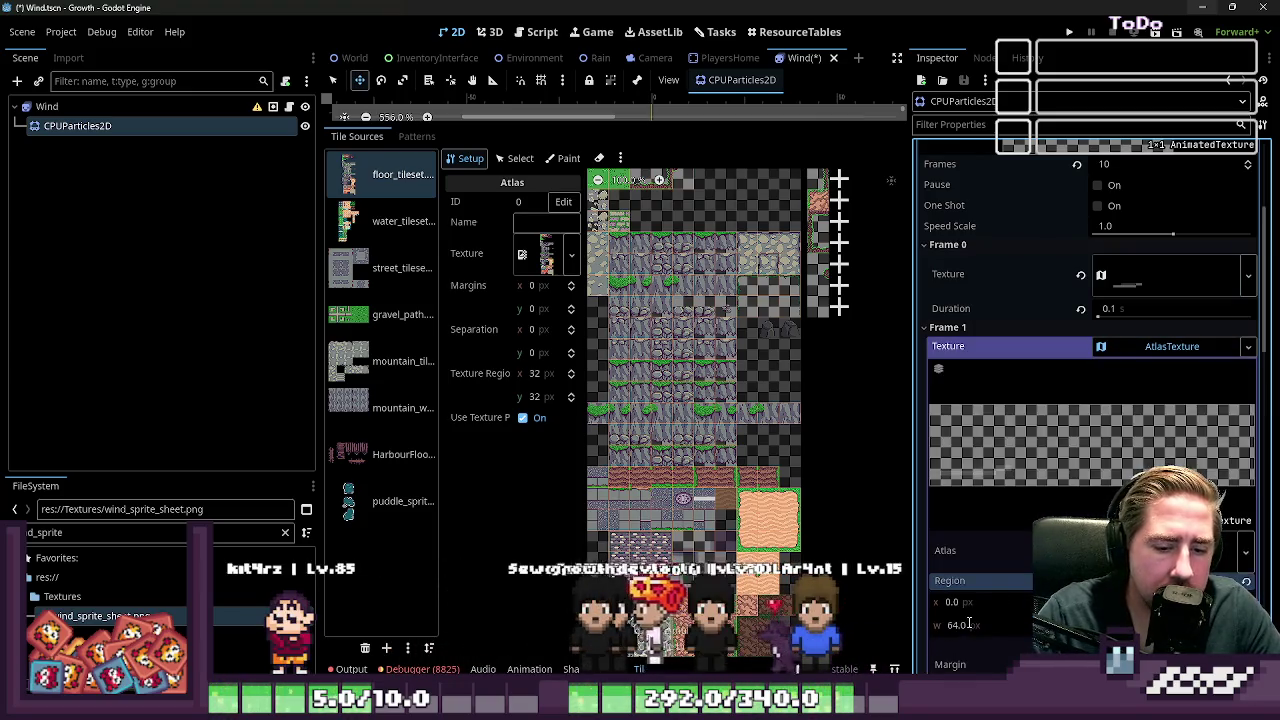
Step: Set the Region width of Frames 2 and 3 AtlasTextures to 64
scroll(995, 615, down, 1)
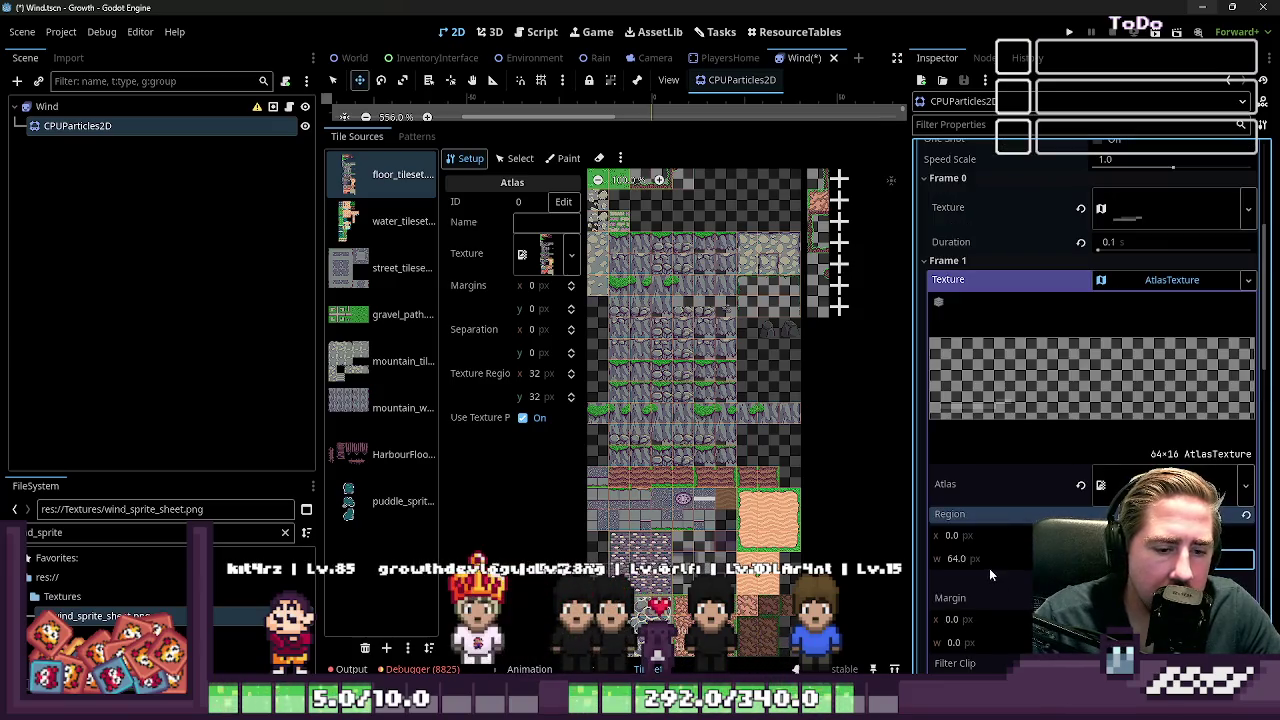
scroll(992, 612, down, 2)
click(1127, 218)
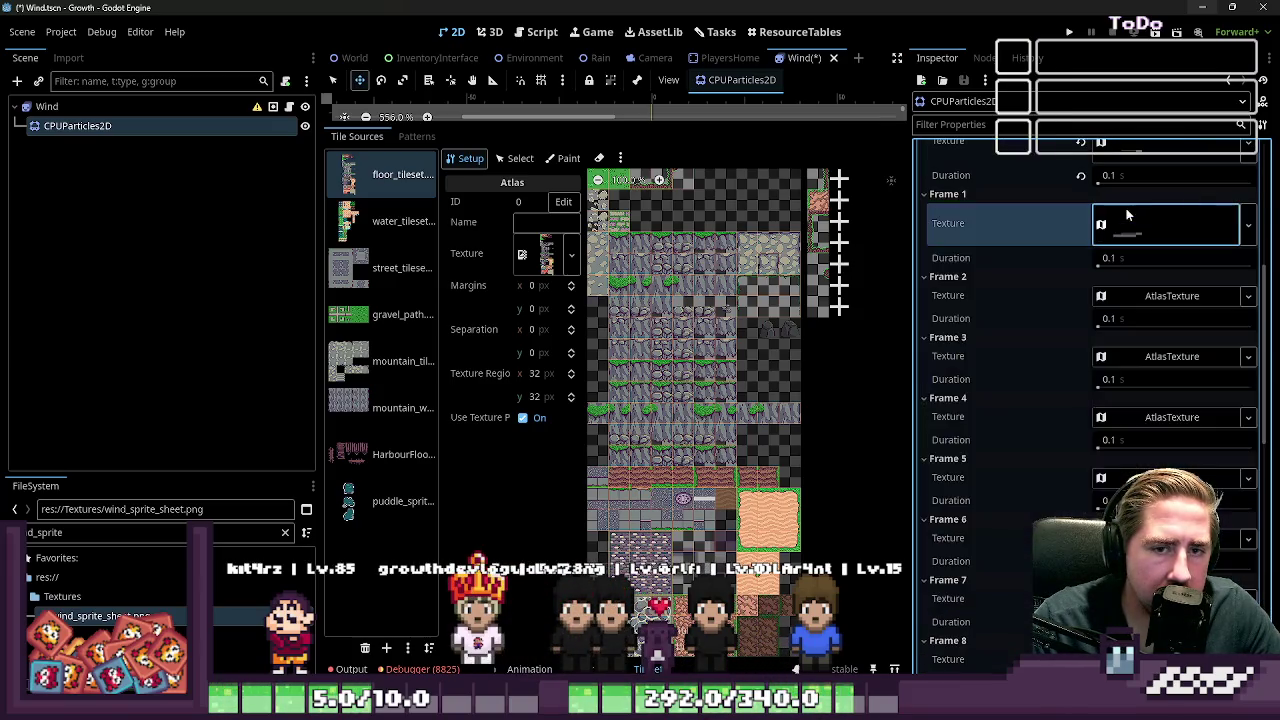
click(1150, 296)
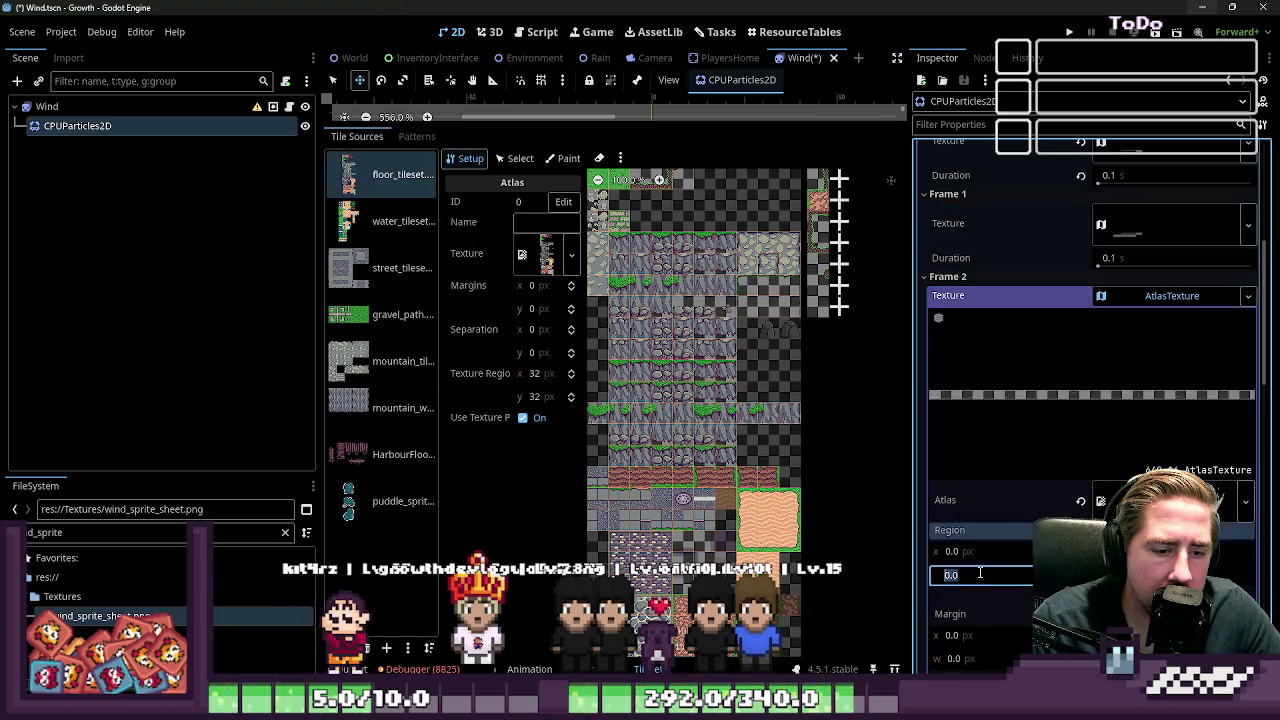
key(Tab)
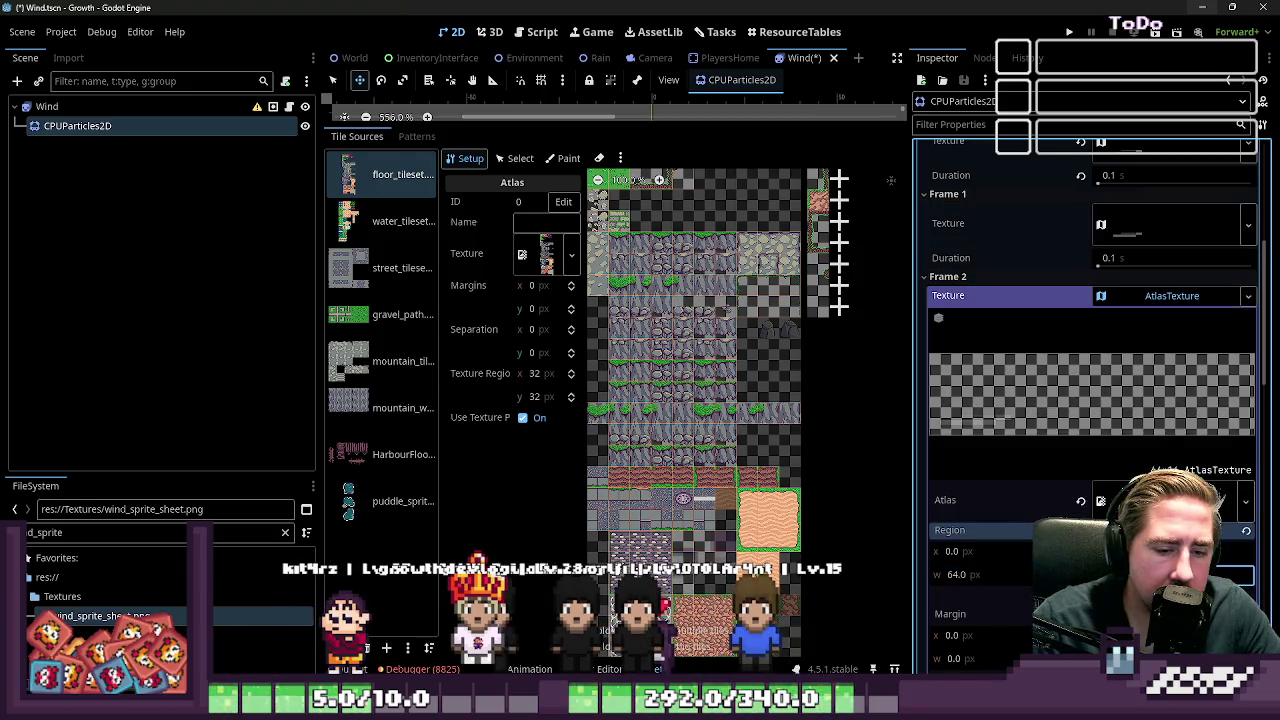
click(1170, 296)
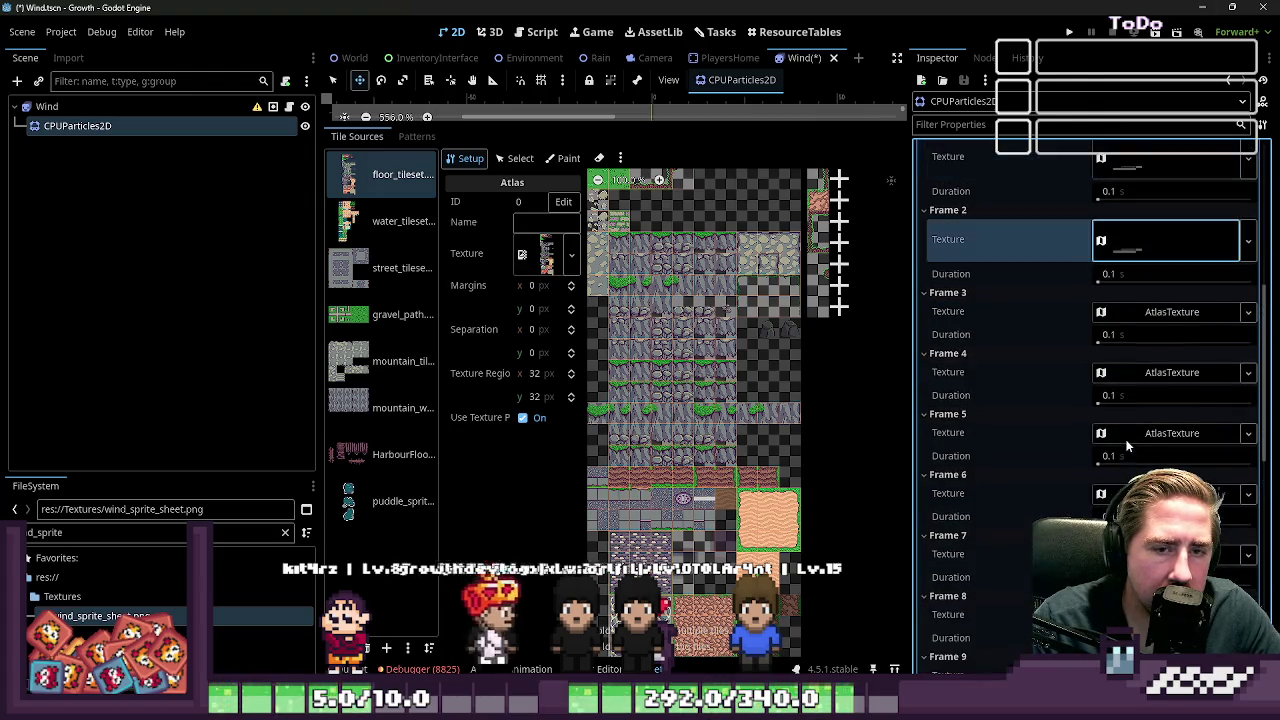
click(1170, 311)
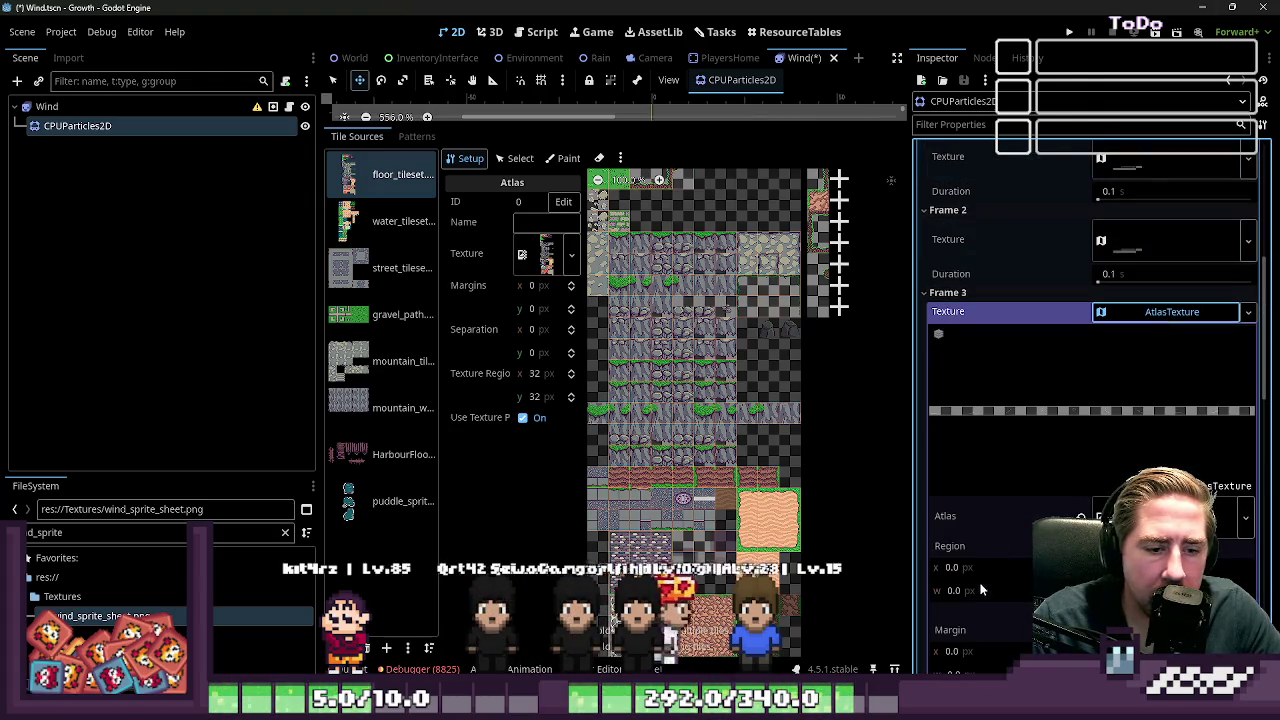
click(981, 590)
text(64)
key(Tab)
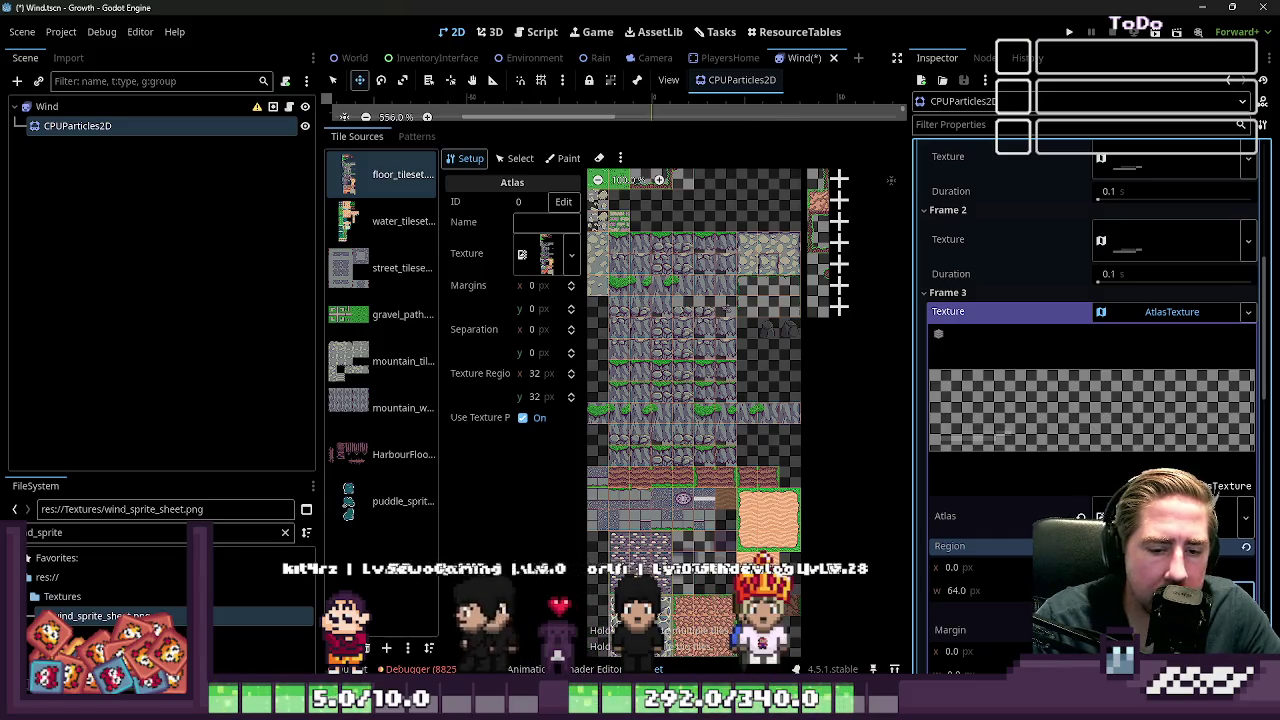
click(1153, 318)
Step: Set Frame 4's AtlasTexture Region width to 64 and fold away Frames 4 and 5
click(1150, 394)
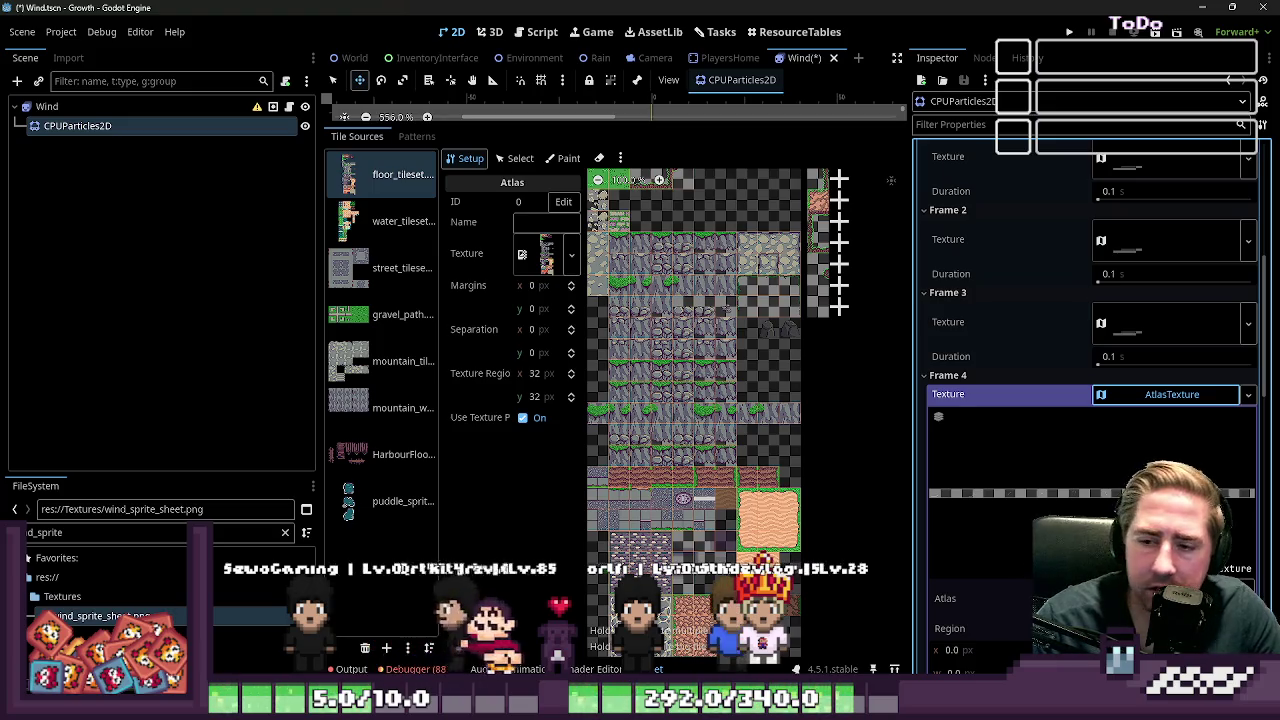
scroll(1013, 555, down, 1)
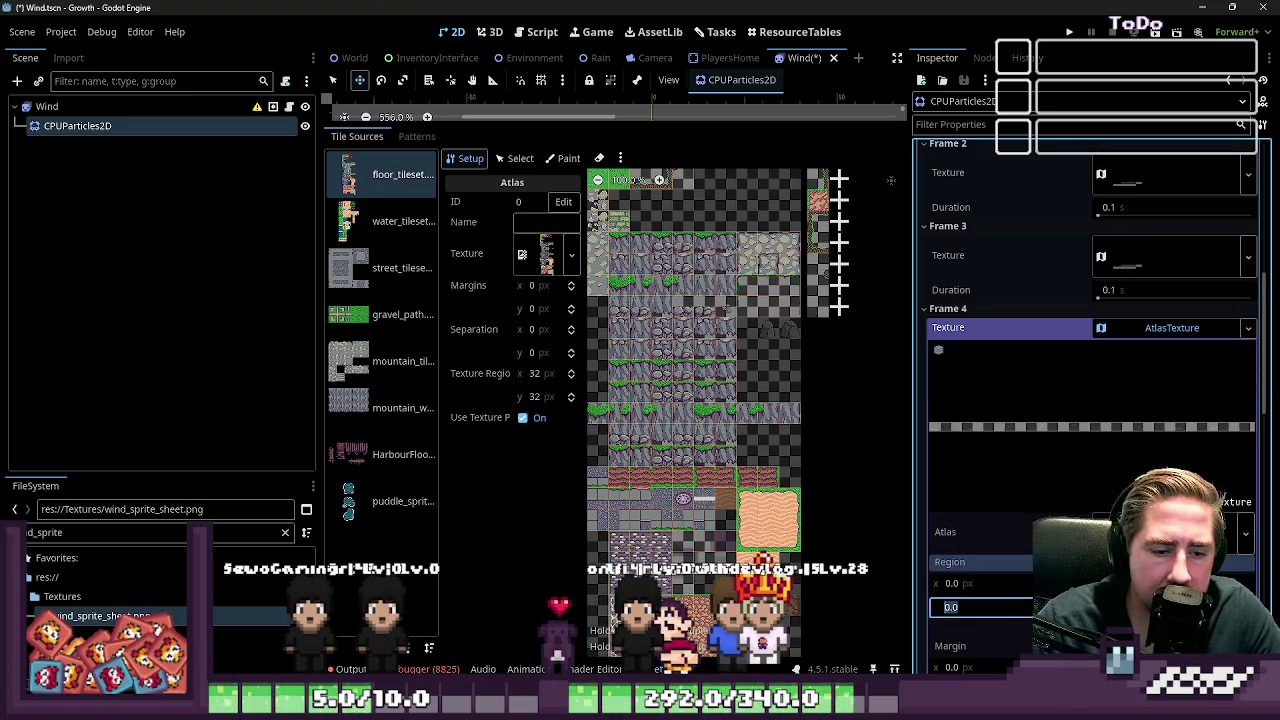
text(64)
key(Return)
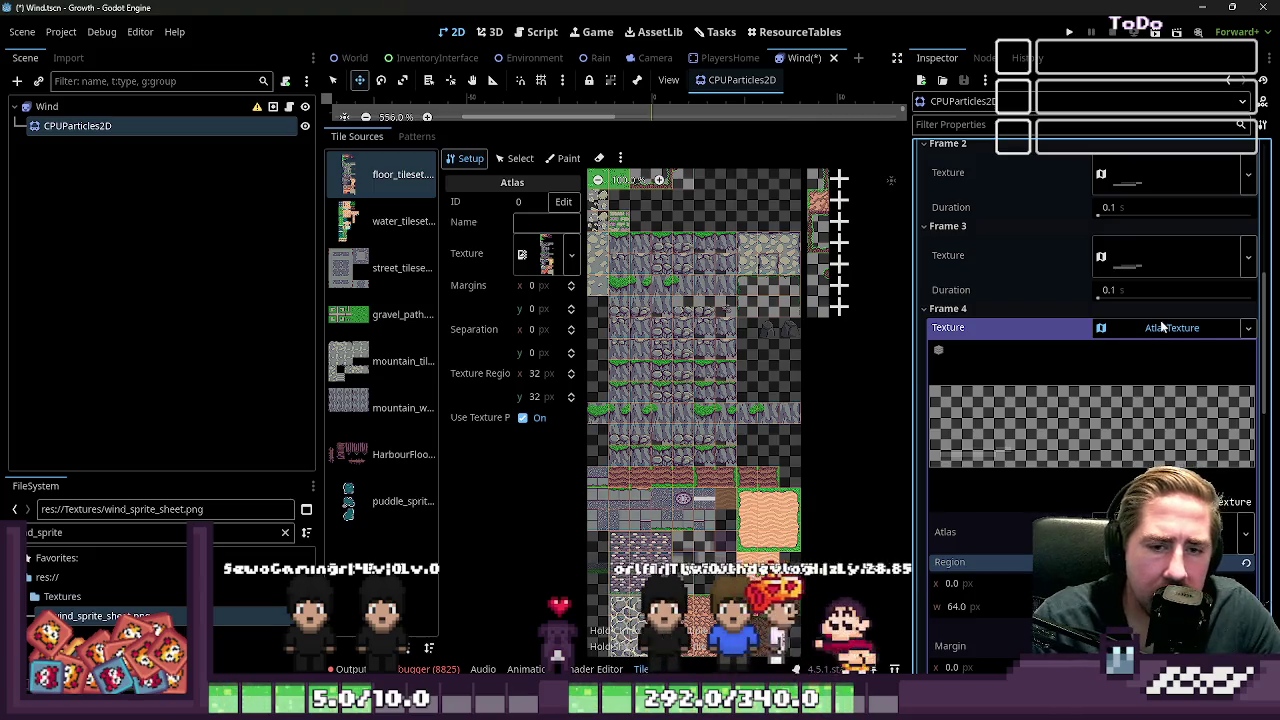
click(1155, 327)
click(1151, 392)
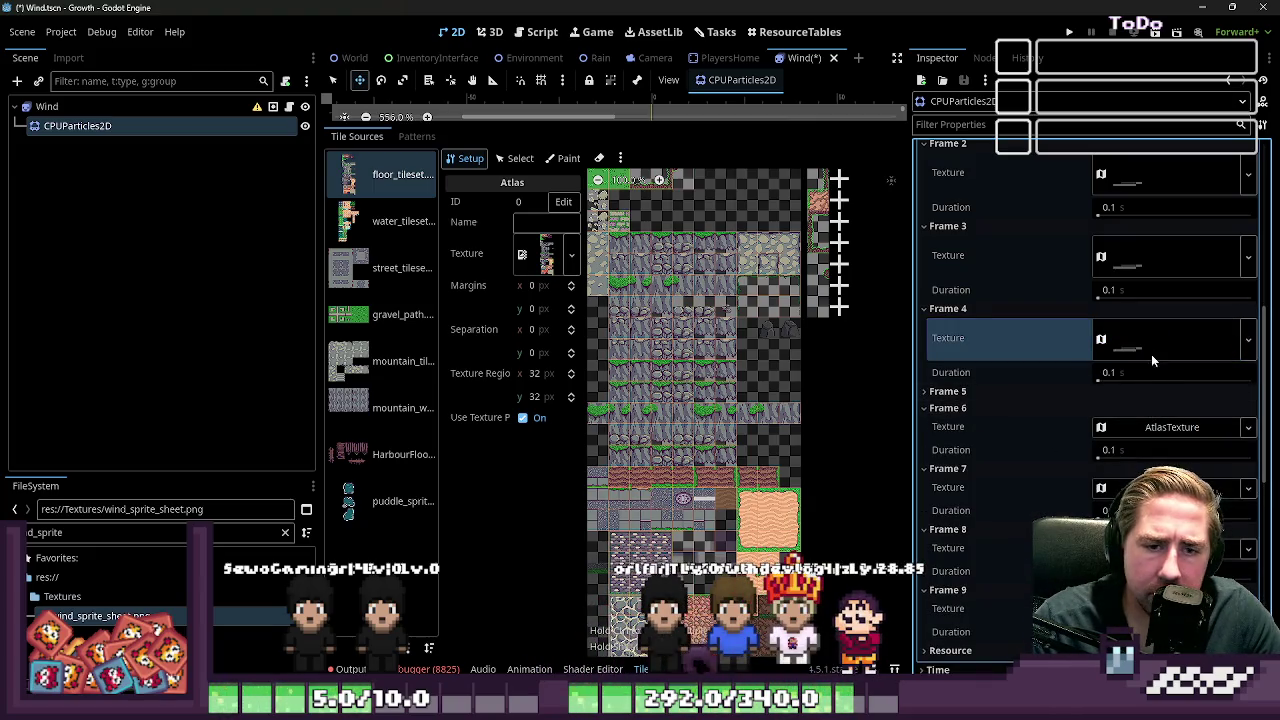
click(1152, 338)
click(1152, 336)
Step: Give Frames 6 and 7's AtlasTextures a 64×16 region, undoing a wrong width on Frame 7
click(1138, 428)
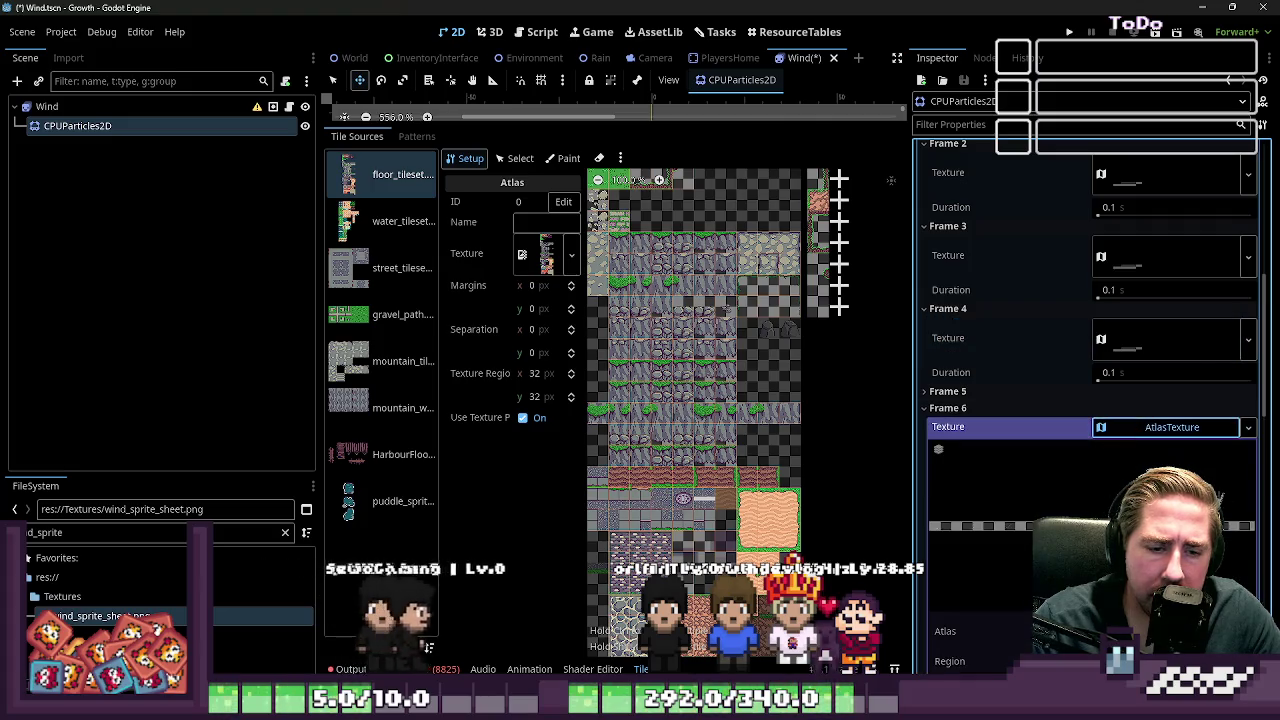
scroll(1031, 549, down, 2)
text(64)
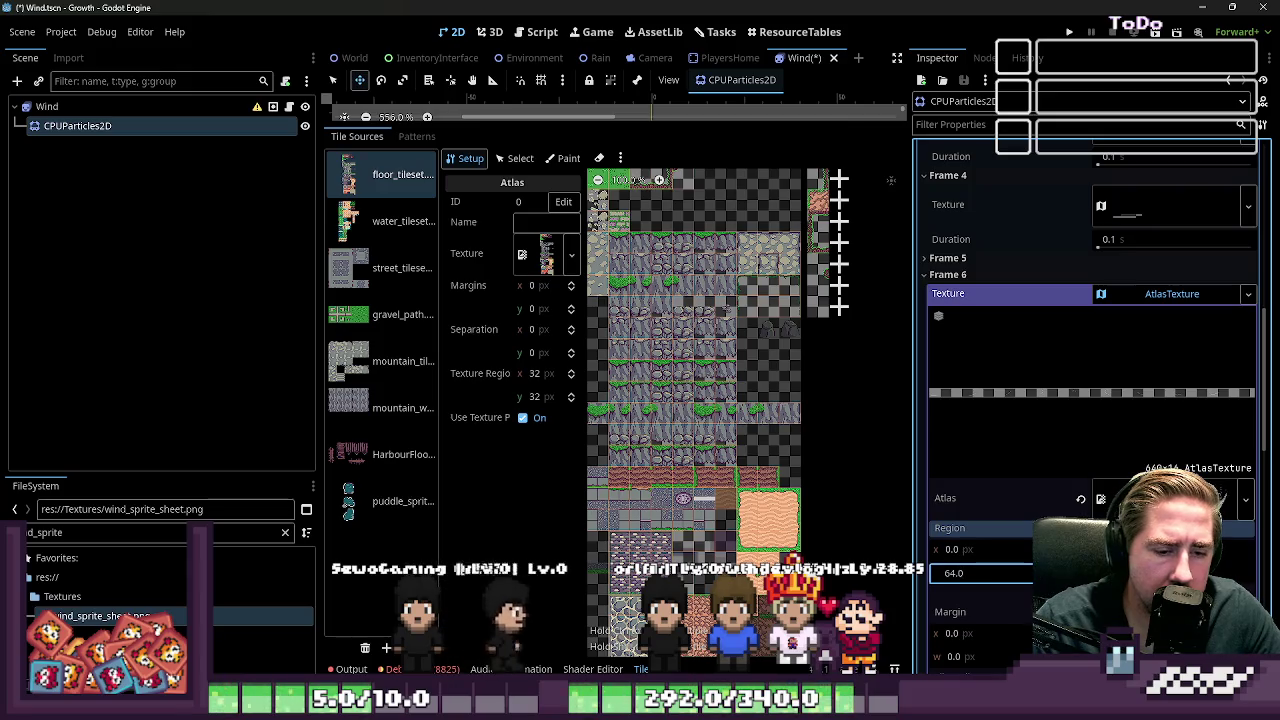
key(Return)
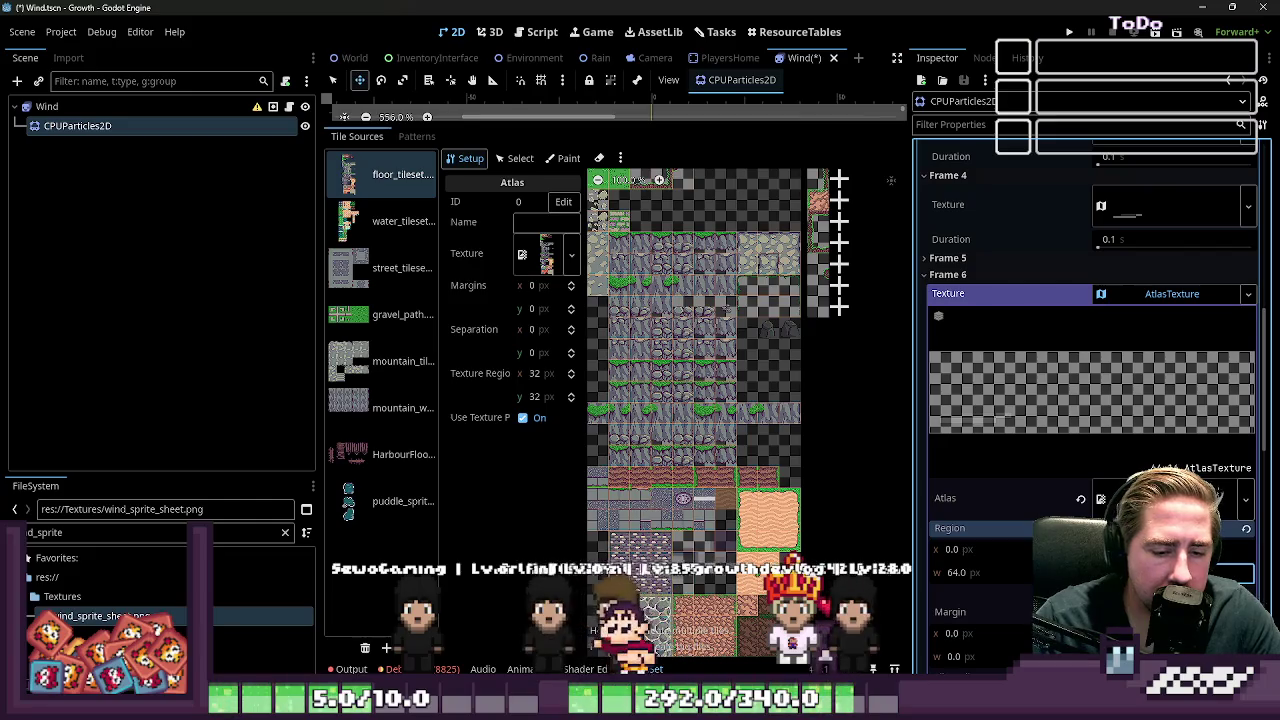
scroll(1147, 247, down, 3)
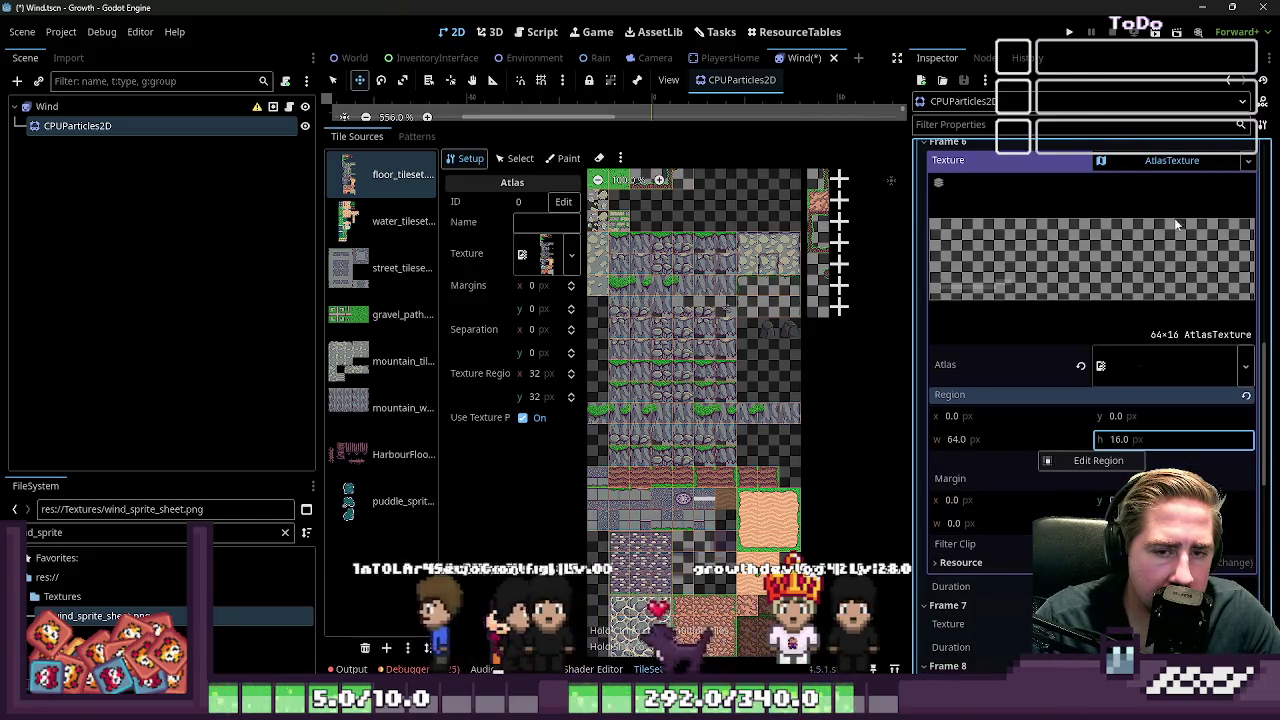
scroll(1149, 230, up, 1)
click(1149, 230)
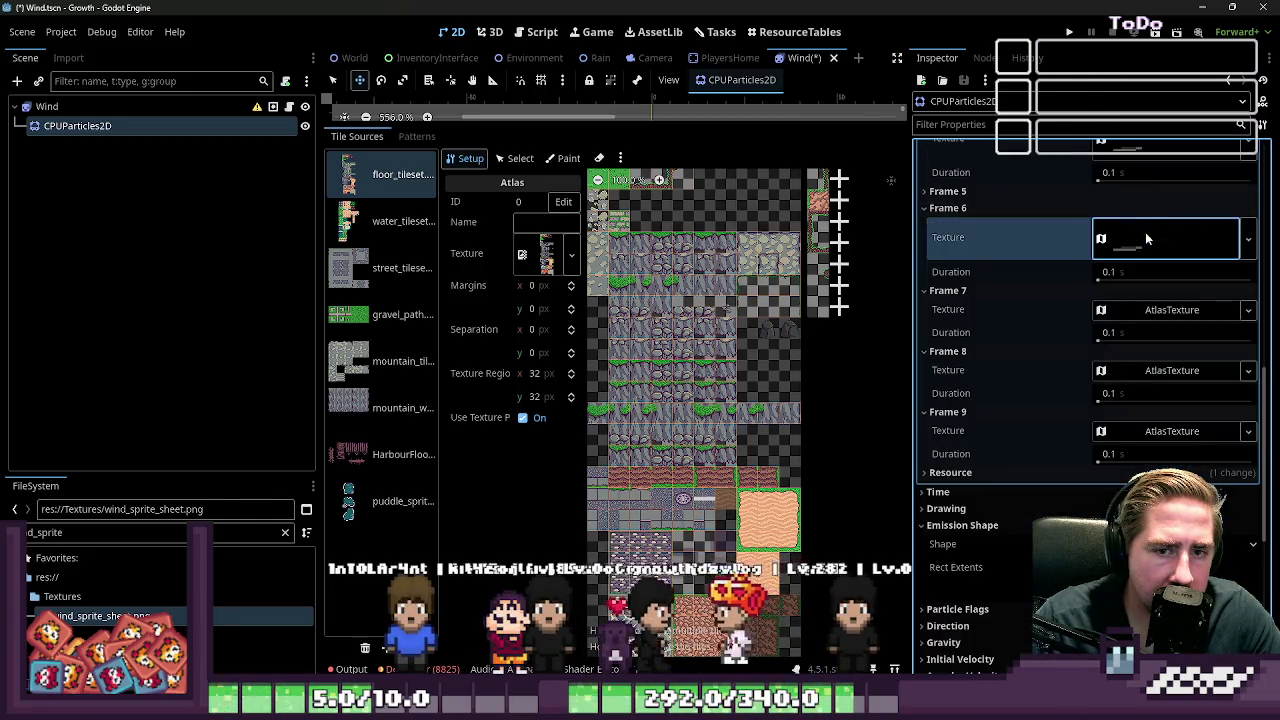
click(1140, 311)
click(985, 590)
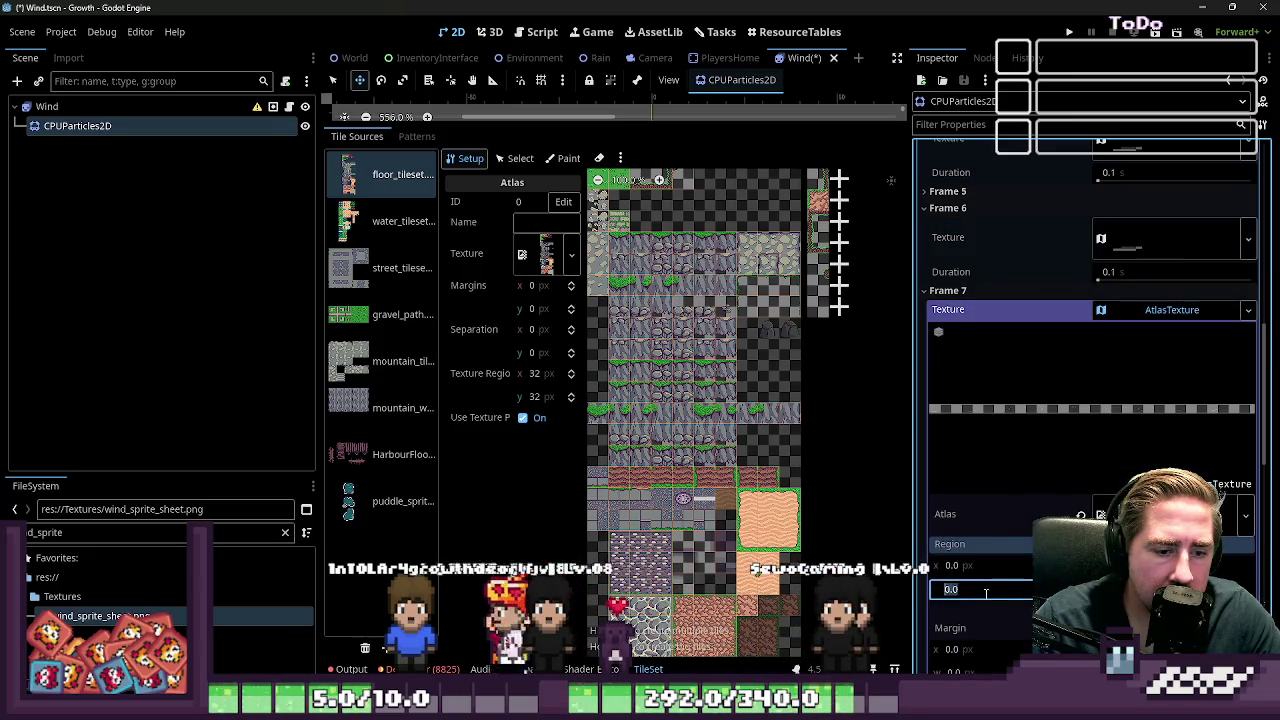
key(Return)
key(ctrl+z)
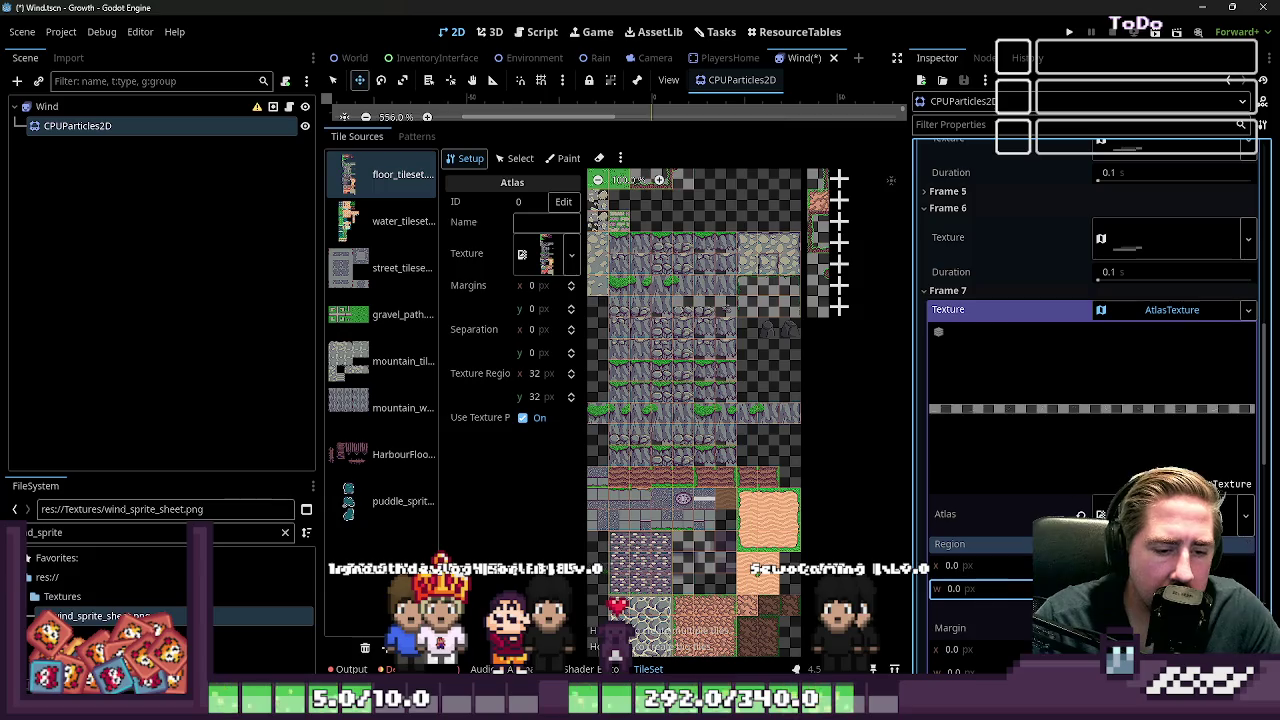
text(64)
key(Return)
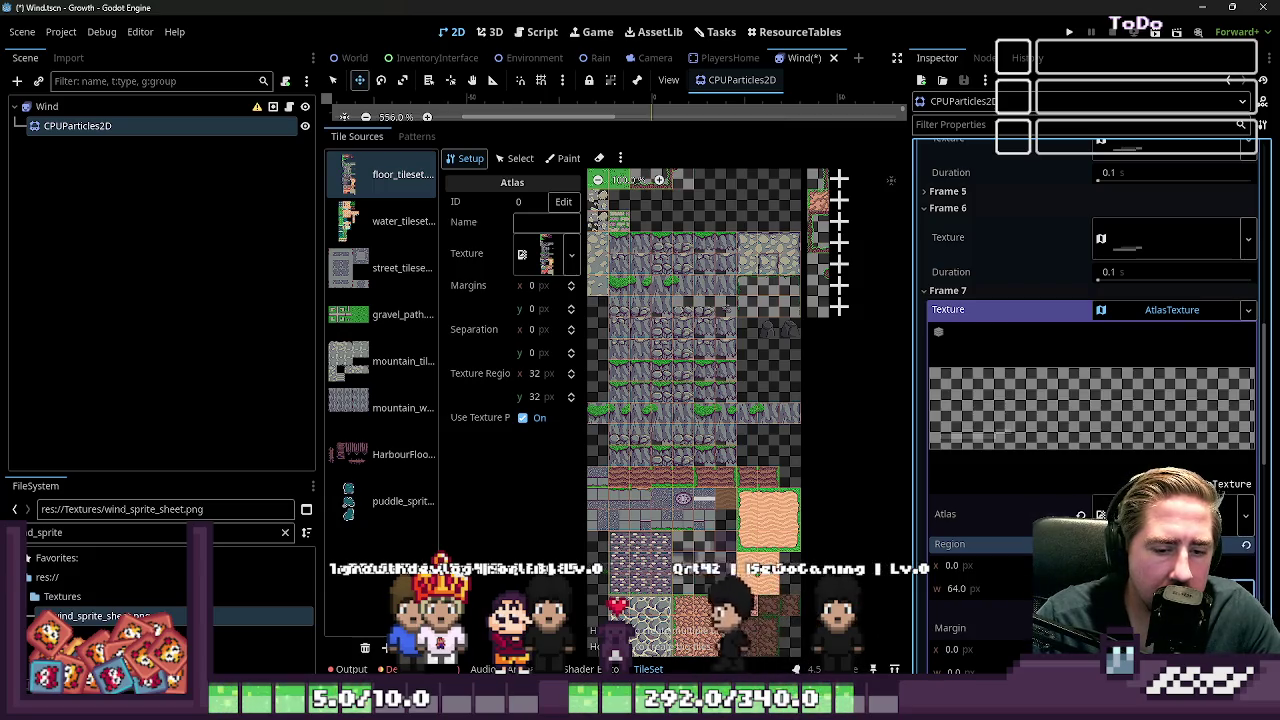
key(Tab)
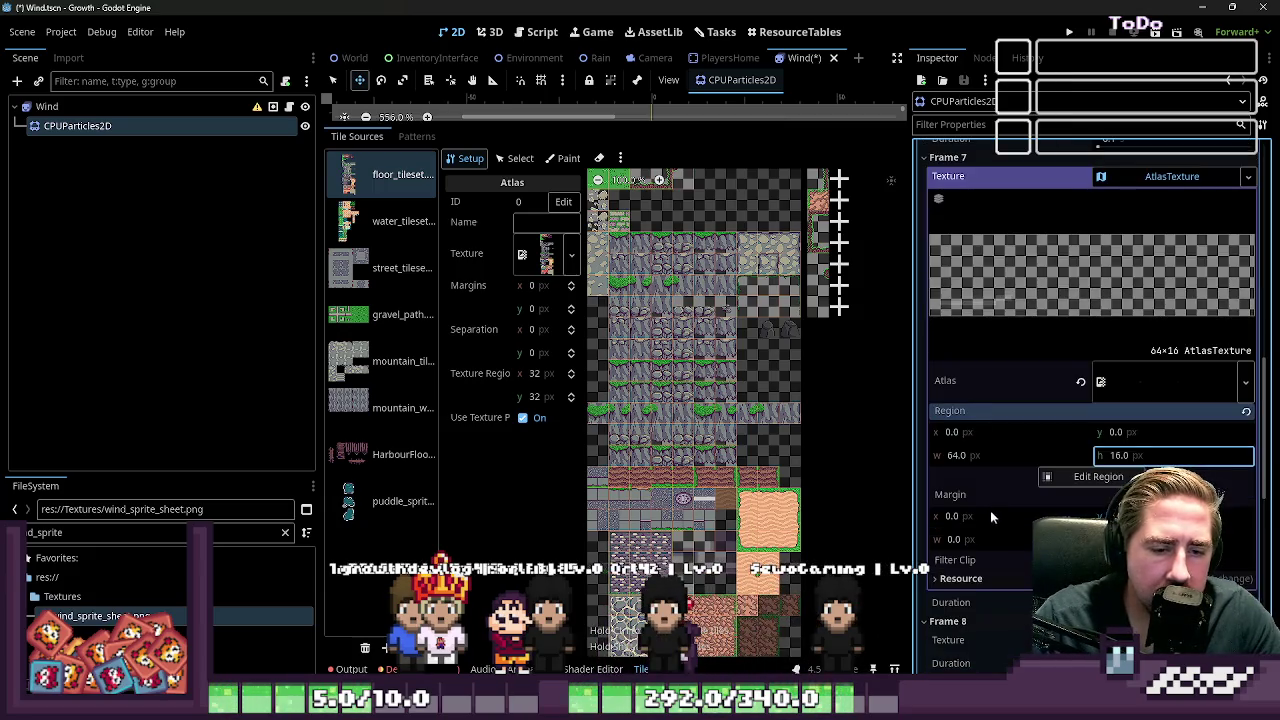
scroll(1101, 293, up, 3)
click(1140, 314)
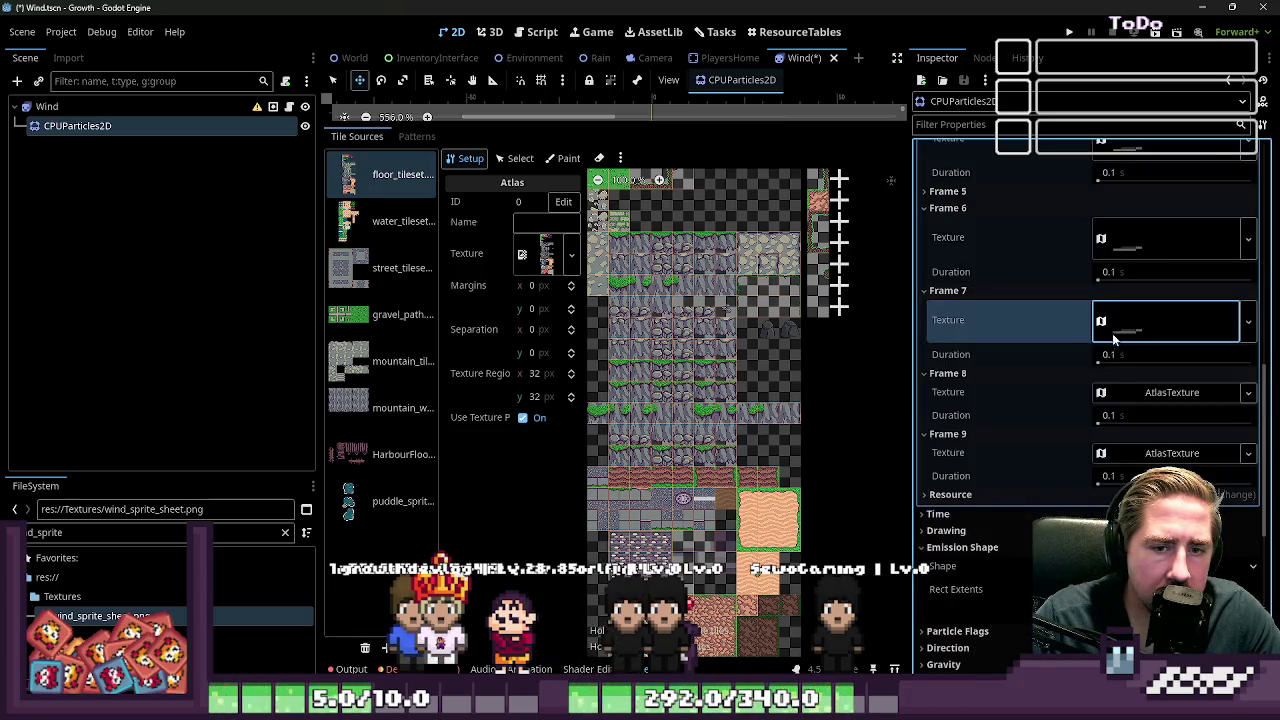
Step: Set Frames 8 and 9's AtlasTexture regions to width 64, height 16
click(1131, 394)
click(975, 538)
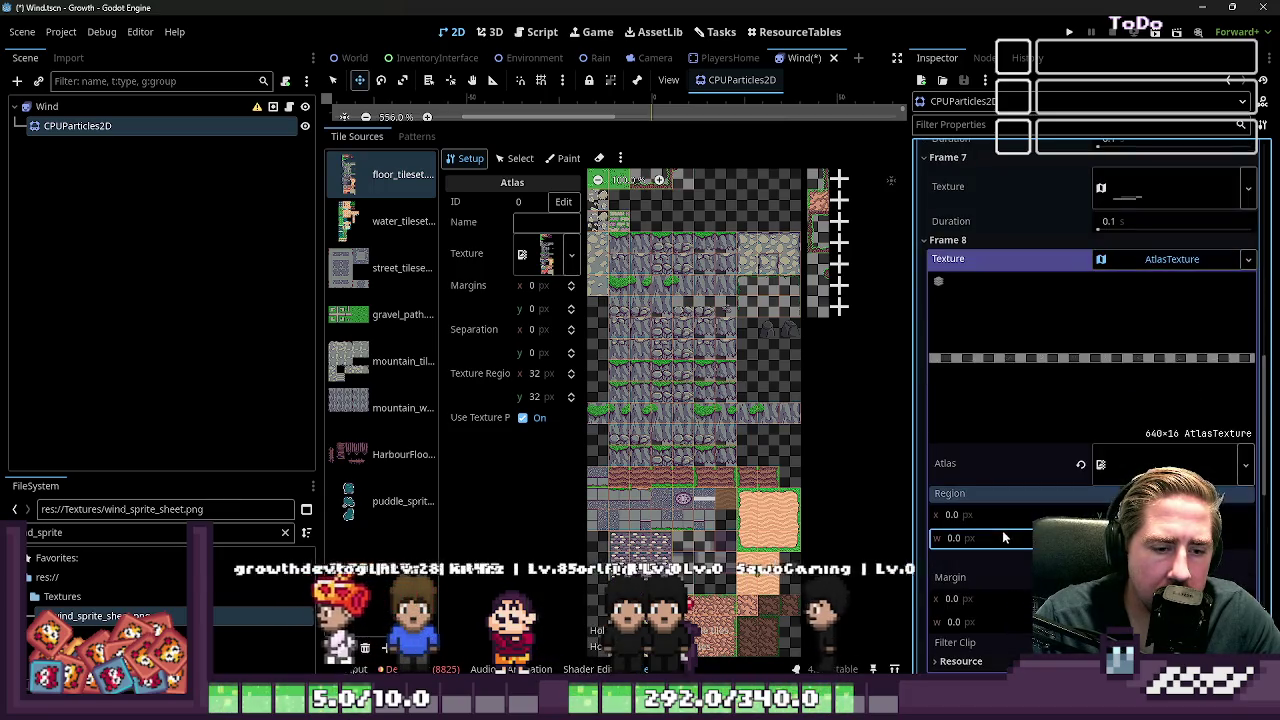
text(5)
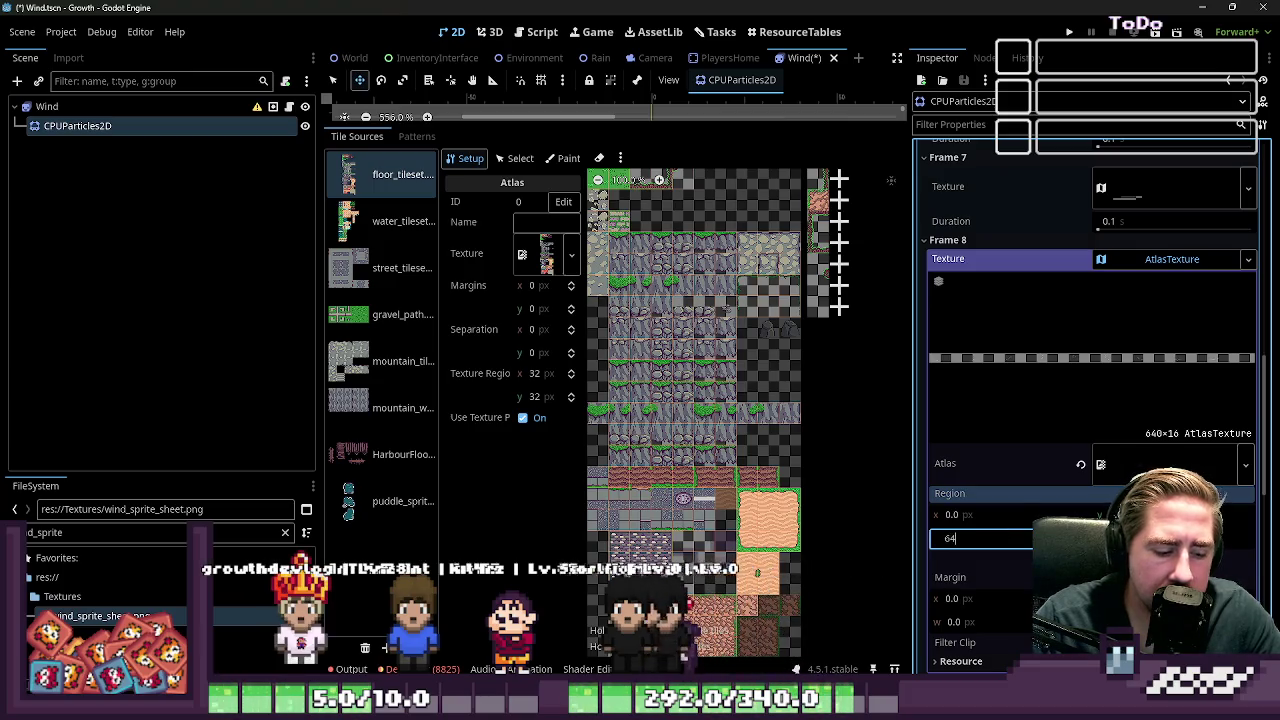
key(Tab)
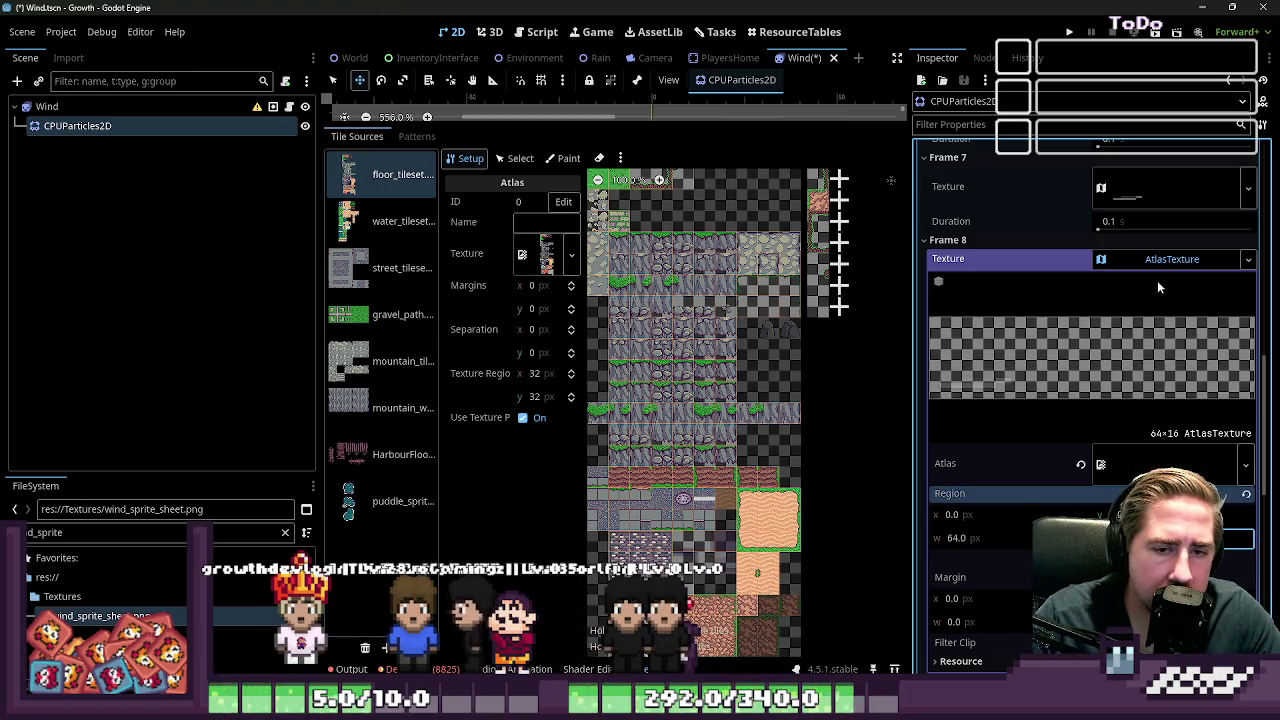
click(1170, 266)
click(1147, 344)
text(64)
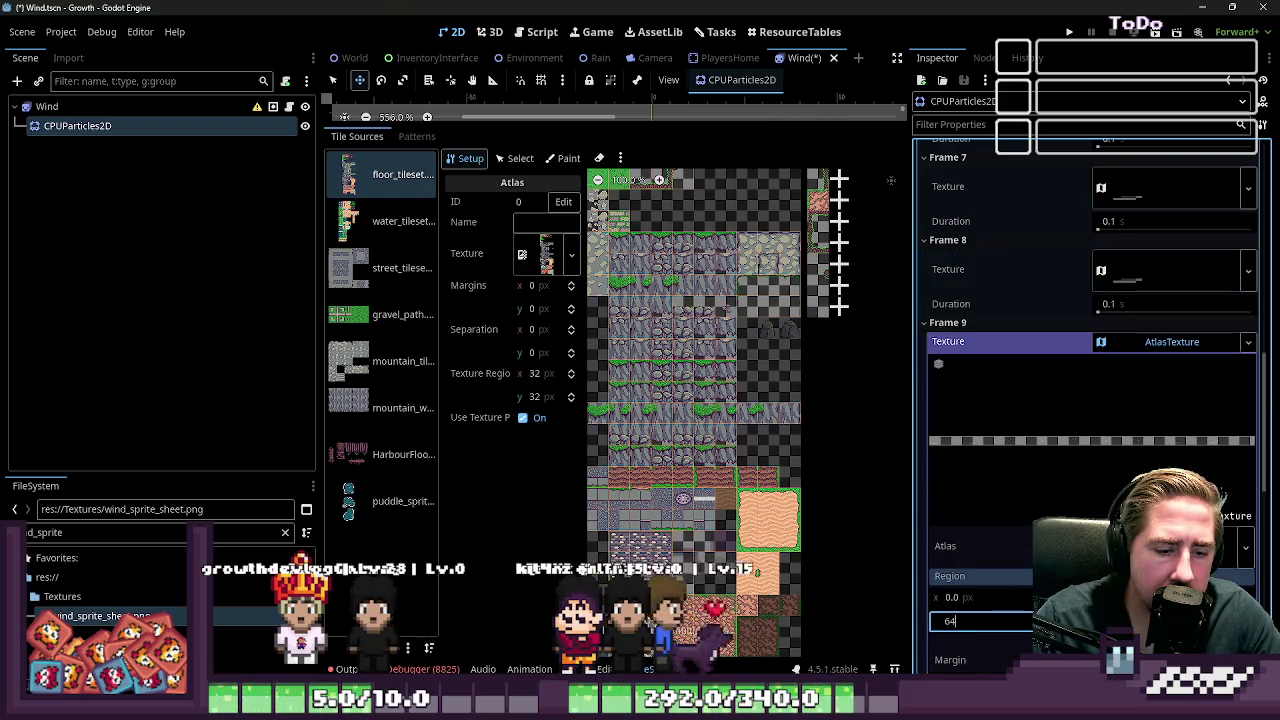
key(Tab)
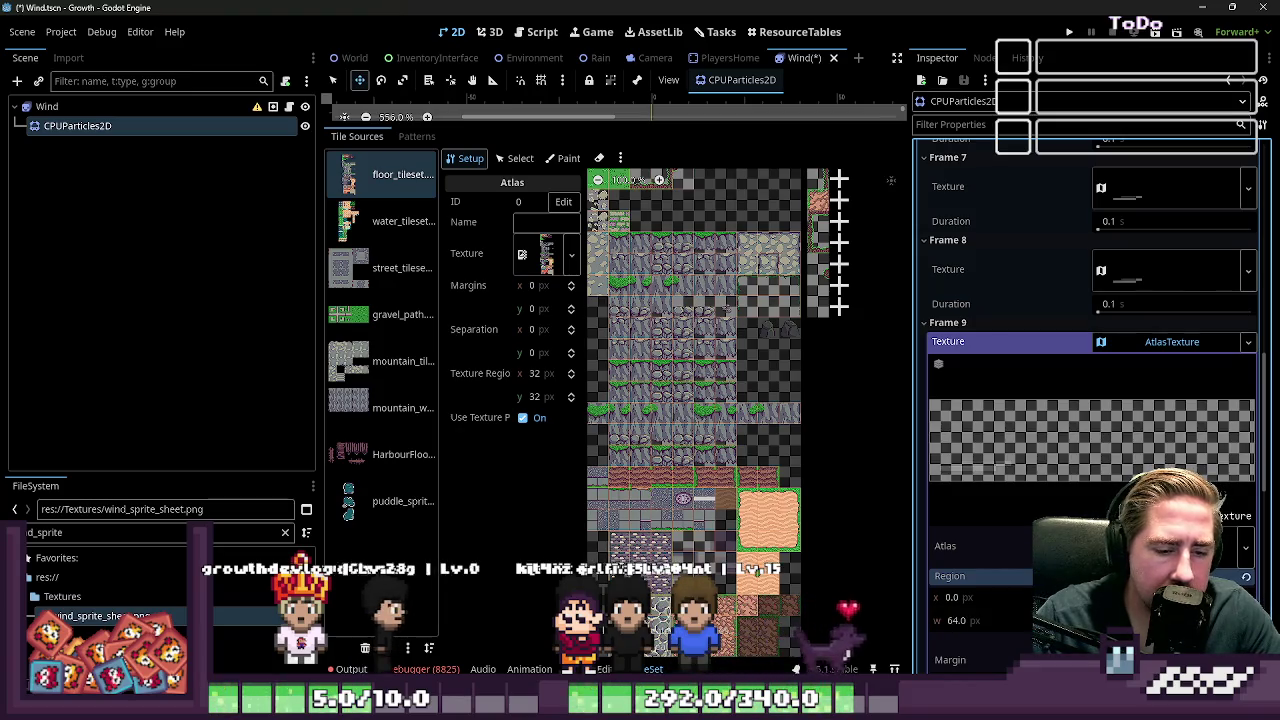
click(1150, 343)
scroll(1125, 347, up, 4)
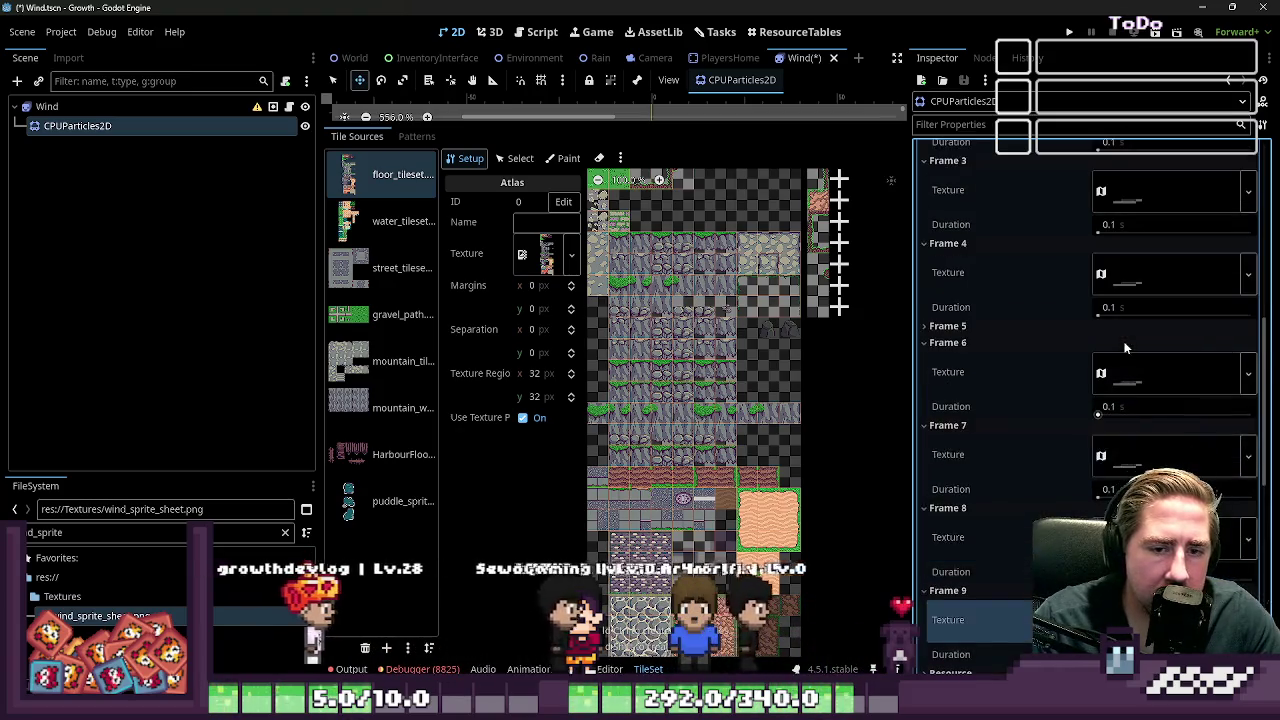
scroll(1125, 347, up, 5)
Step: Set Frame 1's AtlasTexture region x offset to 64
scroll(1147, 291, down, 1)
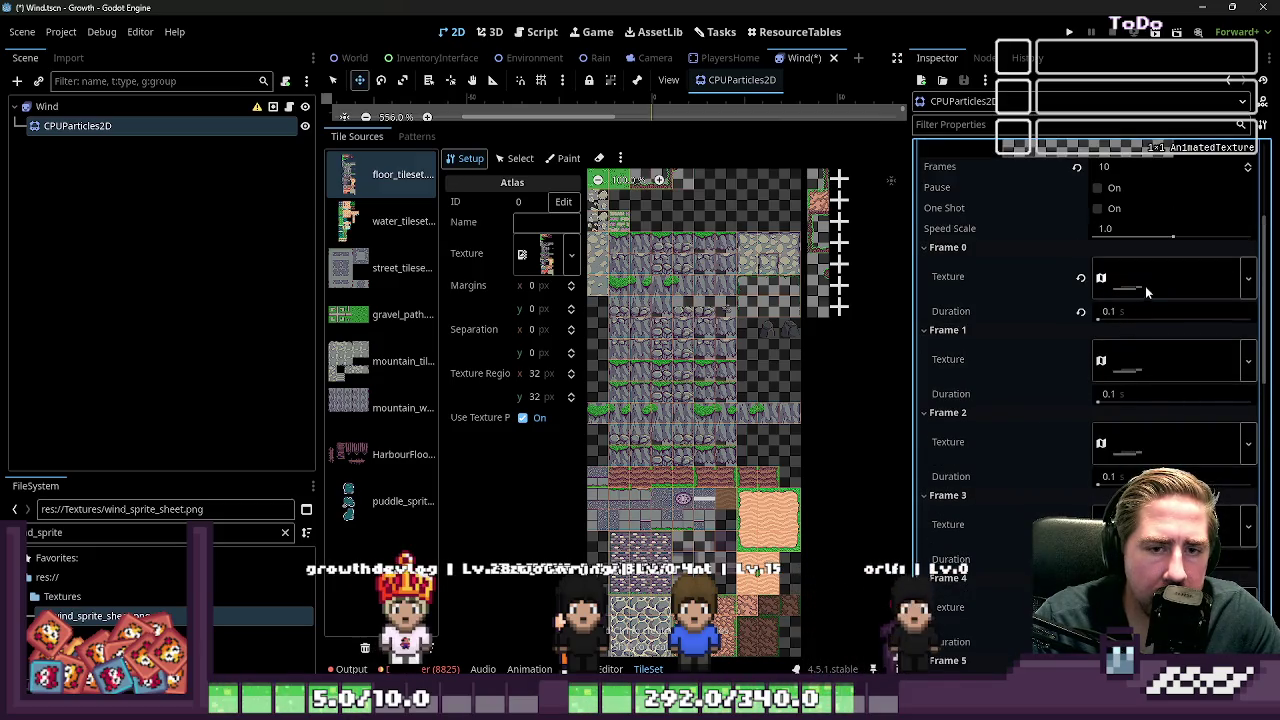
click(1159, 274)
click(1159, 274)
click(1148, 359)
scroll(1119, 464, down, 1)
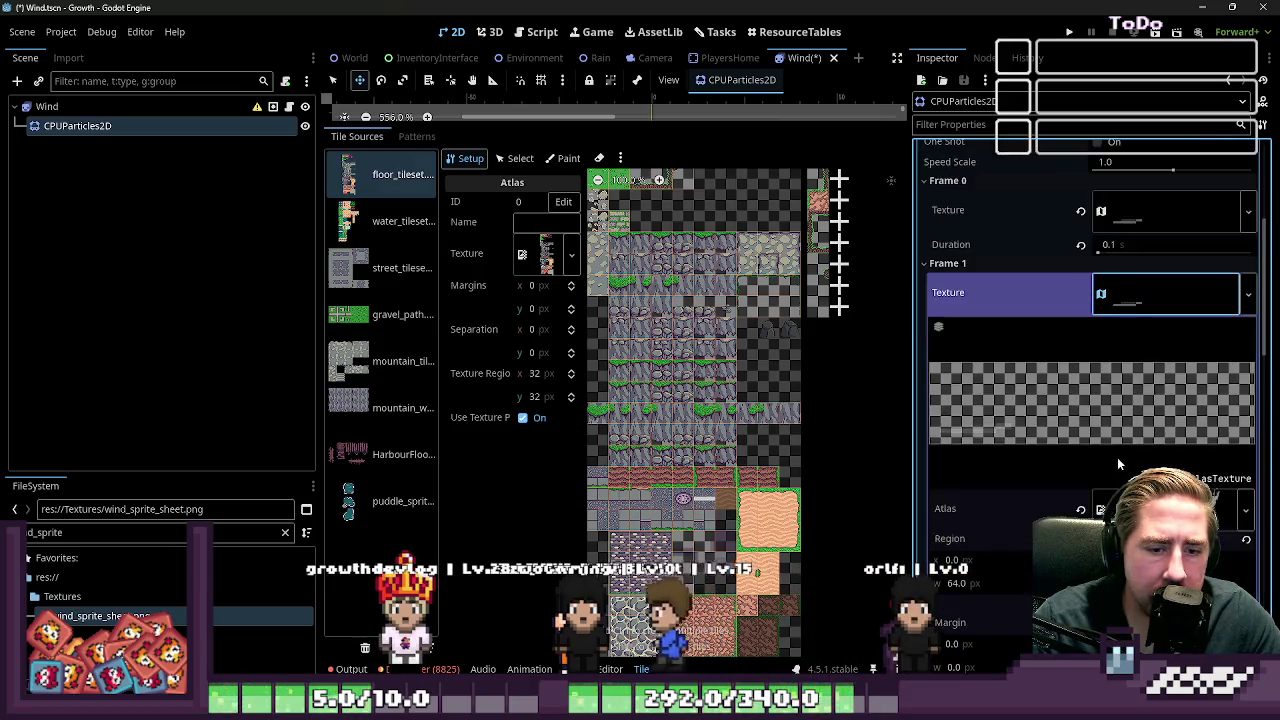
scroll(973, 573, down, 1)
click(953, 494)
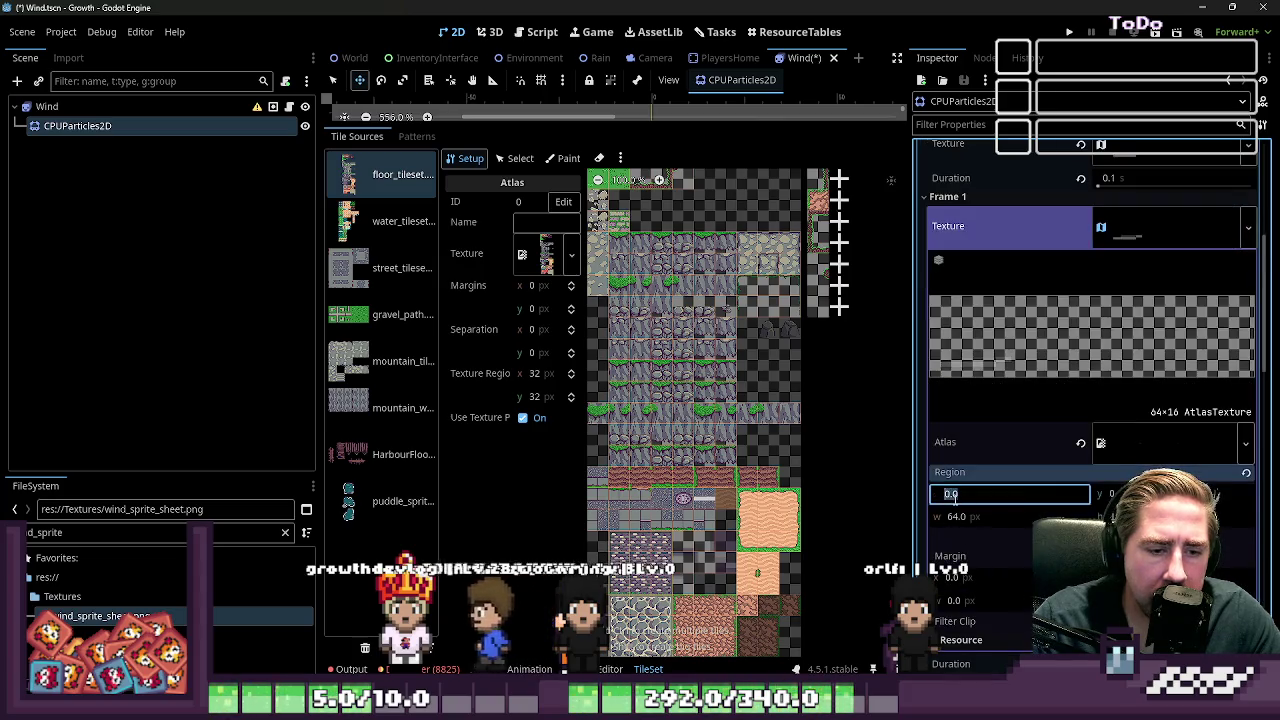
text(616)
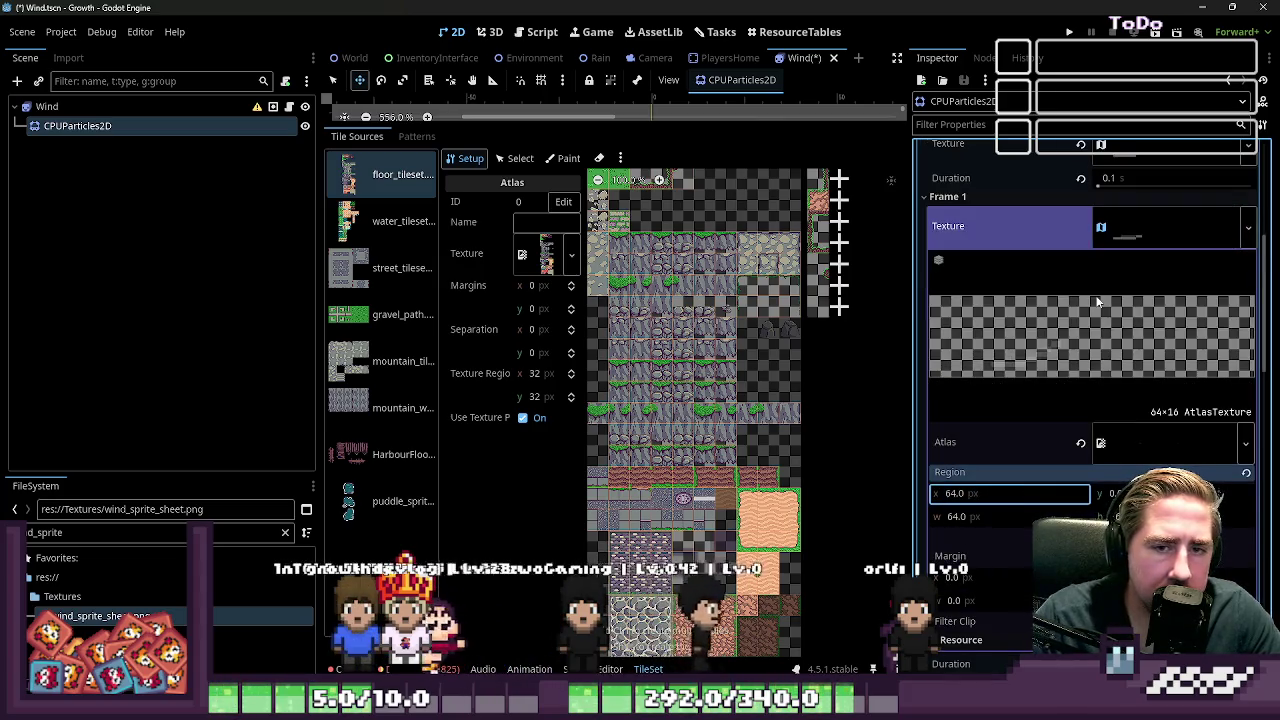
click(1143, 228)
Step: Set Frame 2's region x offset to 128 and expand Frame 3's AtlasTexture, still at x 0
click(1128, 314)
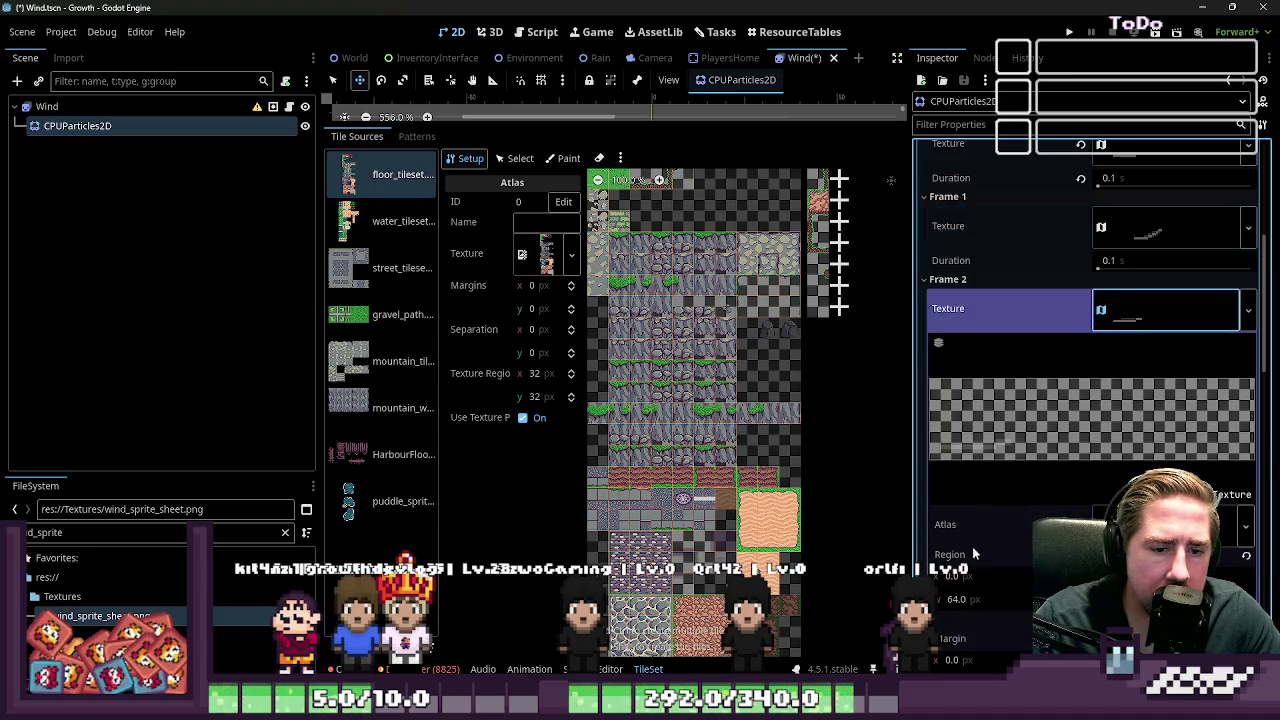
click(955, 577)
text(128)
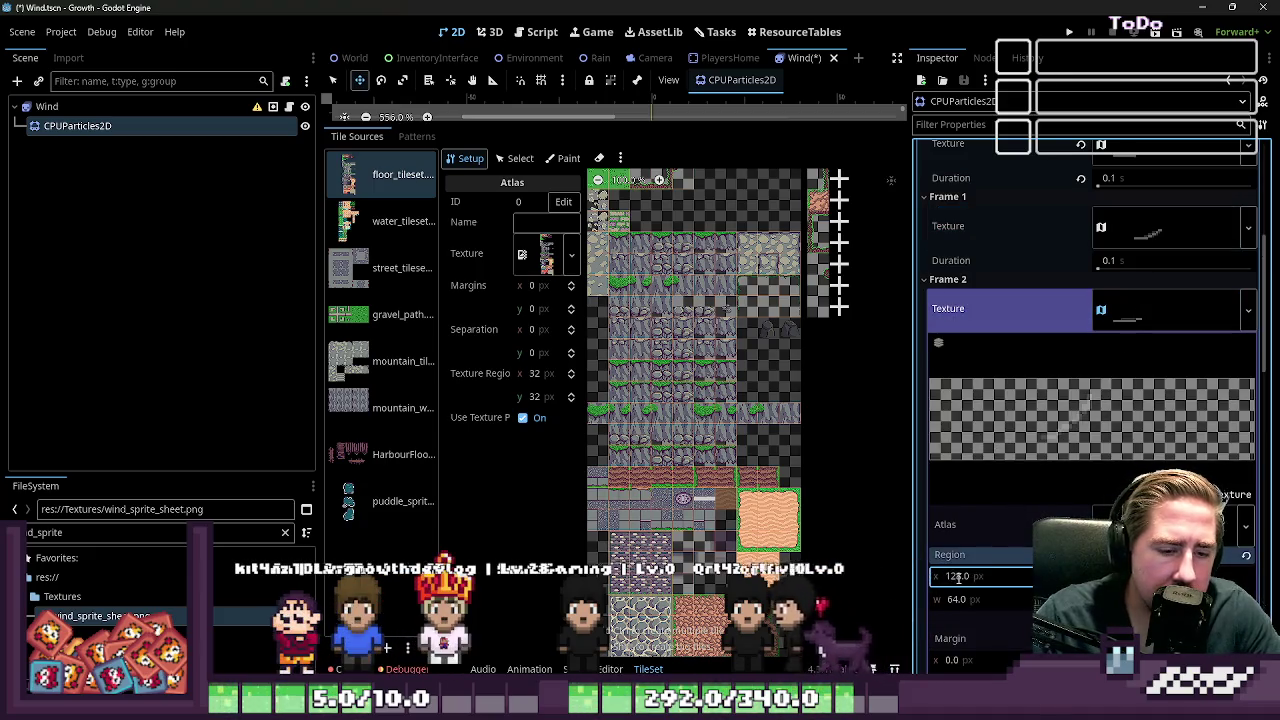
click(1137, 314)
click(1108, 393)
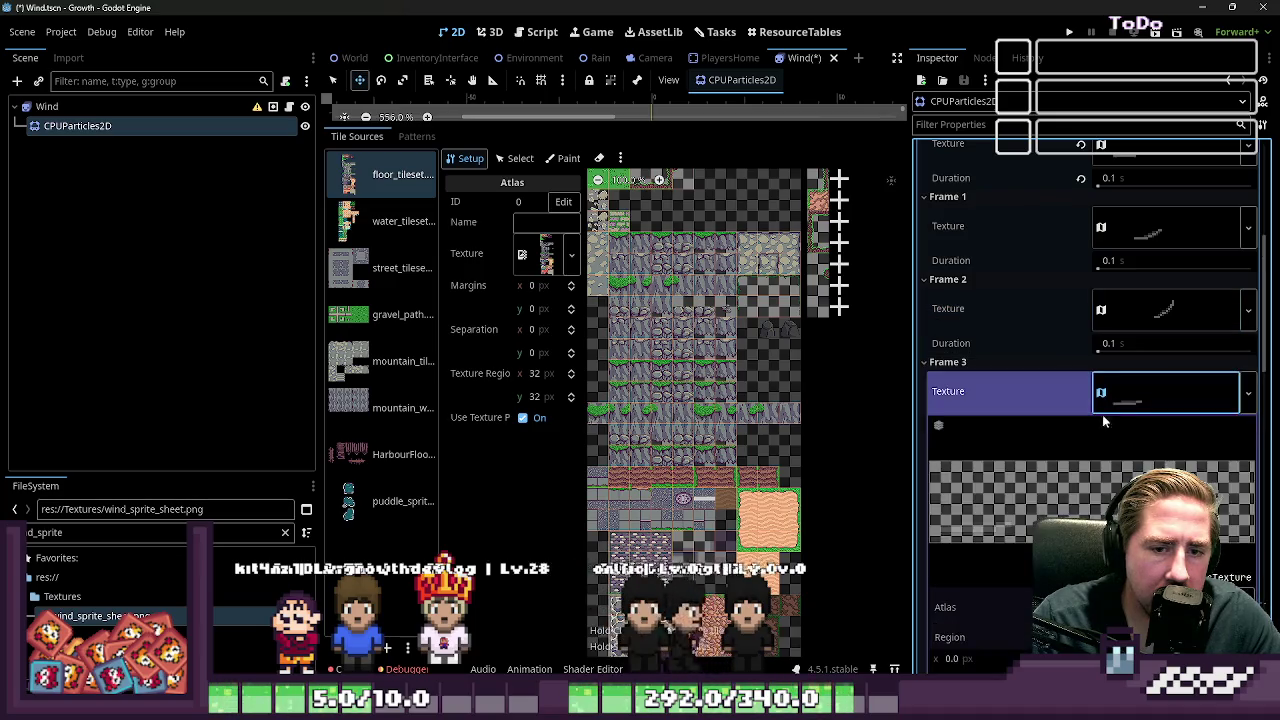
scroll(985, 590, down, 3)
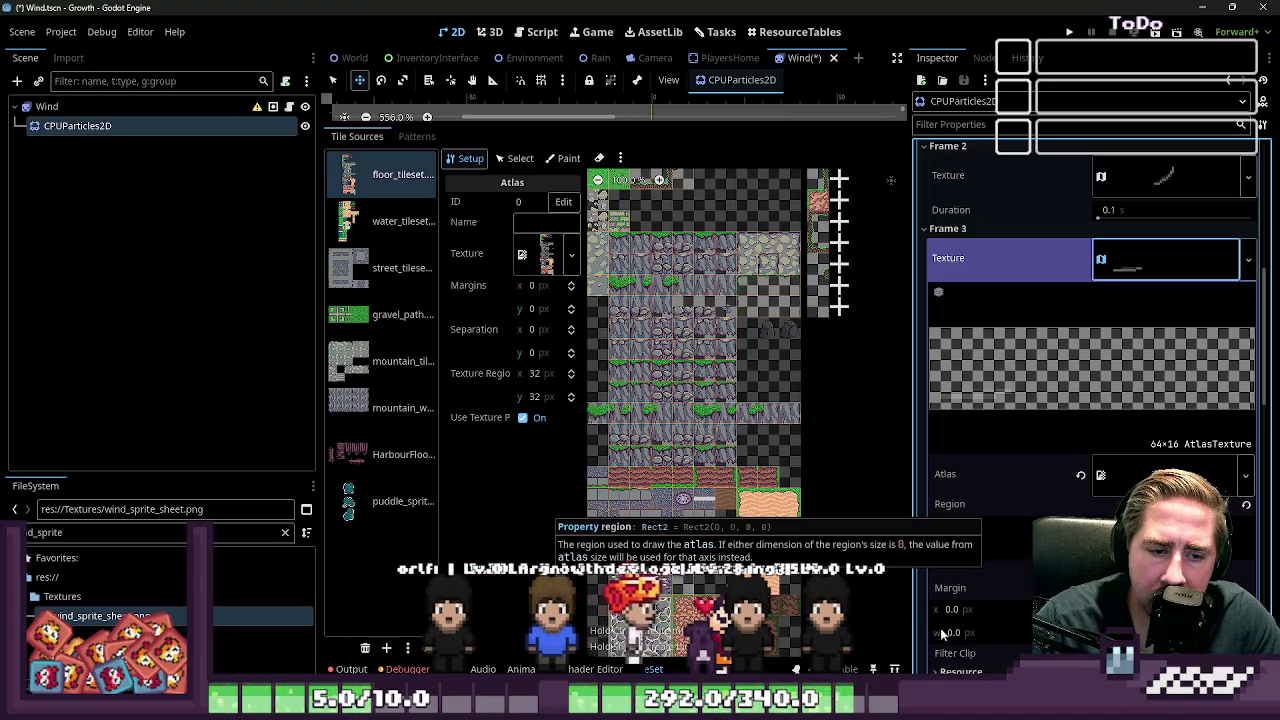
scroll(1117, 355, up, 2)
click(1131, 336)
click(1131, 336)
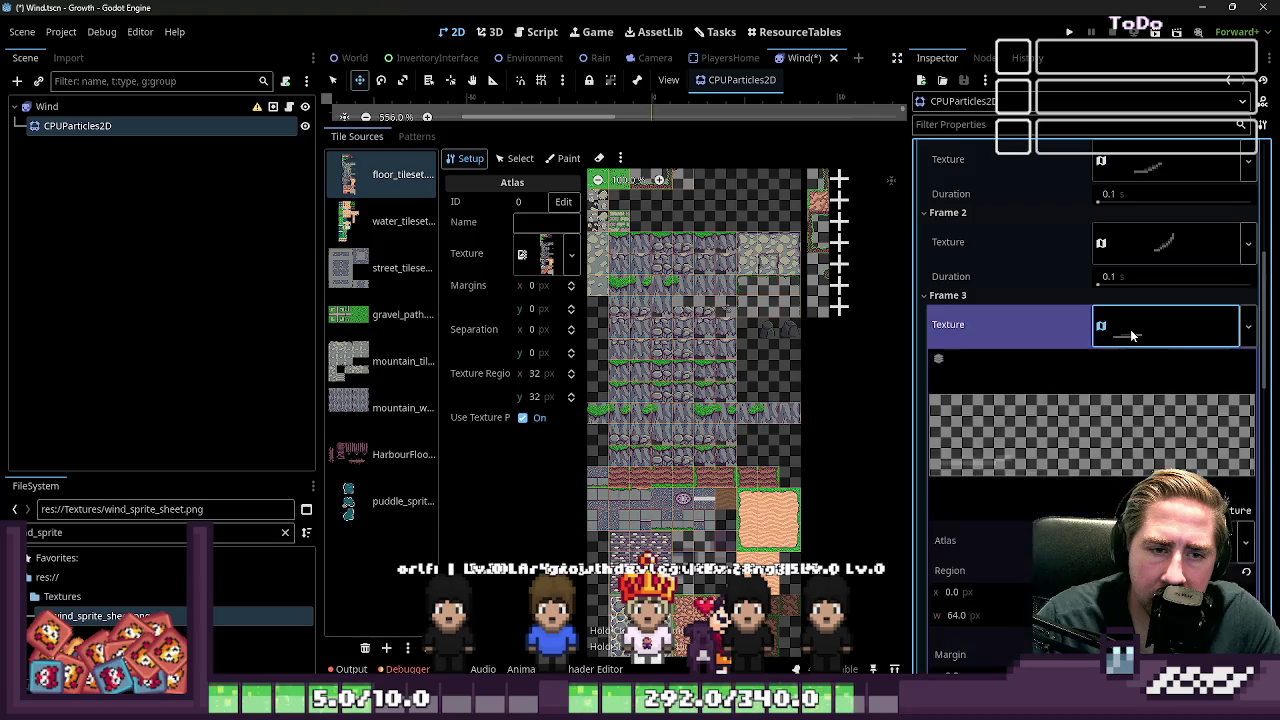
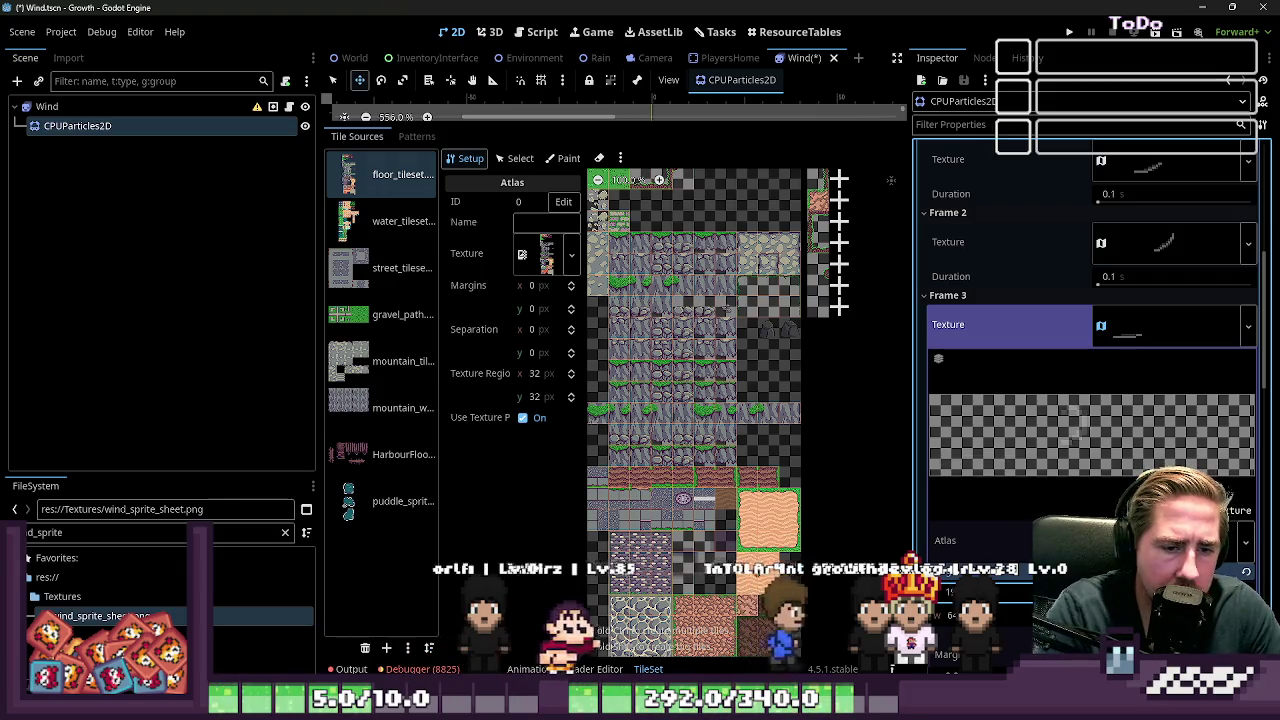
Step: Check the atlas regions of Frames 3 and 4 in the wind AnimatedTexture
click(1180, 328)
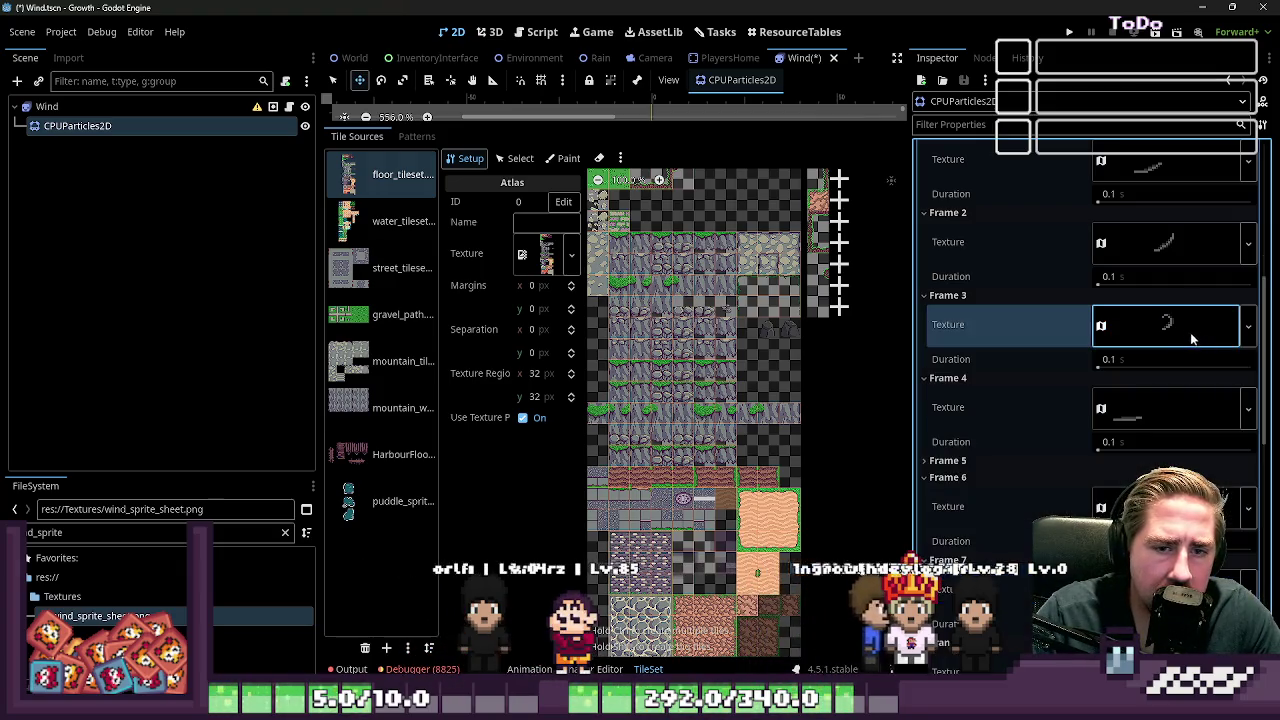
click(1130, 414)
scroll(1090, 400, down, 1)
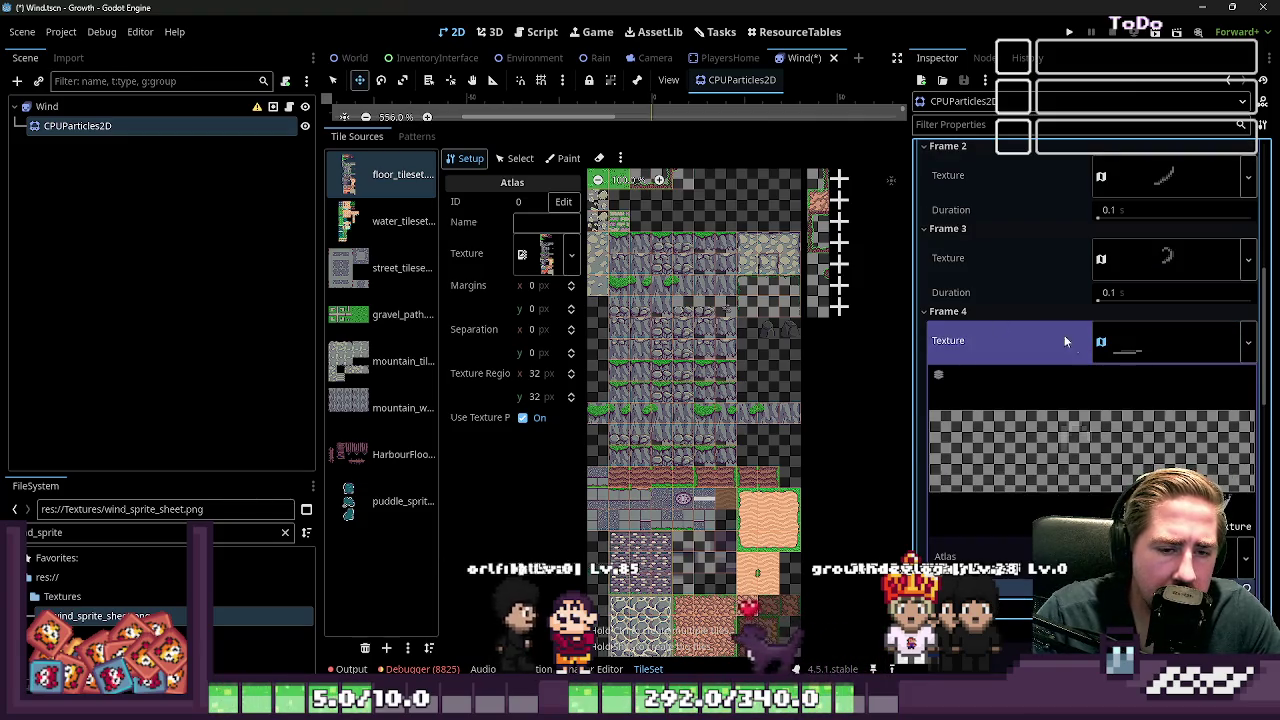
click(1120, 342)
Step: Check Frames 6 and 7's atlas regions, leaving Frame 8's settings open at region x 0
click(1133, 447)
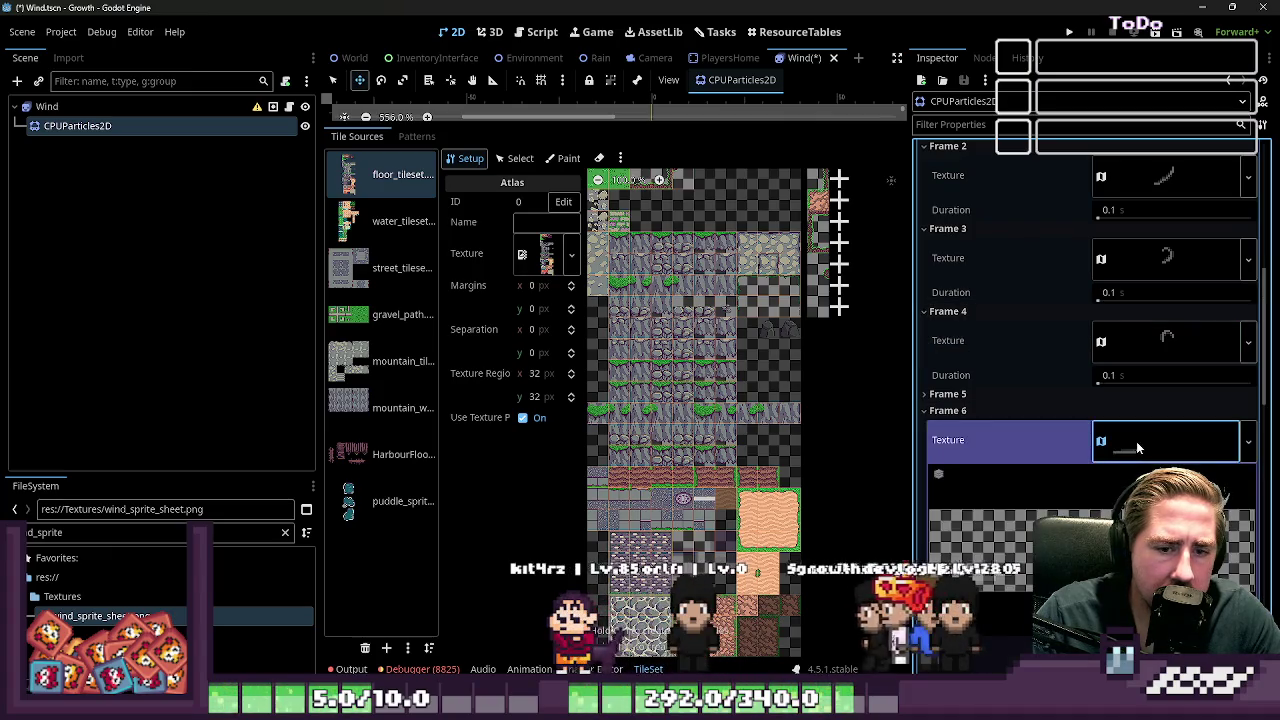
scroll(1130, 450, down, 2)
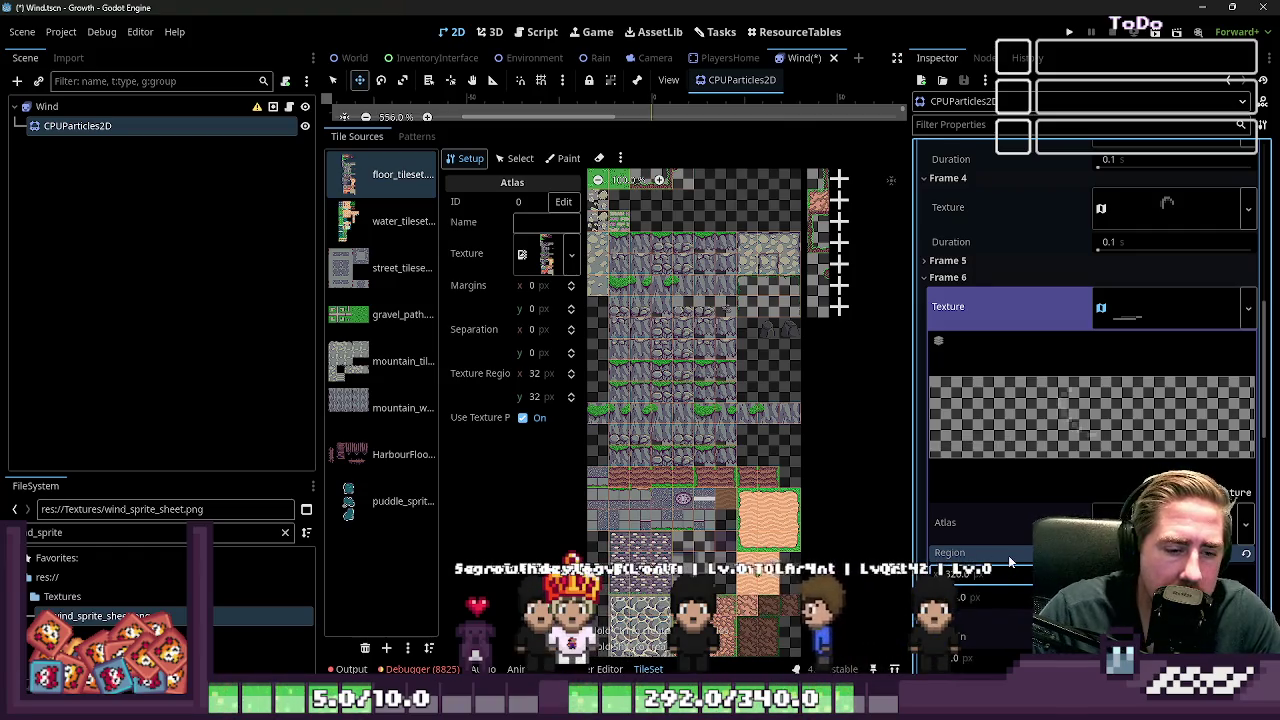
click(1160, 310)
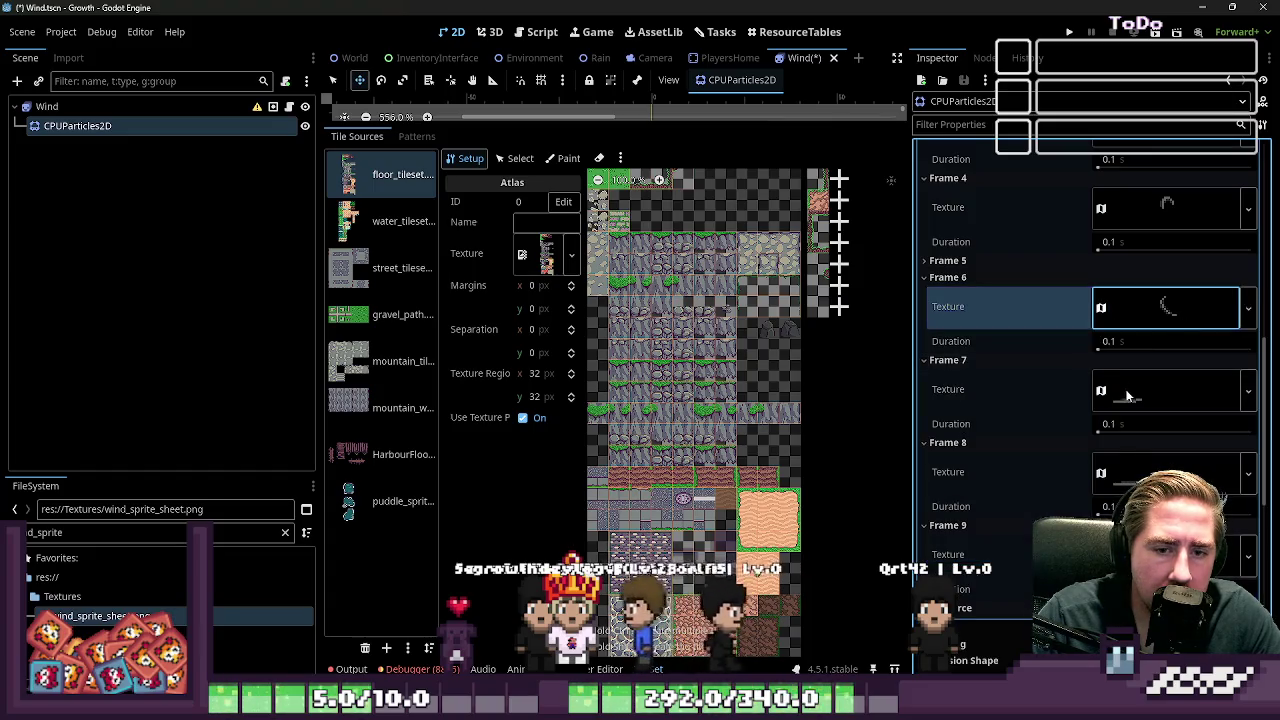
click(1150, 390)
scroll(985, 600, down, 1)
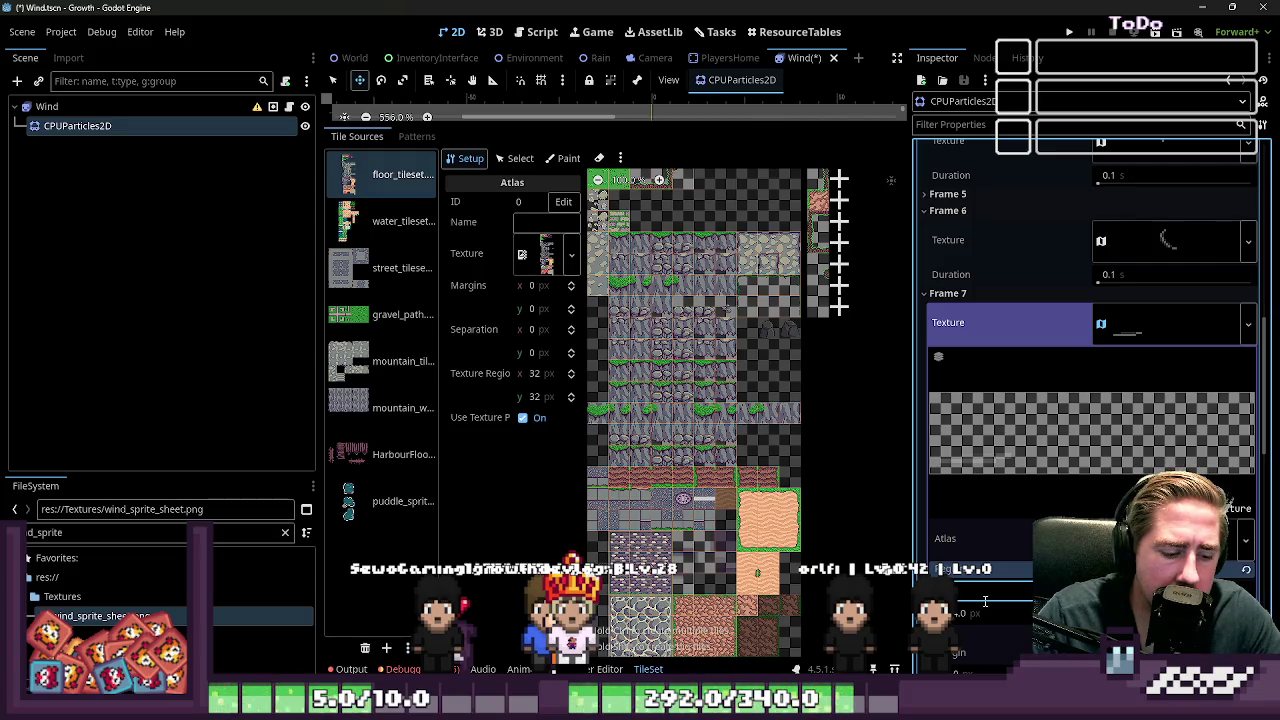
click(1153, 345)
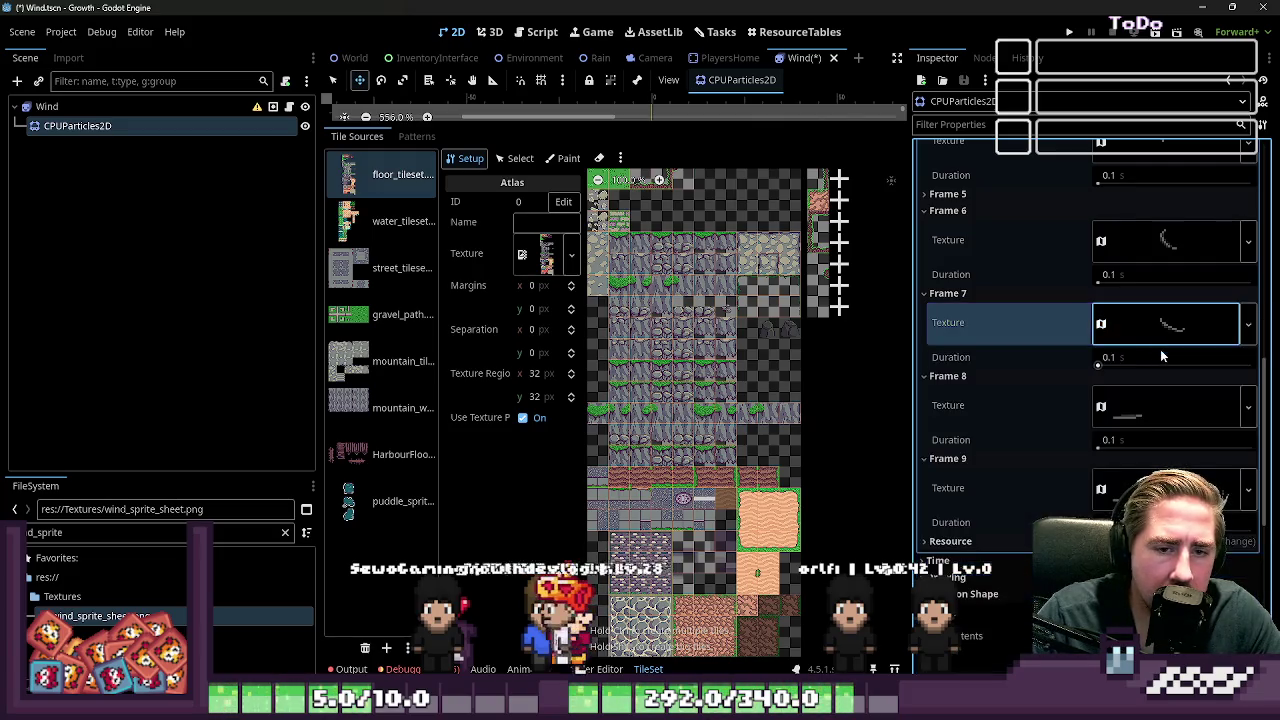
click(1153, 410)
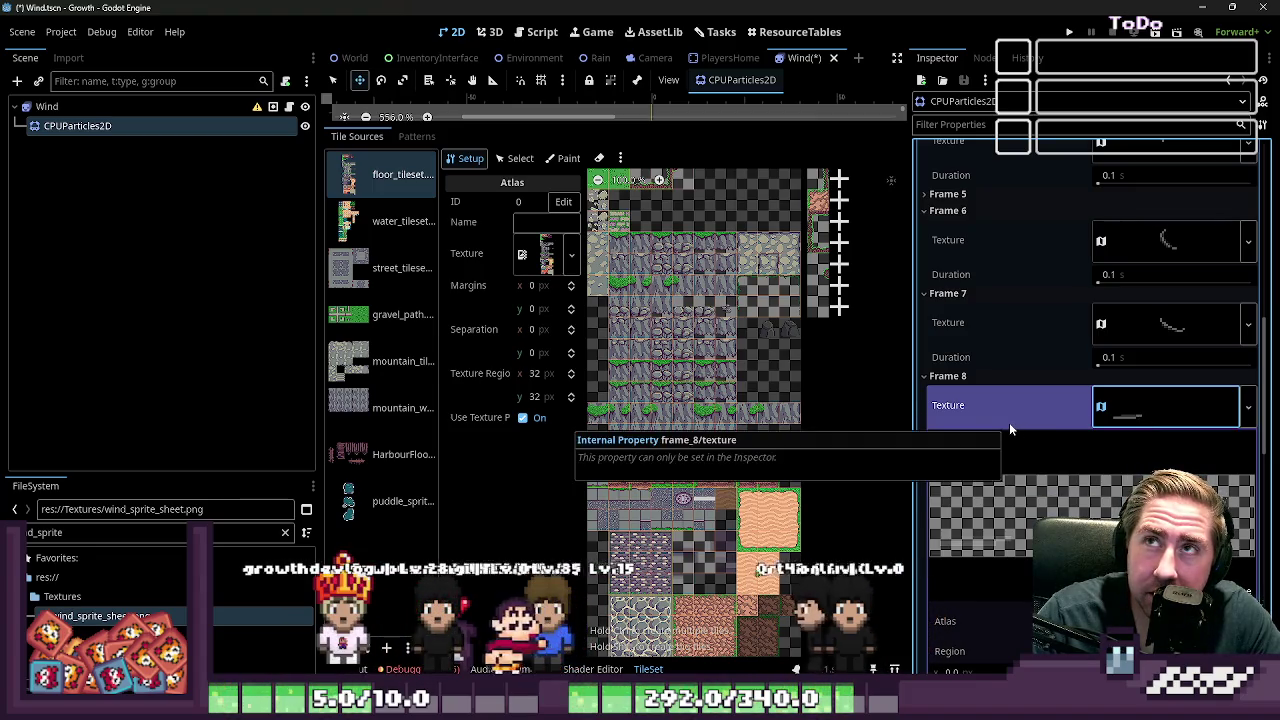
scroll(1011, 463, down, 3)
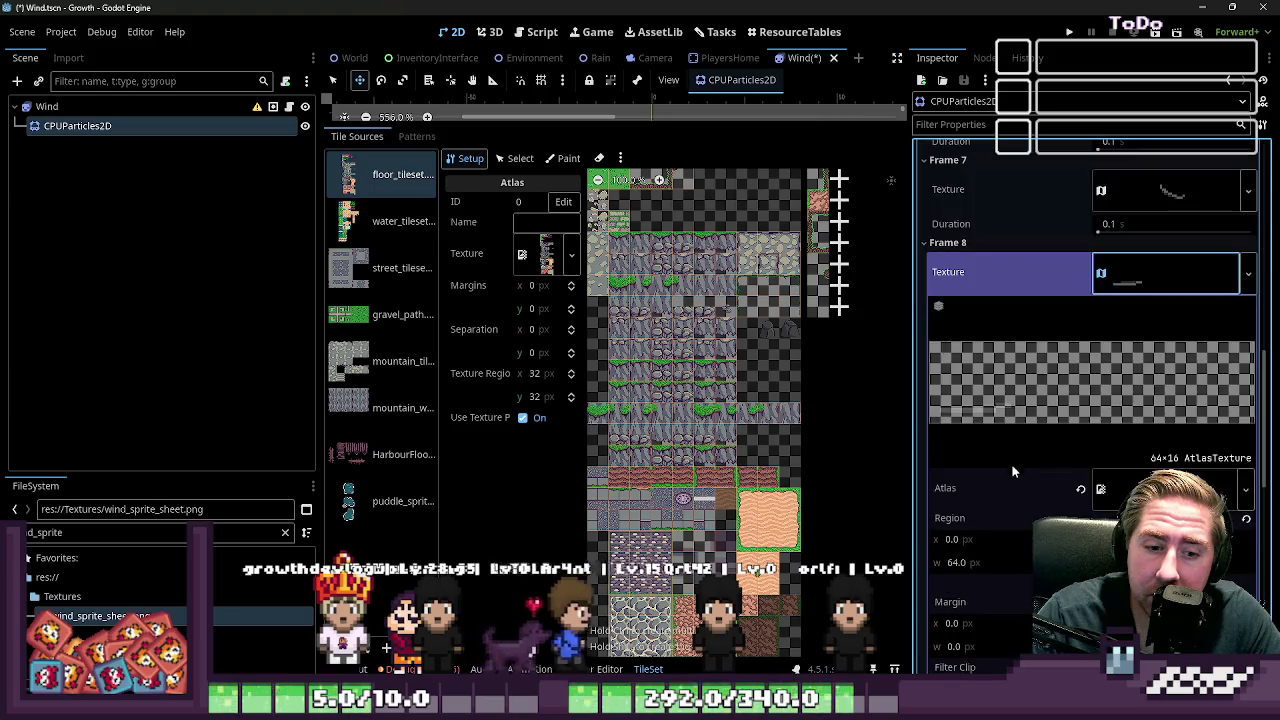
Step: Begin editing Frame 8's region x, then open Frame 9's atlas settings
click(978, 540)
text(458)
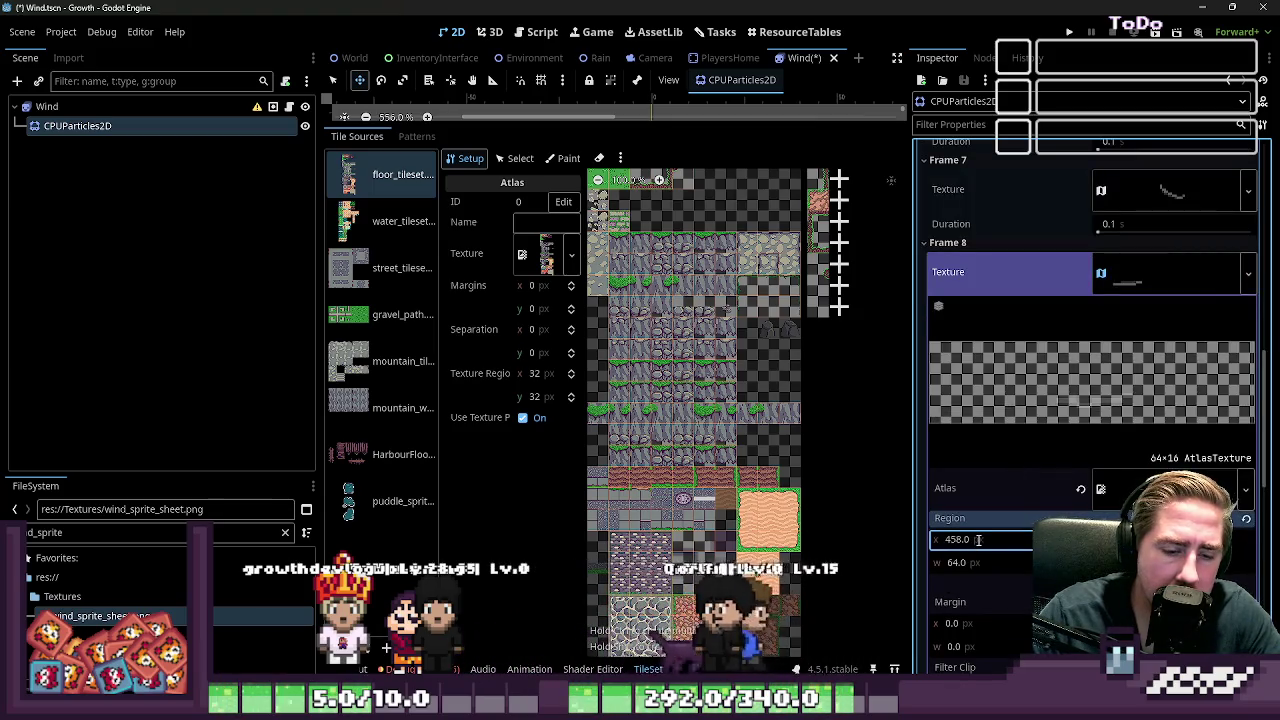
click(1120, 275)
click(1128, 356)
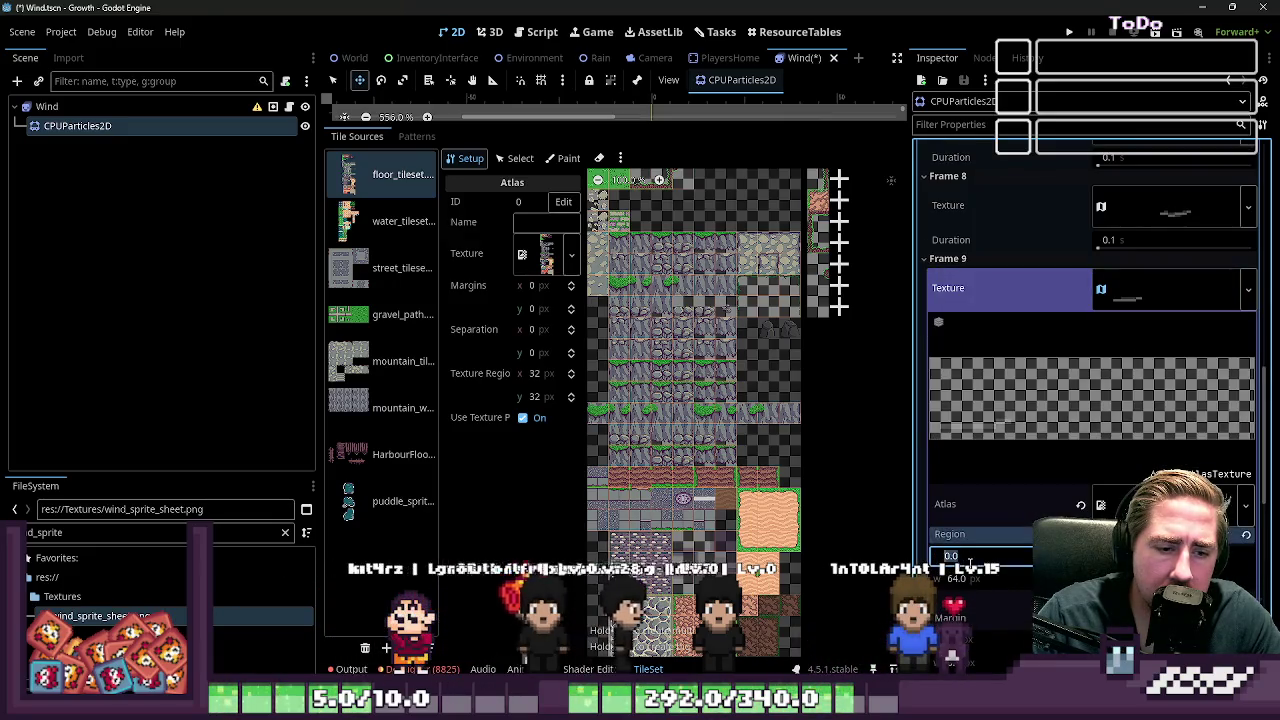
click(956, 556)
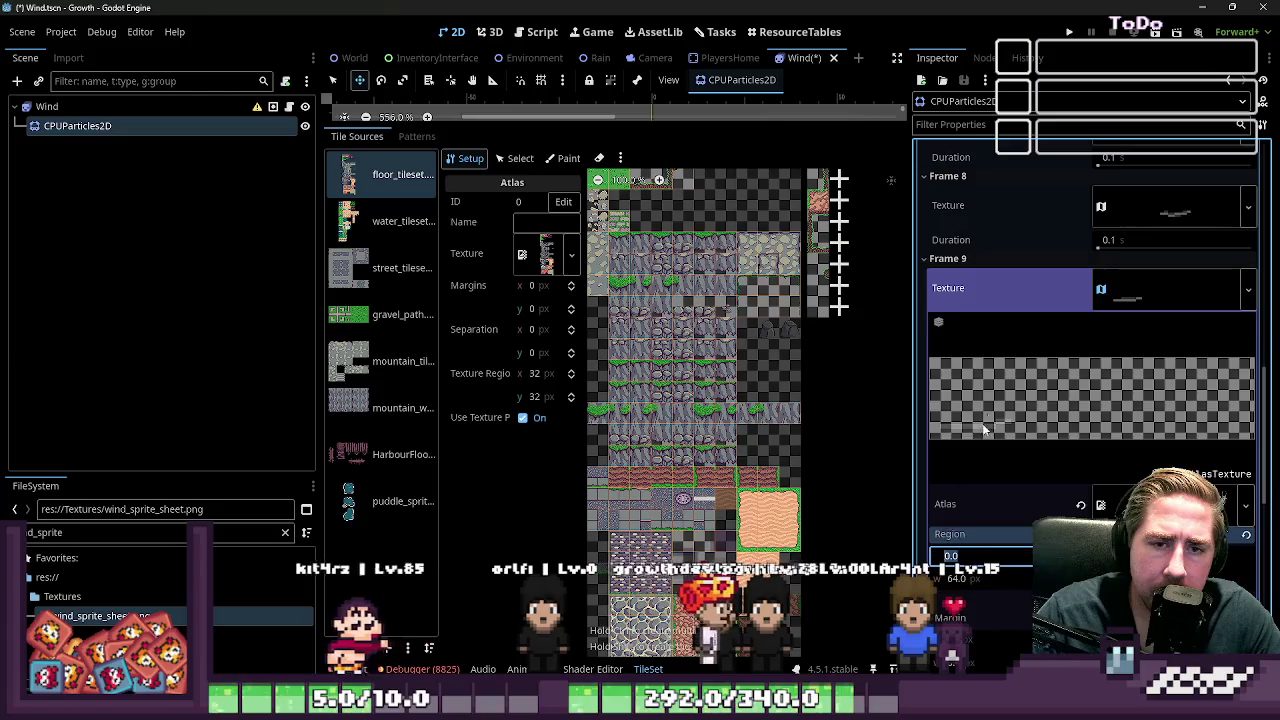
scroll(1057, 386, up, 2)
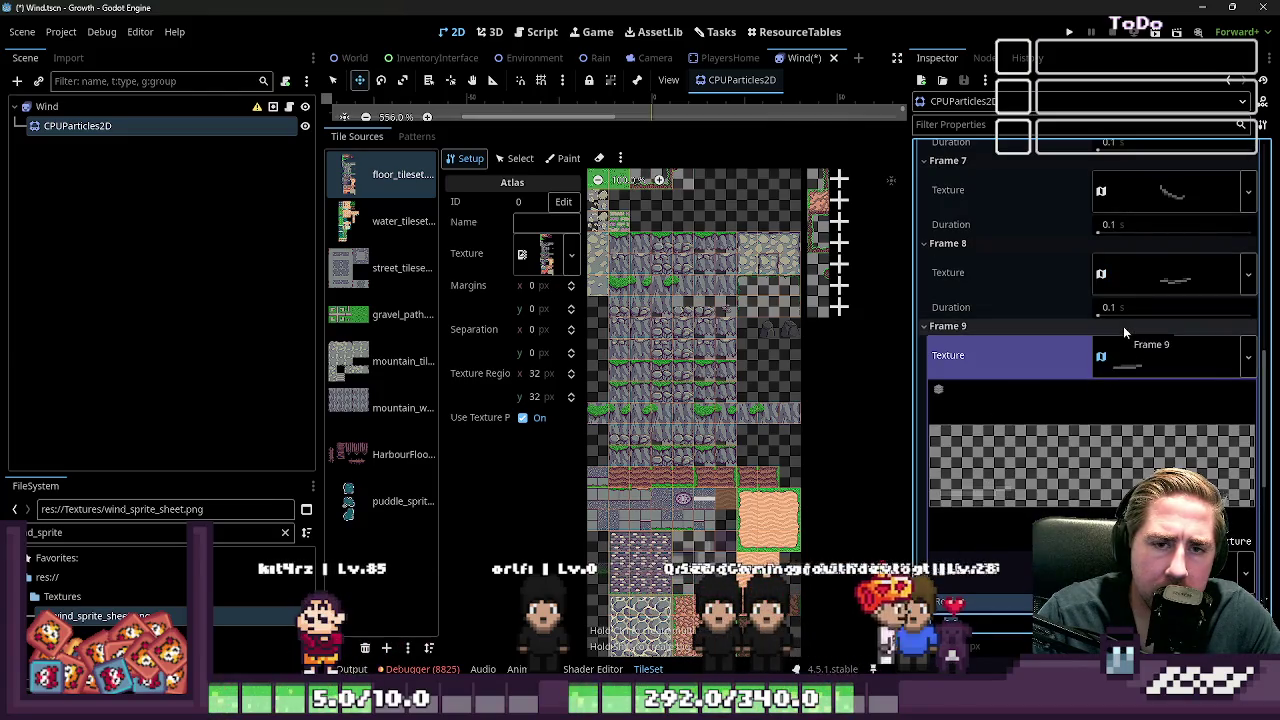
Step: Compare against Frame 7's region x of 384 and set Frame 8's region x to 448
click(1154, 271)
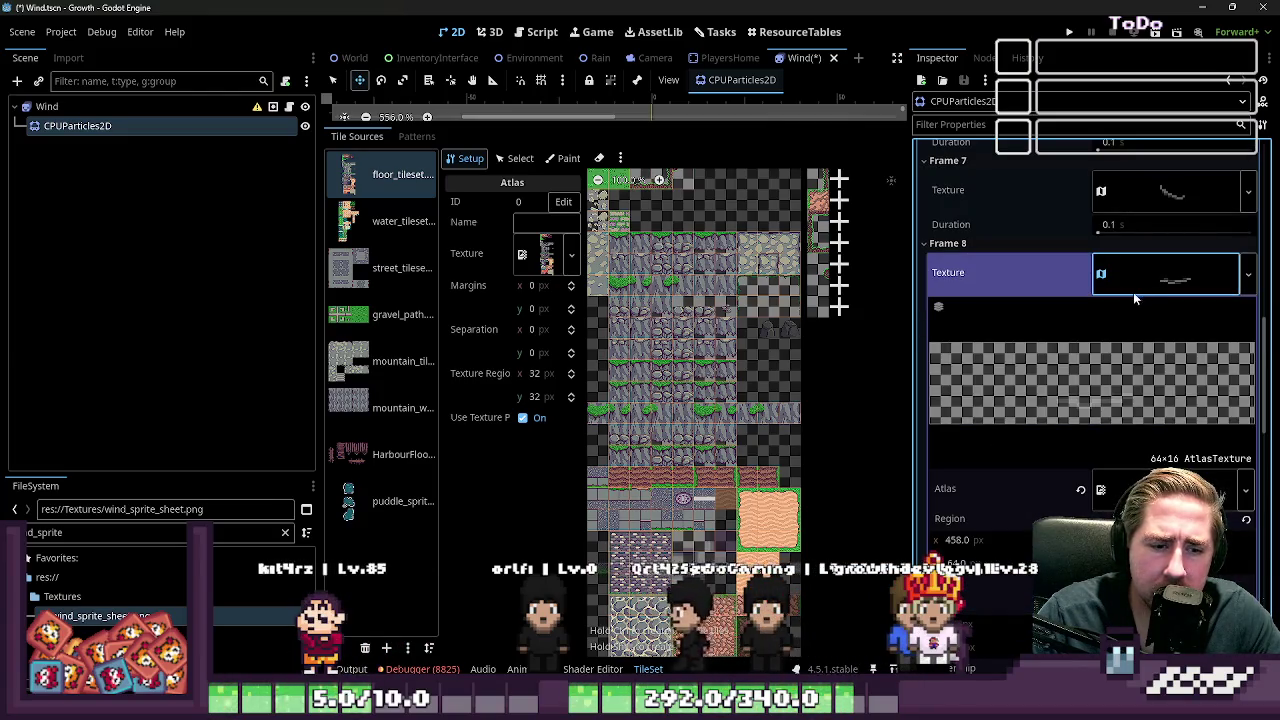
click(1150, 193)
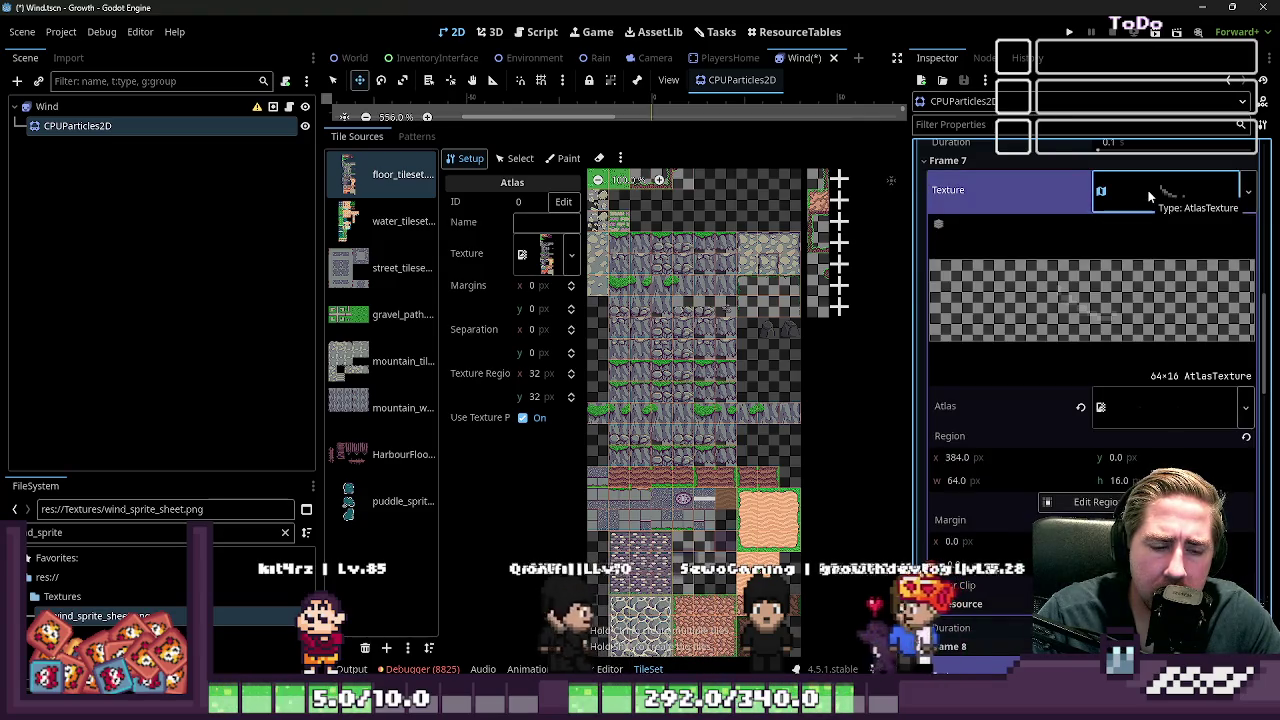
click(1150, 193)
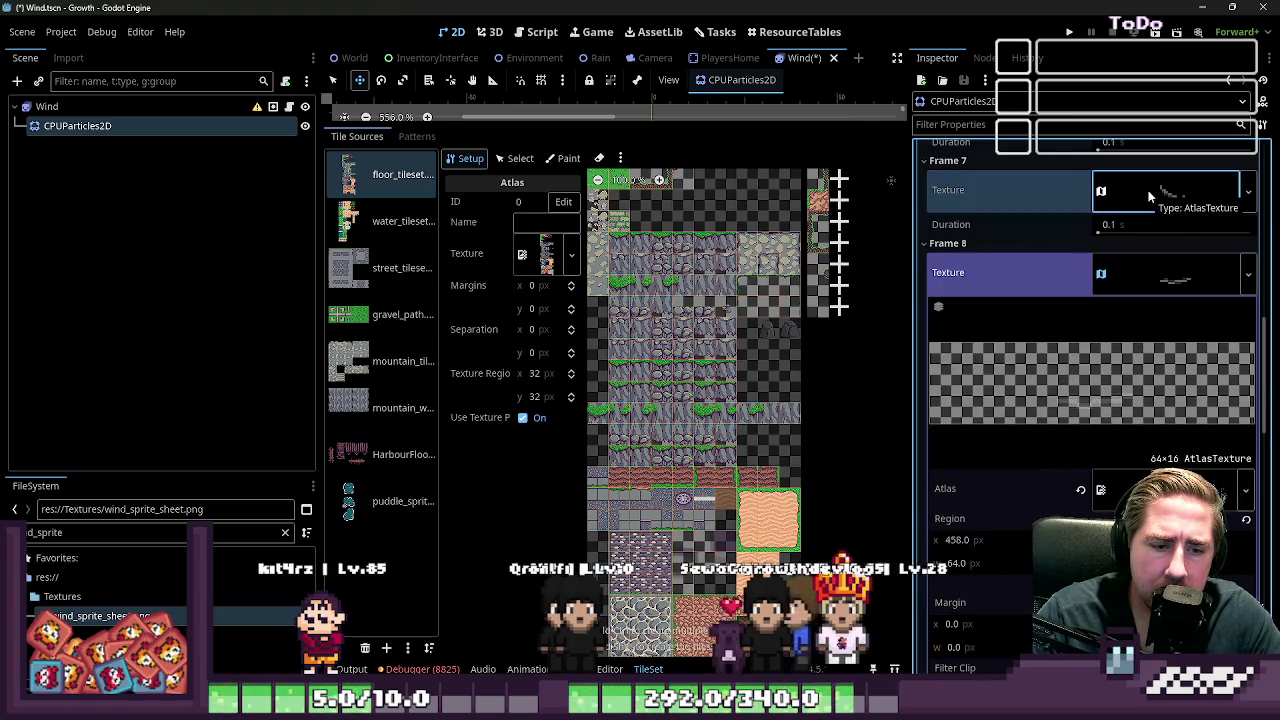
click(1150, 196)
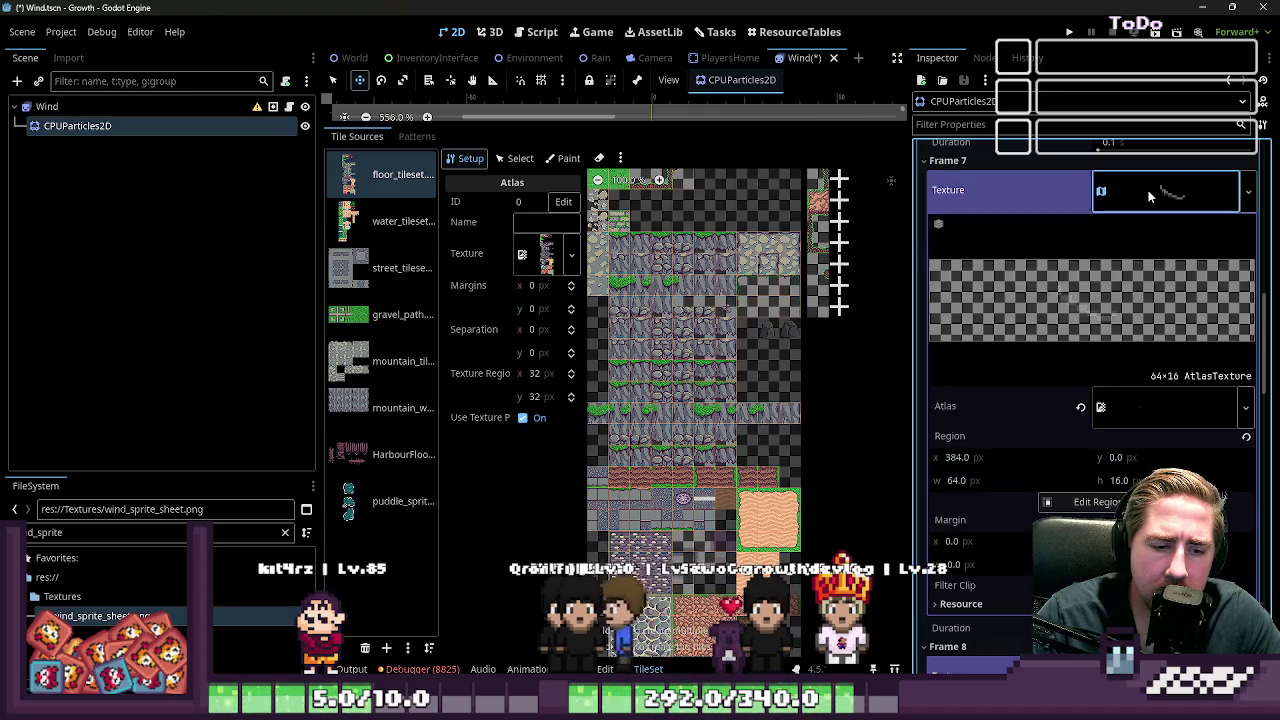
click(1150, 196)
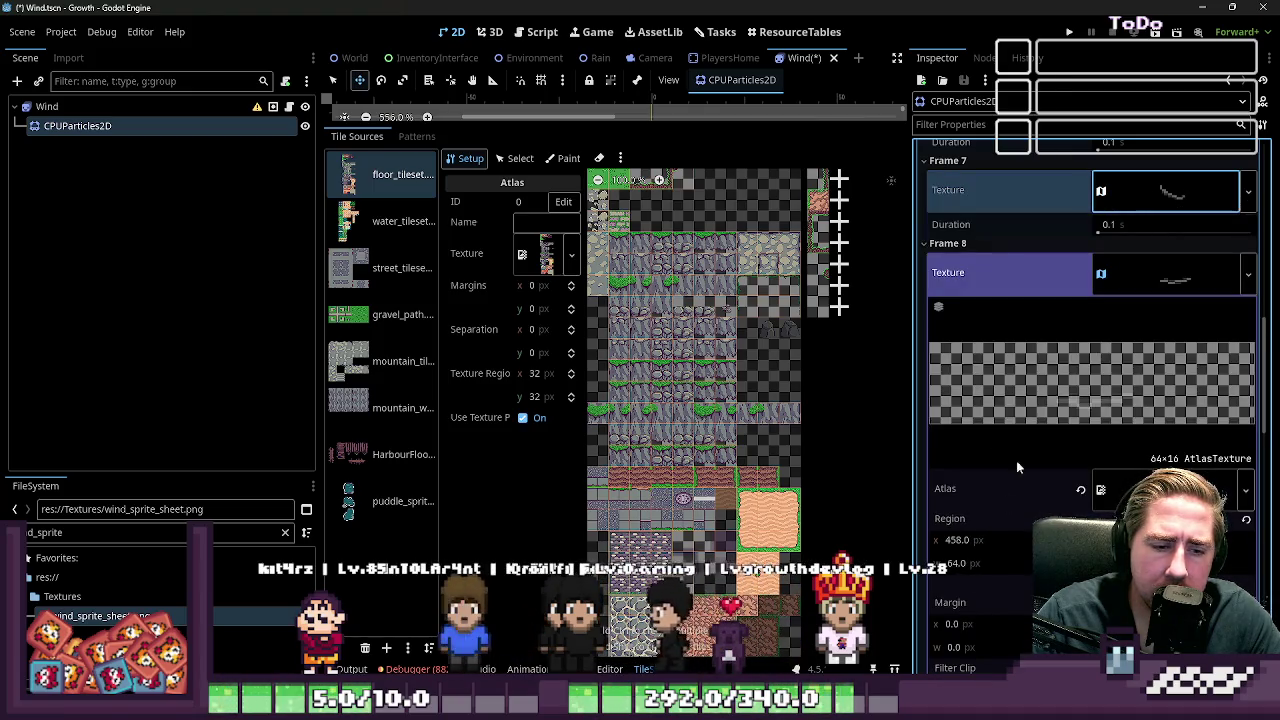
click(958, 541)
text(384+64)
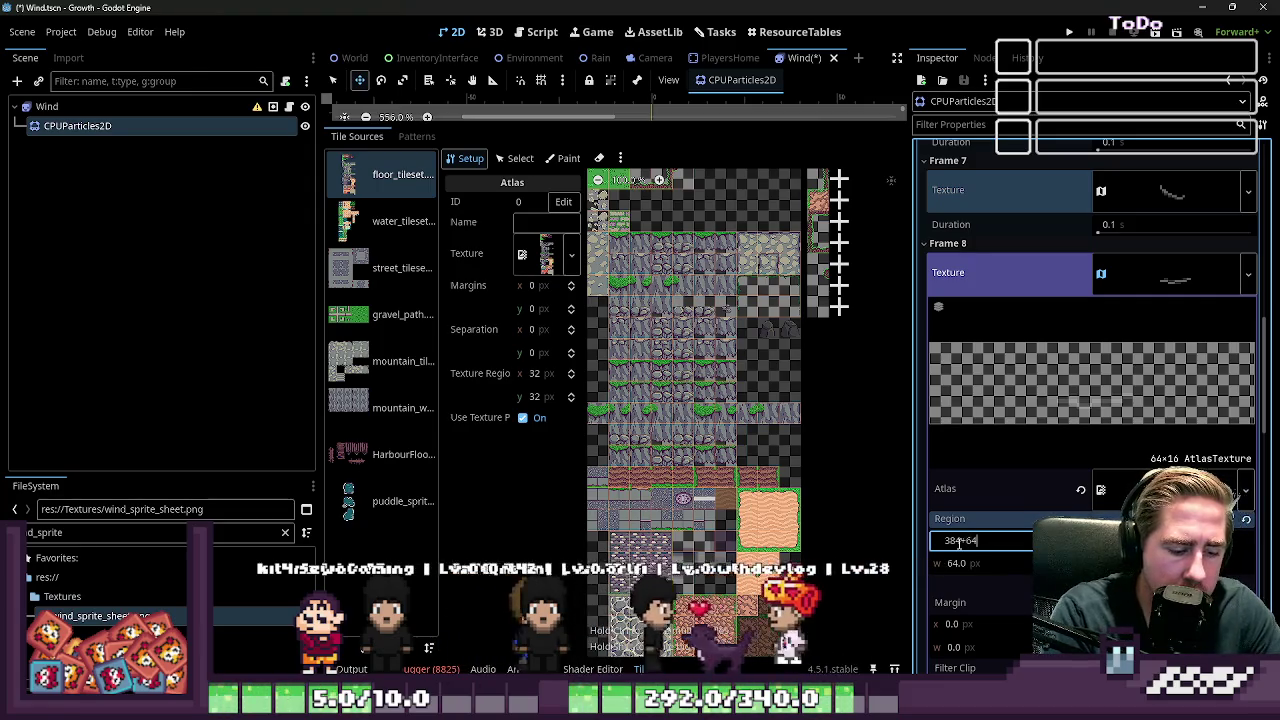
key(Return)
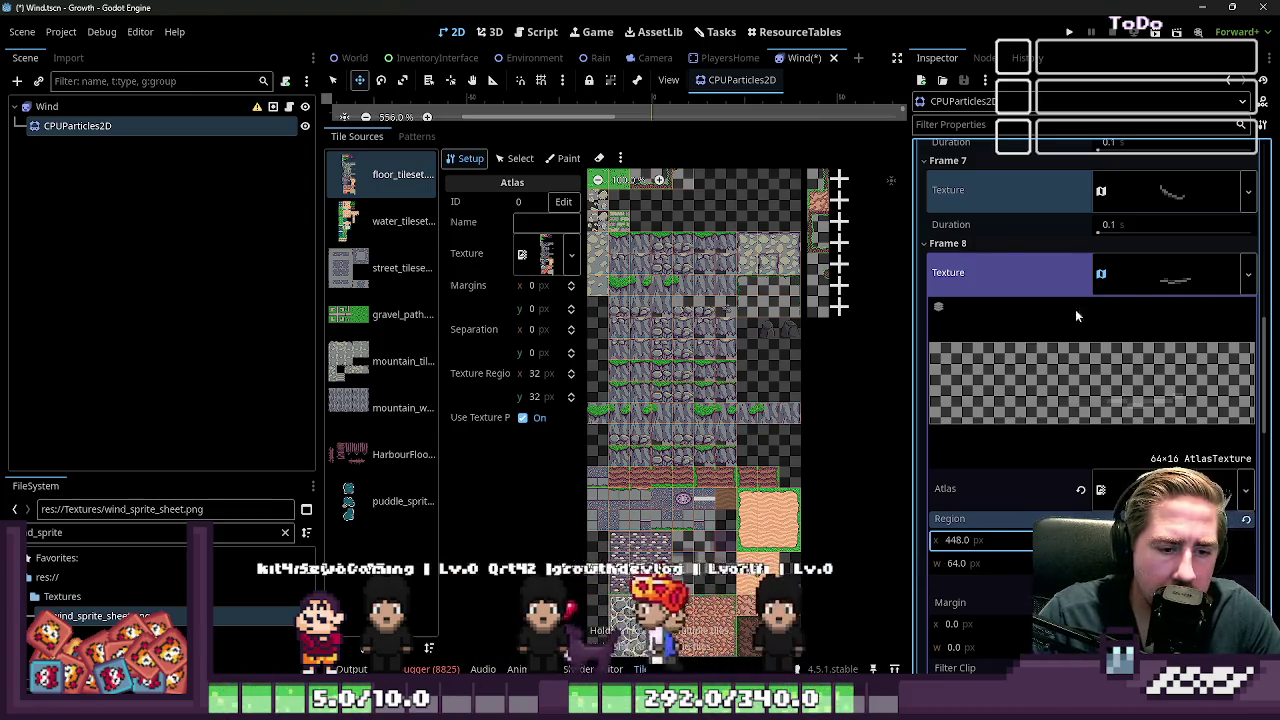
Step: Set Frame 9's region x to 448+64 and collapse its atlas settings
click(1140, 280)
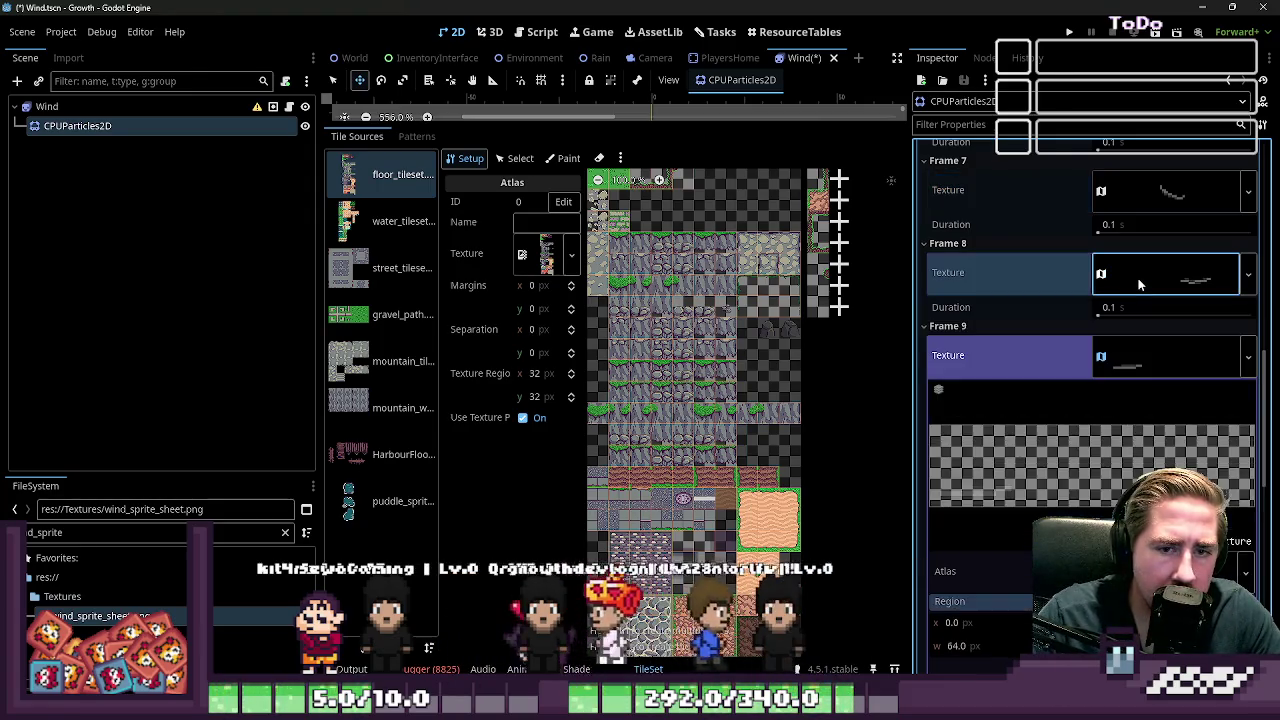
click(1125, 355)
click(1127, 355)
click(1127, 355)
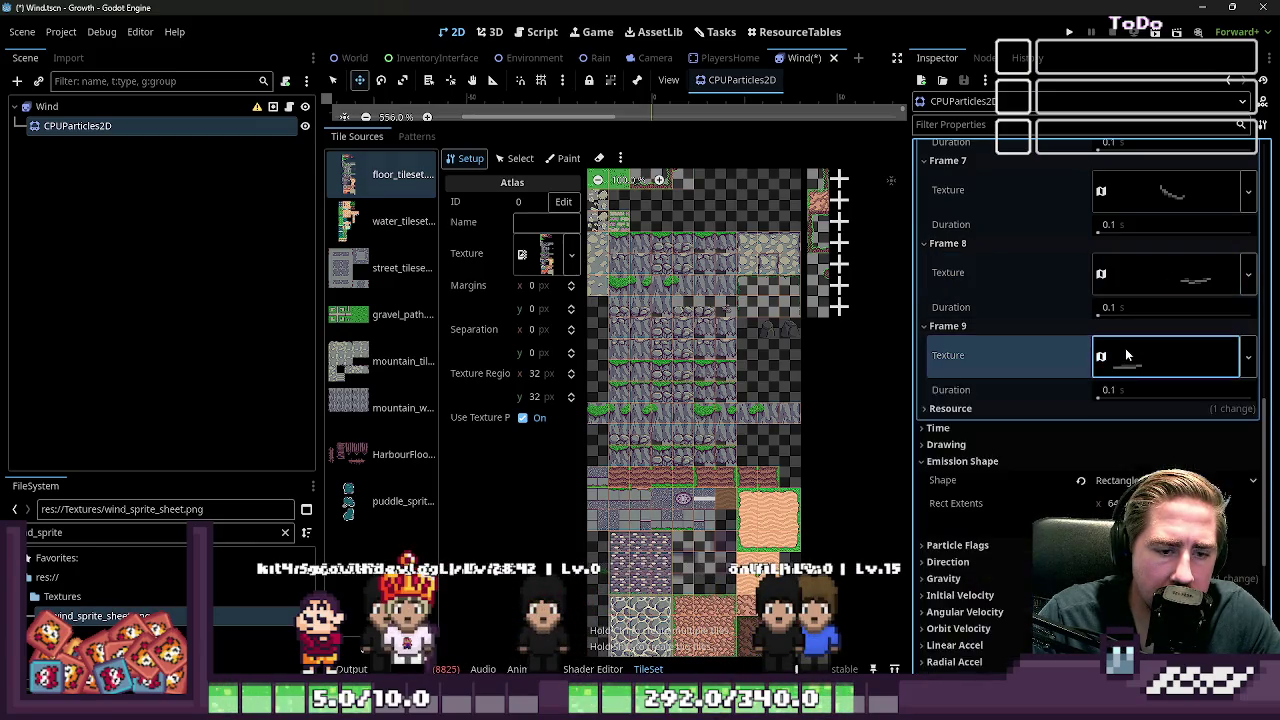
click(1137, 367)
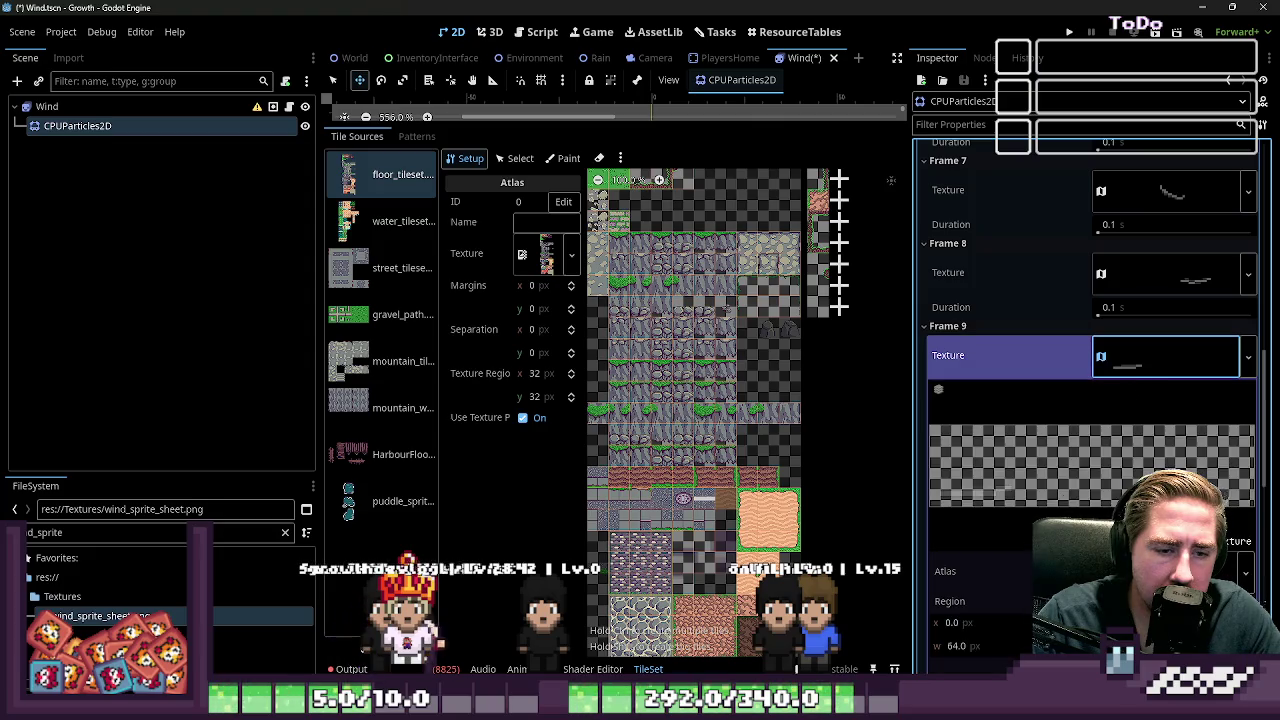
click(966, 623)
text(448)
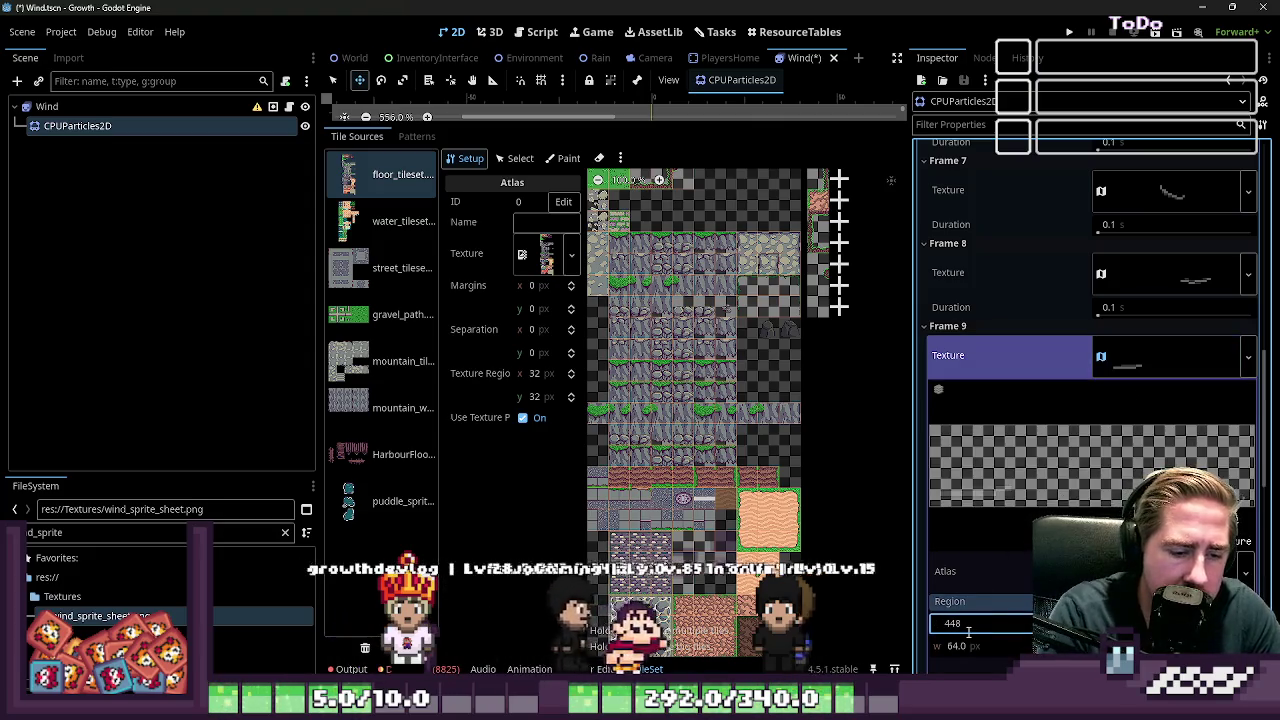
text(+)
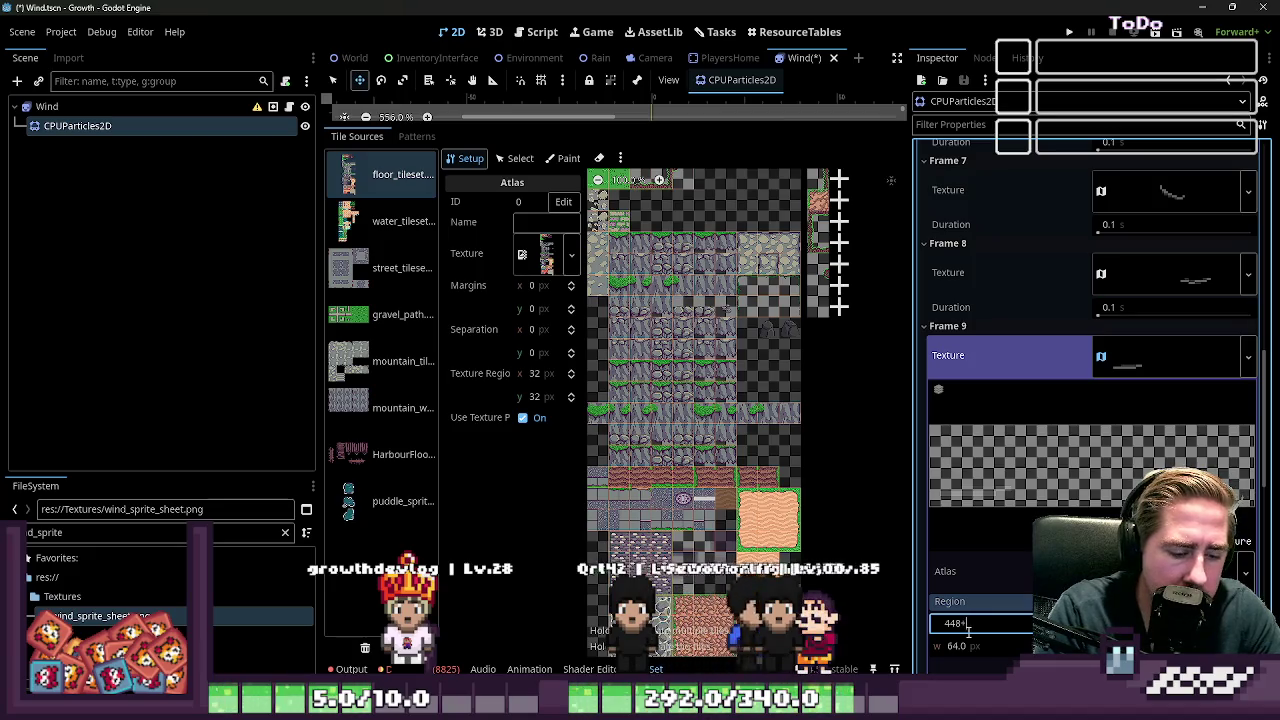
click(1137, 357)
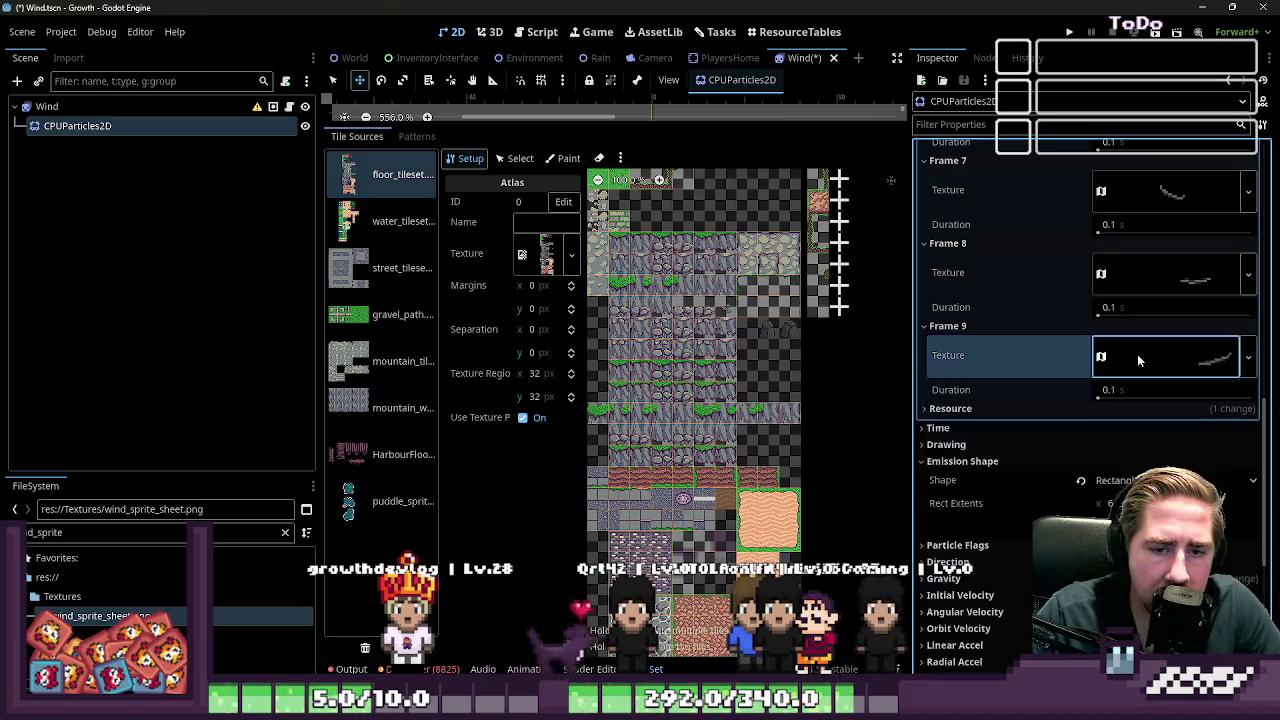
scroll(1048, 420, up, 10)
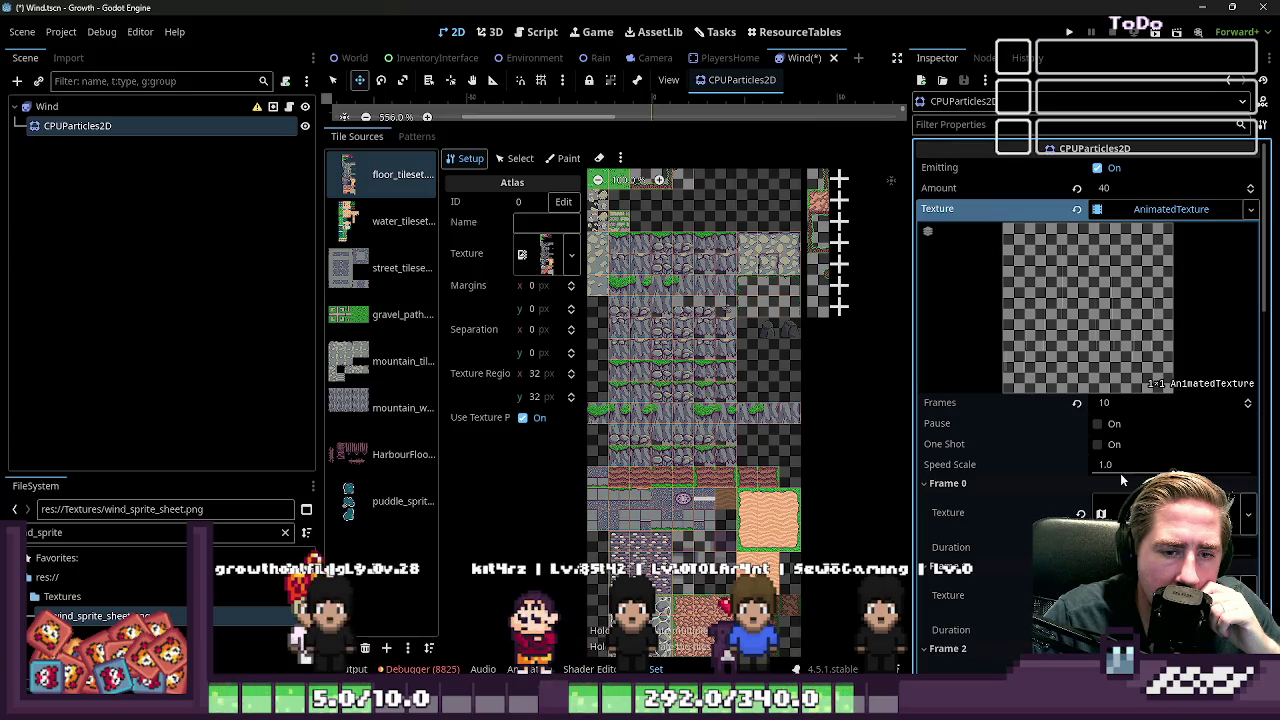
Step: Turn on One Shot, confirm Amount 40, fold the texture details, and return to the 2D view
click(1103, 513)
click(1103, 513)
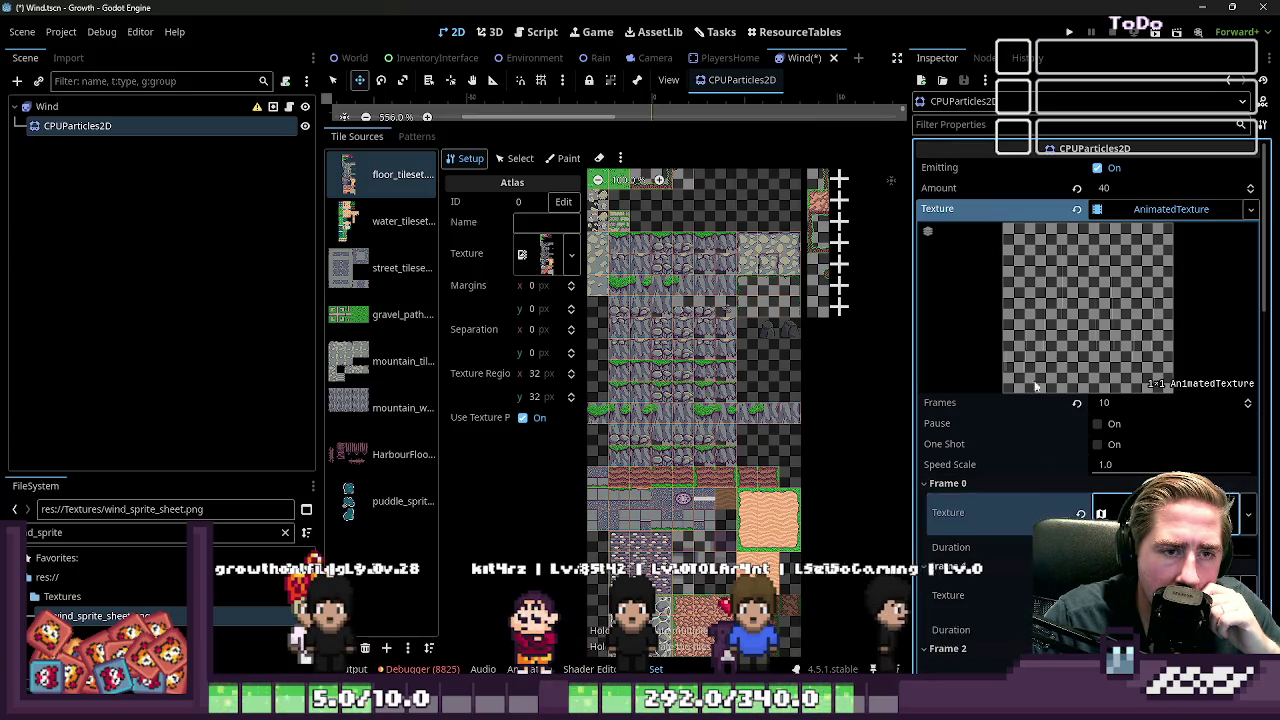
click(1097, 445)
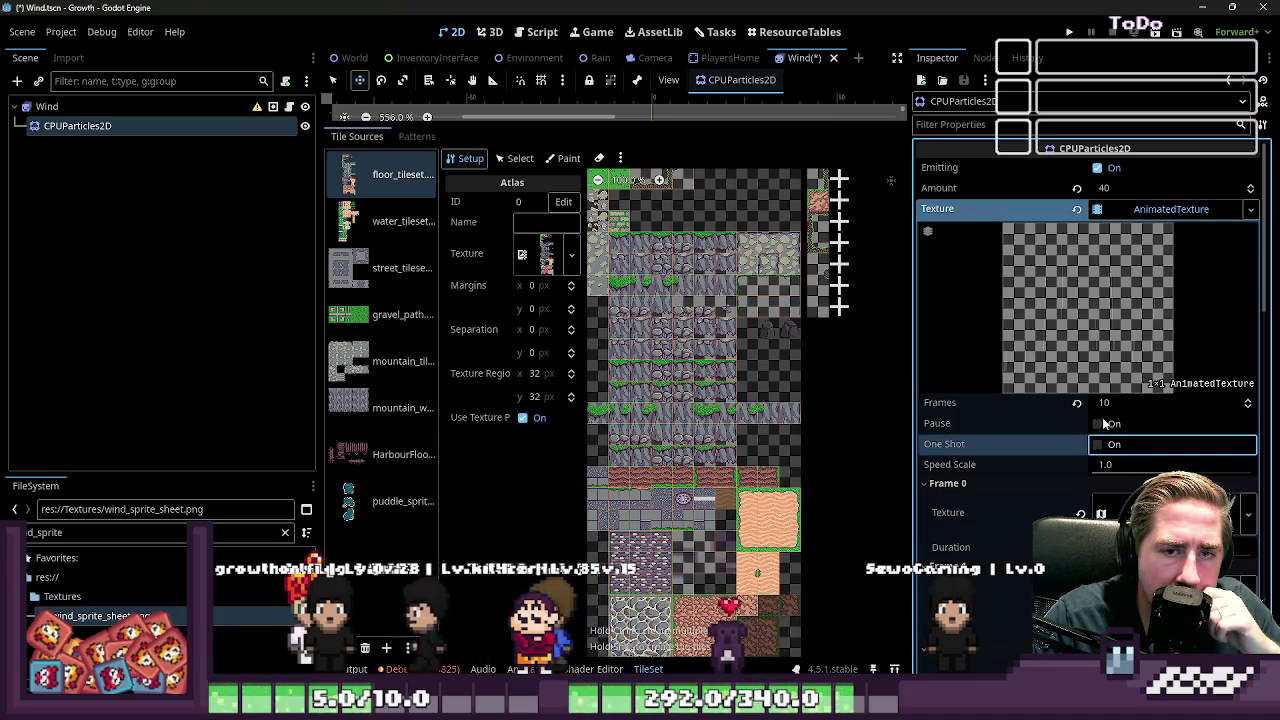
click(1150, 188)
click(1145, 212)
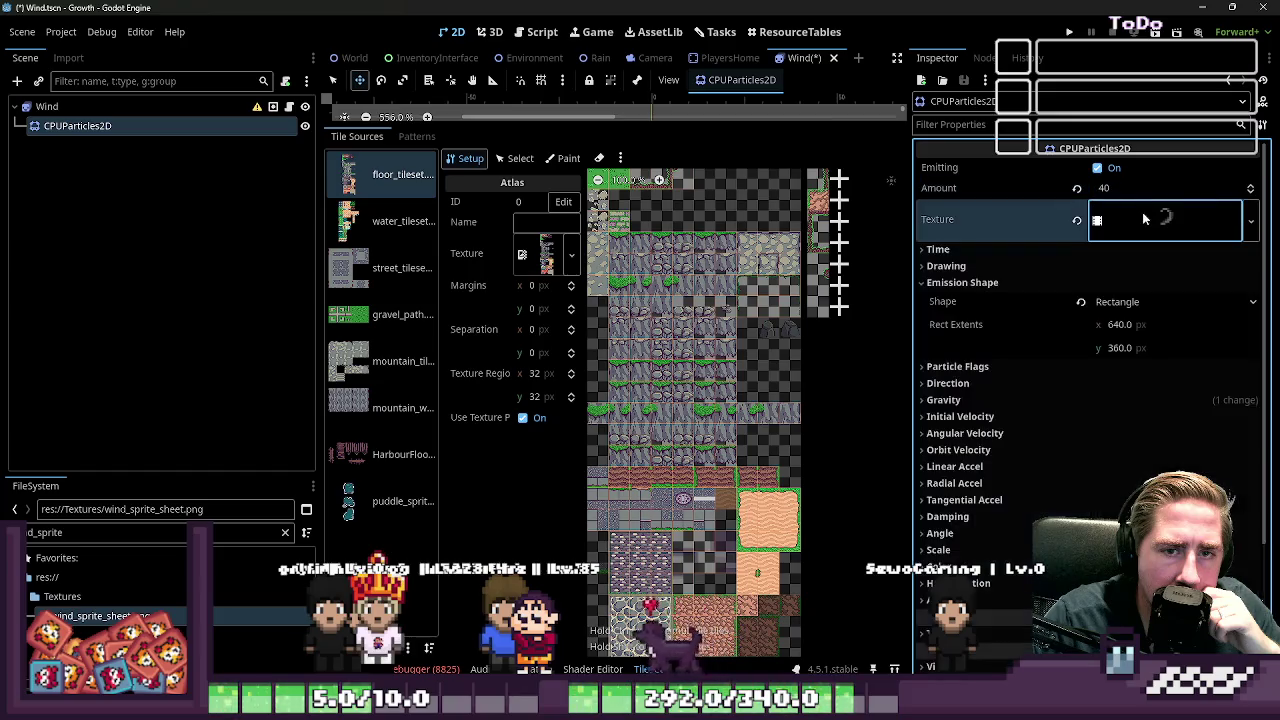
click(518, 32)
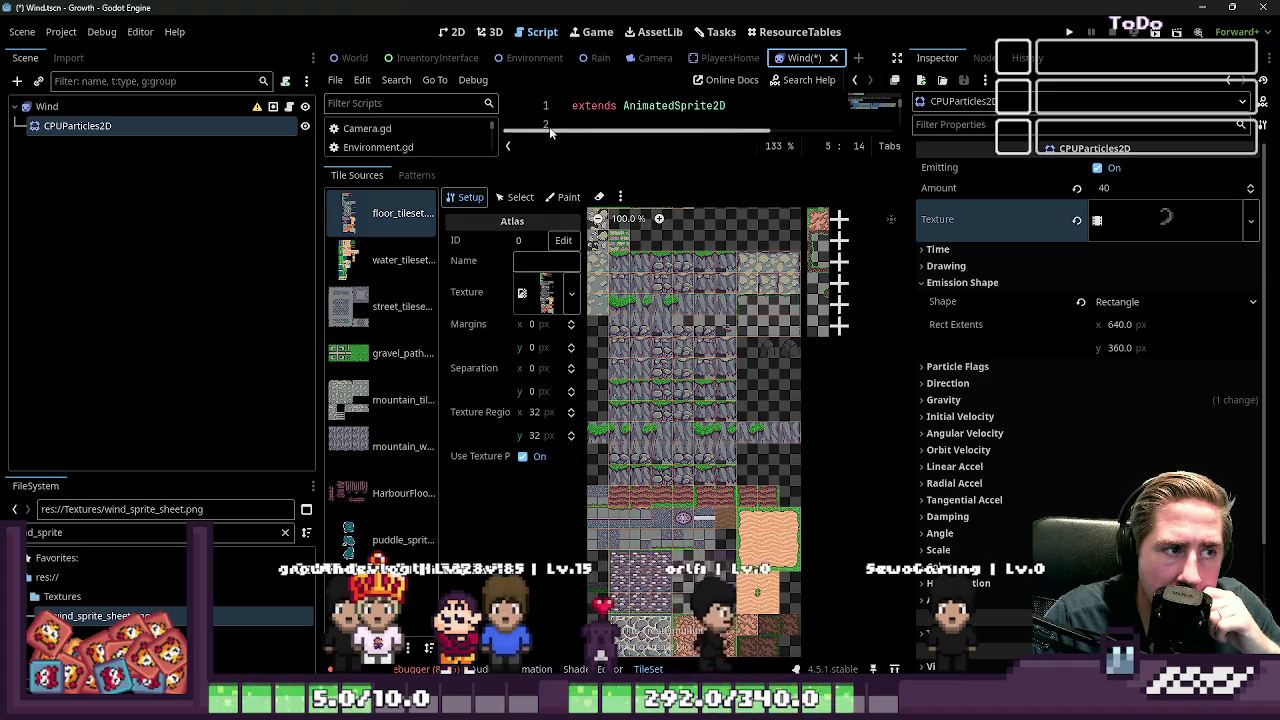
click(452, 32)
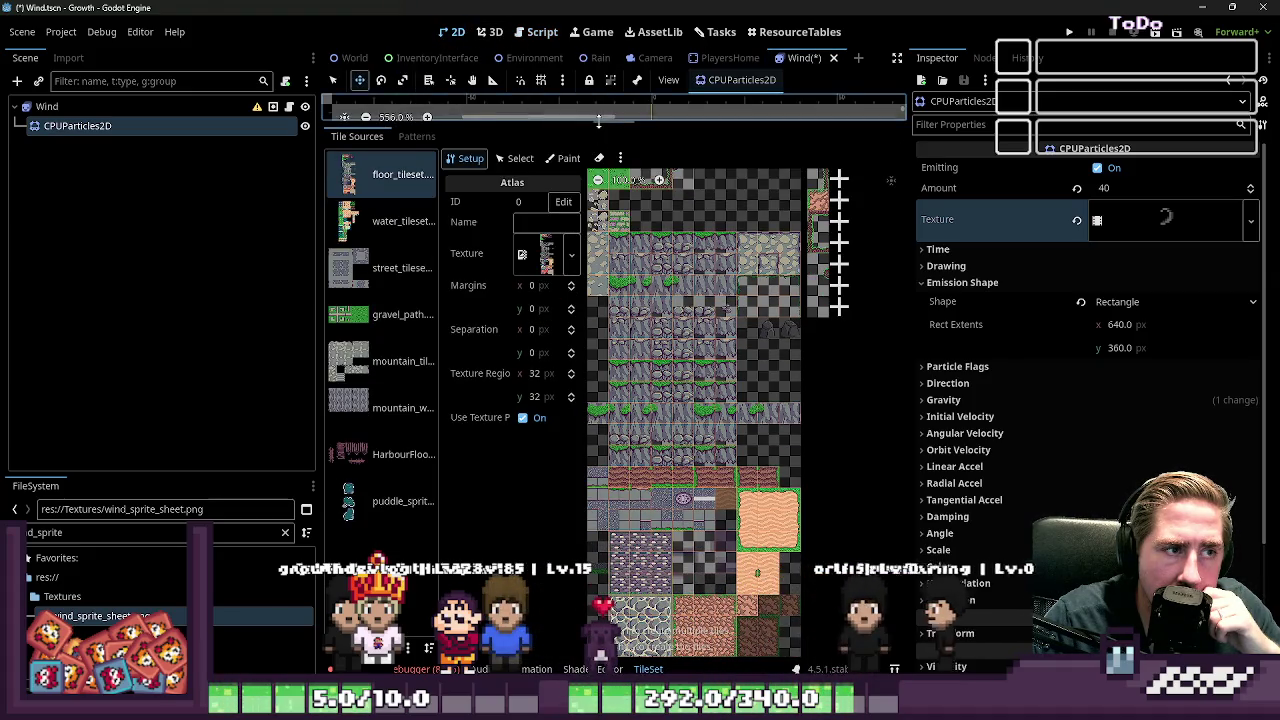
Step: Collapse the TileSet panel and review the AnimatedTexture's first frame in the Inspector
mouse_move(598, 120)
mouse_down()
mouse_move(598, 528)
mouse_move(640, 574)
mouse_up()
scroll(588, 215, down, 3)
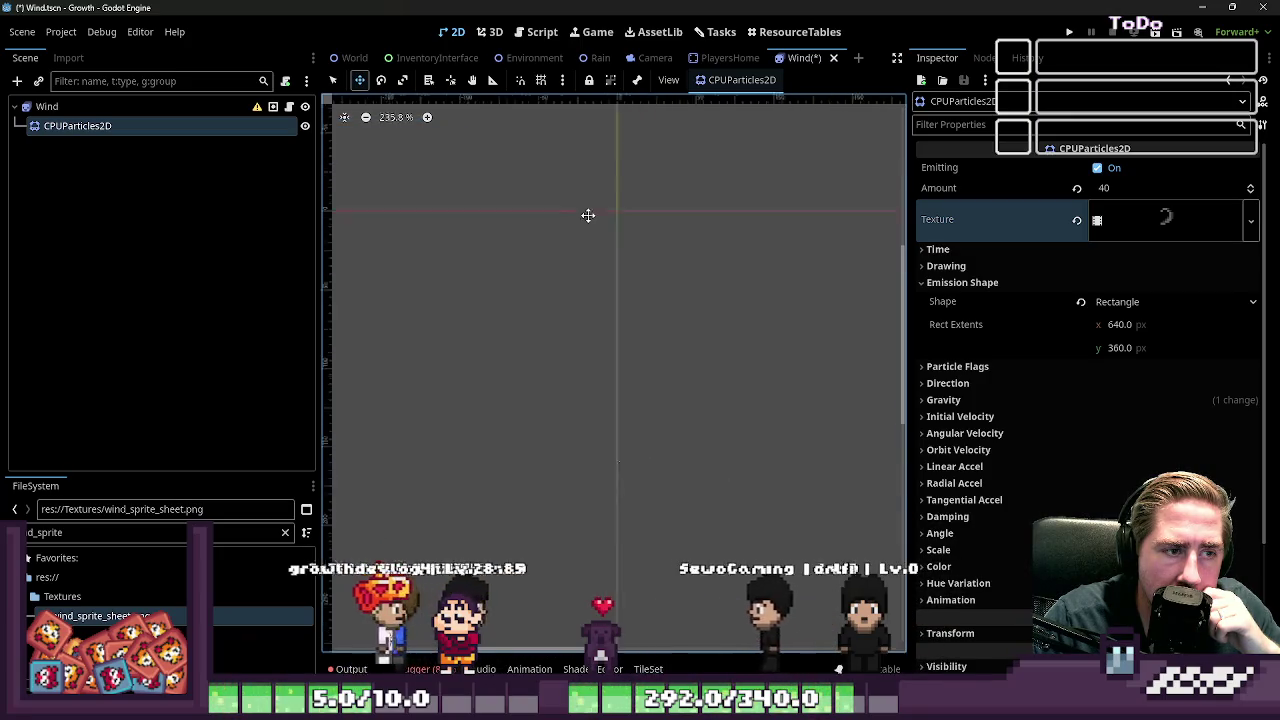
scroll(737, 343, up, 6)
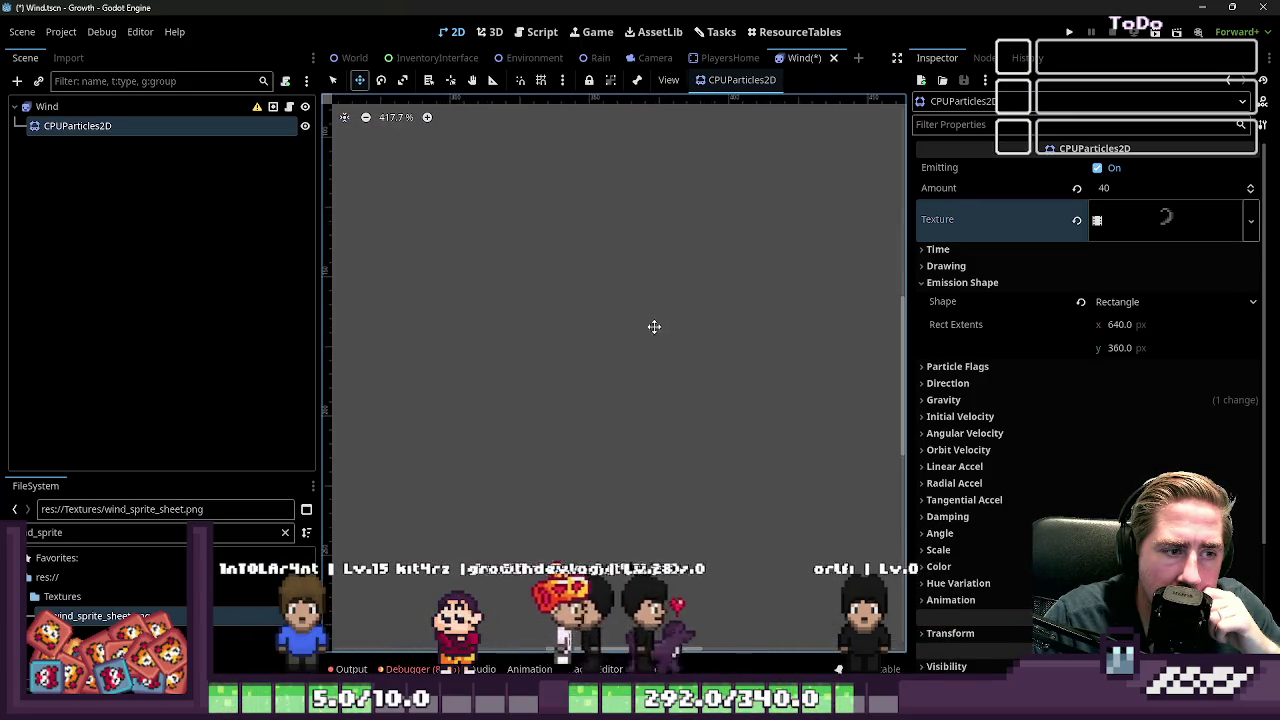
scroll(654, 327, down, 6)
click(1100, 222)
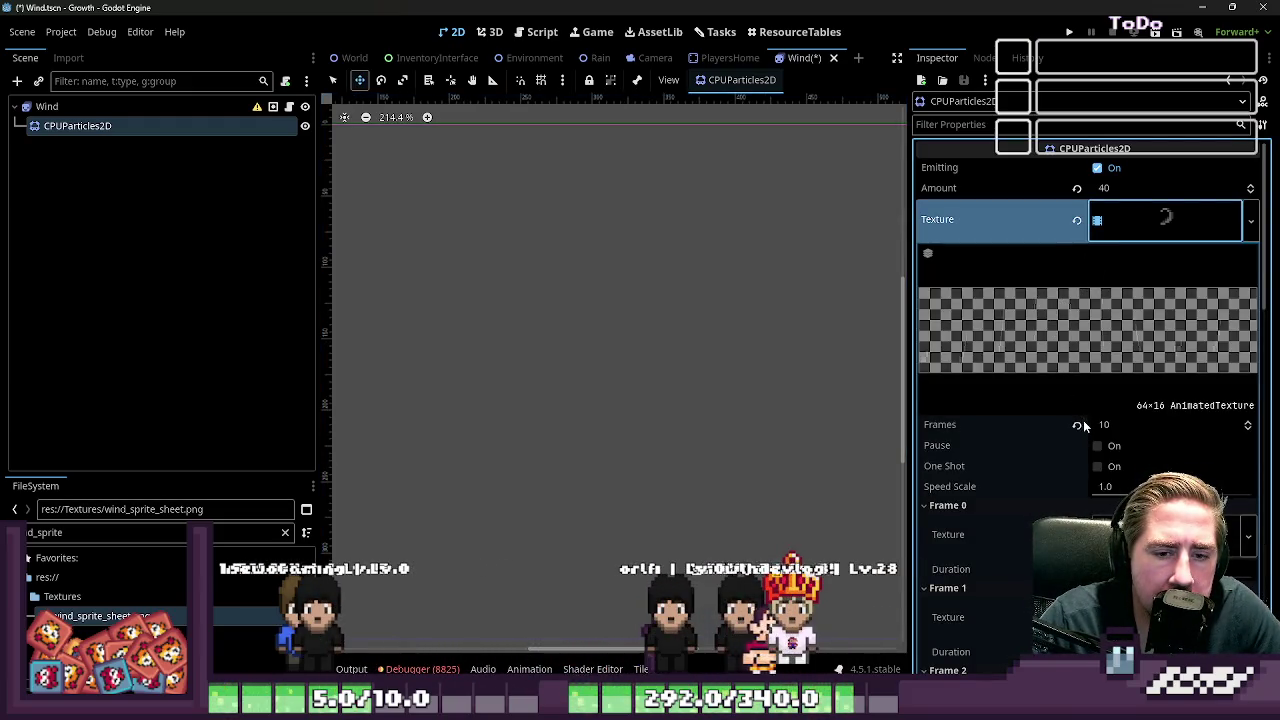
scroll(1111, 426, down, 3)
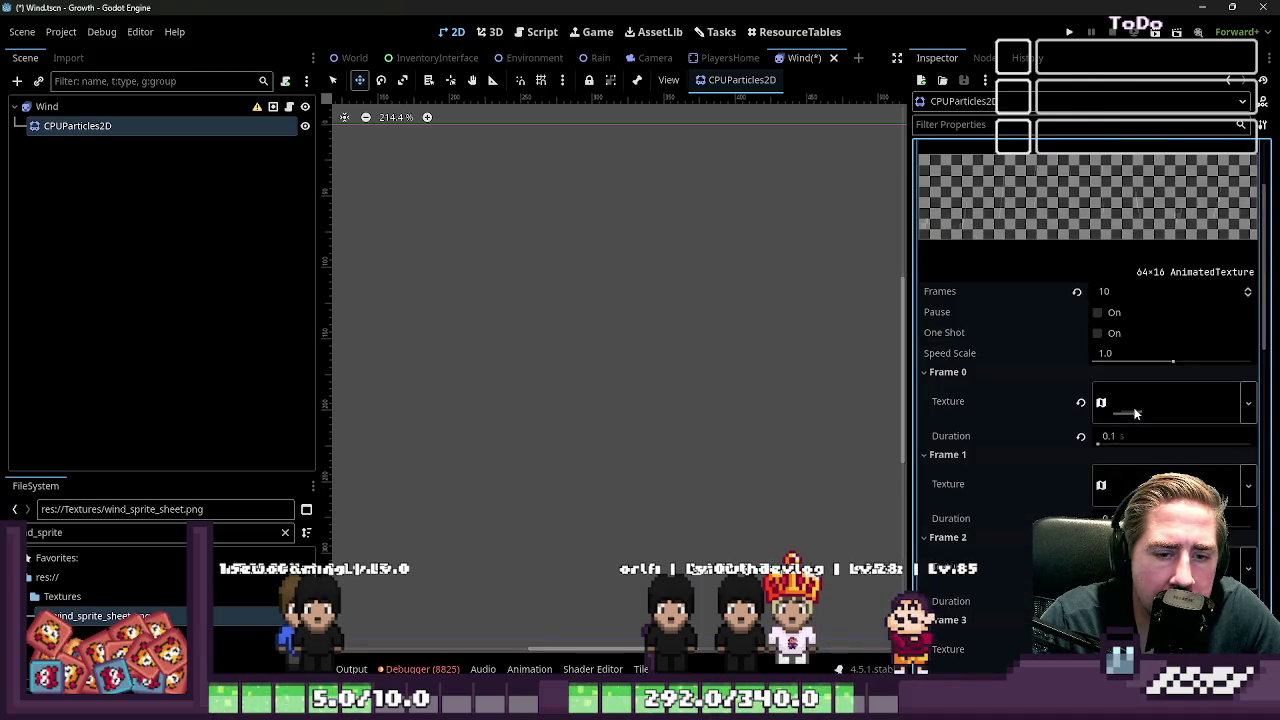
click(1135, 413)
click(1135, 413)
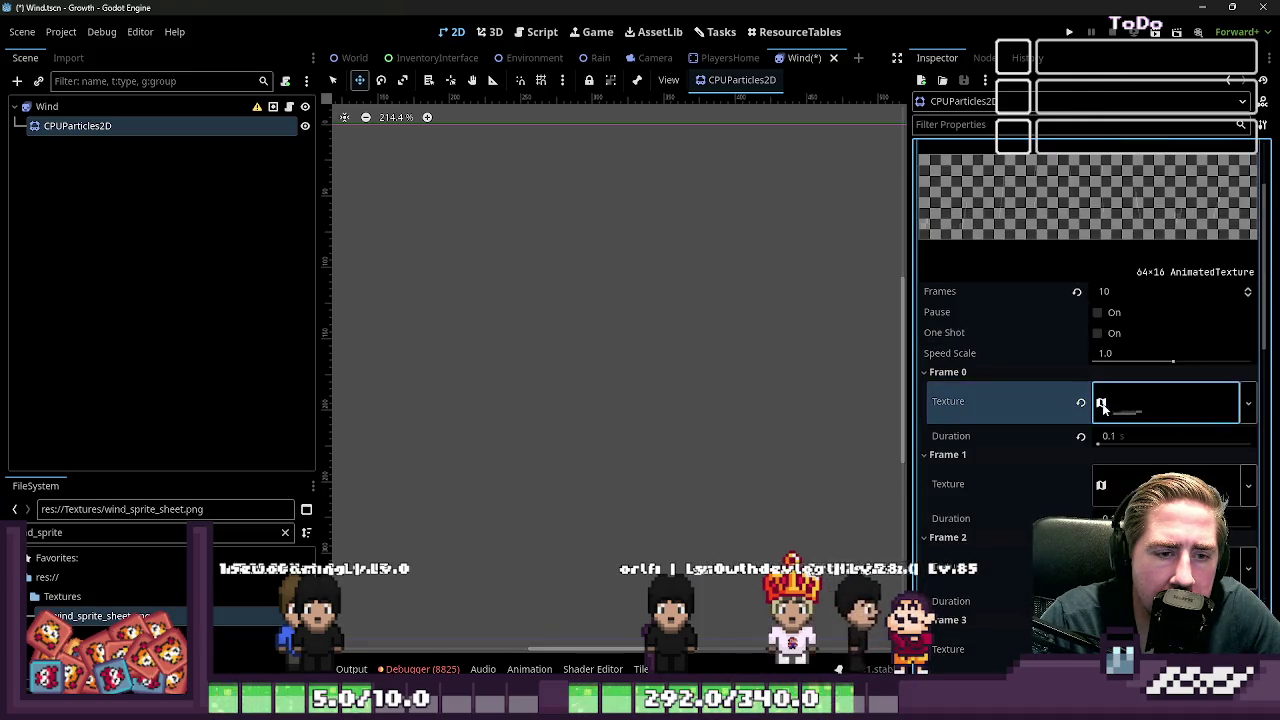
scroll(1060, 352, down, 15)
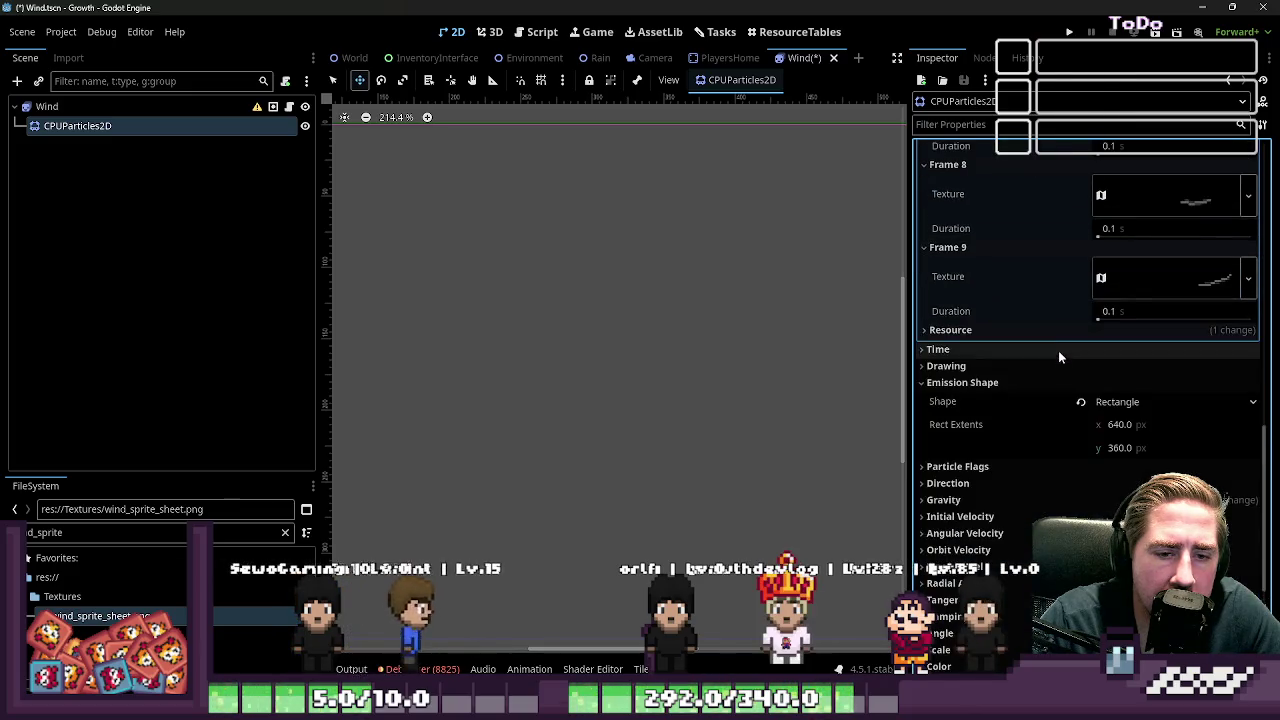
scroll(1038, 370, up, 20)
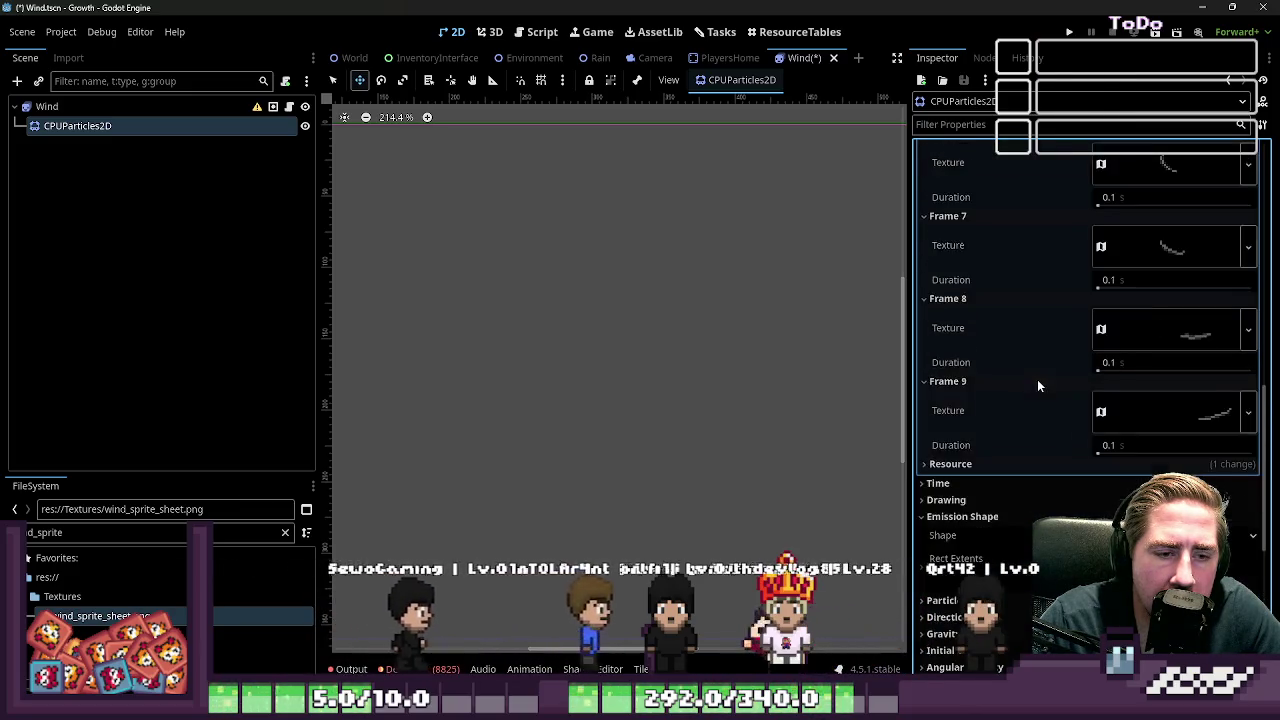
scroll(1037, 380, up, 2)
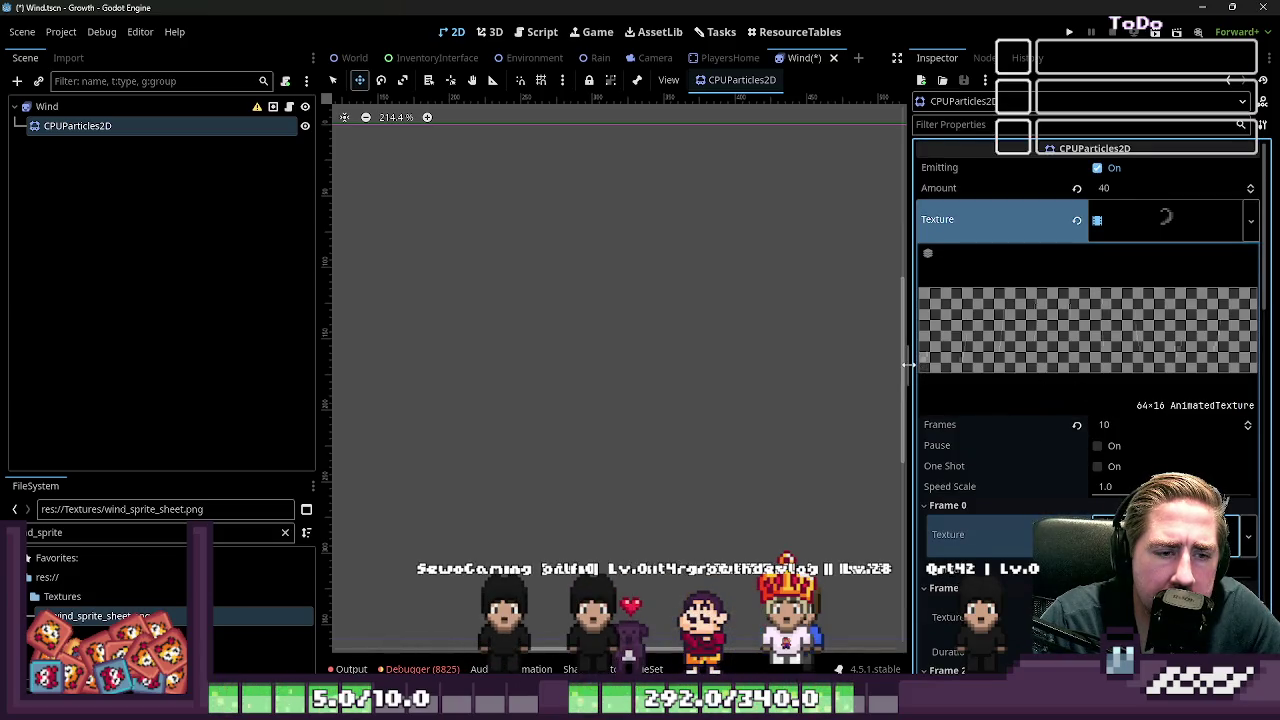
Step: Widen the Inspector and toggle the AnimatedTexture's One Shot playback setting
mouse_move(908, 364)
mouse_down()
mouse_move(722, 366)
mouse_move(771, 362)
mouse_up()
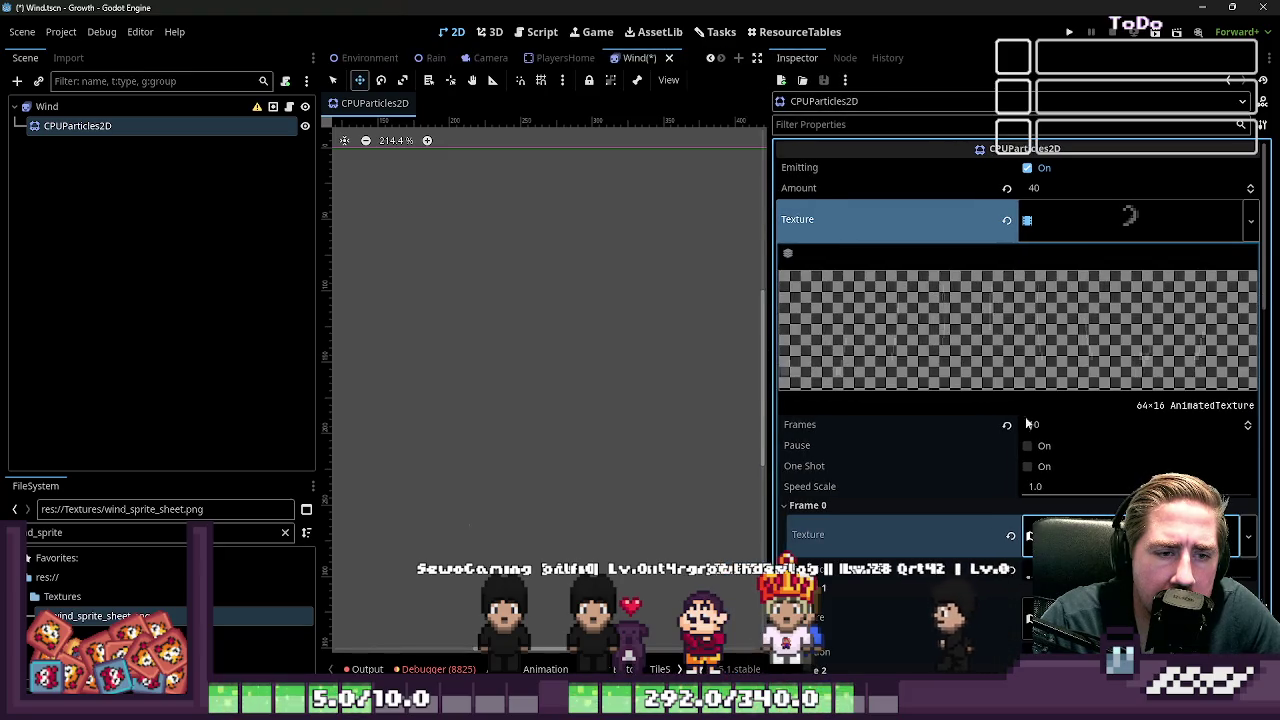
click(1030, 535)
click(1030, 535)
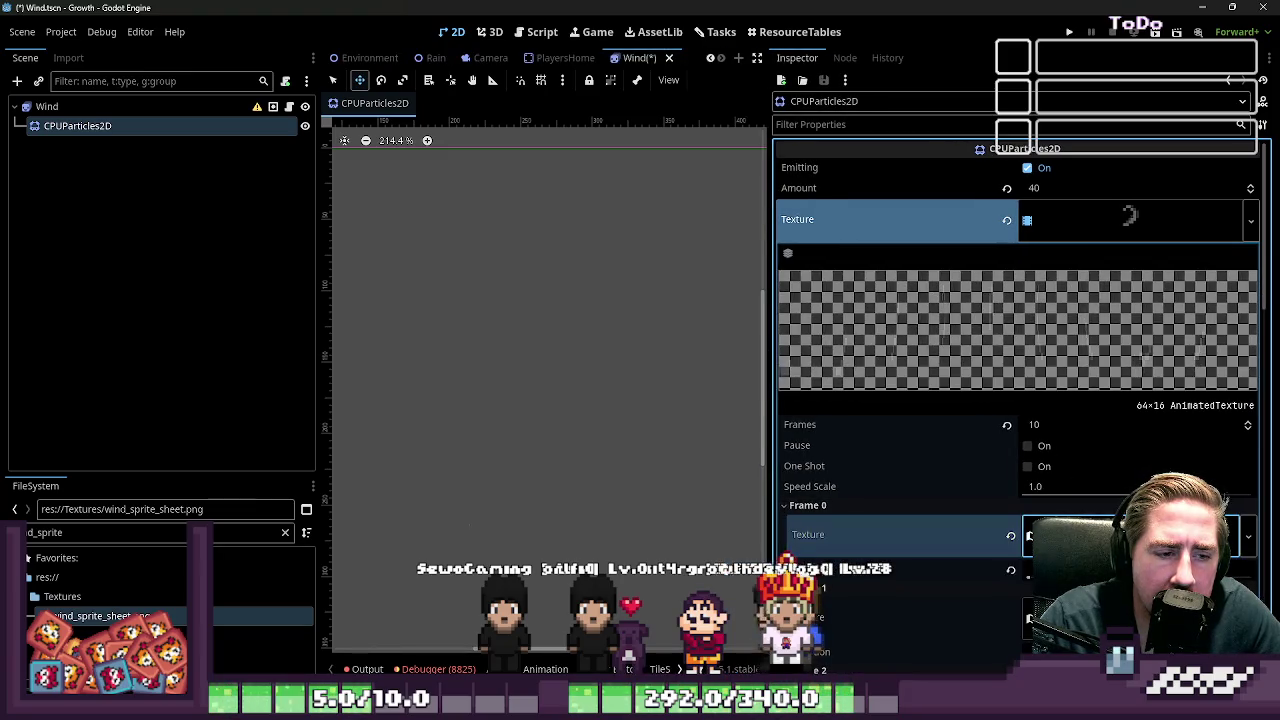
click(1032, 451)
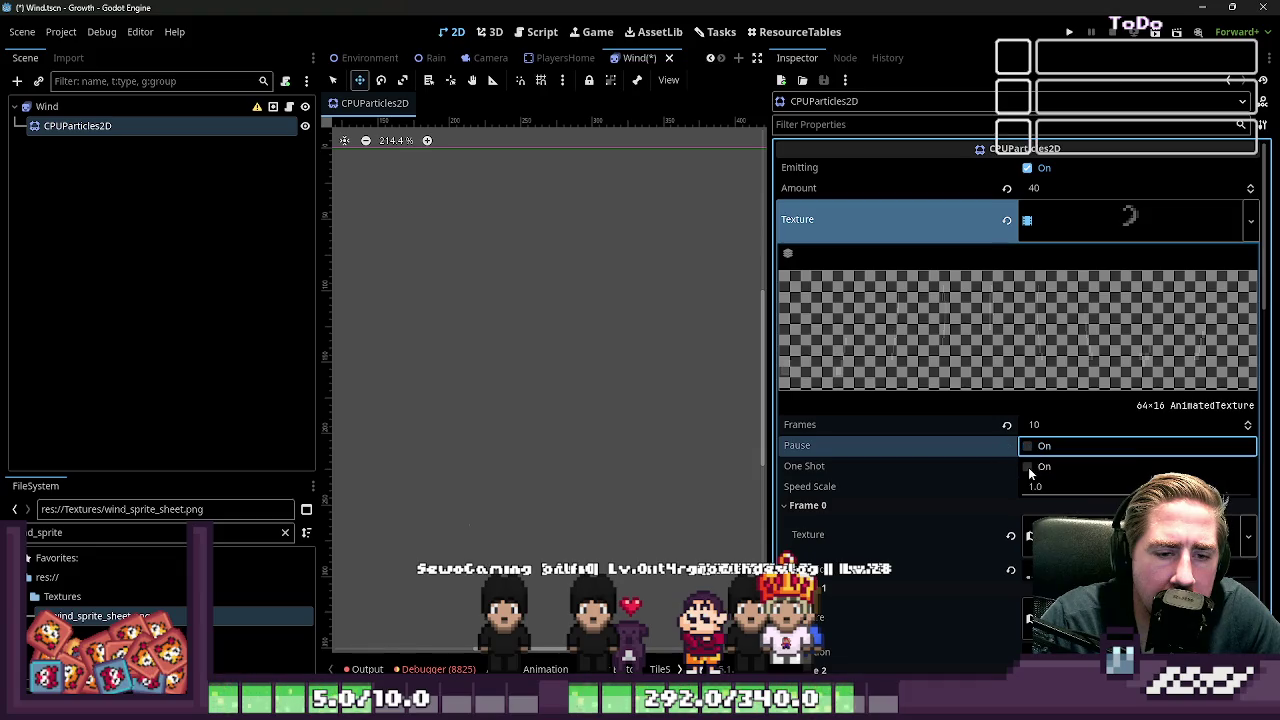
click(1028, 468)
scroll(691, 366, down, 6)
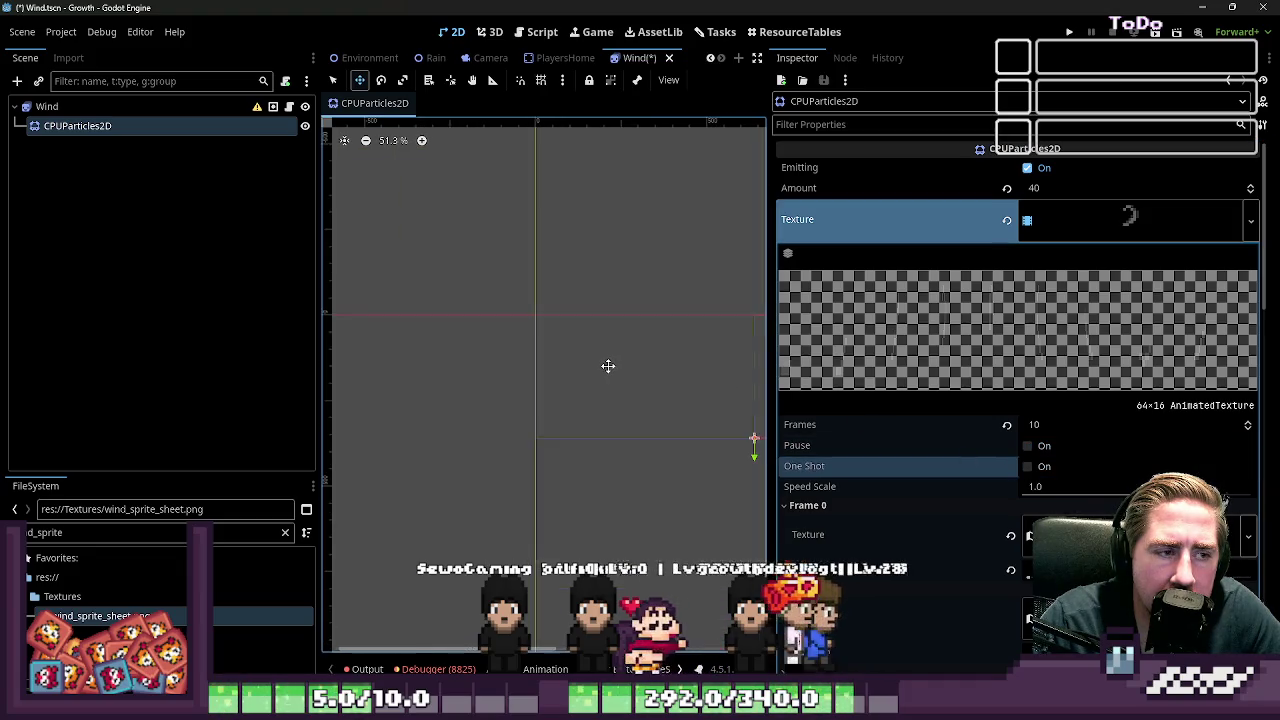
click(1095, 222)
click(1095, 220)
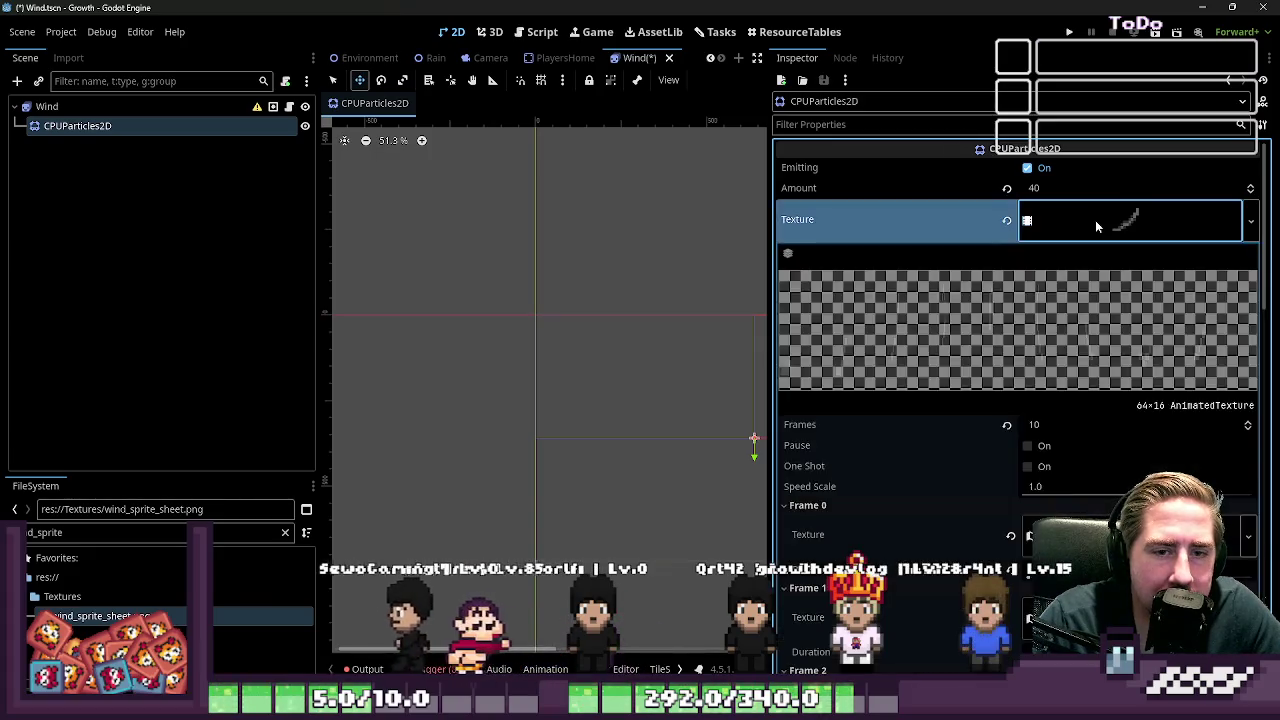
click(1095, 220)
click(1095, 220)
click(1095, 220)
click(1095, 219)
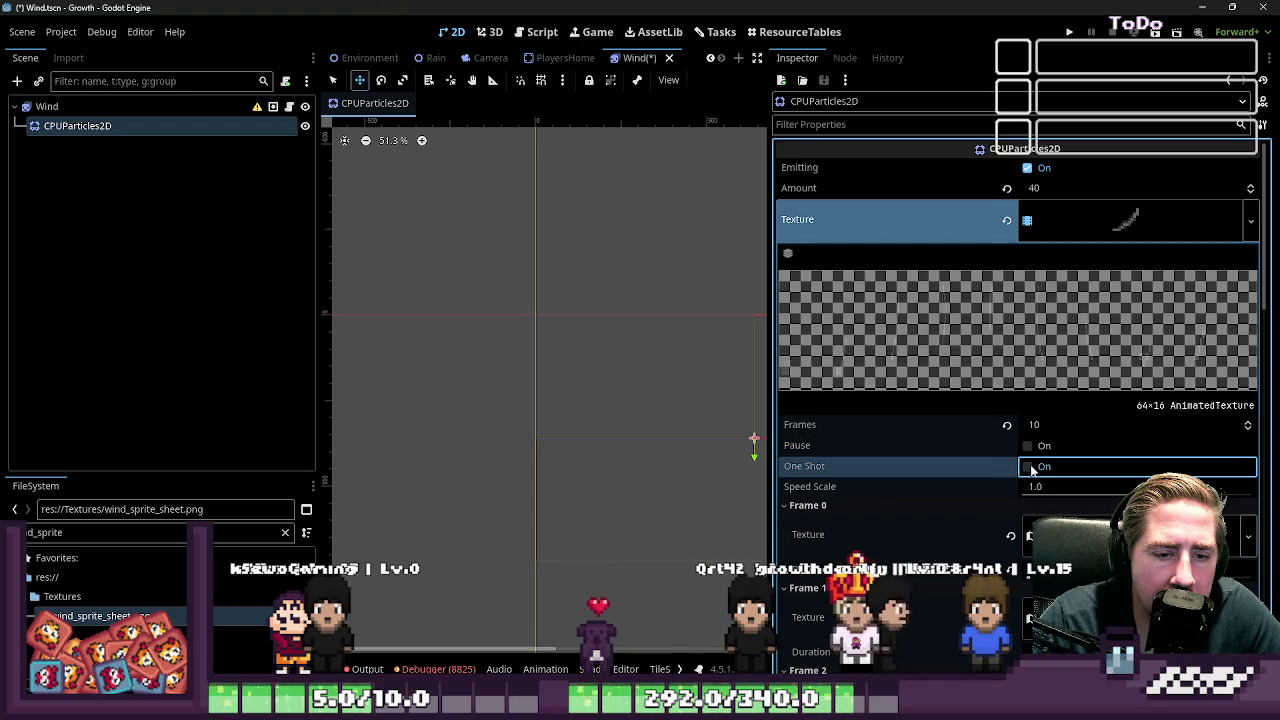
click(1027, 467)
click(1077, 222)
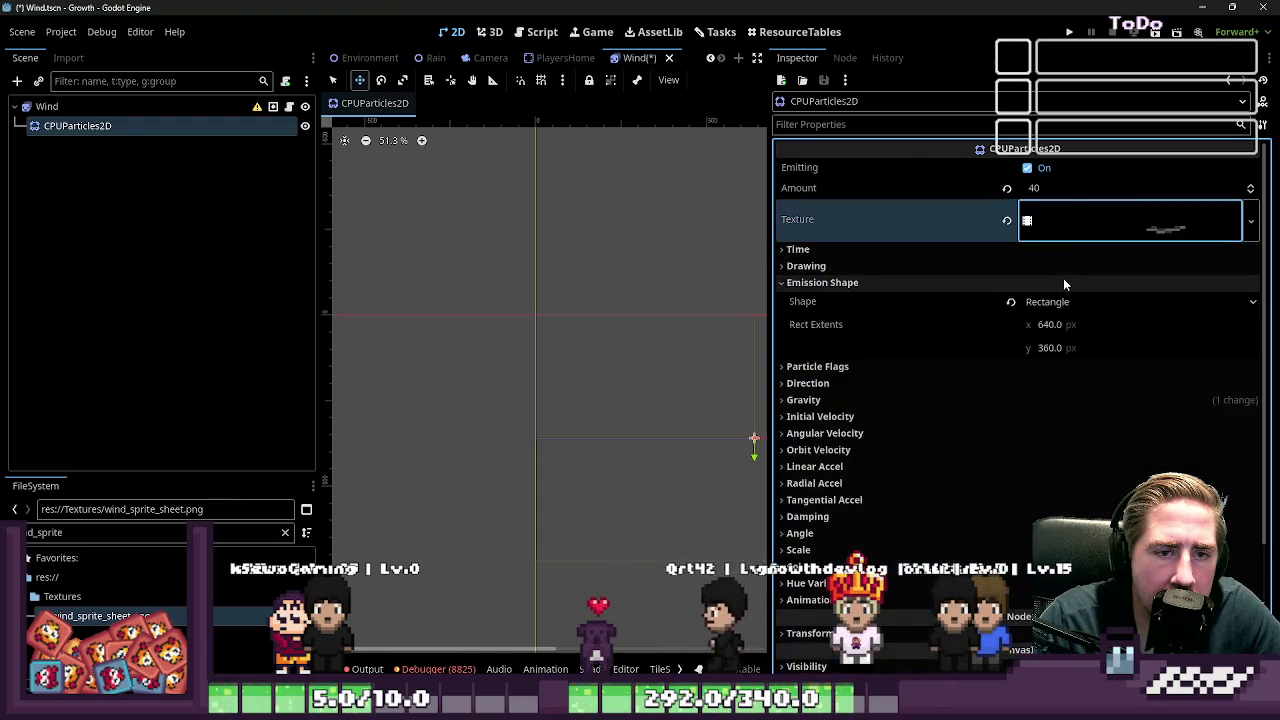
Step: Save the Wind scene with Ctrl+S
scroll(489, 363, down, 1)
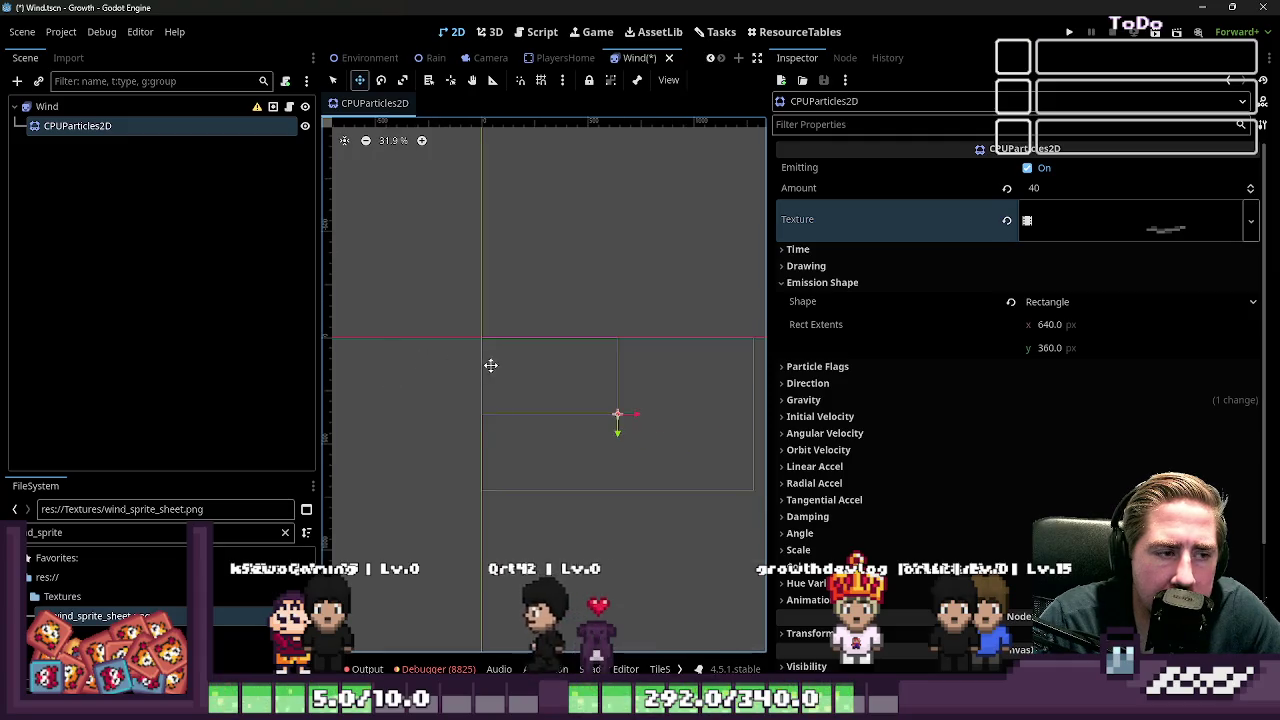
click(1082, 224)
right_click(1079, 229)
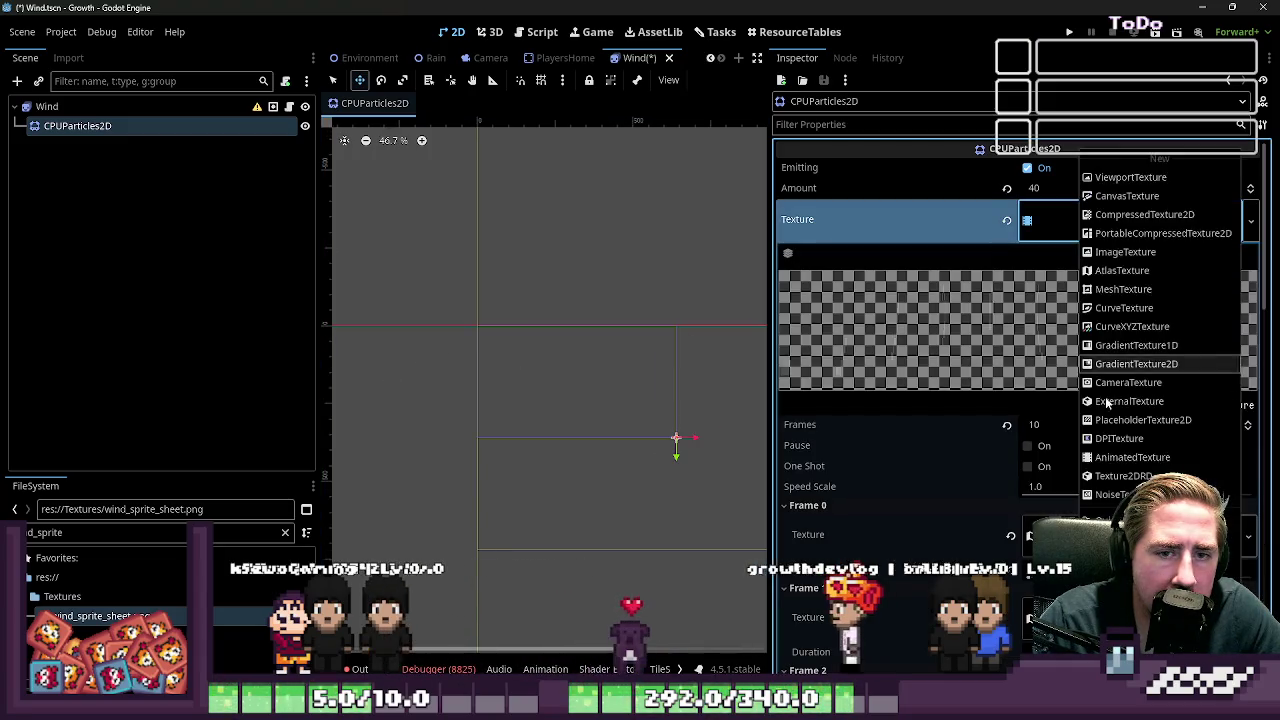
key(Escape)
key(ctrl+s)
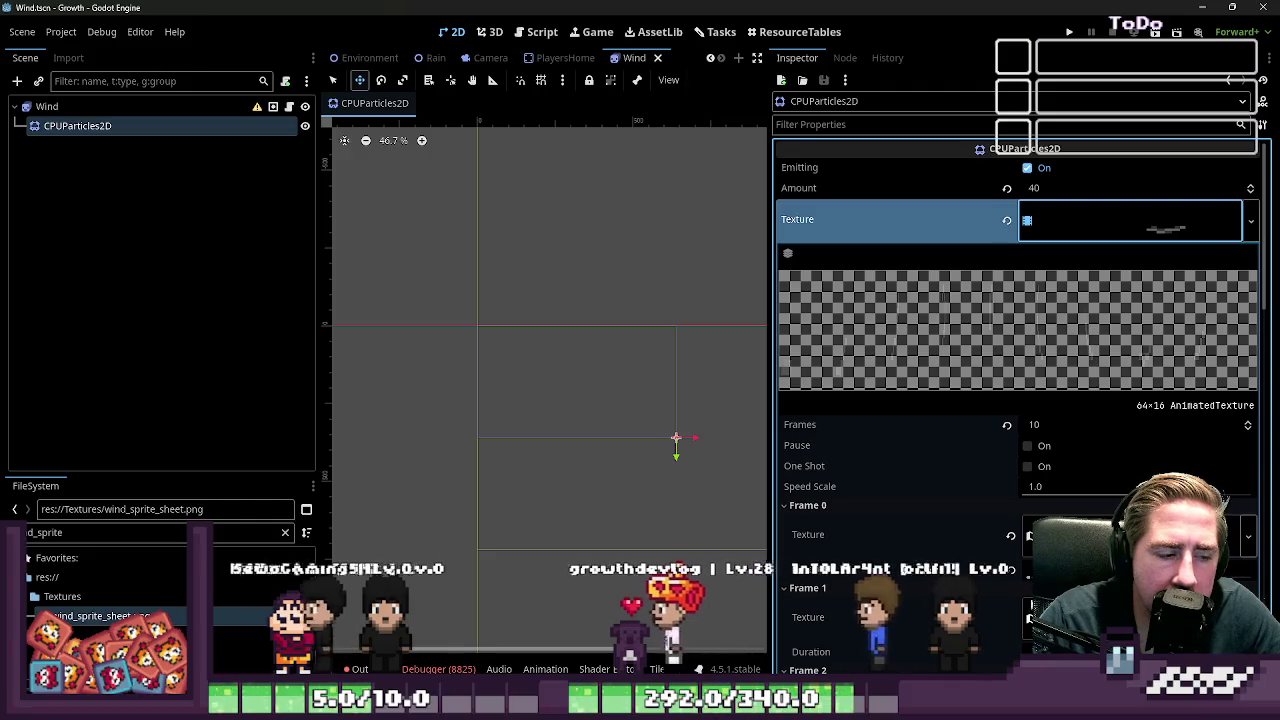
right_click(1035, 235)
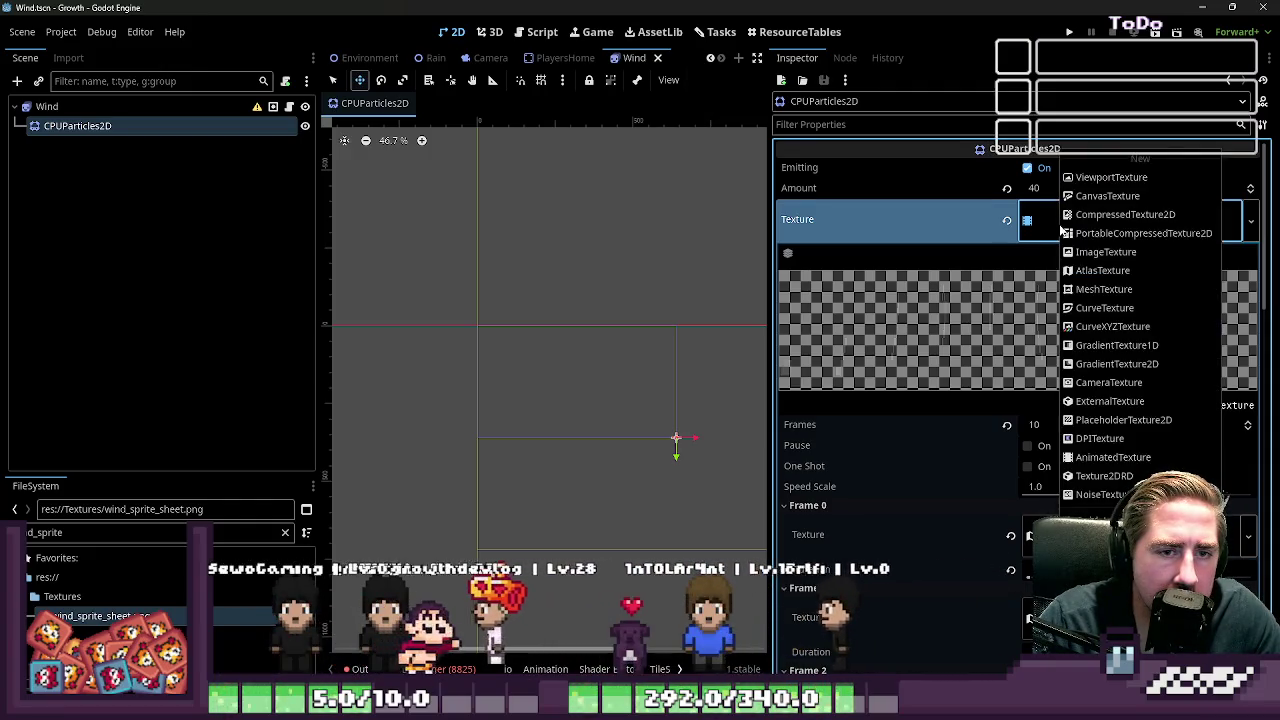
Step: Save the animated texture as a resource file, then clear the particles' Texture
click(1060, 560)
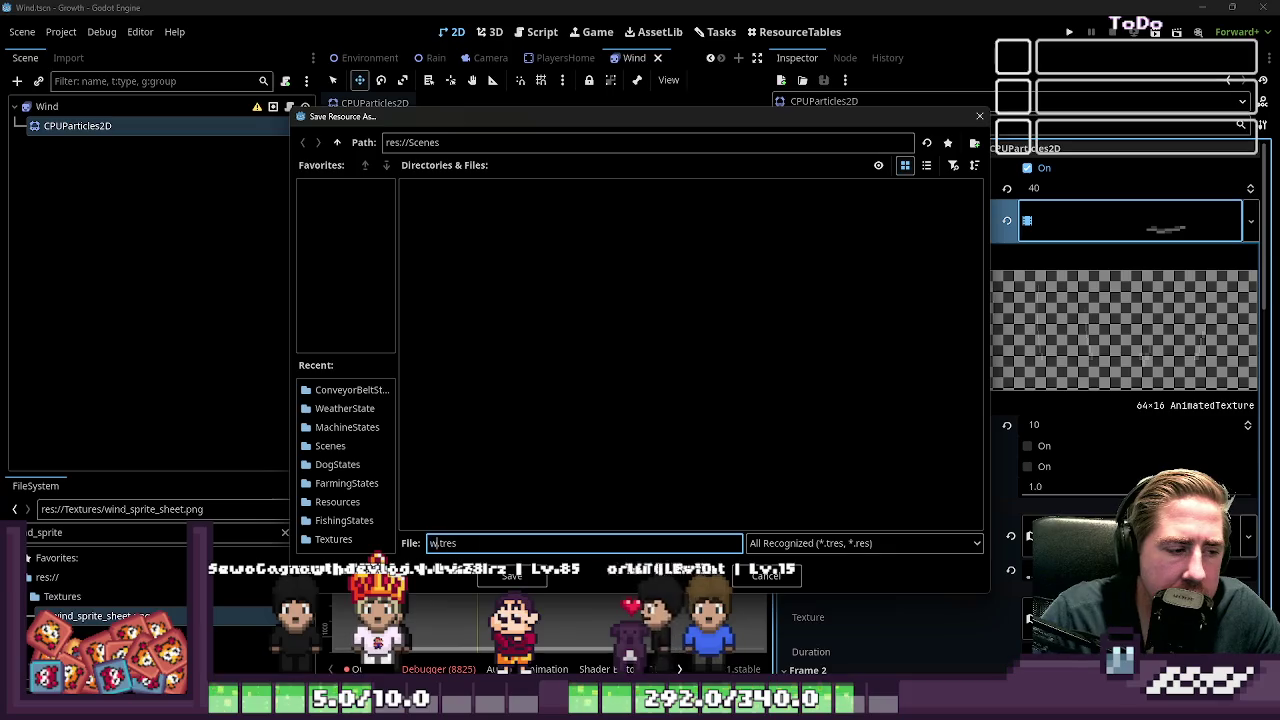
key(Return)
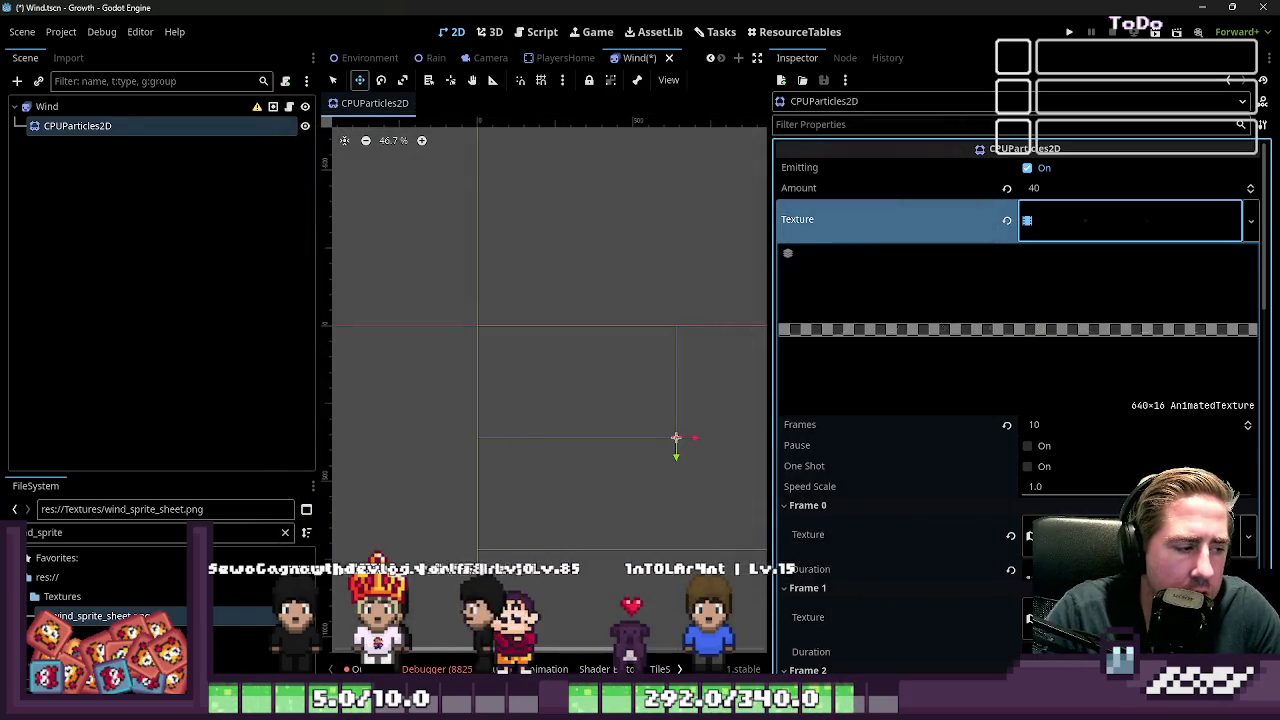
click(1097, 224)
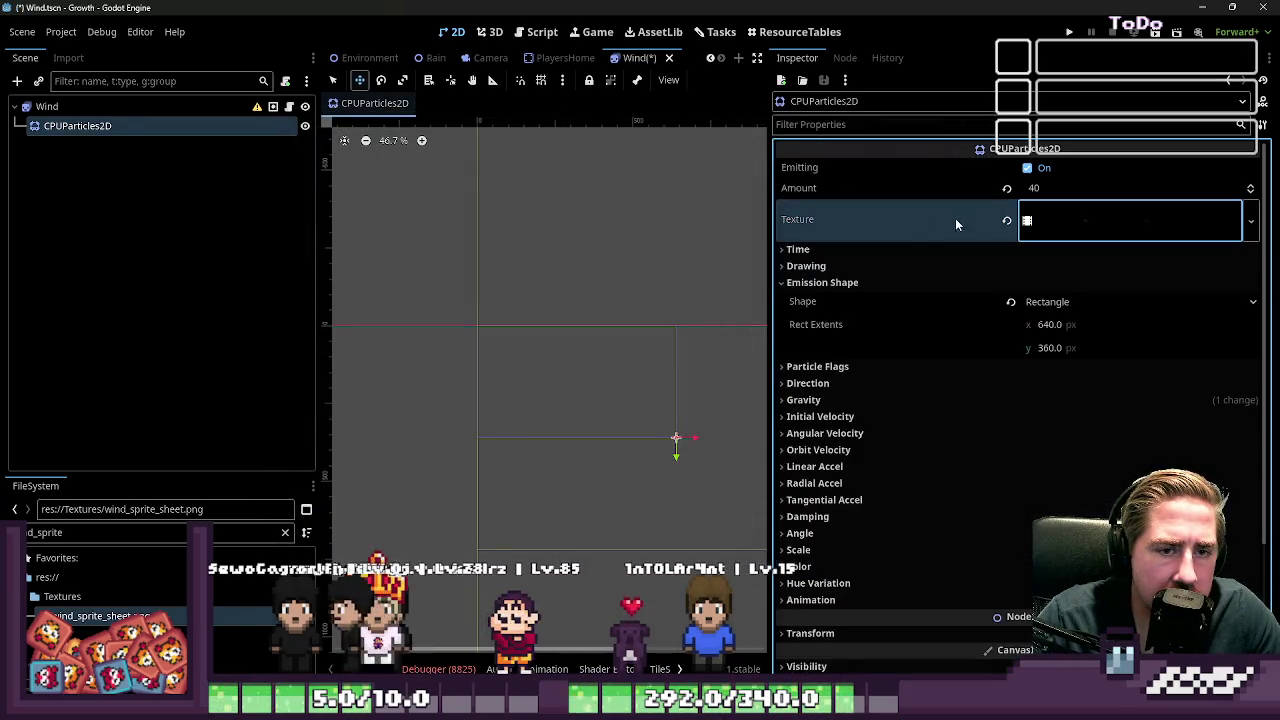
click(1006, 221)
scroll(640, 385, up, 5)
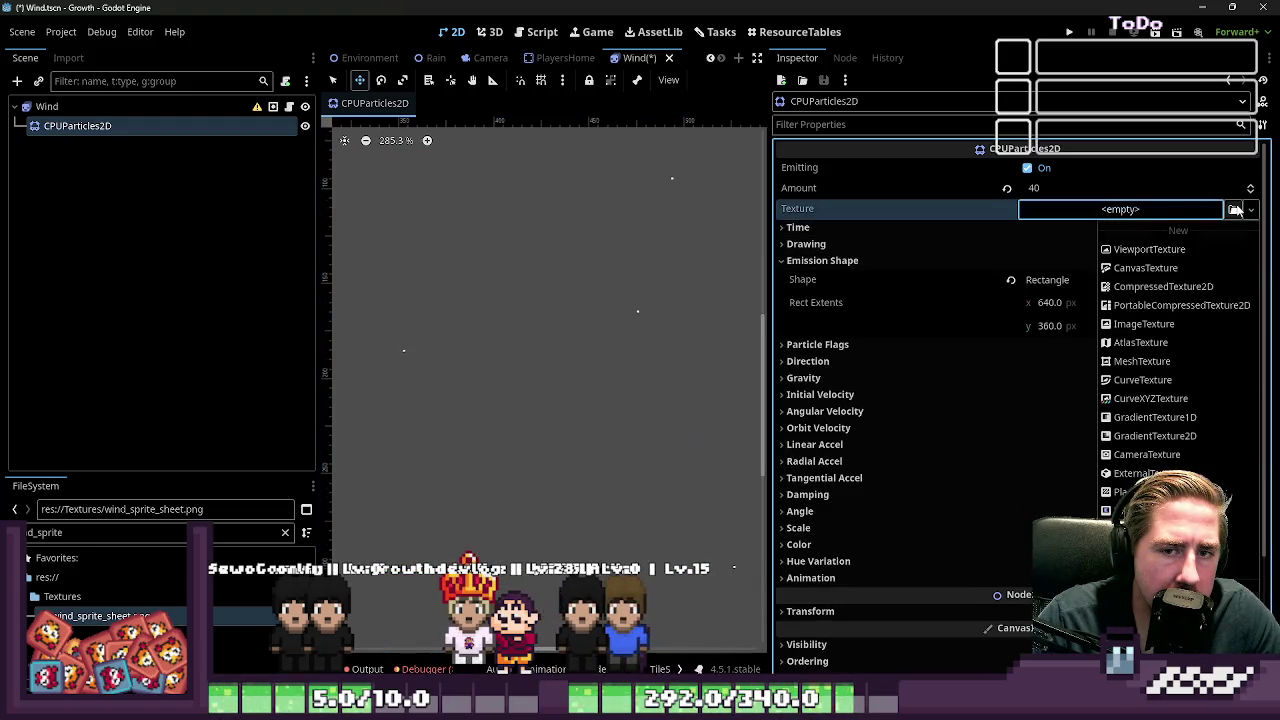
Step: Quick-load wind.tres into the Texture property and expand its 10 AnimatedTexture frames
click(1236, 209)
click(1236, 209)
text(wi)
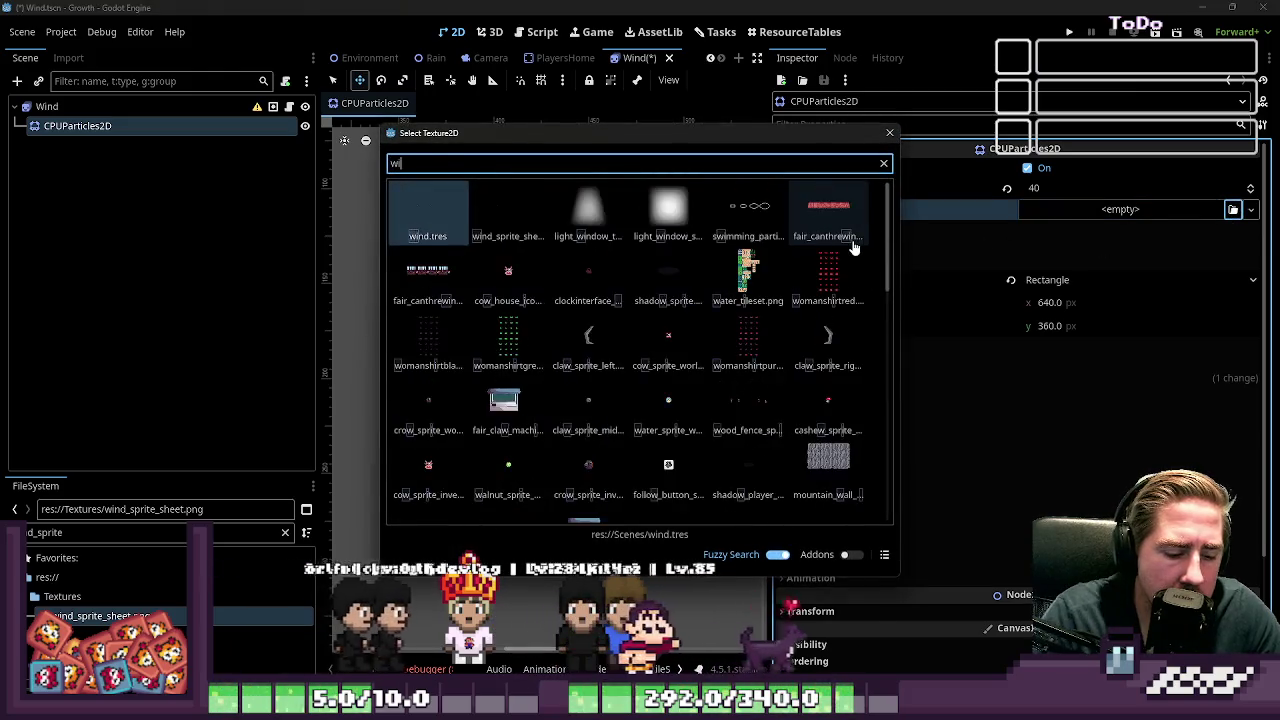
text(nd.tres)
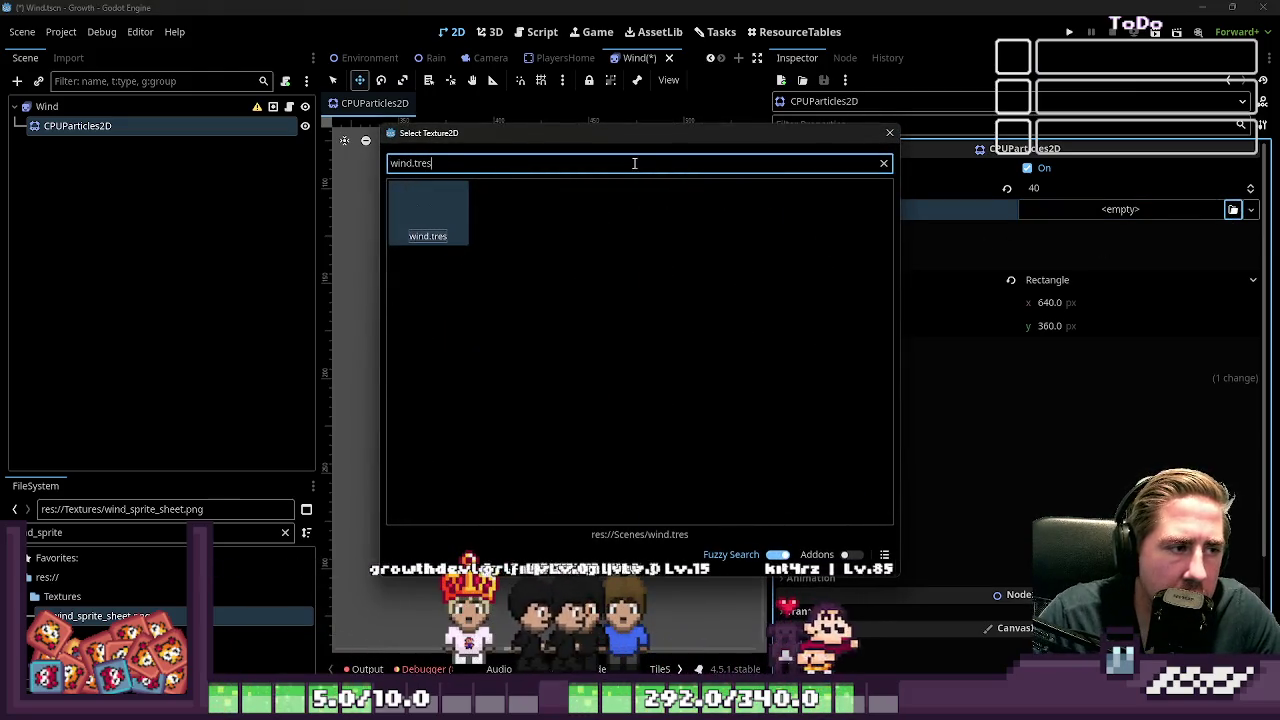
key(Return)
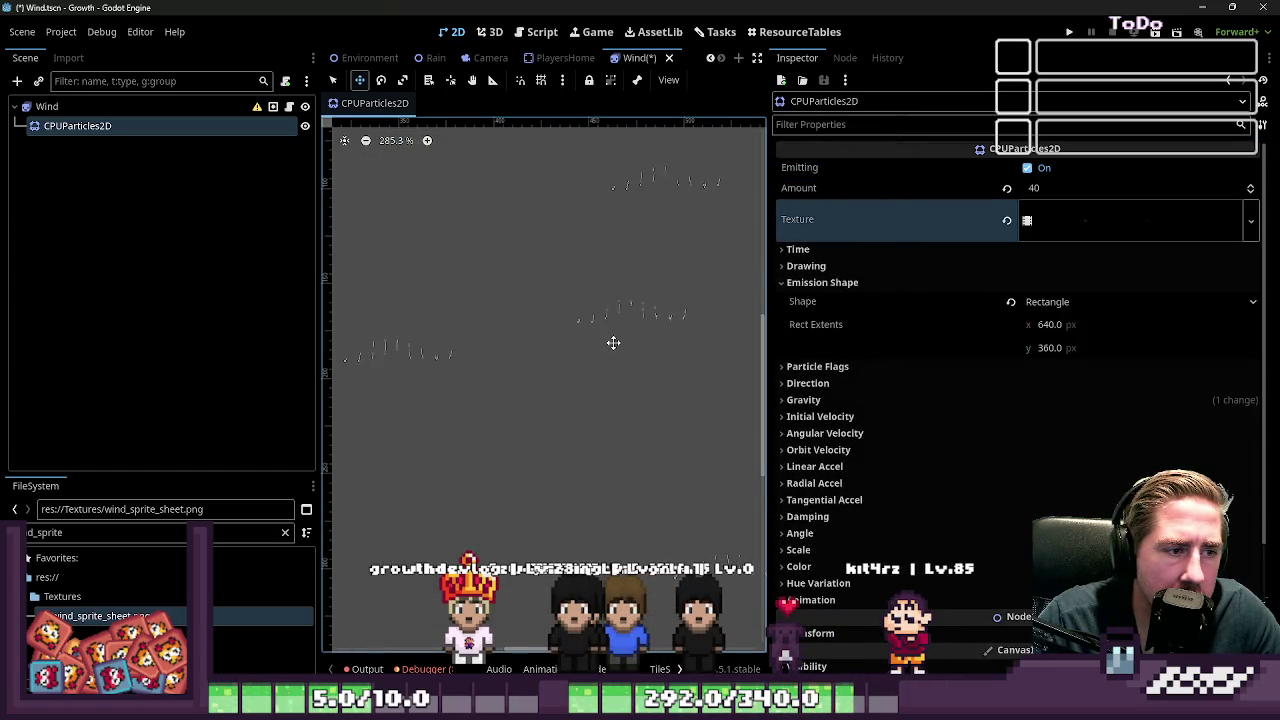
click(1049, 221)
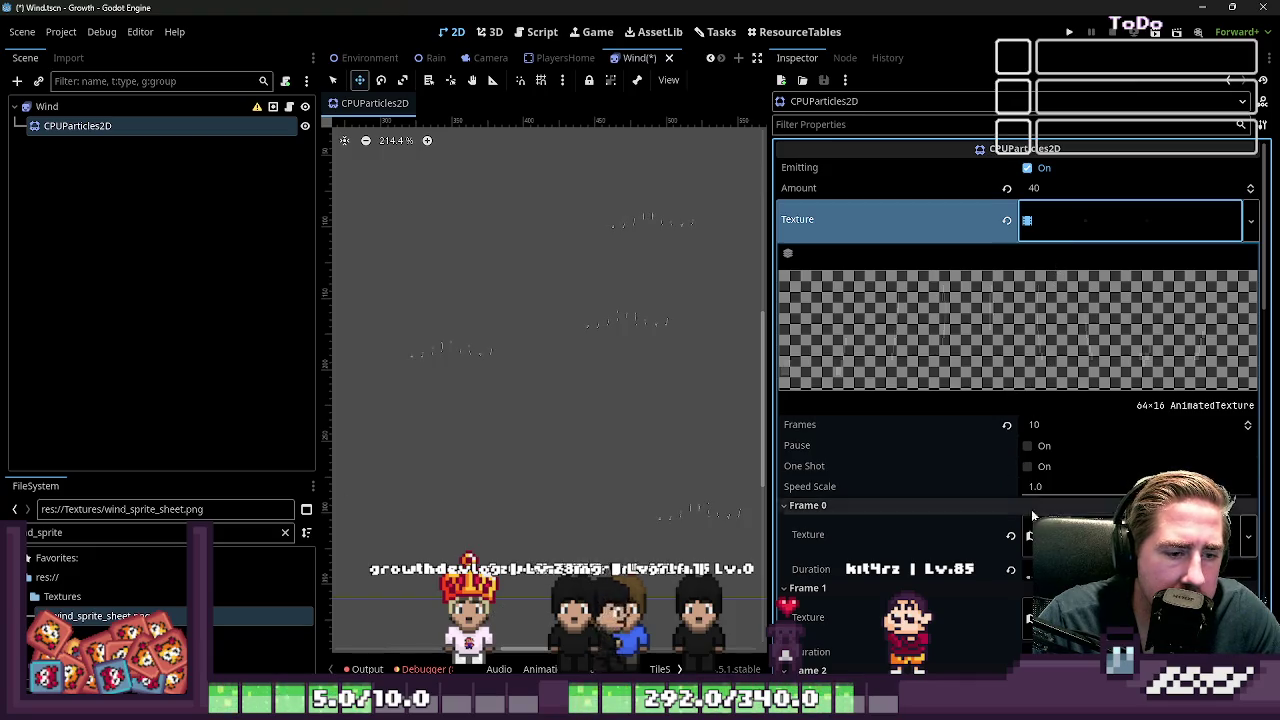
Step: Inspect Frame 0's AtlasTexture settings in the wind animation
click(808, 534)
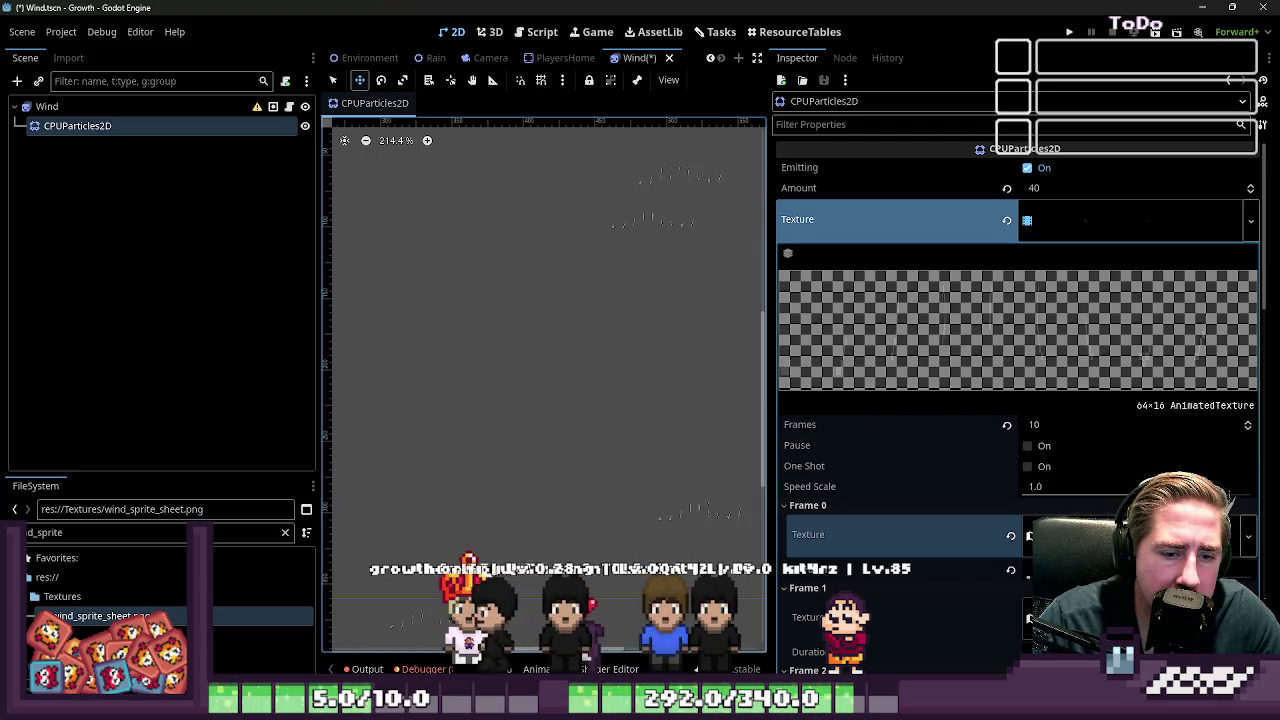
click(1075, 535)
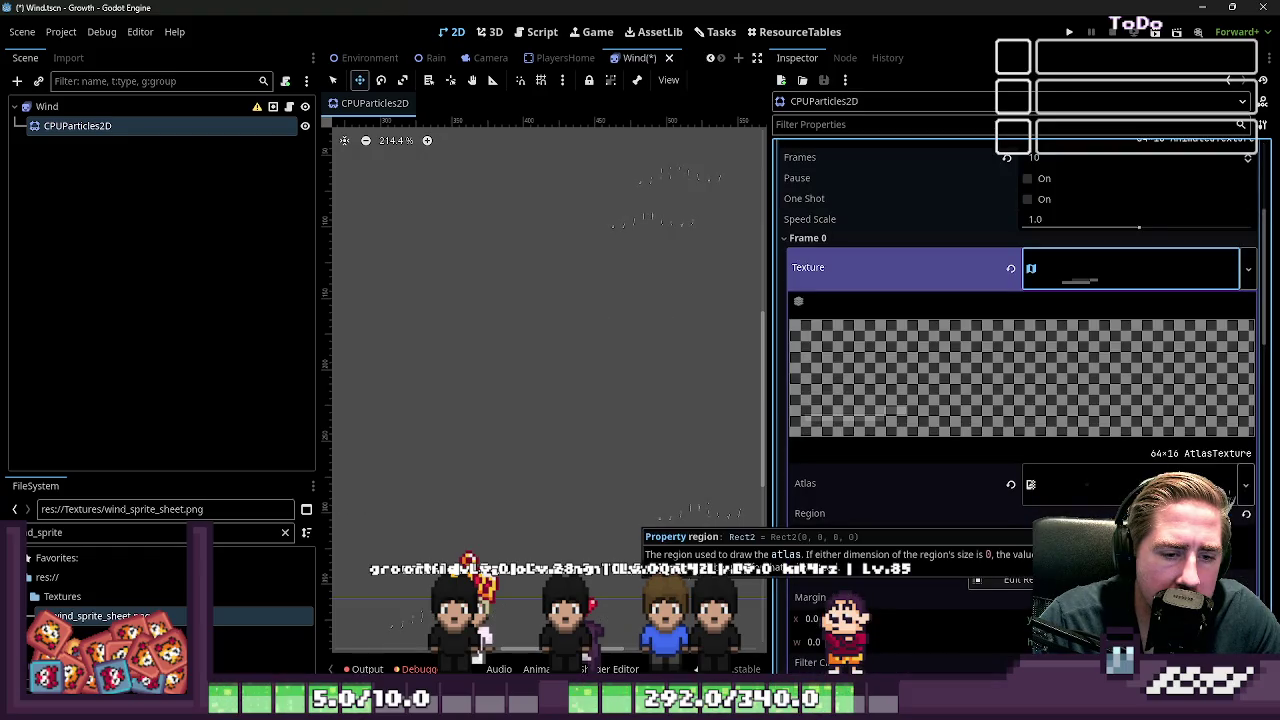
click(1078, 272)
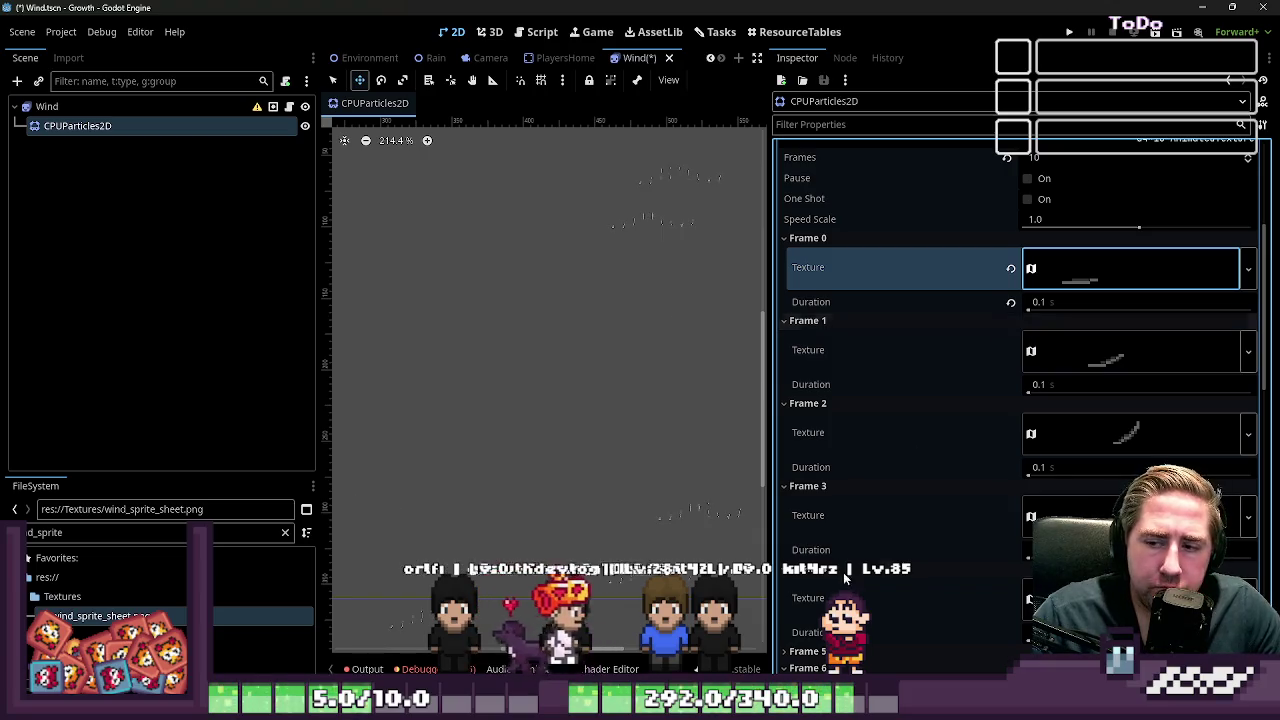
mouse_move(880, 710)
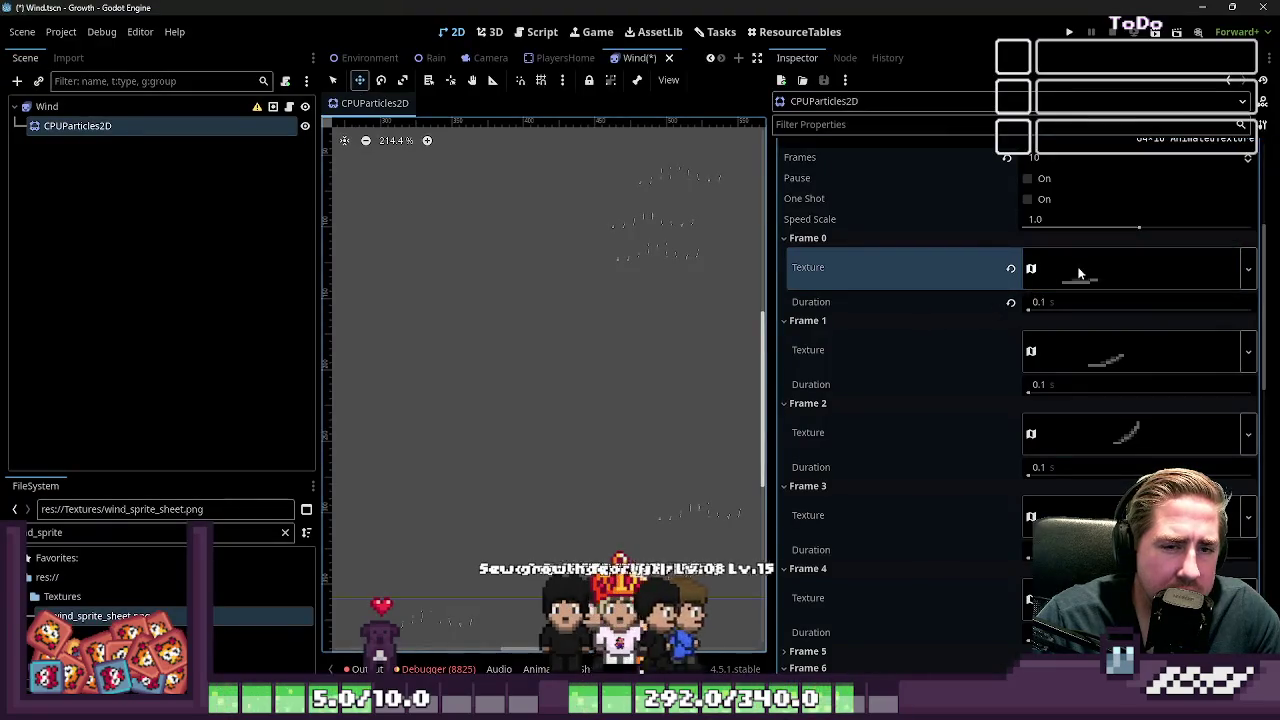
click(1049, 272)
click(1049, 272)
Step: Clear Frame 0's texture and create a new Texture2DRD in its place
click(1011, 269)
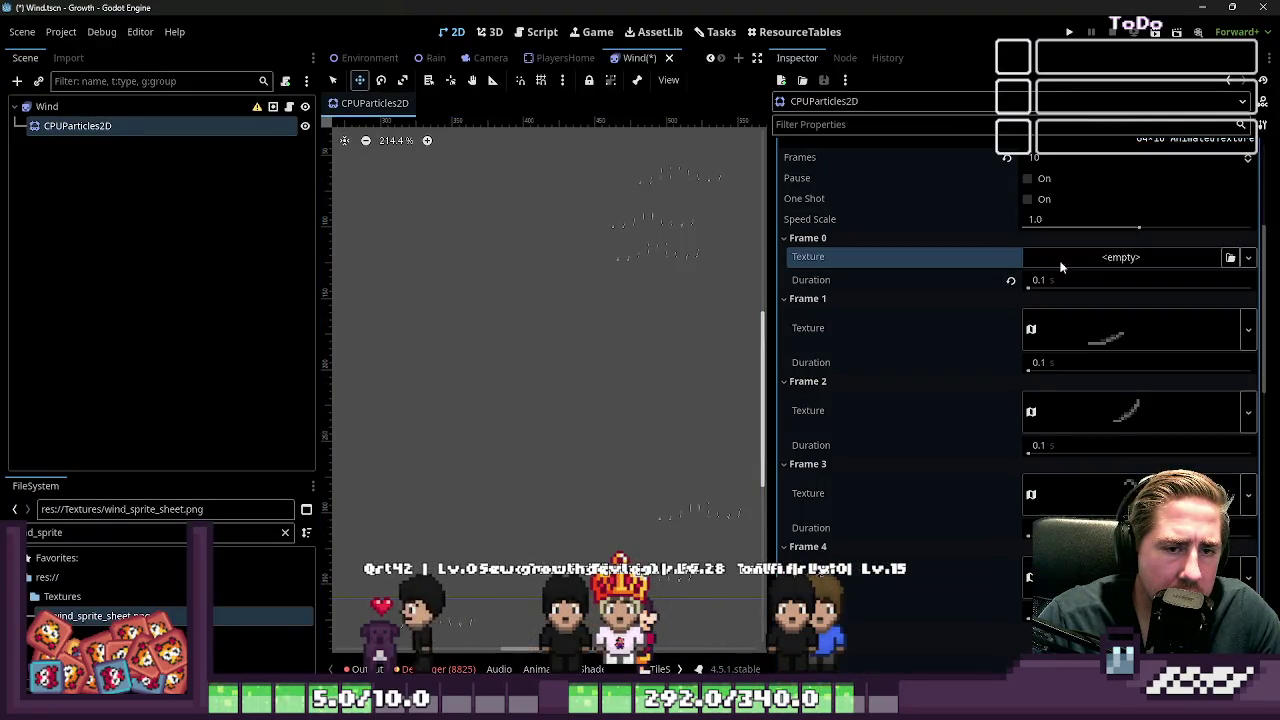
click(1078, 260)
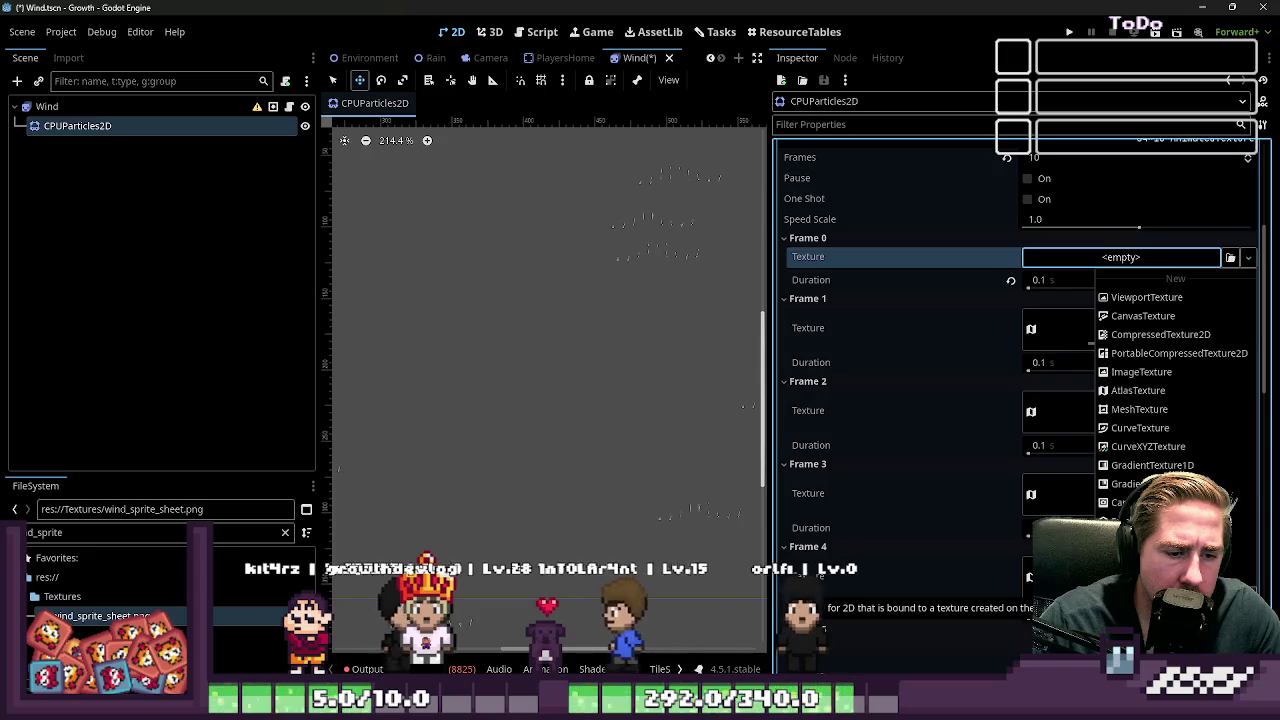
click(1160, 580)
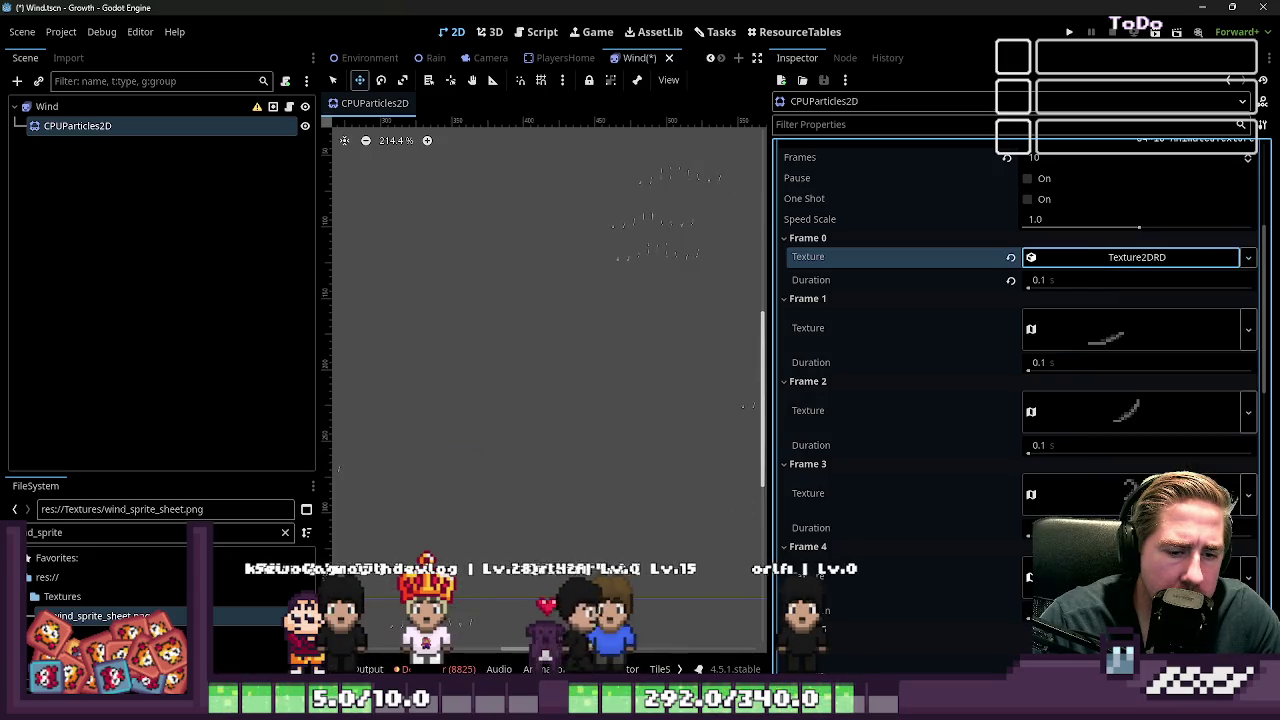
Step: Clear Frame 0's Texture2DRD and try a ViewportTexture, dismissing its warning
click(1074, 257)
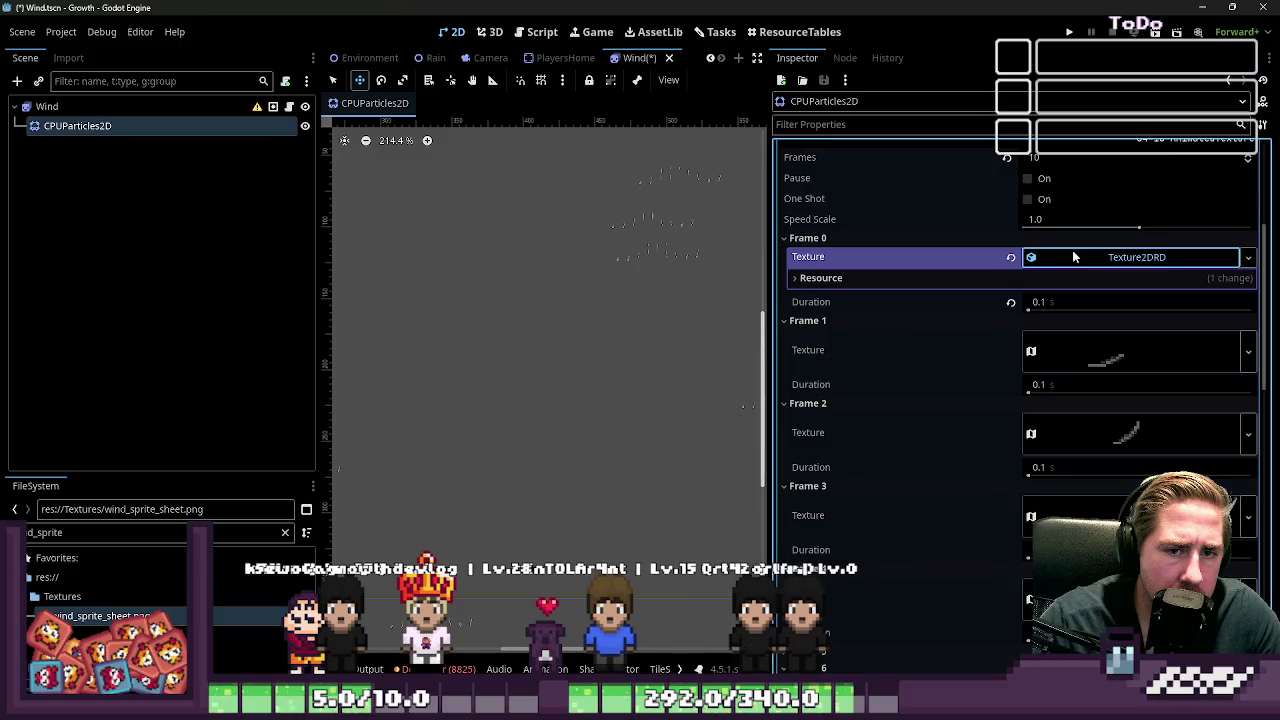
click(1070, 279)
click(1062, 280)
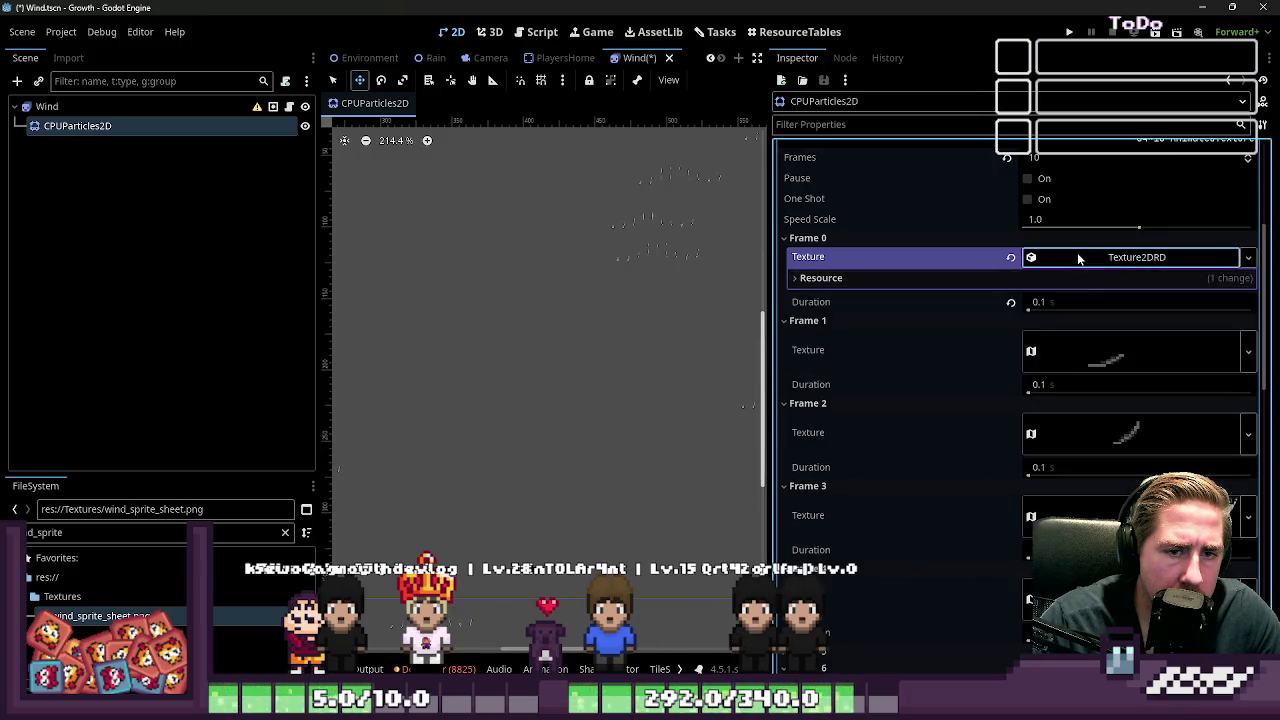
click(1077, 256)
click(1010, 257)
click(1077, 258)
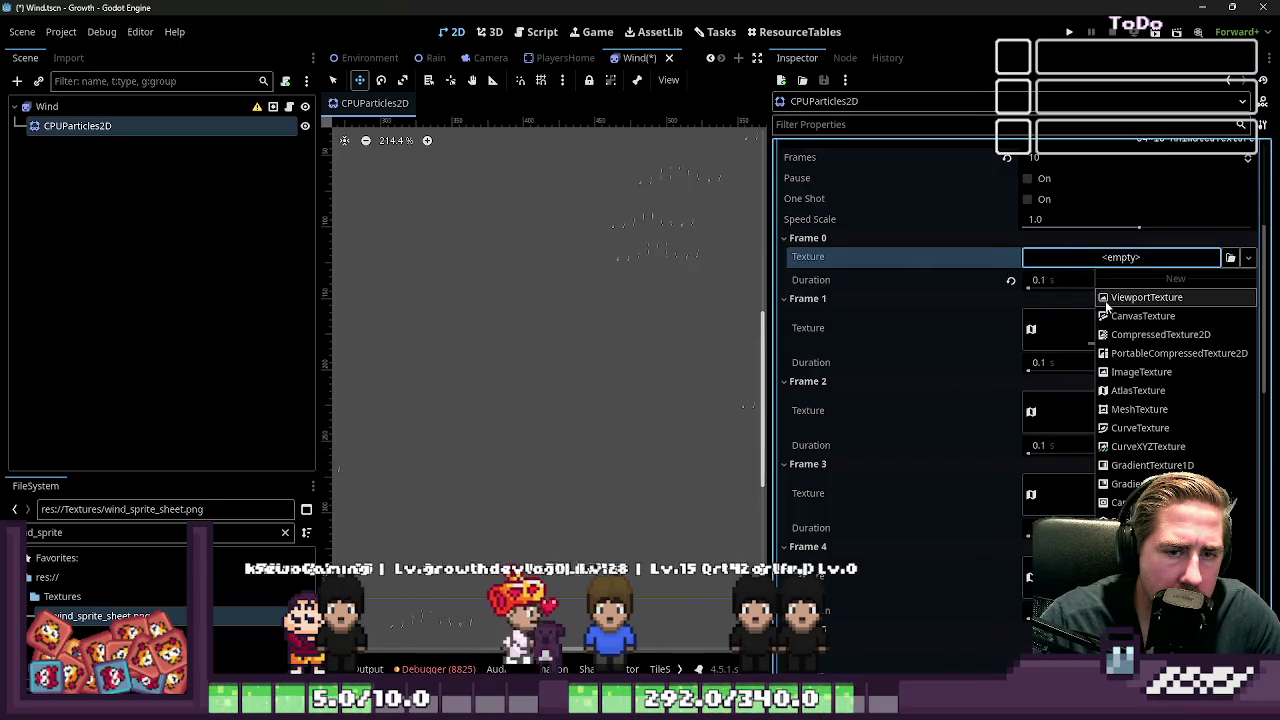
click(1145, 297)
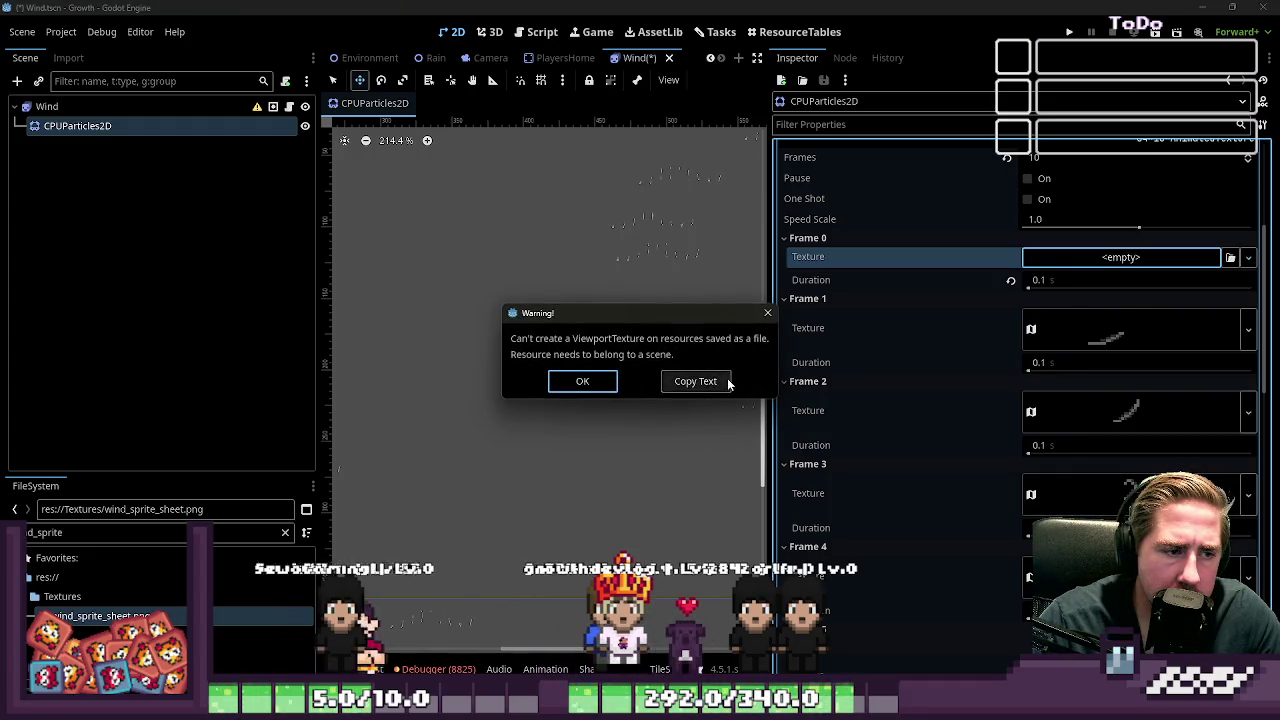
click(584, 381)
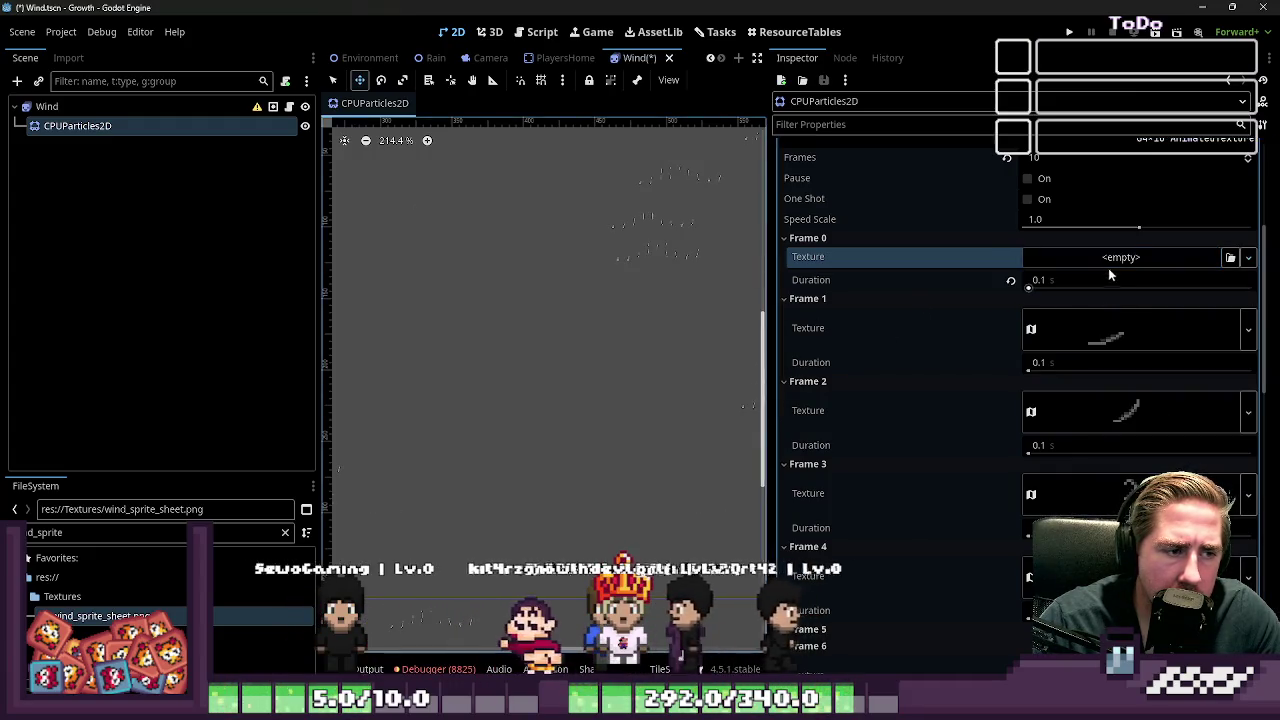
Step: Try a CanvasTexture on Frame 0, inspect its Diffuse settings, then clear it
click(1128, 257)
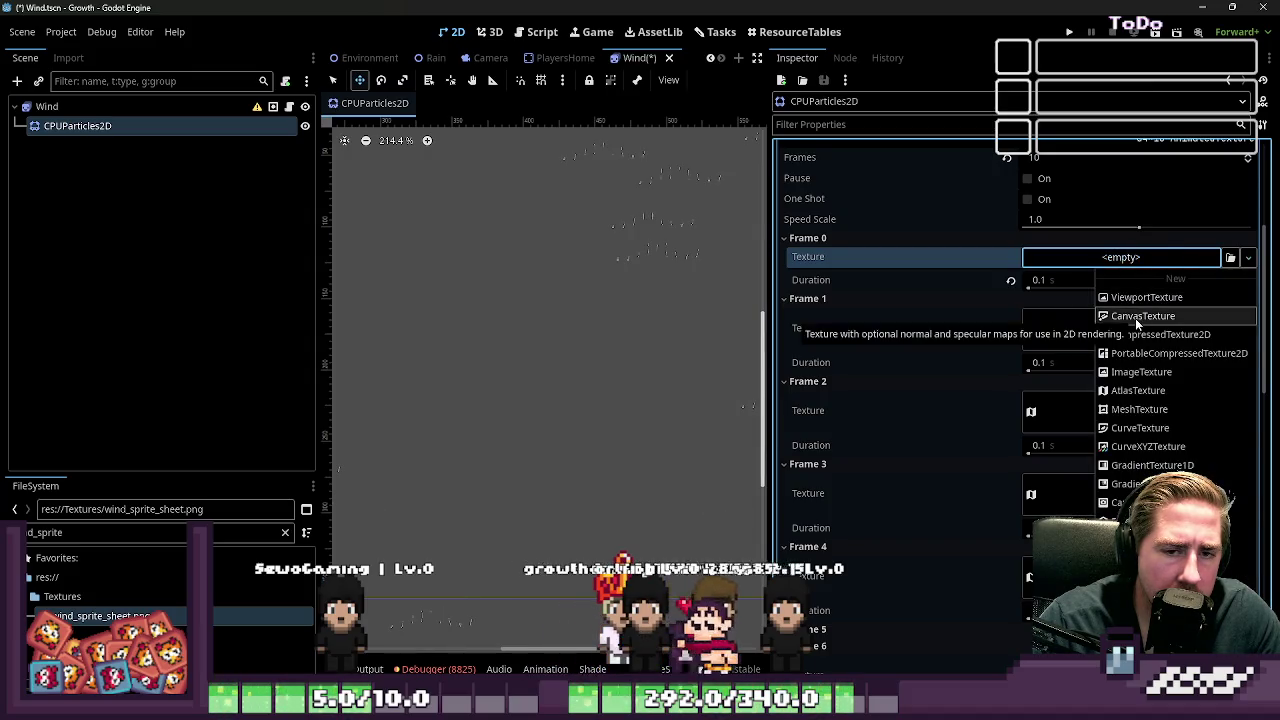
click(1135, 318)
click(1118, 258)
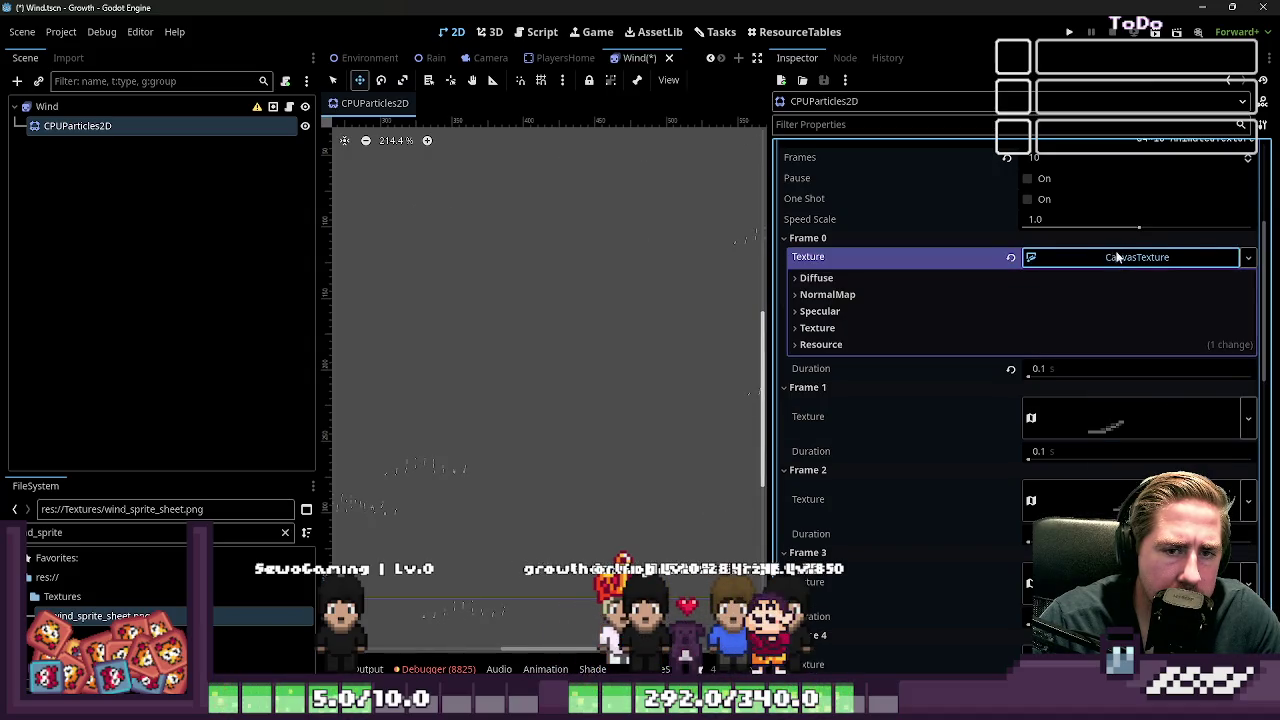
click(898, 277)
click(898, 277)
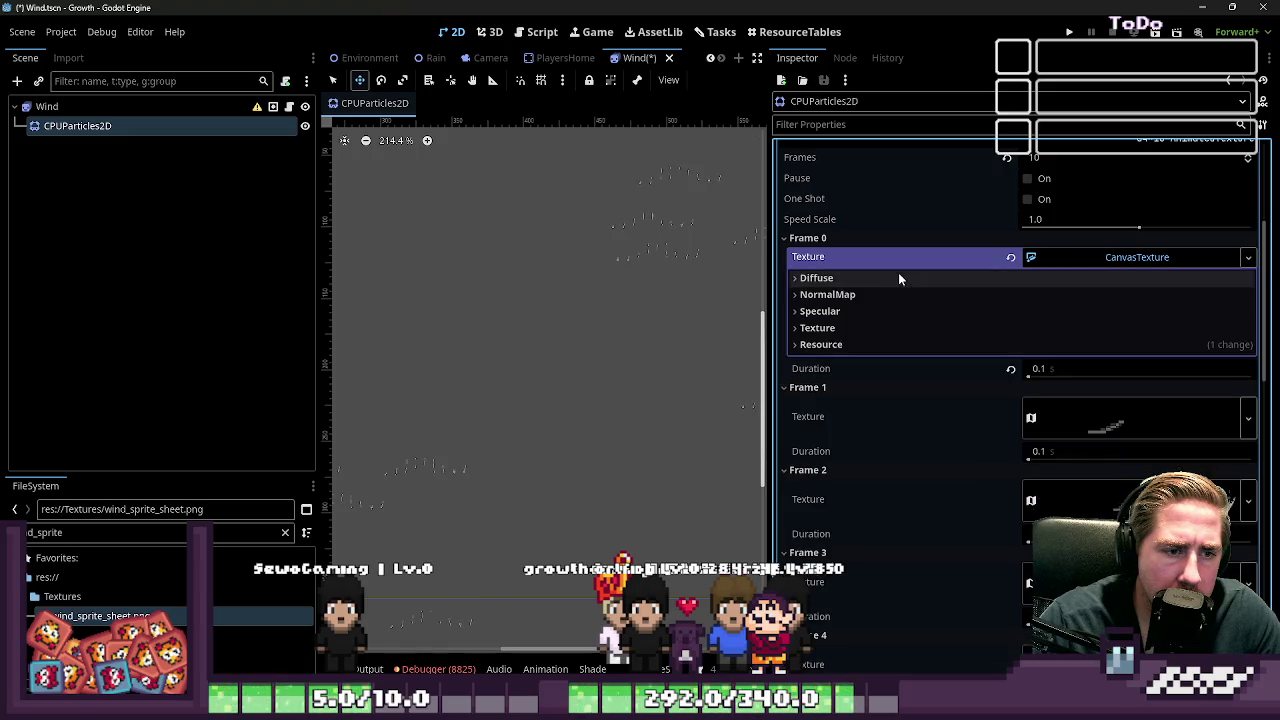
click(1010, 257)
Step: Try an ImageTexture with wind_sprite_sheet.png on Frame 0, then clear it to empty
click(1120, 257)
click(1112, 371)
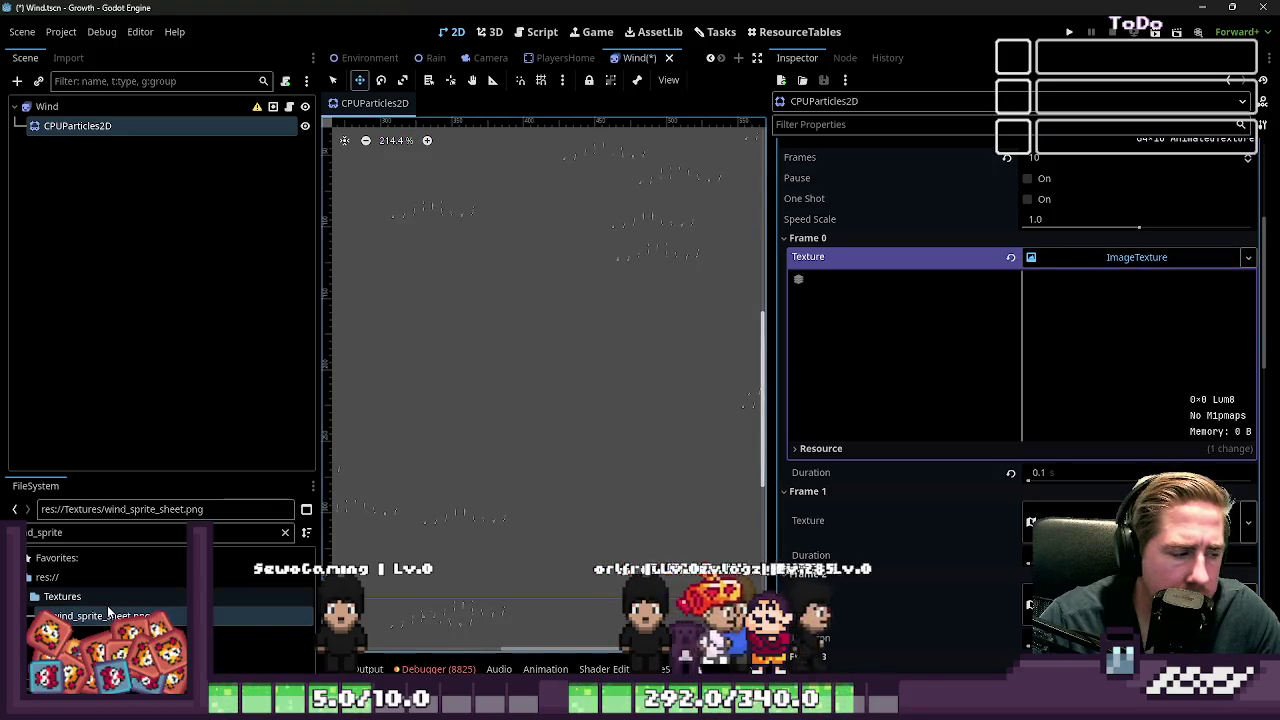
mouse_move(100, 616)
mouse_down()
mouse_move(254, 582)
mouse_move(1108, 258)
mouse_move(1105, 271)
mouse_up()
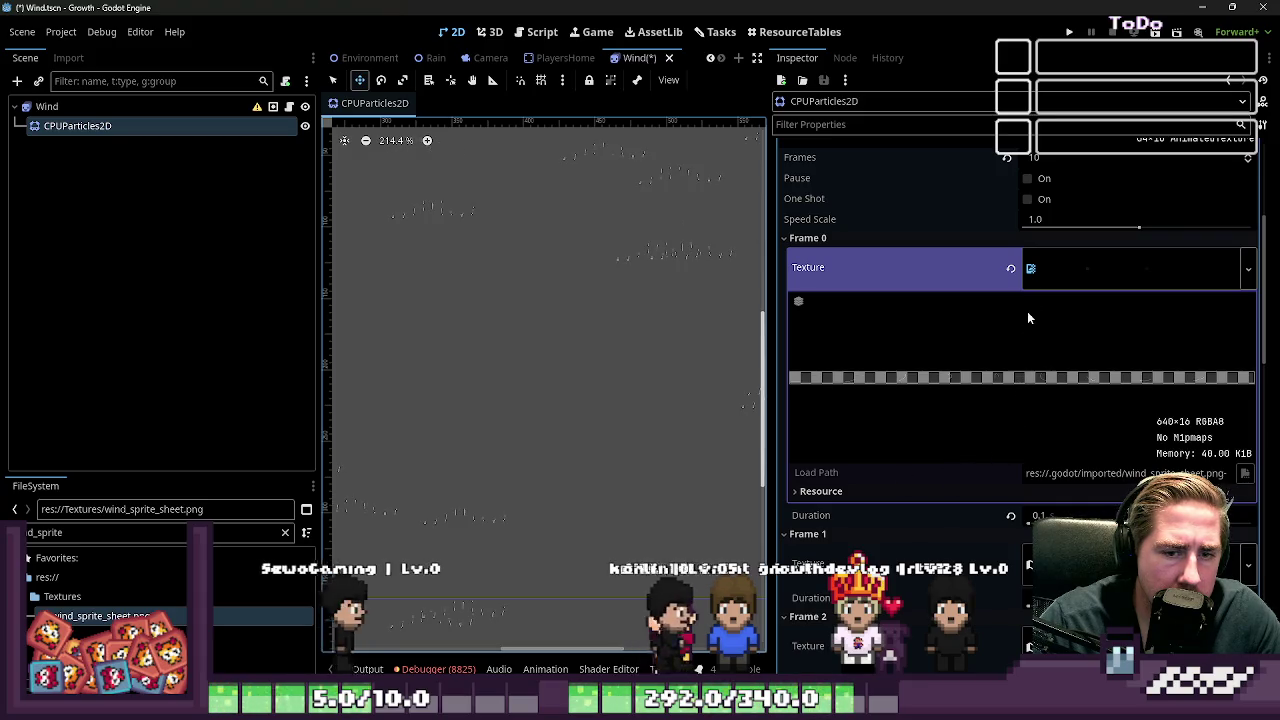
click(1039, 268)
click(1039, 268)
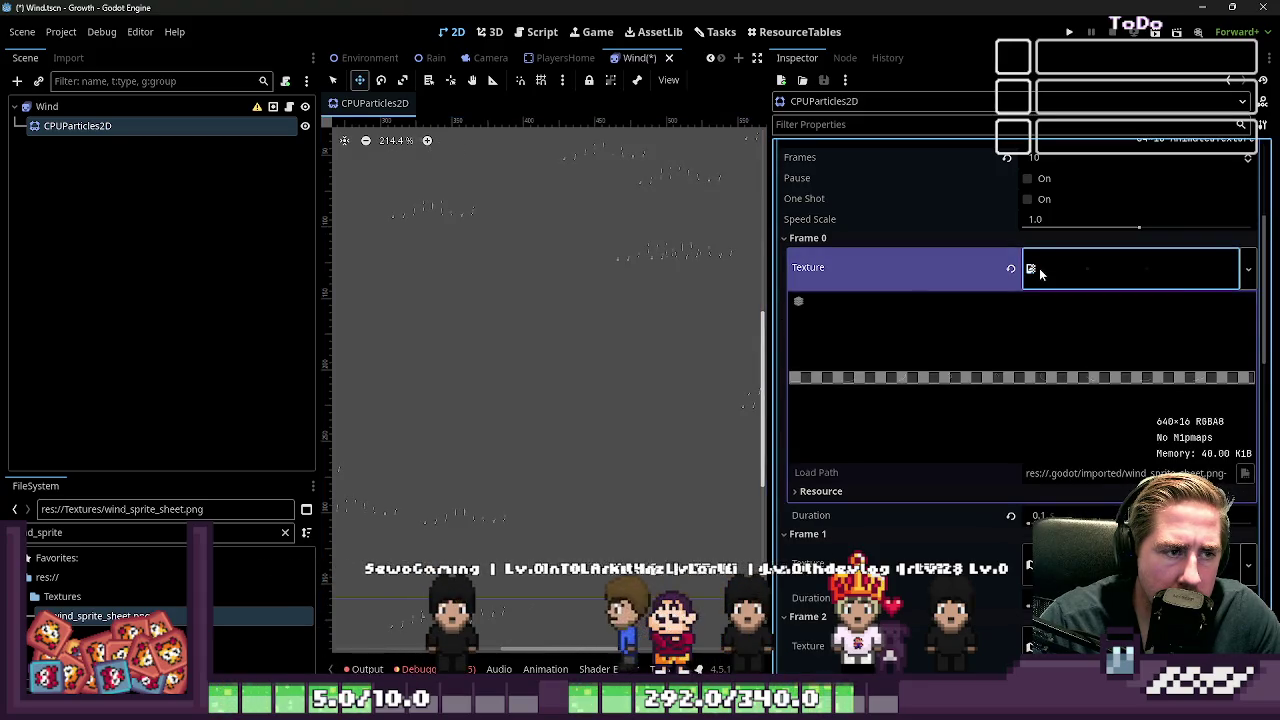
click(1039, 268)
click(1009, 268)
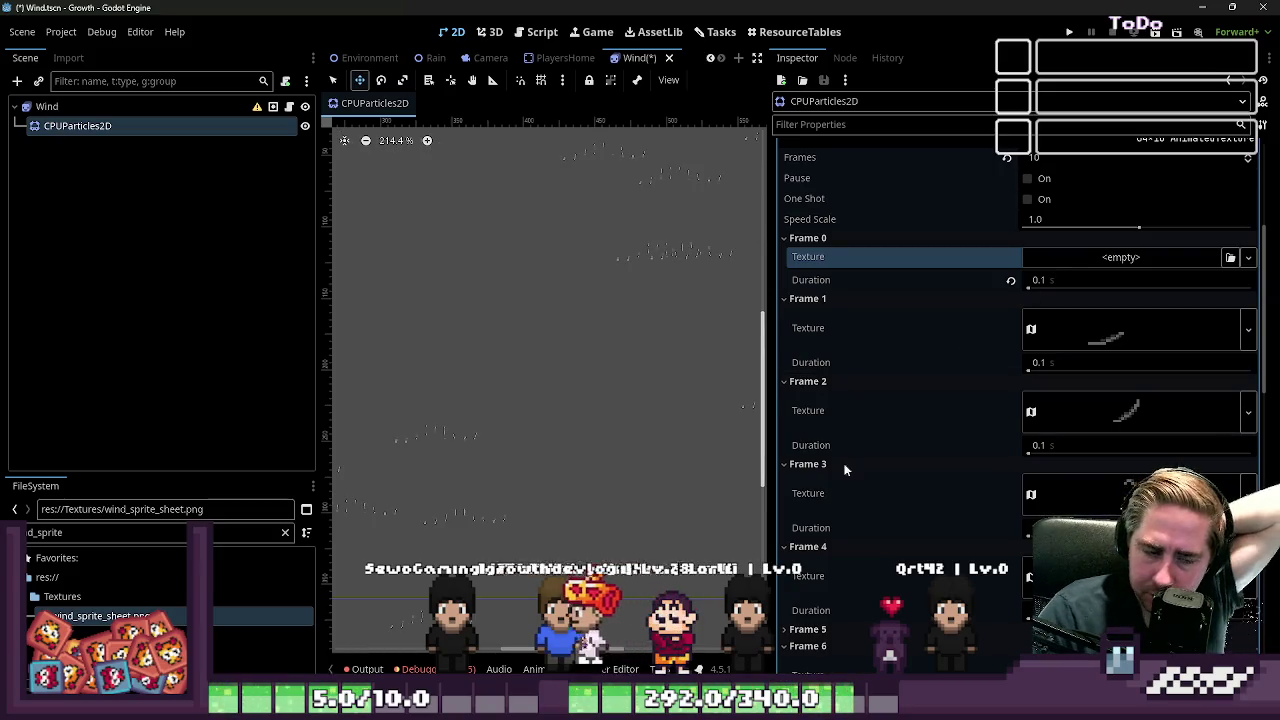
Step: Check the wind sprite sheet in Aseprite, deselecting the first four frames
key(alt+Tab)
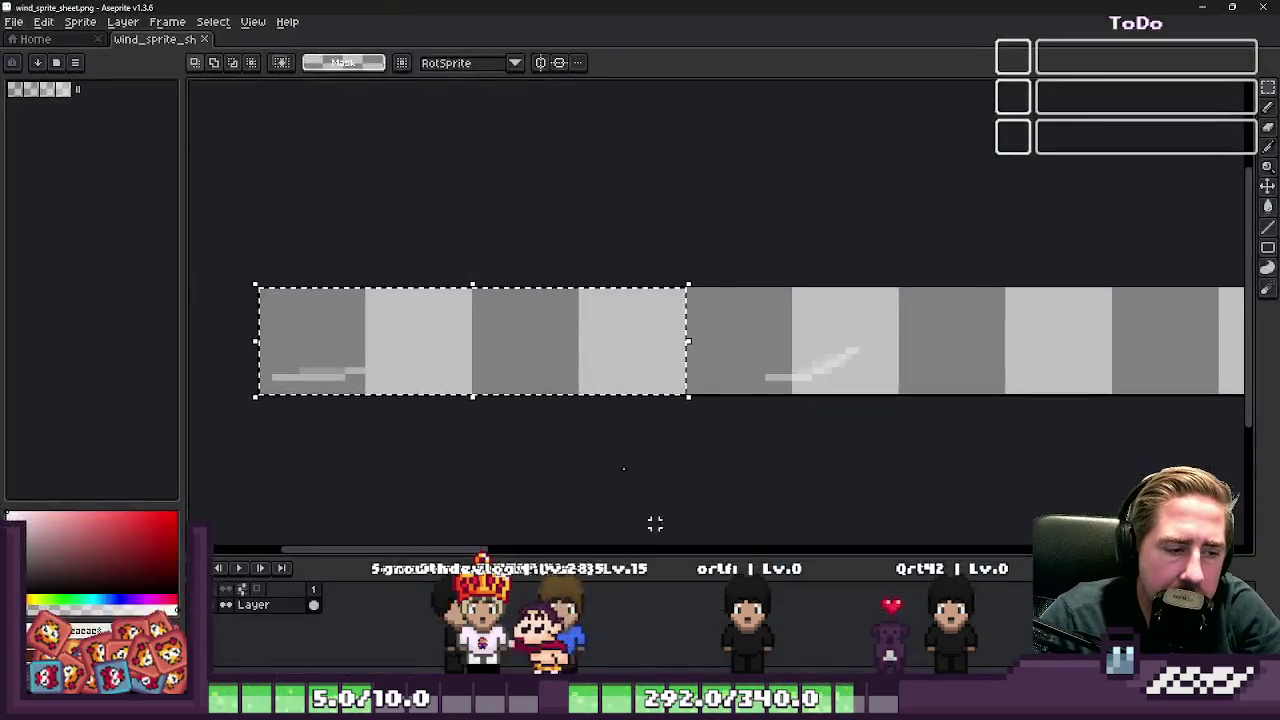
click(586, 220)
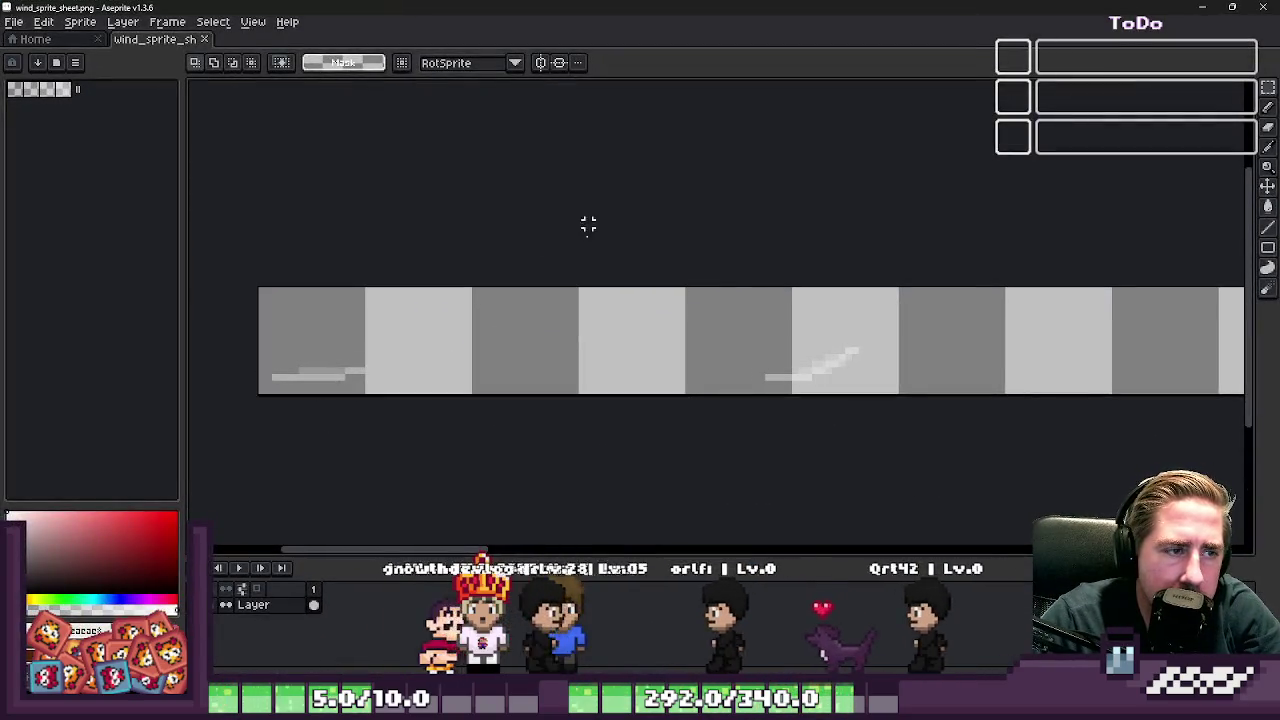
click(1202, 8)
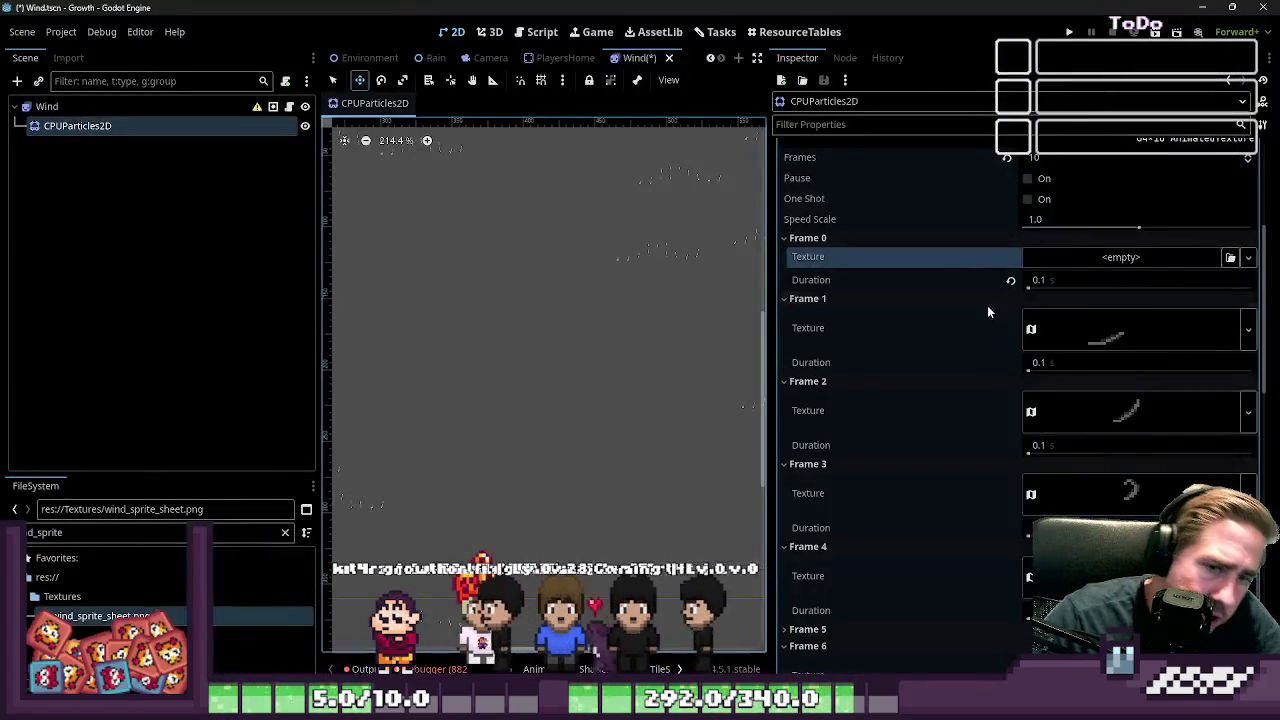
Step: Create a new AtlasTexture on Frame 0 from wind_sprite_sheet.png with region width 64
click(1077, 257)
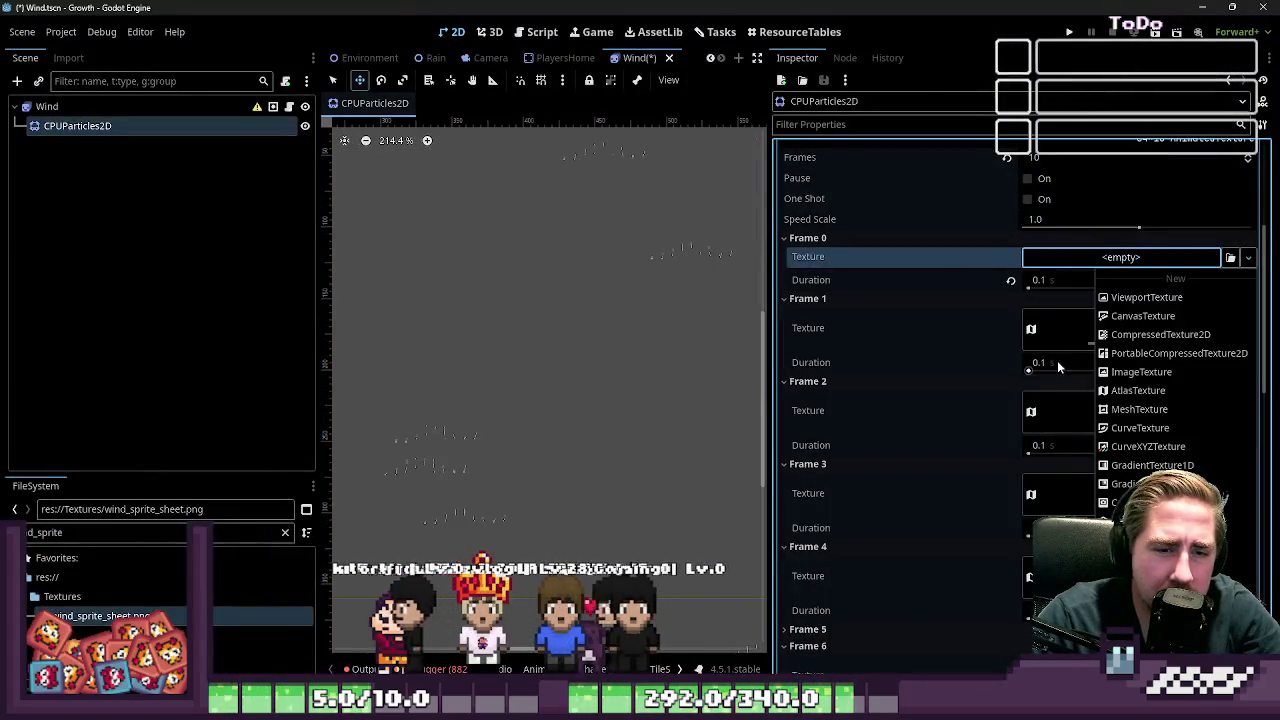
click(1123, 392)
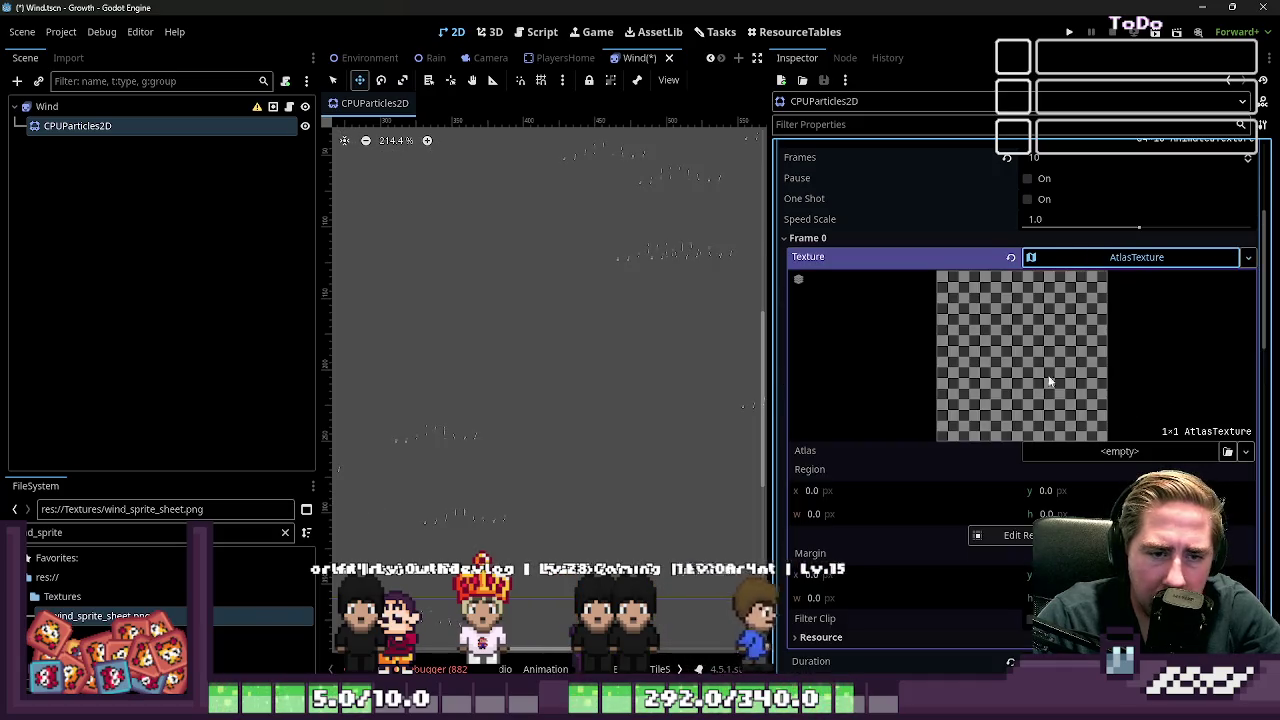
click(1057, 450)
click(1057, 450)
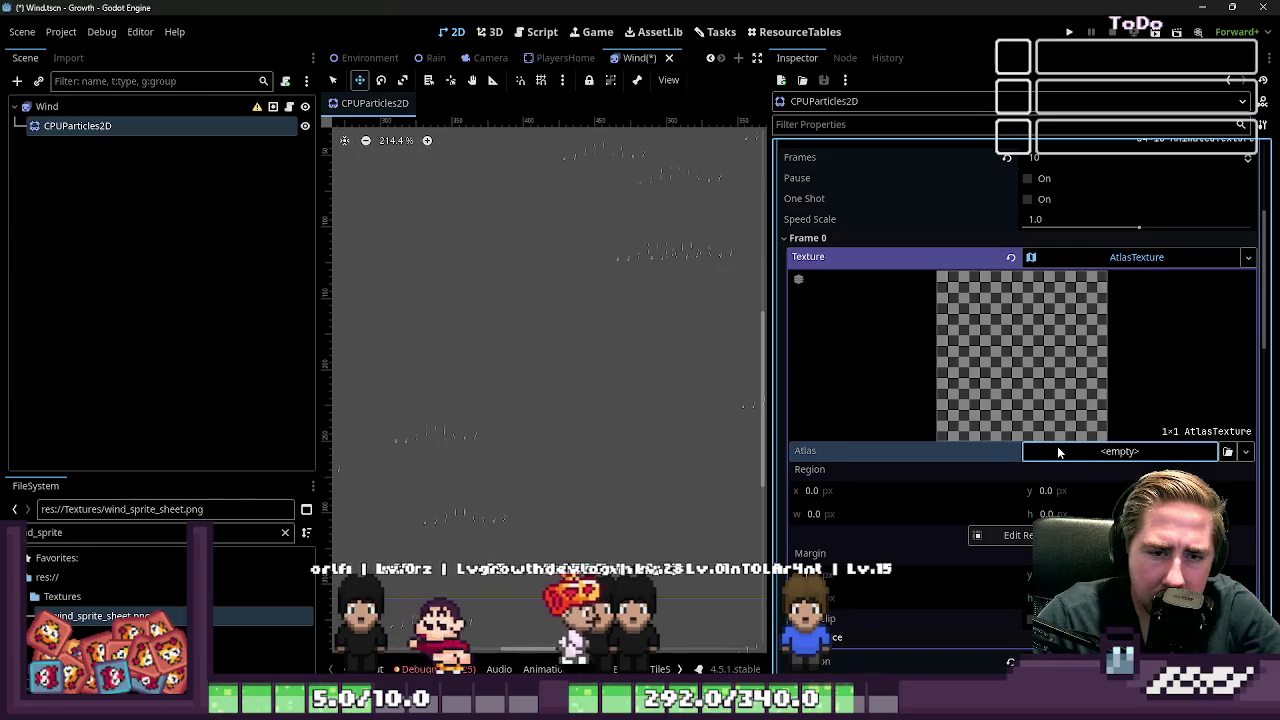
drag(1081, 483, 1100, 452)
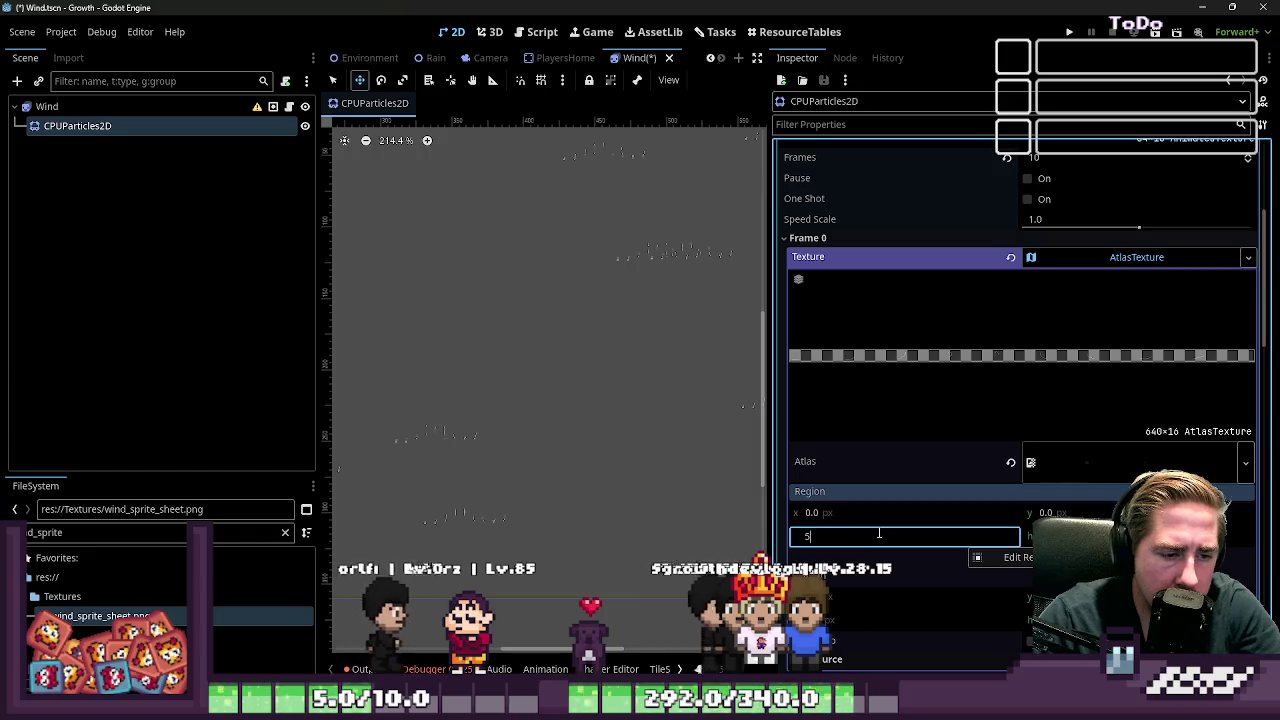
text(4)
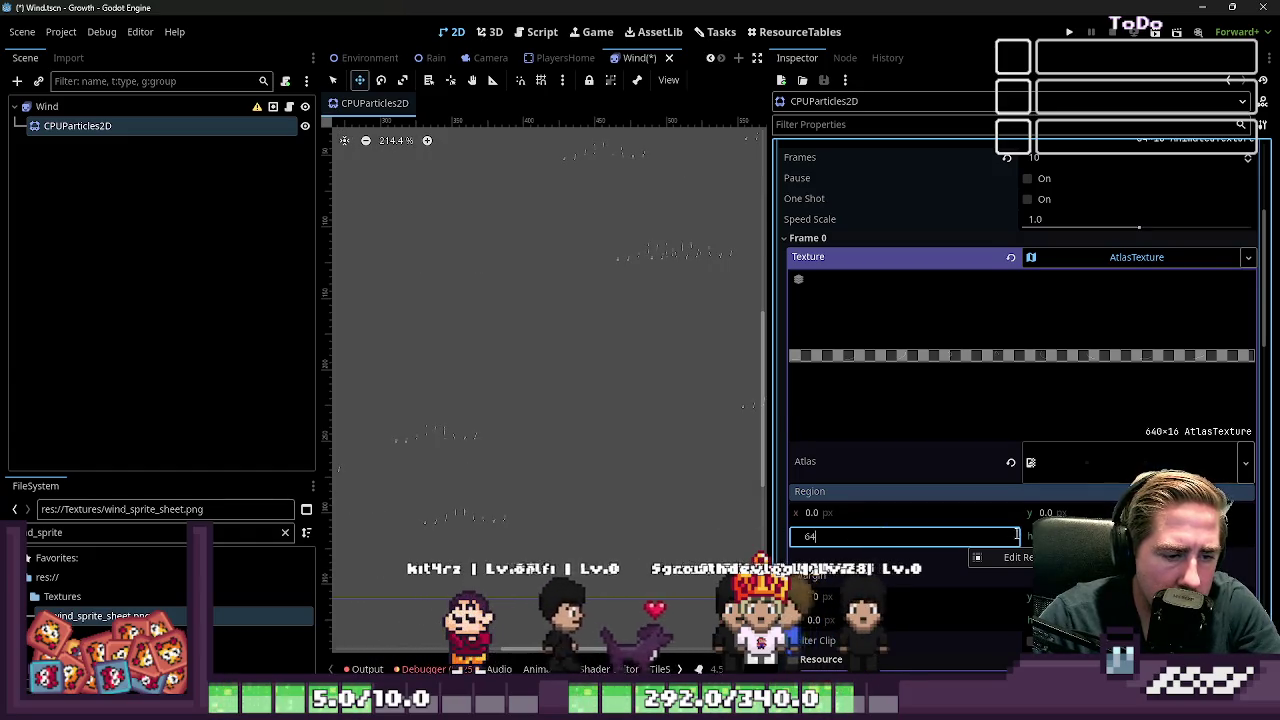
key(Return)
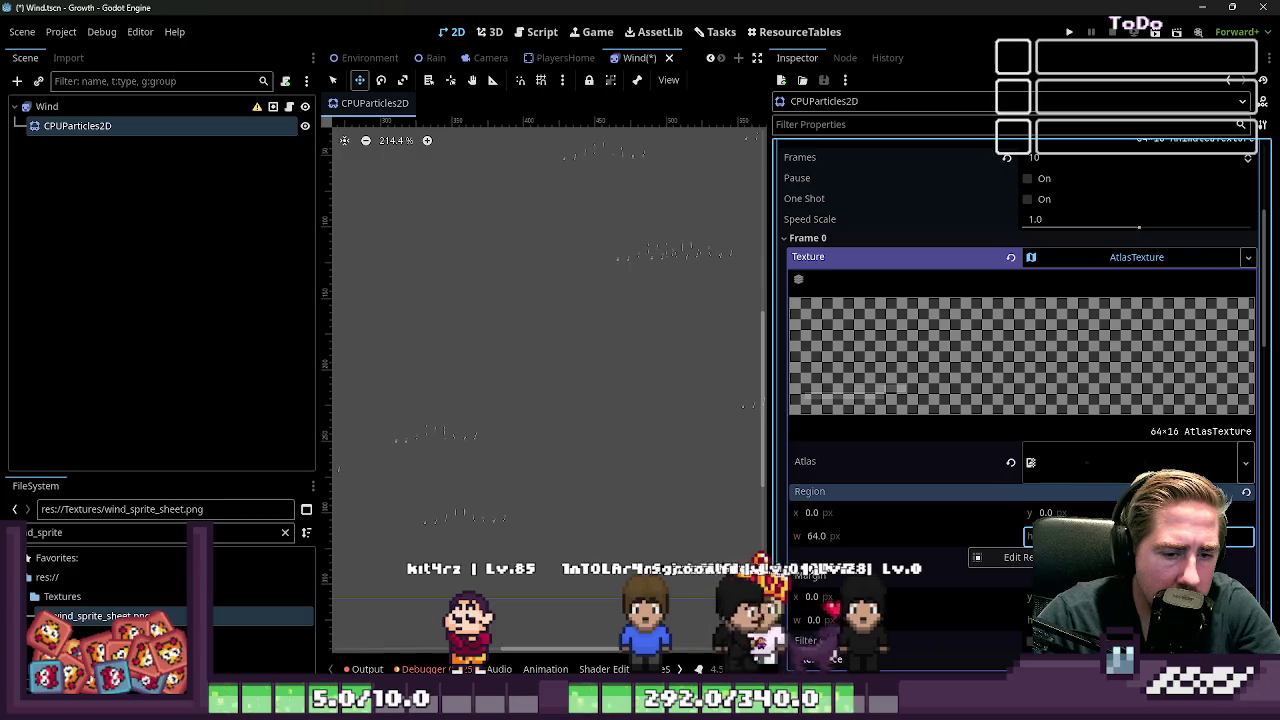
click(1071, 258)
scroll(1051, 354, up, 3)
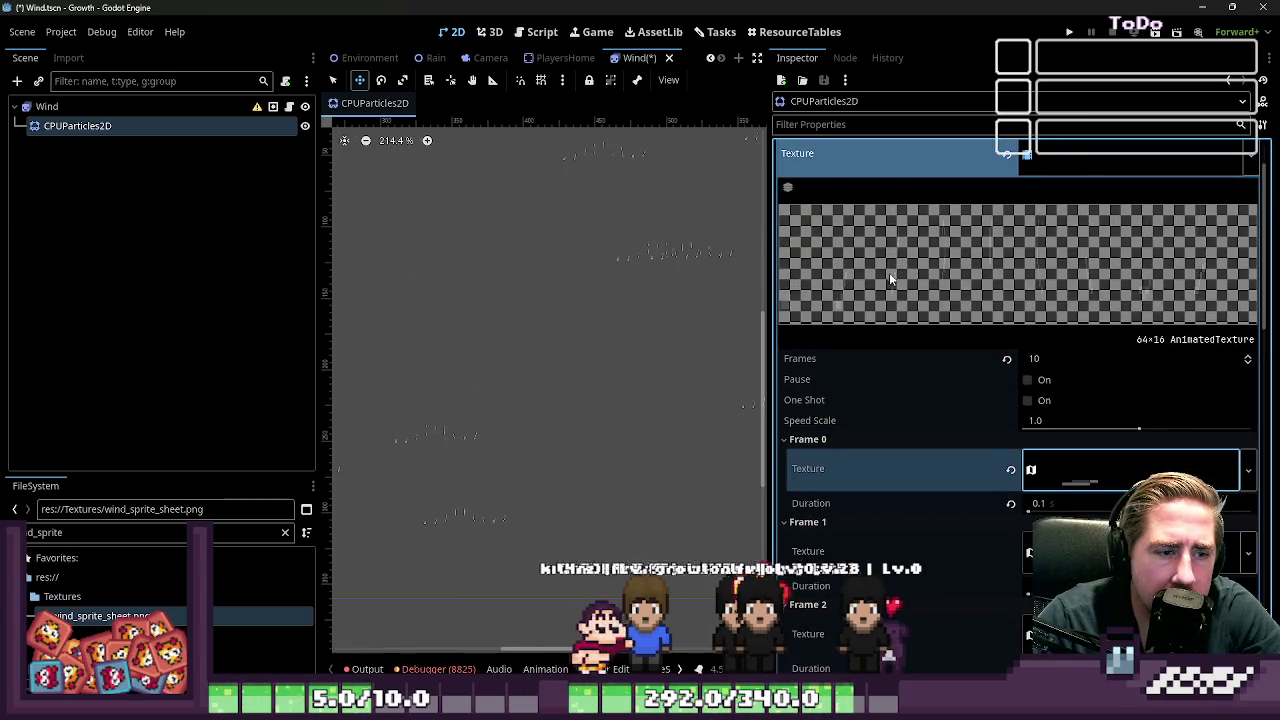
scroll(1111, 314, up, 2)
Step: Scroll through the wind AnimatedTexture frames to confirm each has its texture and 0.1 s duration
click(1020, 220)
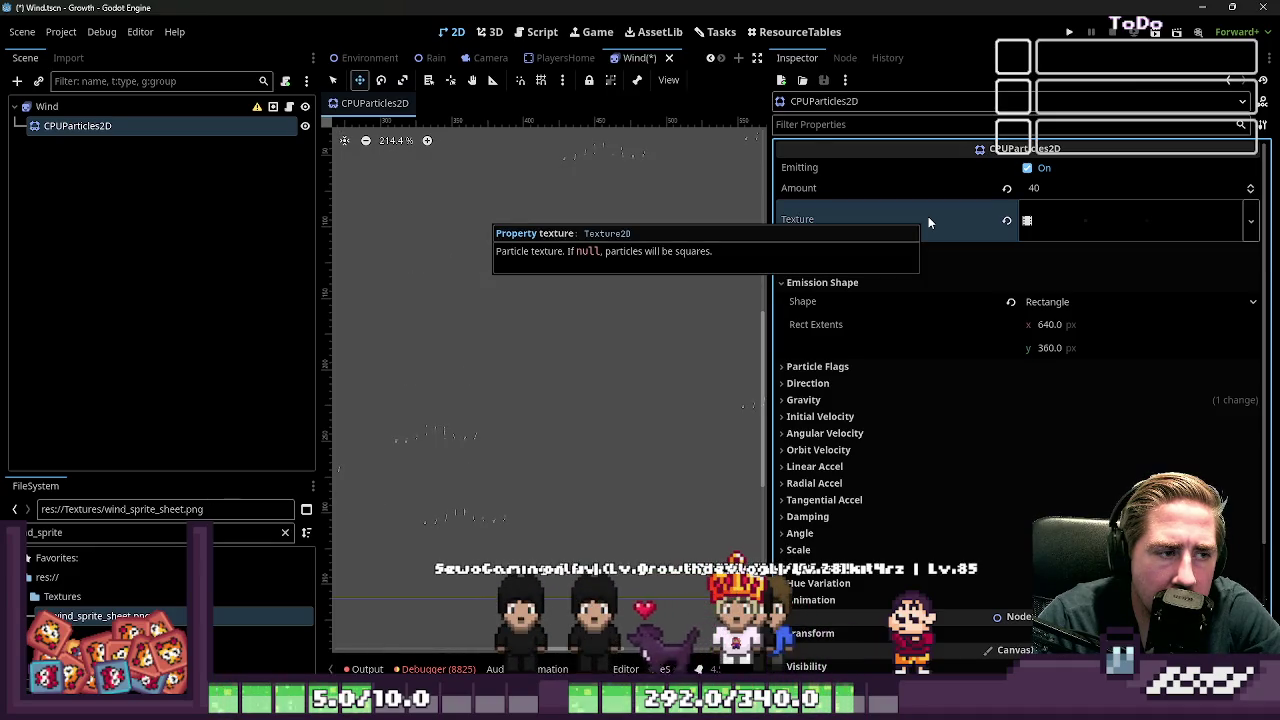
click(1060, 224)
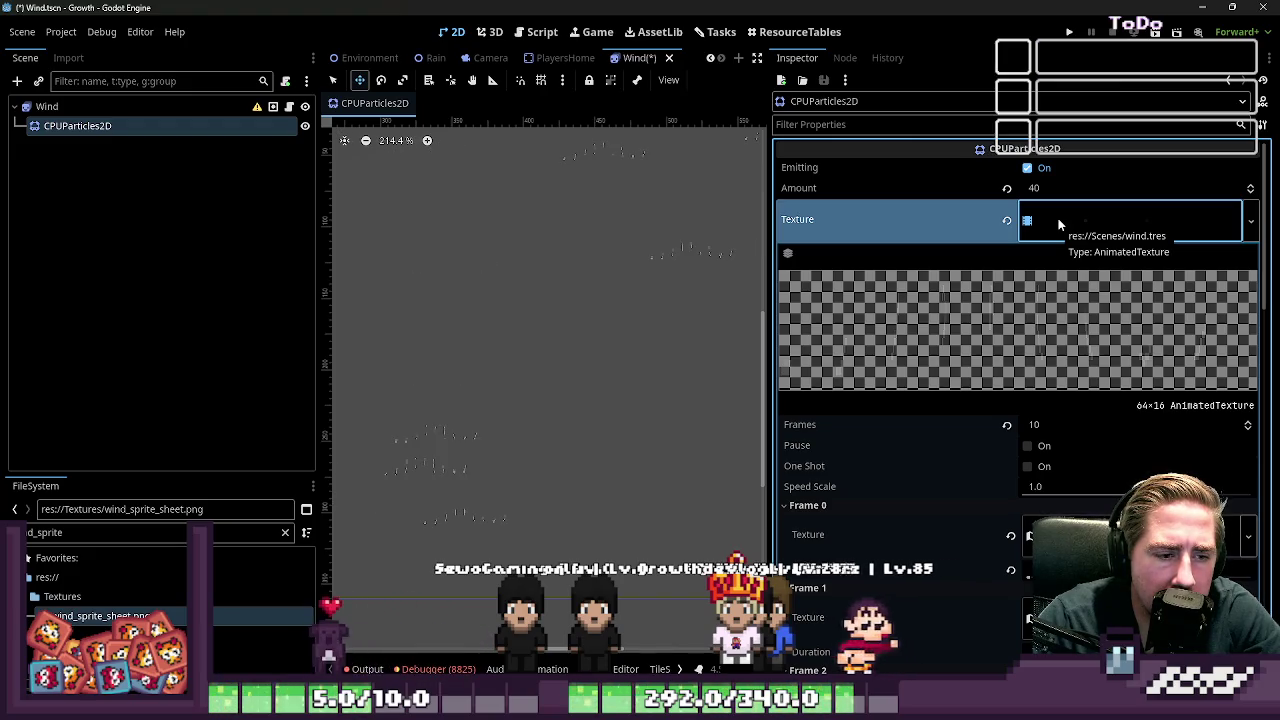
scroll(1050, 238, down, 3)
scroll(1050, 238, down, 9)
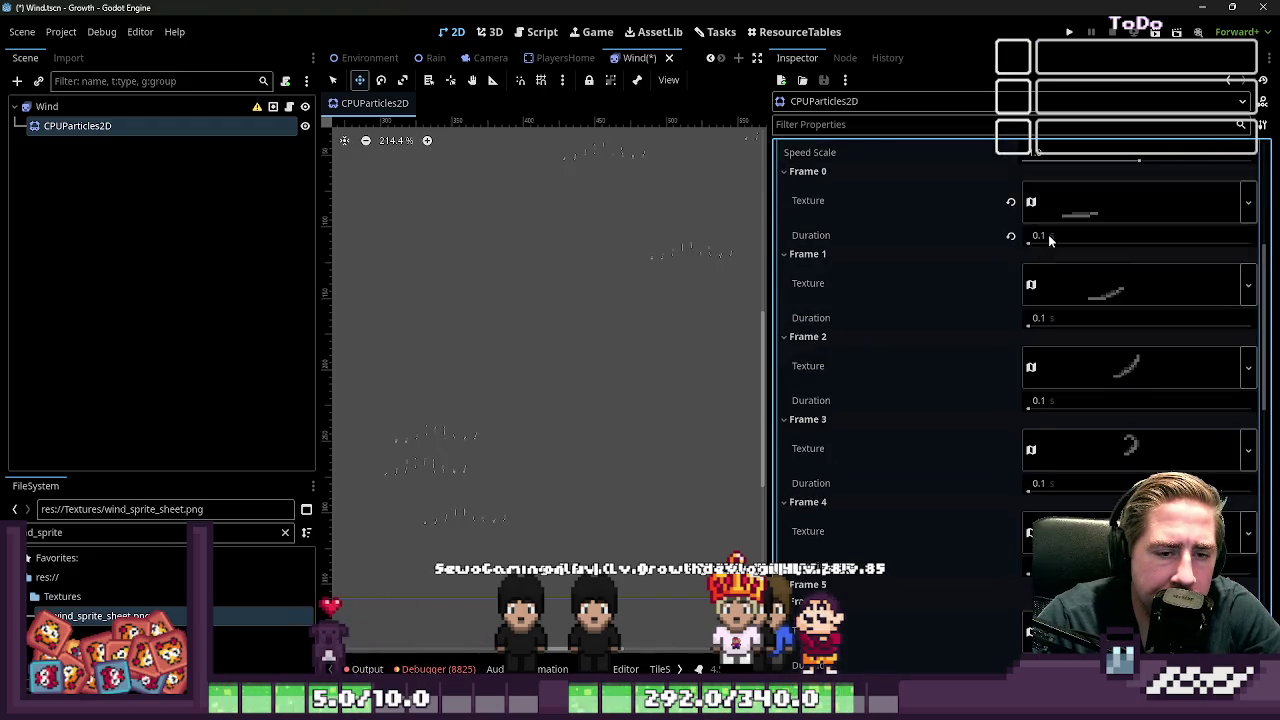
scroll(1048, 234, down, 3)
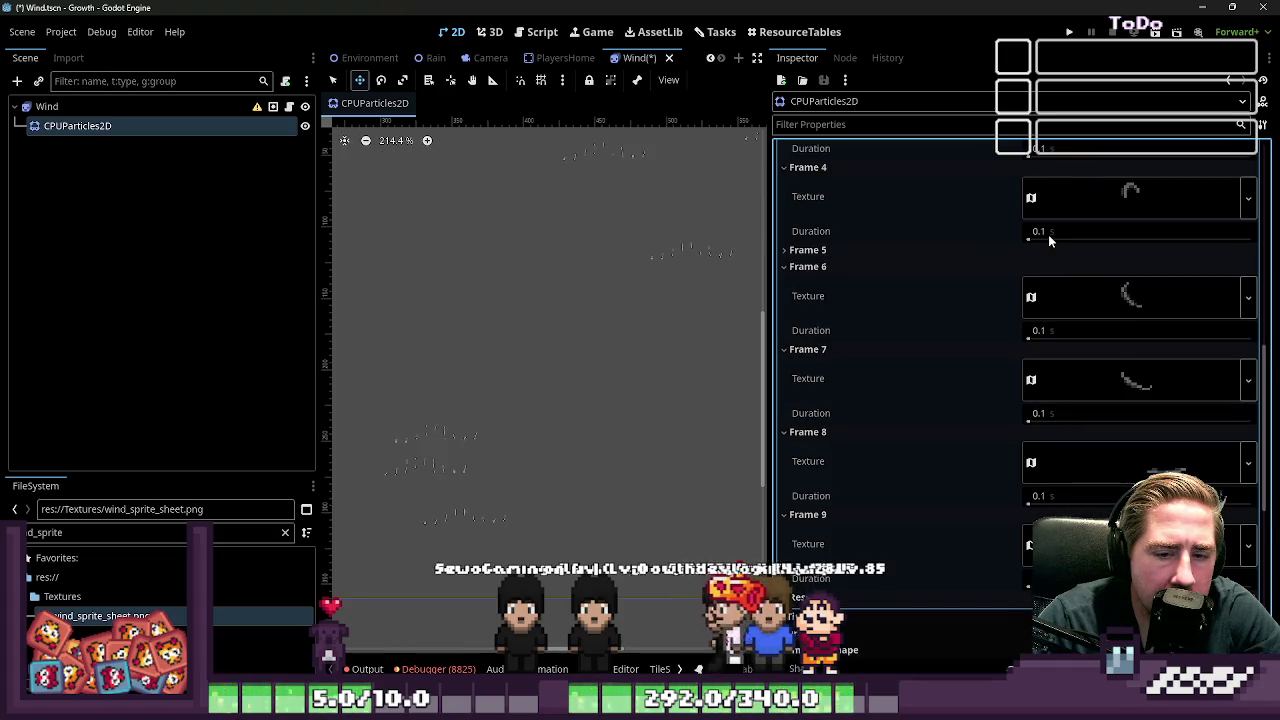
scroll(1048, 234, down, 6)
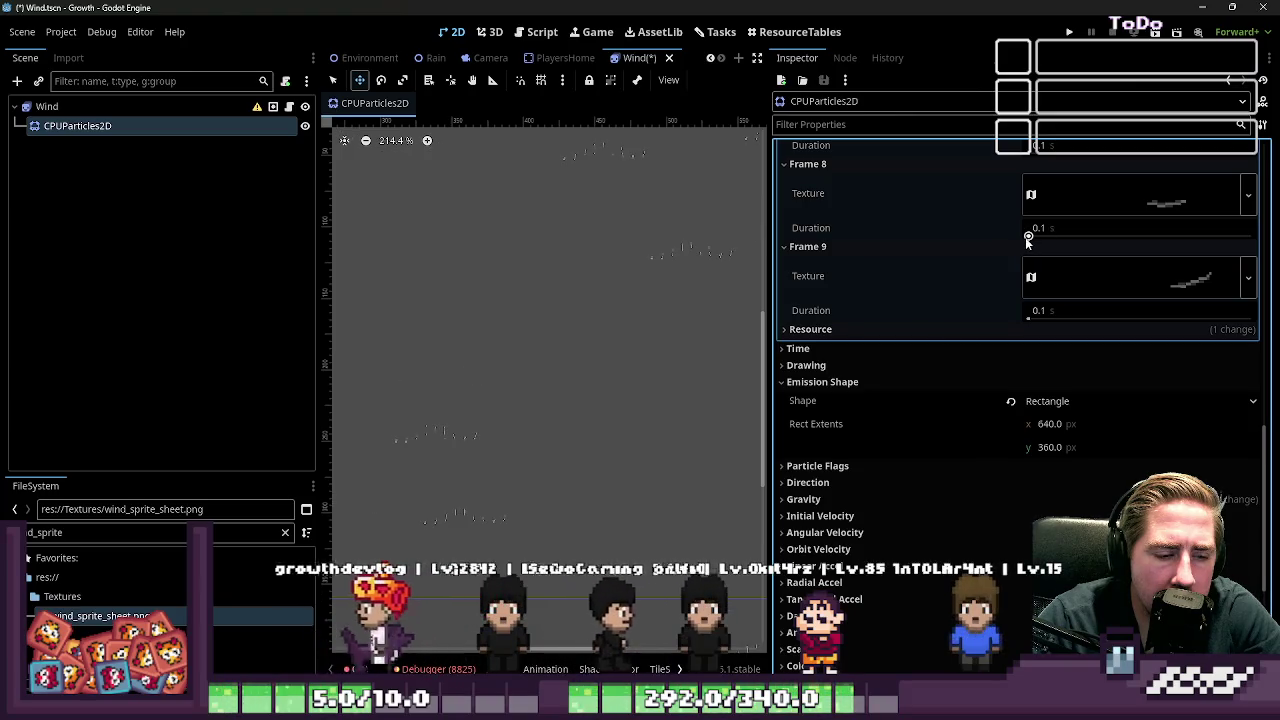
scroll(1027, 240, up, 18)
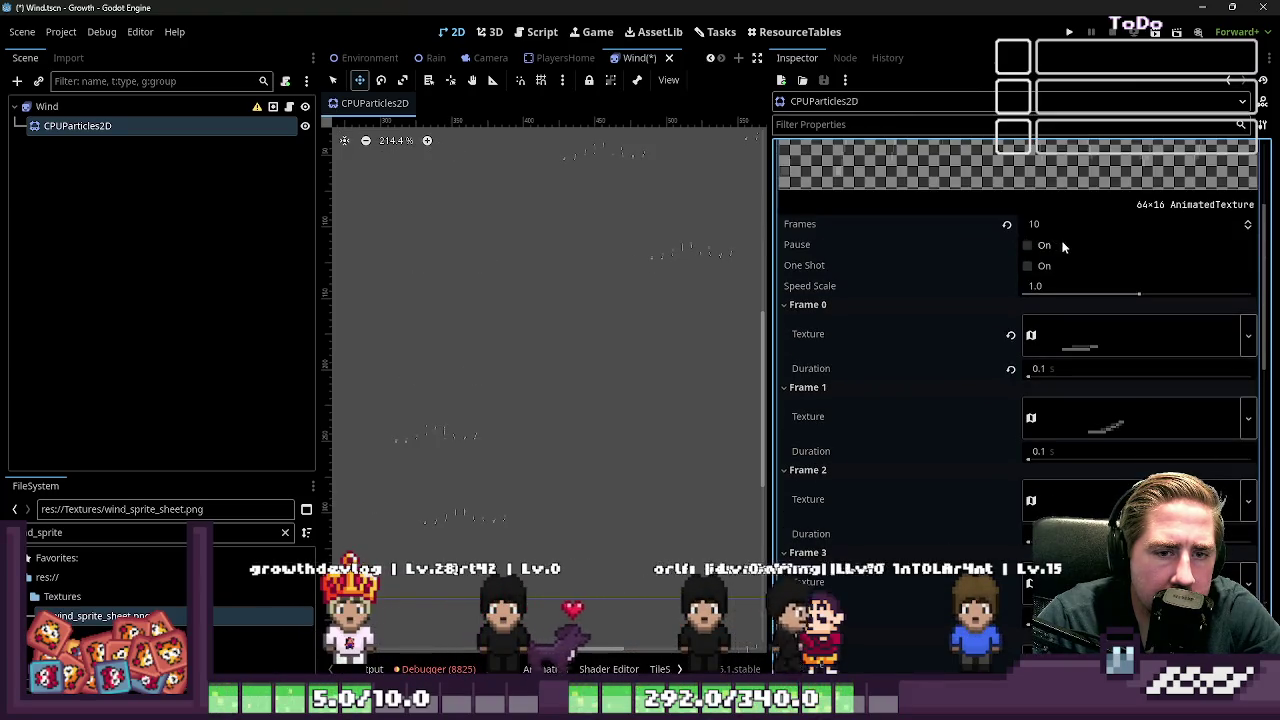
scroll(1063, 245, up, 5)
click(1065, 238)
click(1074, 238)
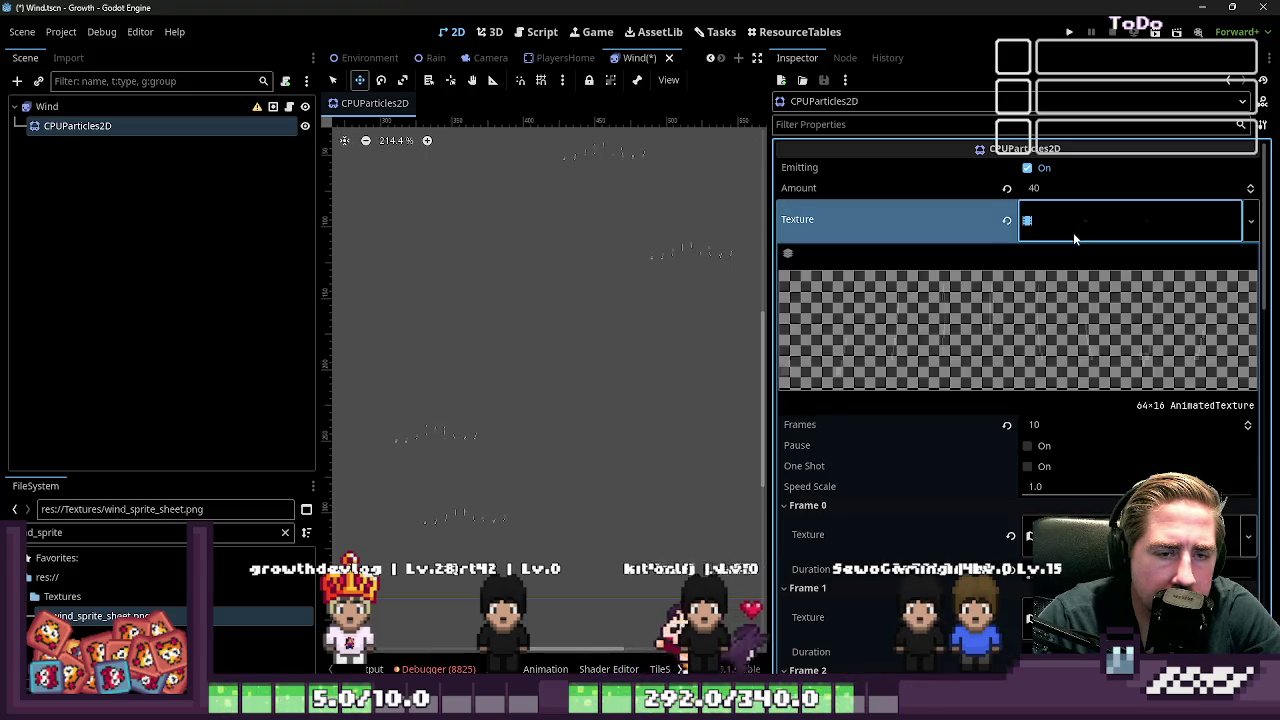
Step: Clear the FileSystem filter, including a 'tileset' search, so all project files are listed
click(118, 533)
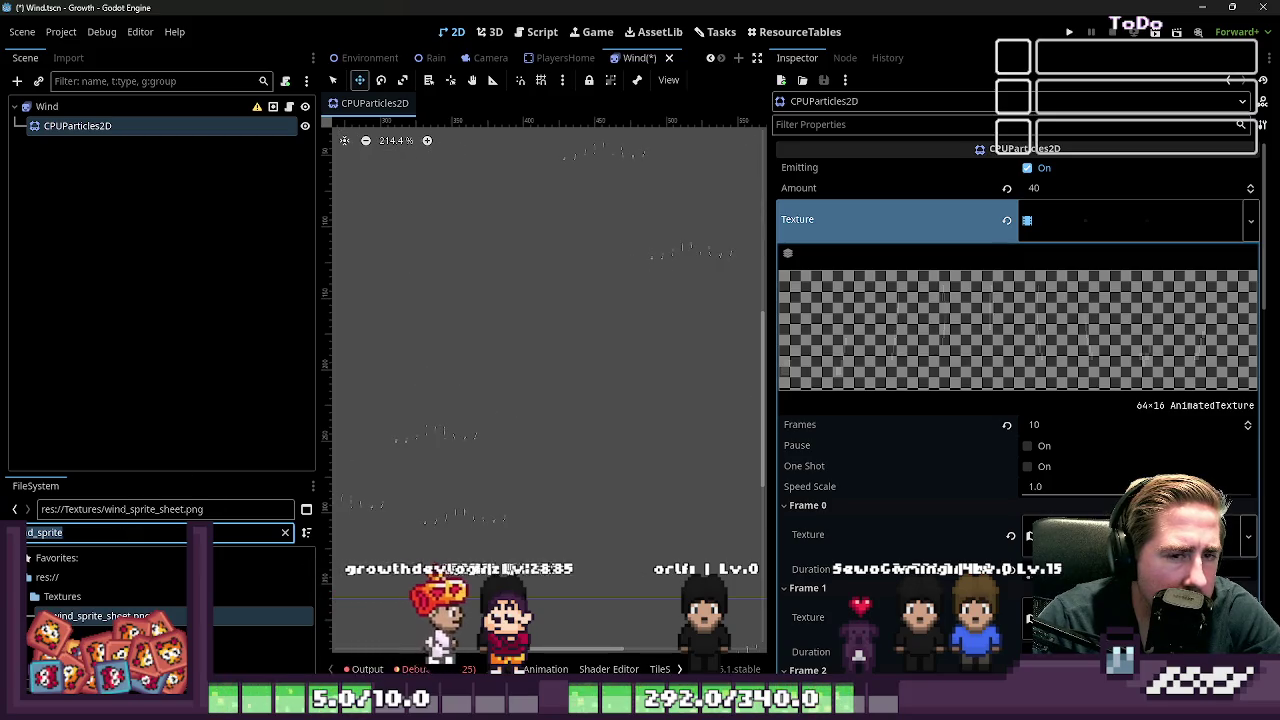
key(ctrl+a)
key(BackSpace)
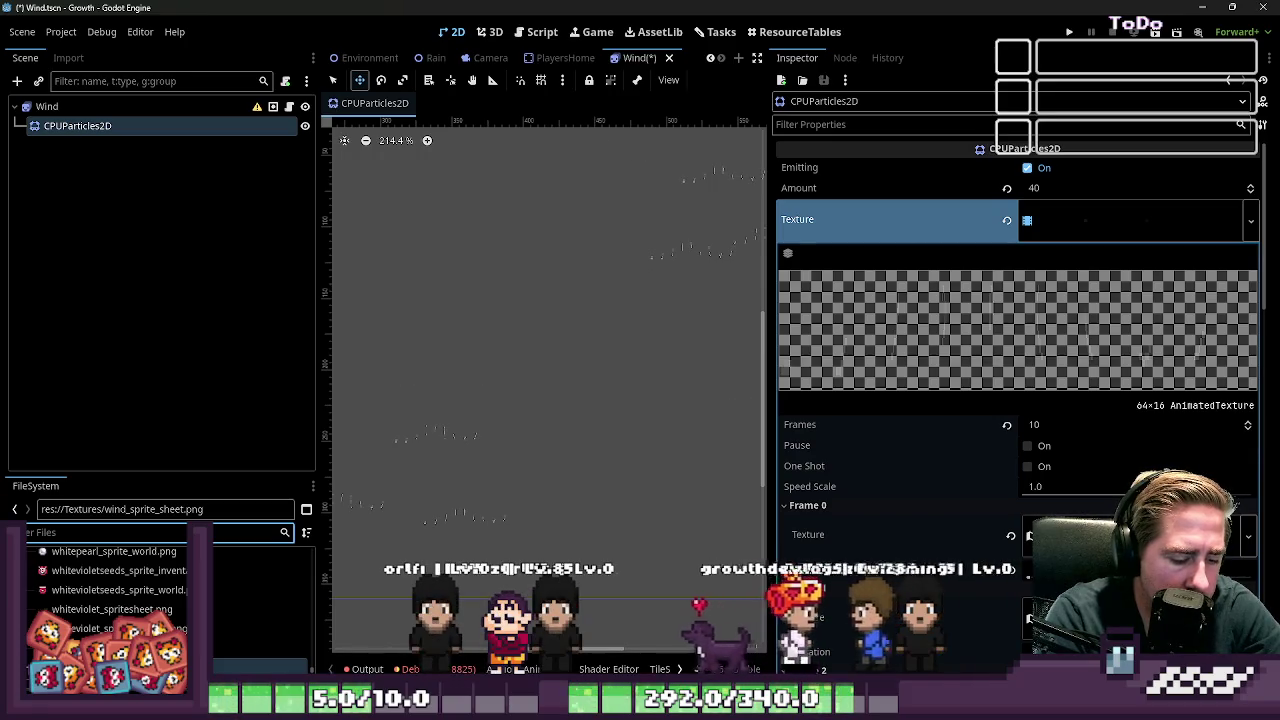
text(tileset)
key(ctrl+a)
key(BackSpace)
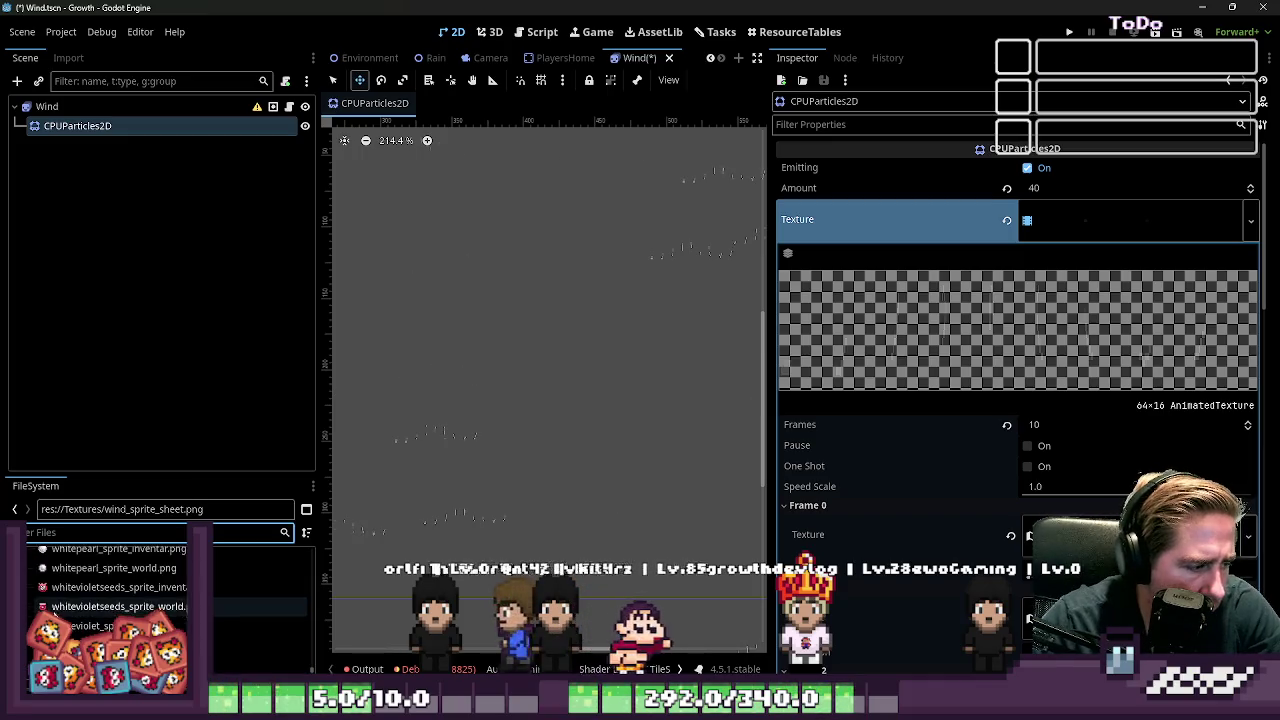
Step: Clear Frame 0's atlas texture in the particles' animated texture
scroll(55, 617, up, 1)
click(1129, 210)
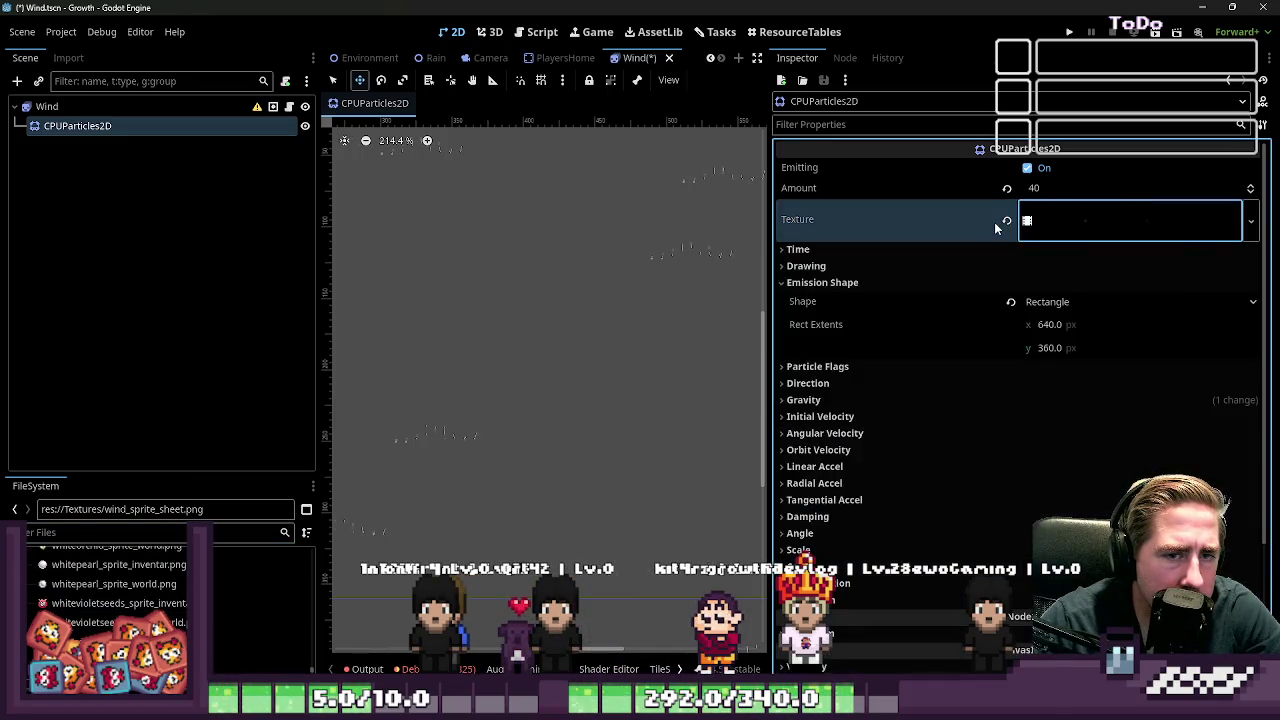
click(1025, 222)
scroll(1093, 432, down, 3)
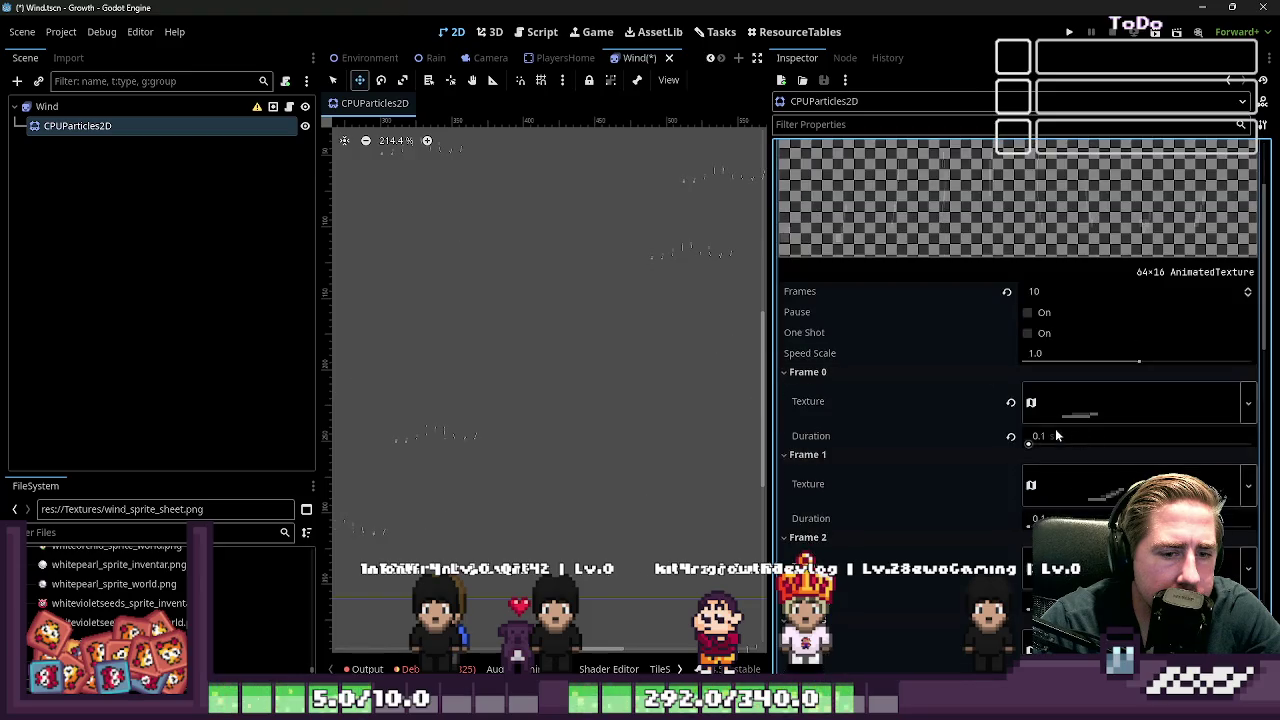
click(1009, 406)
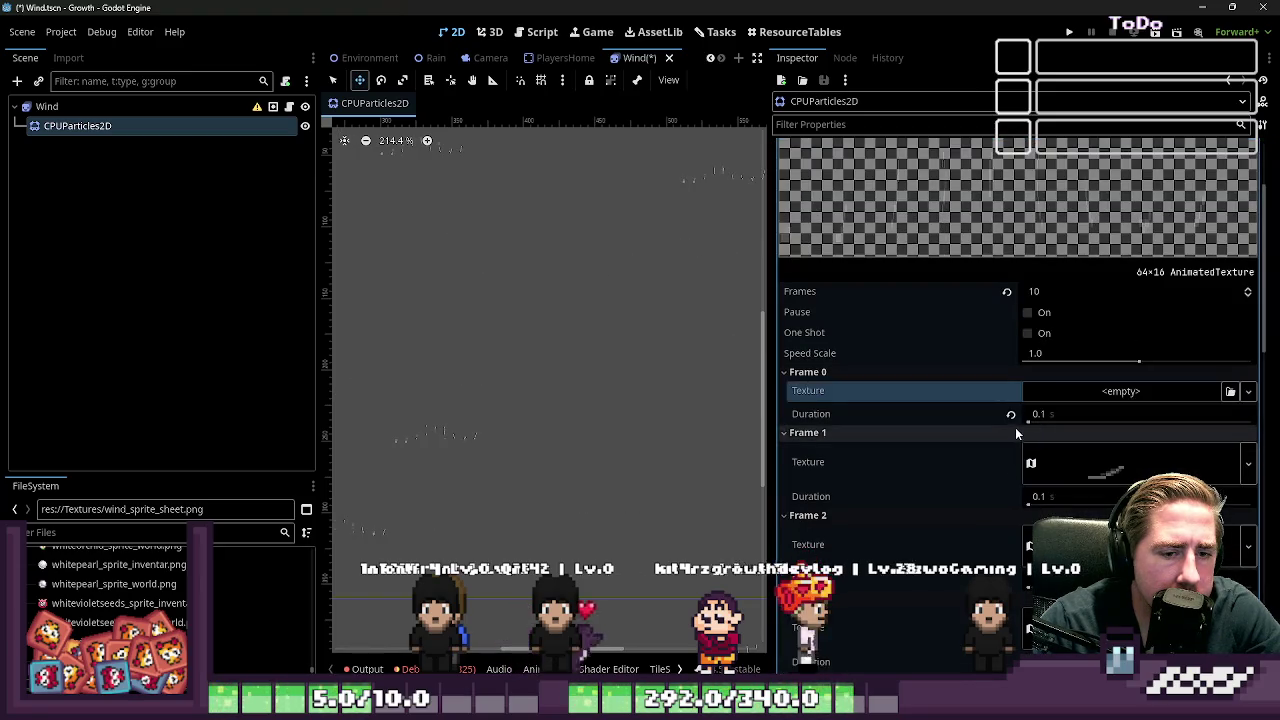
Step: Drop whitepearl sprites into Frames 0 and 1 as test textures
mouse_move(77, 588)
mouse_down()
mouse_move(754, 496)
mouse_move(1080, 392)
mouse_move(1033, 405)
mouse_up()
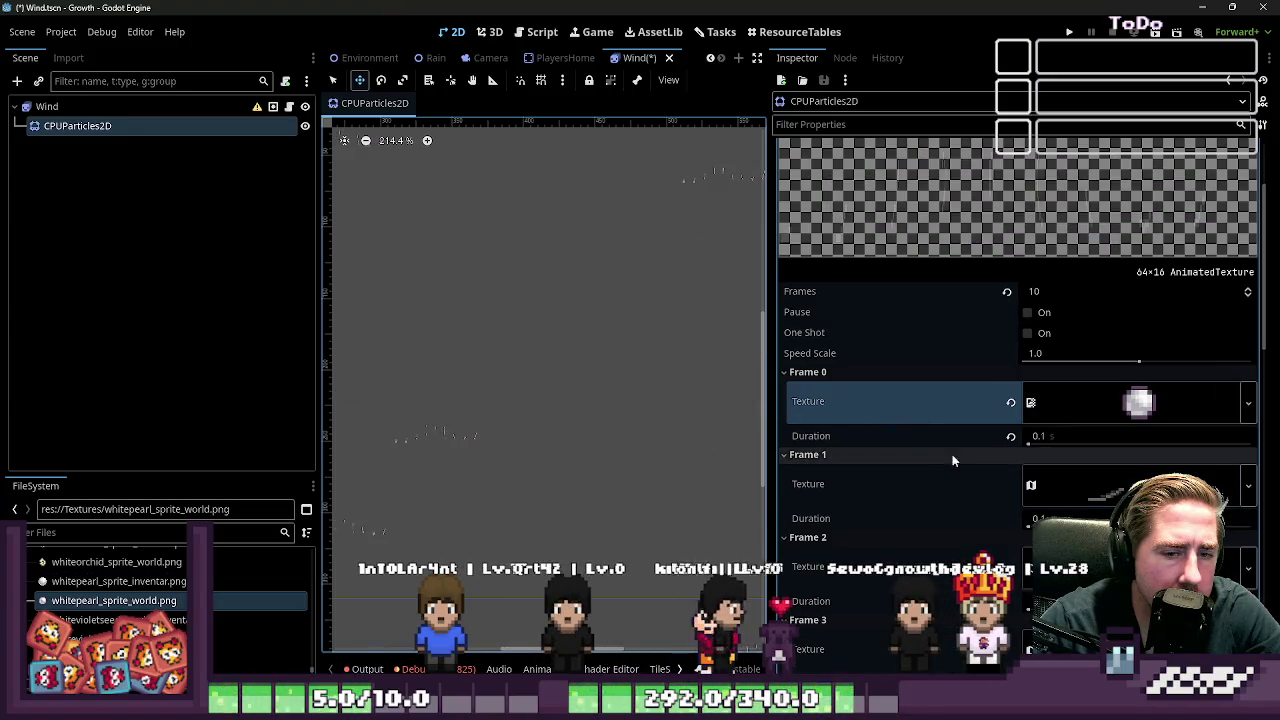
key(ctrl+0)
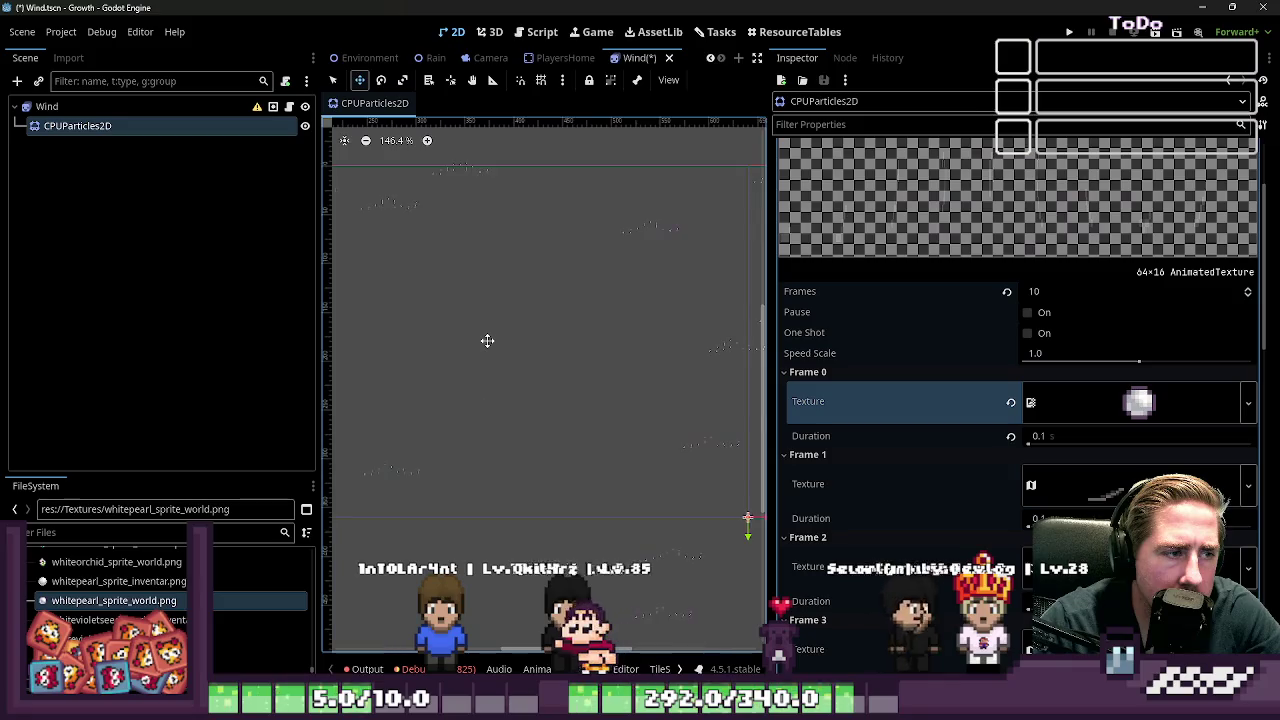
scroll(487, 340, down, 1)
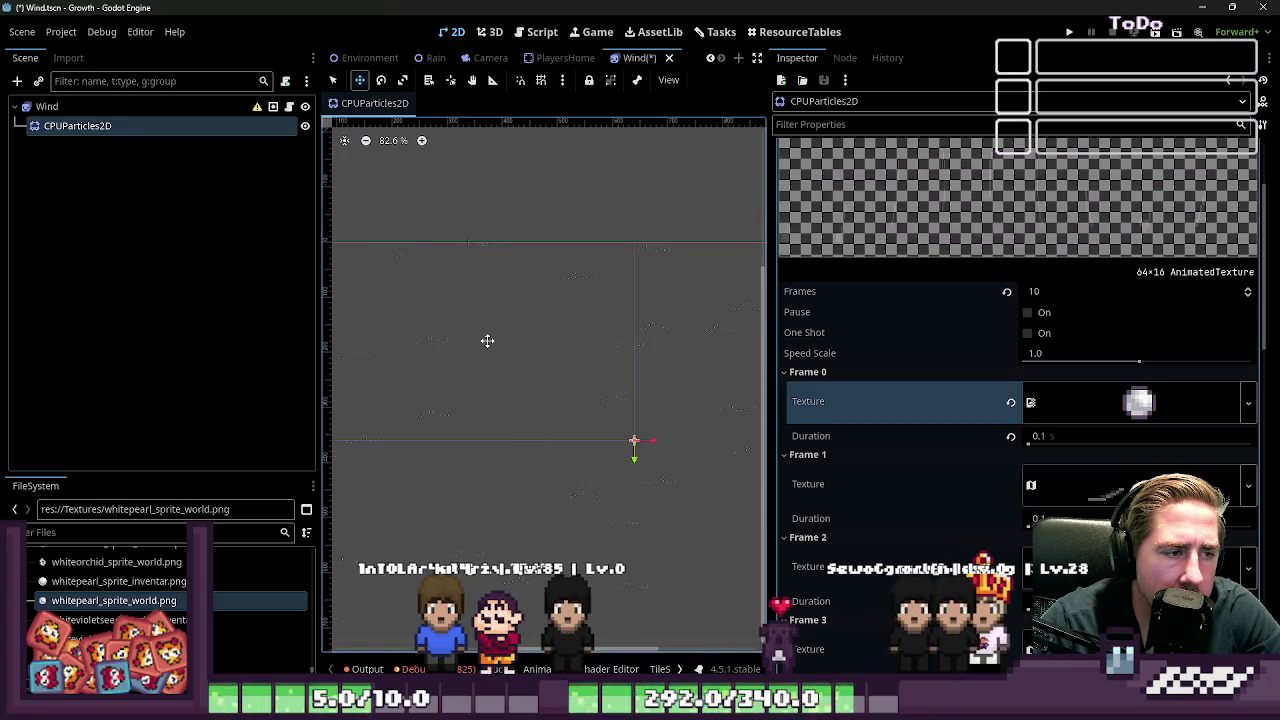
click(1061, 486)
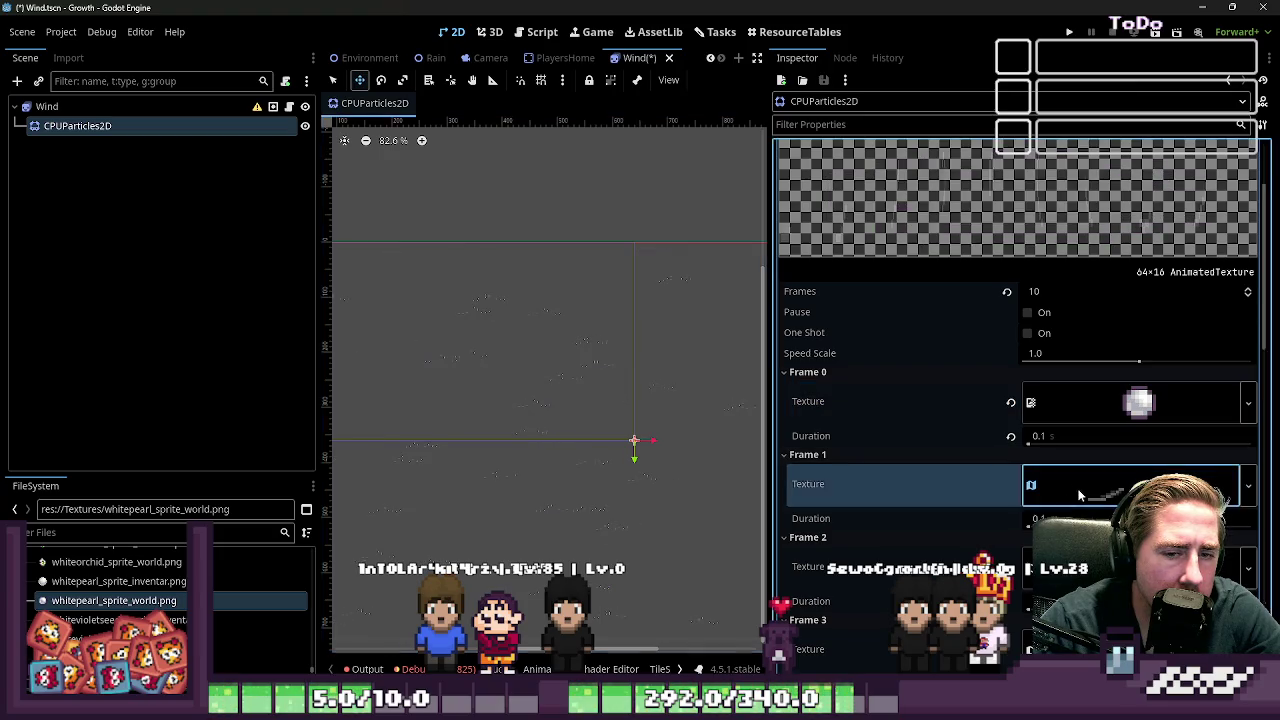
click(127, 585)
drag(1220, 493, 869, 504)
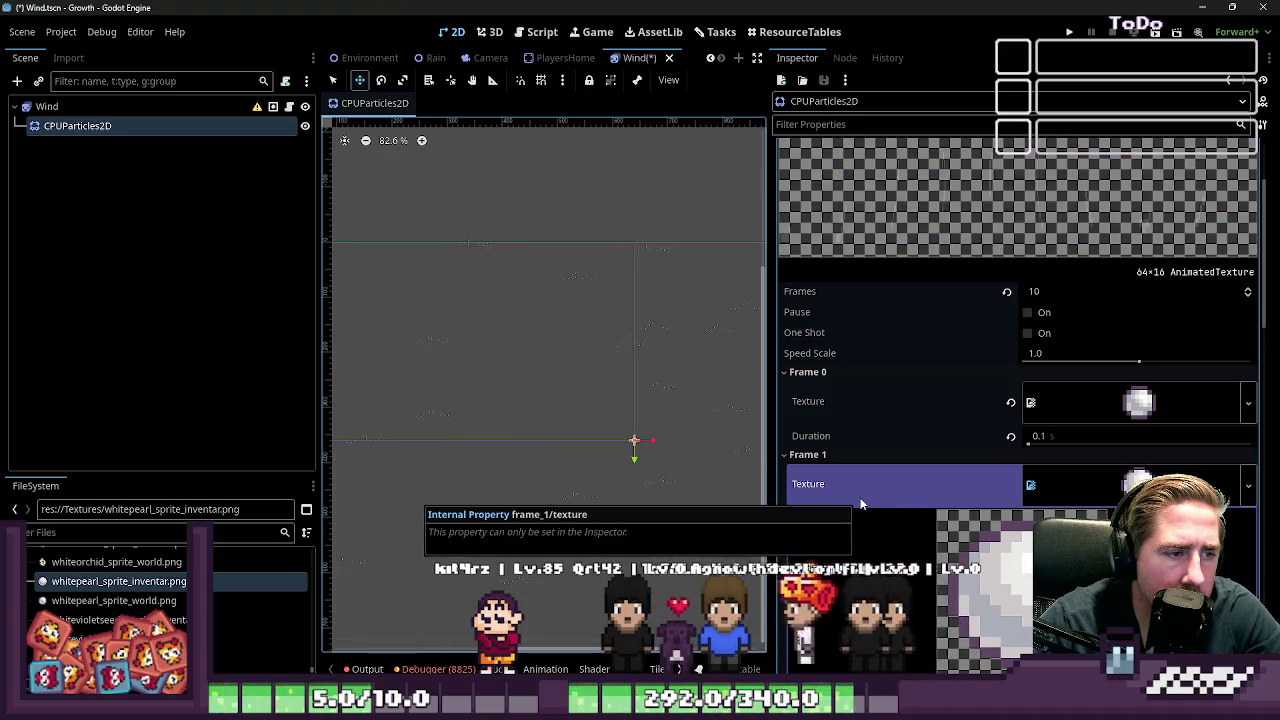
Step: Try the whiteviolet seeds sprite on Frame 1, then undo back to Frame 0's wind sprite
drag(118, 620, 1030, 480)
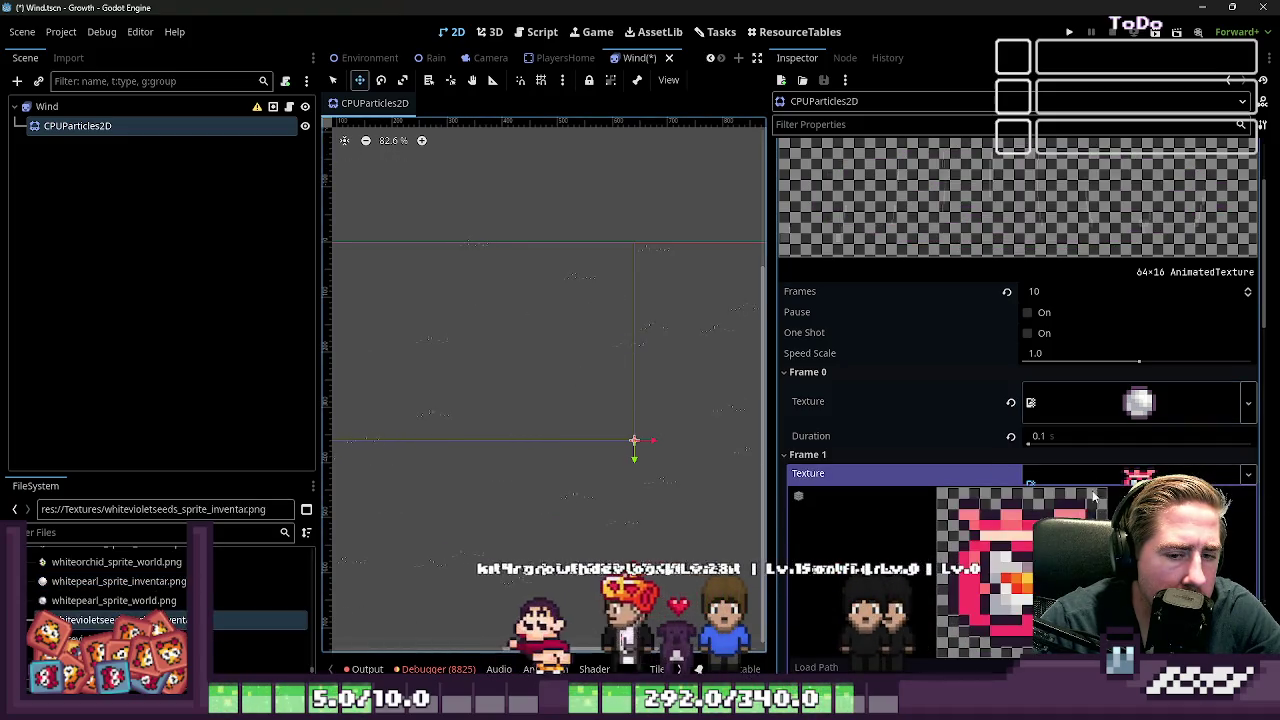
scroll(517, 360, up, 3)
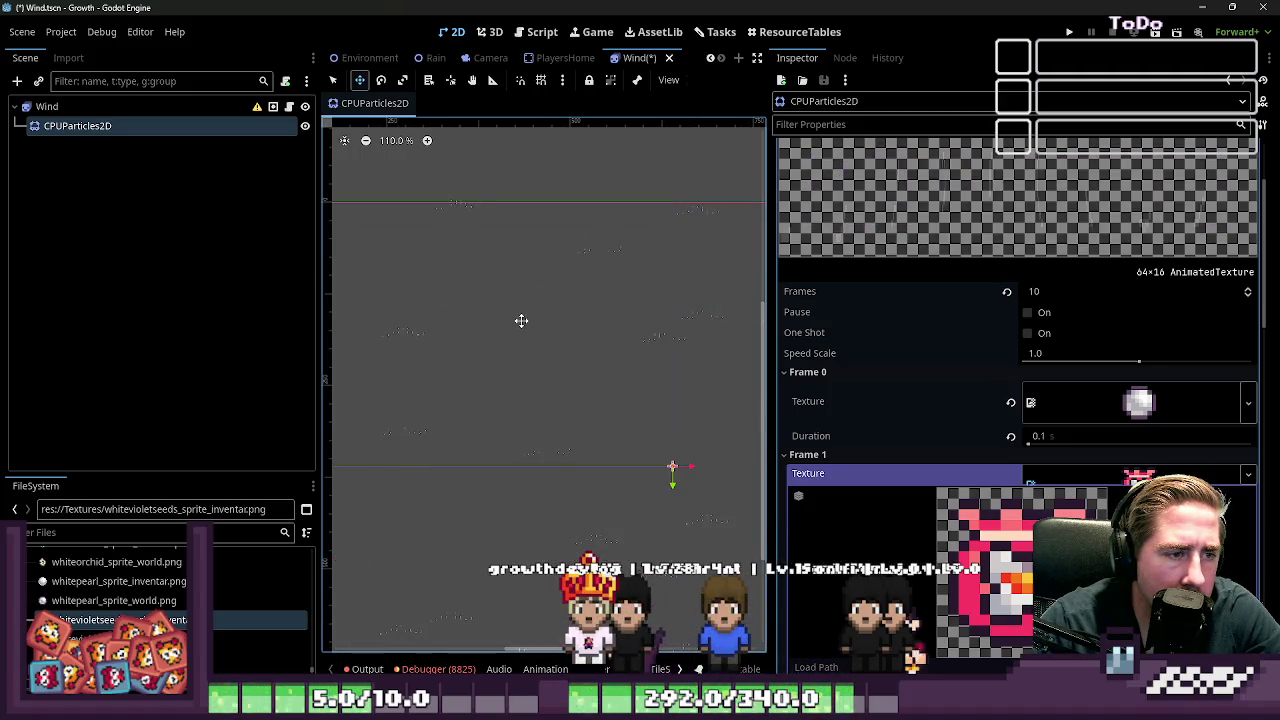
drag(1055, 474, 1058, 472)
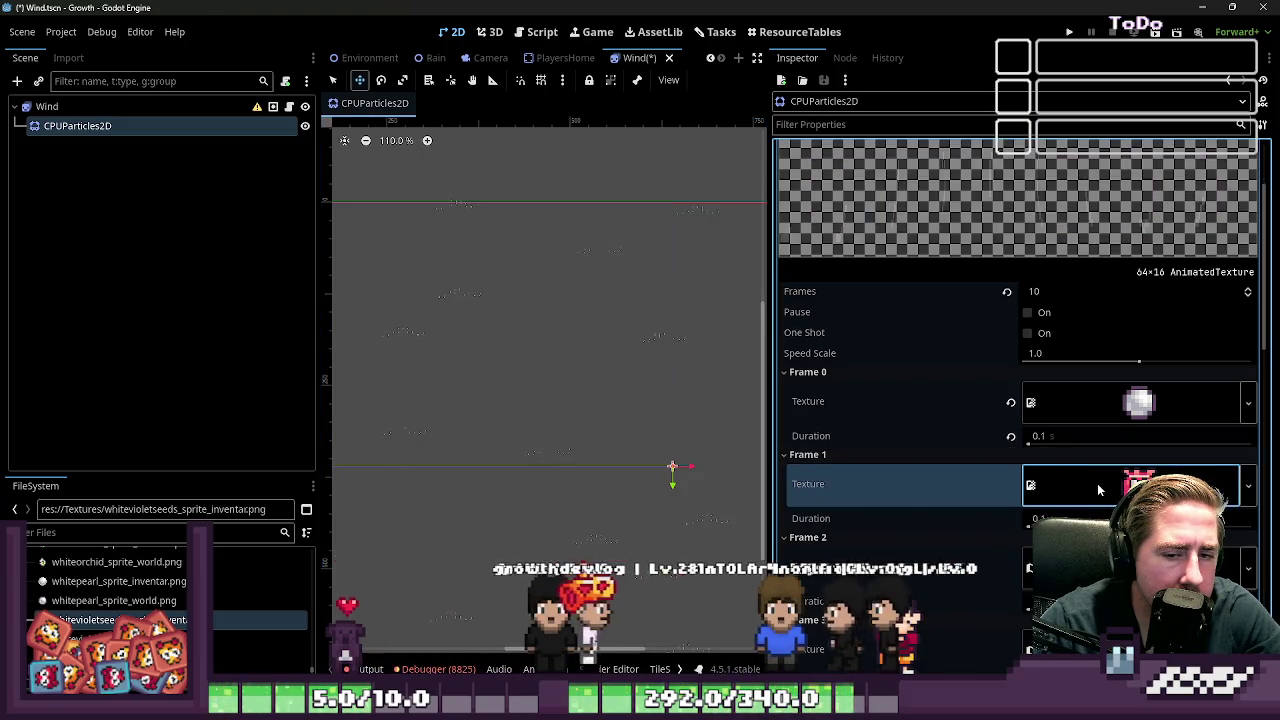
click(1093, 484)
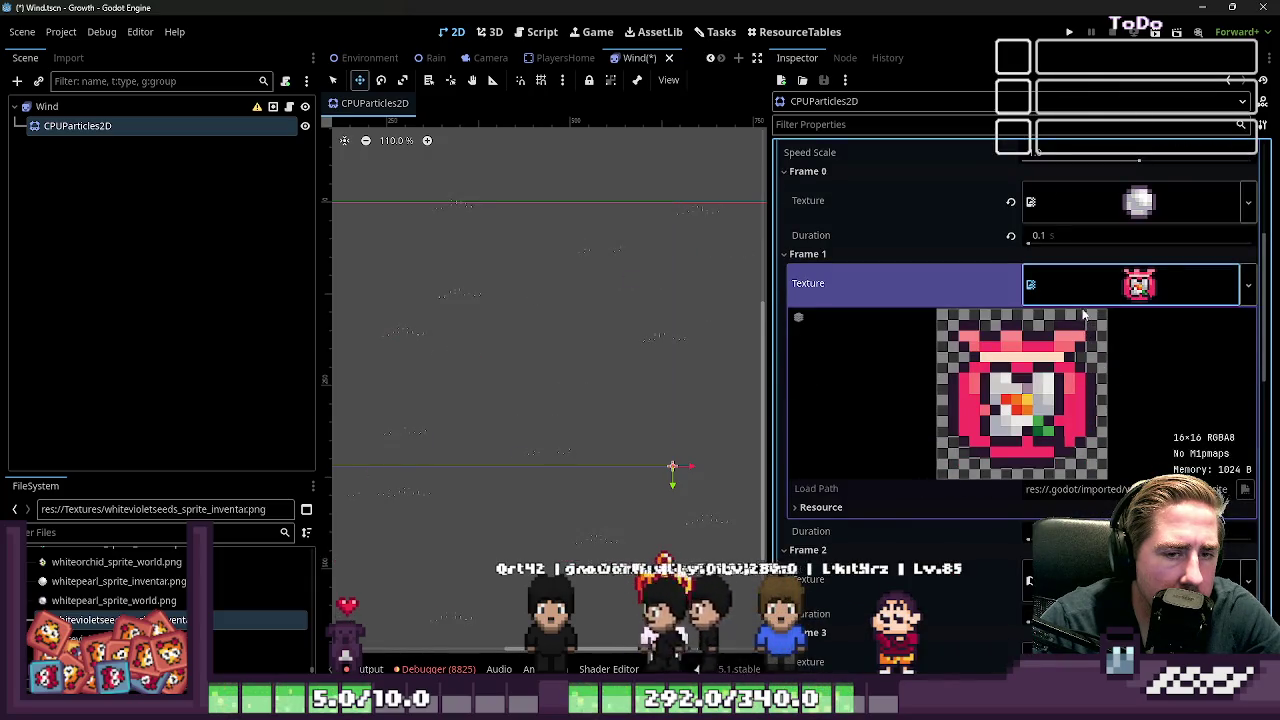
click(1043, 285)
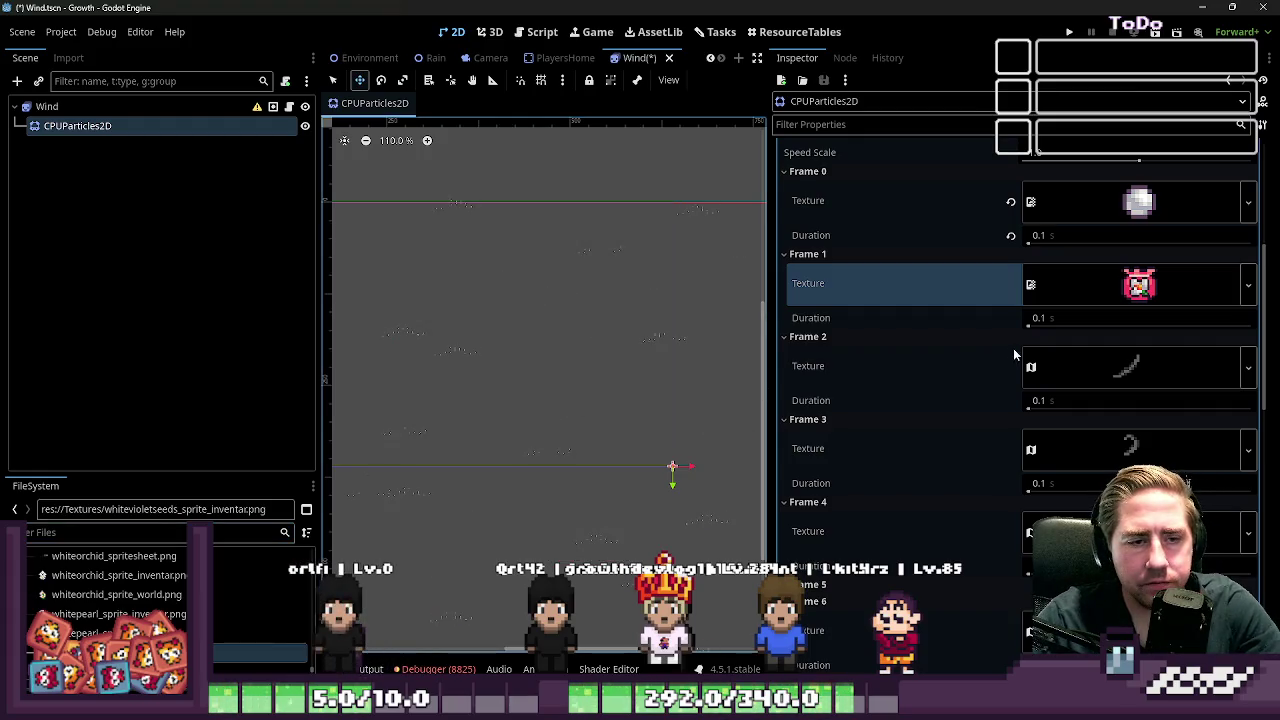
key(ctrl+z)
key(ctrl+z)
key(ctrl+z)
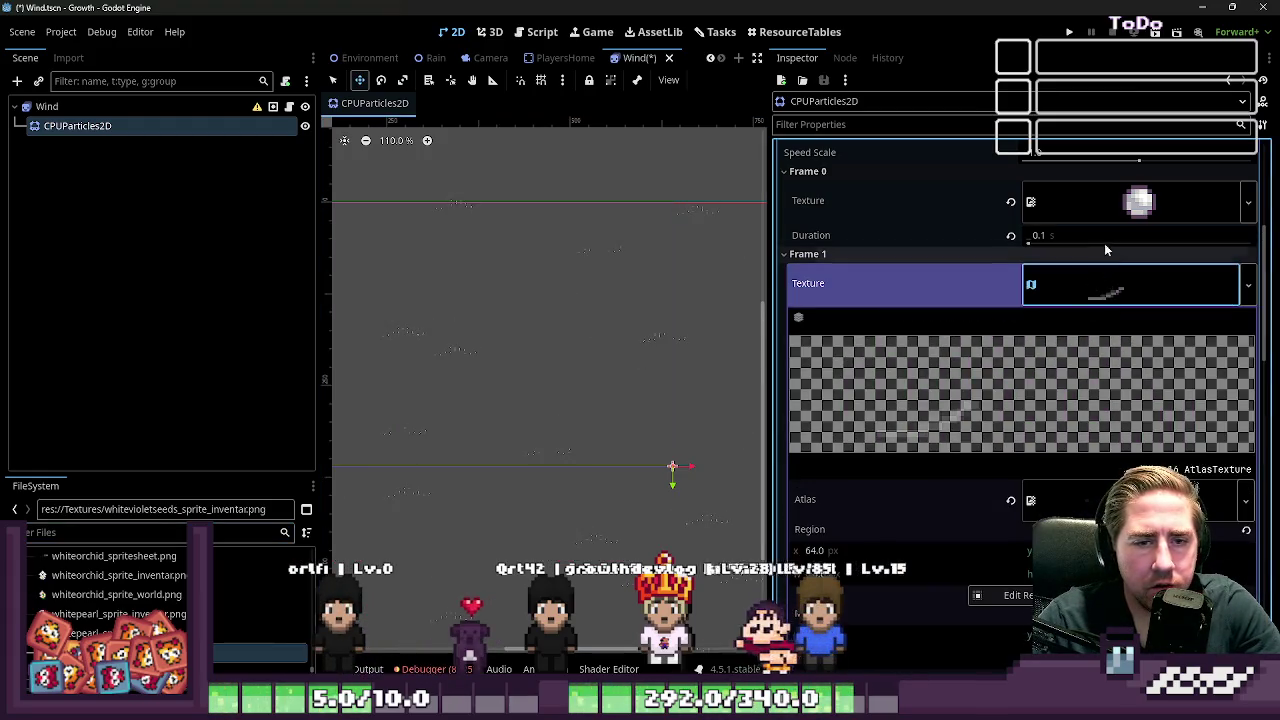
key(ctrl+z)
key(ctrl+z)
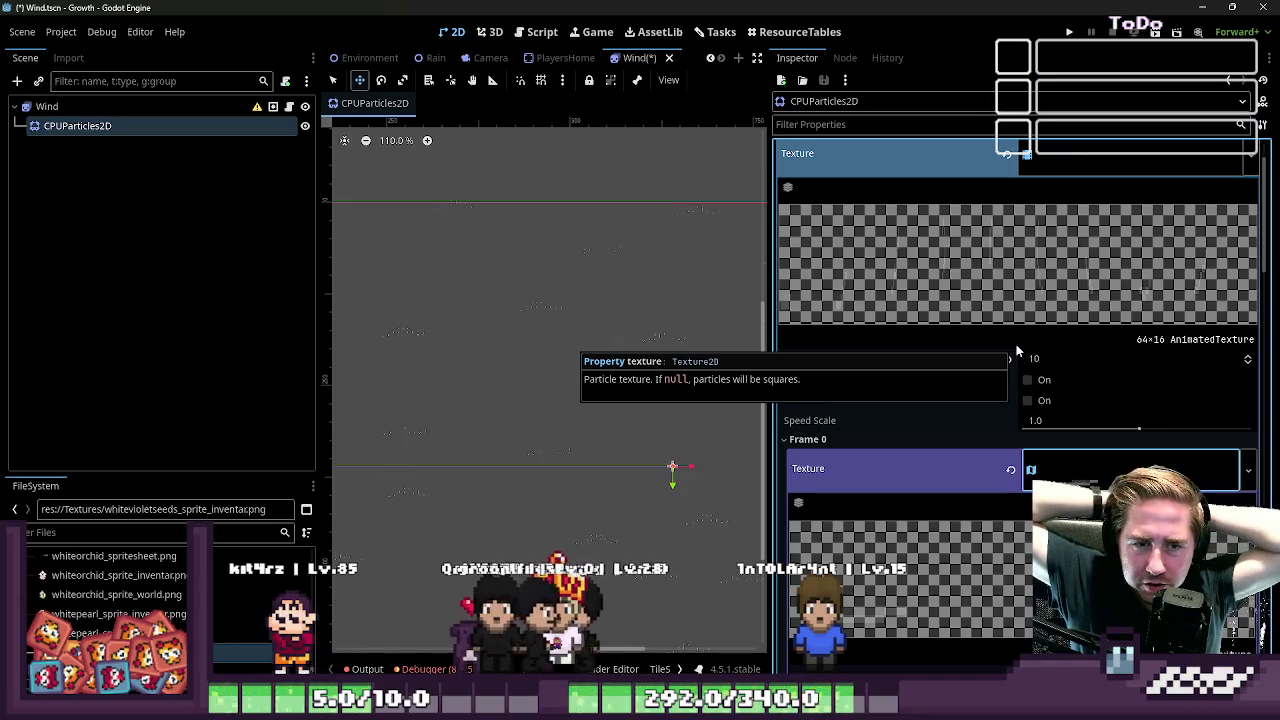
Step: Turn on Filter Clip for Frame 0's atlas texture
scroll(1088, 414, down, 3)
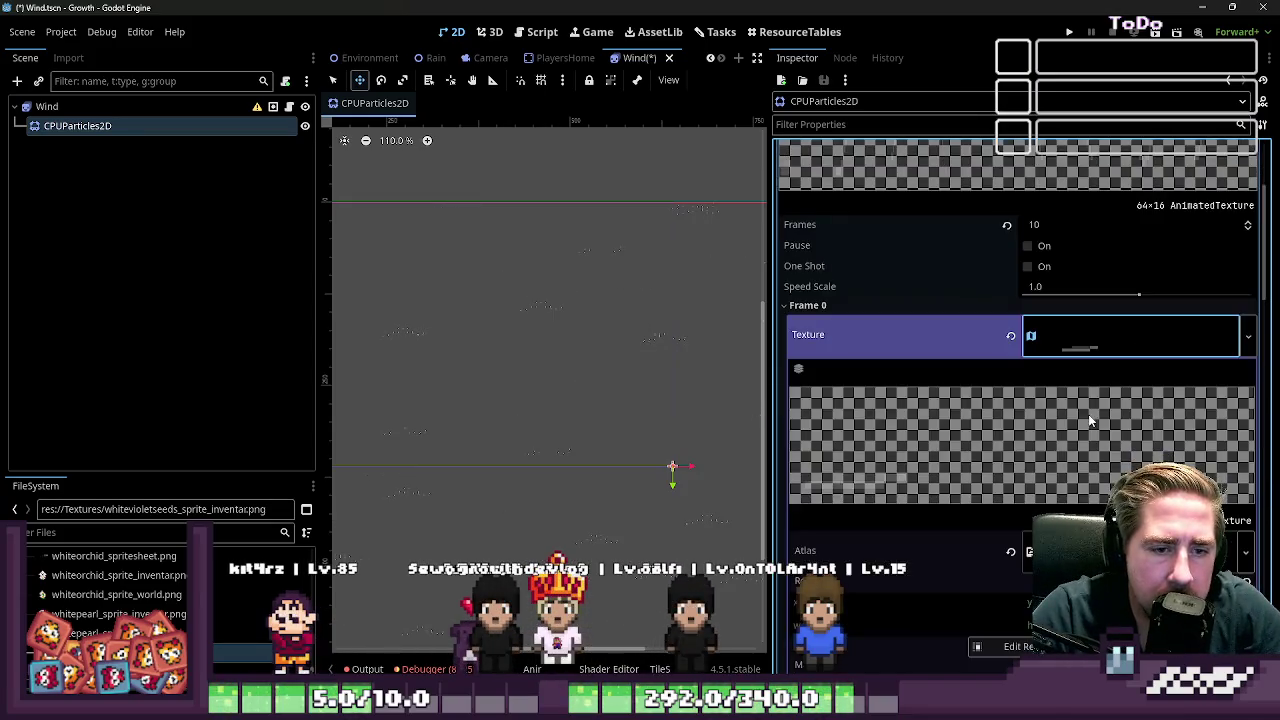
scroll(1065, 402, down, 2)
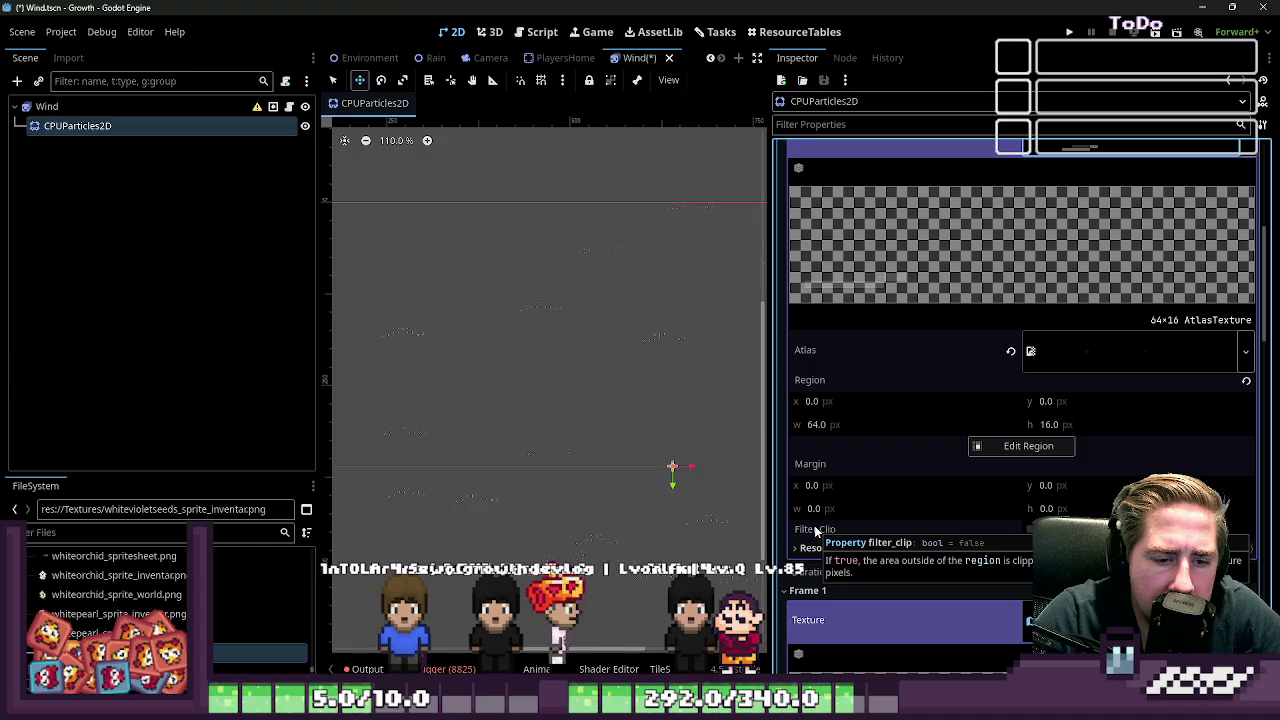
click(1029, 531)
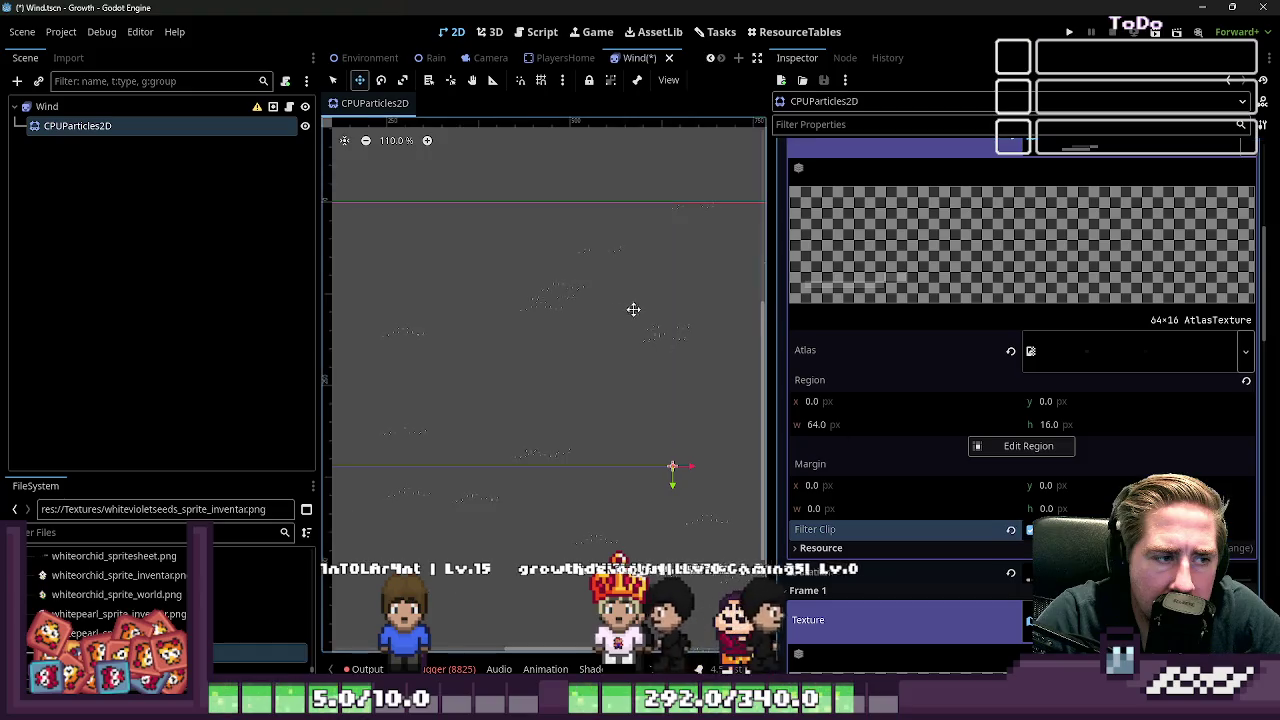
scroll(479, 281, up, 5)
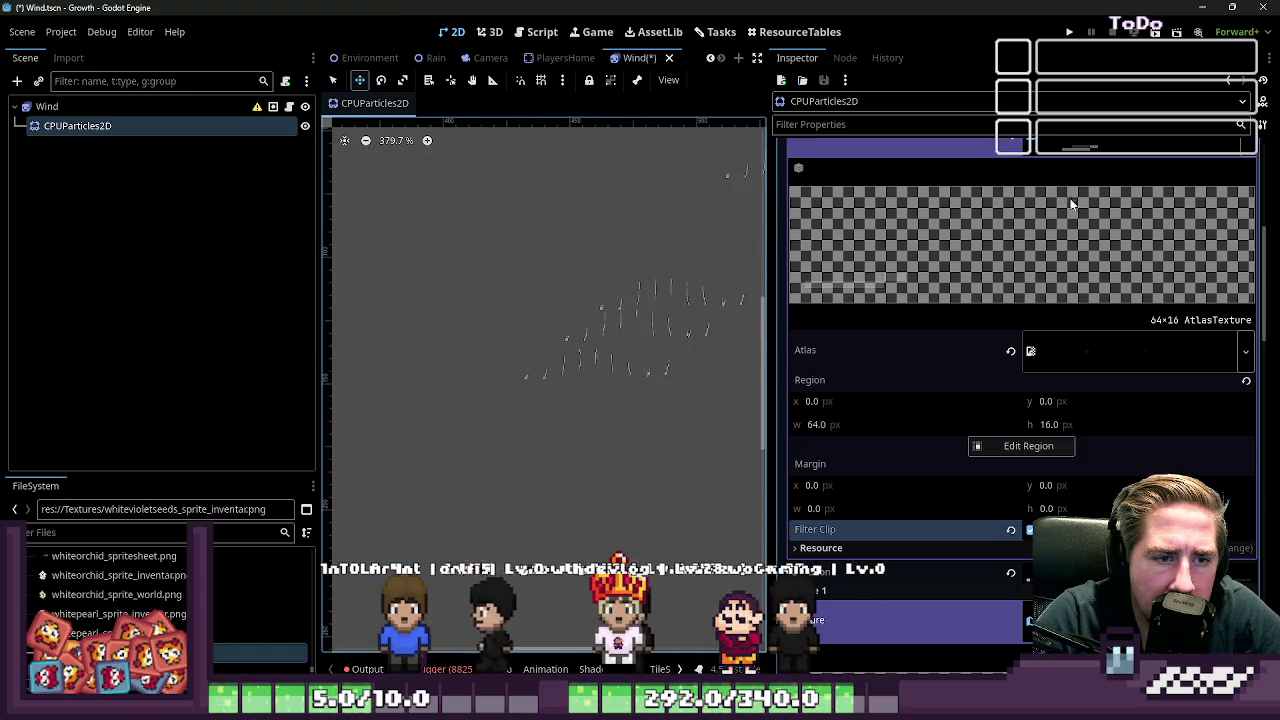
scroll(1070, 204, up, 5)
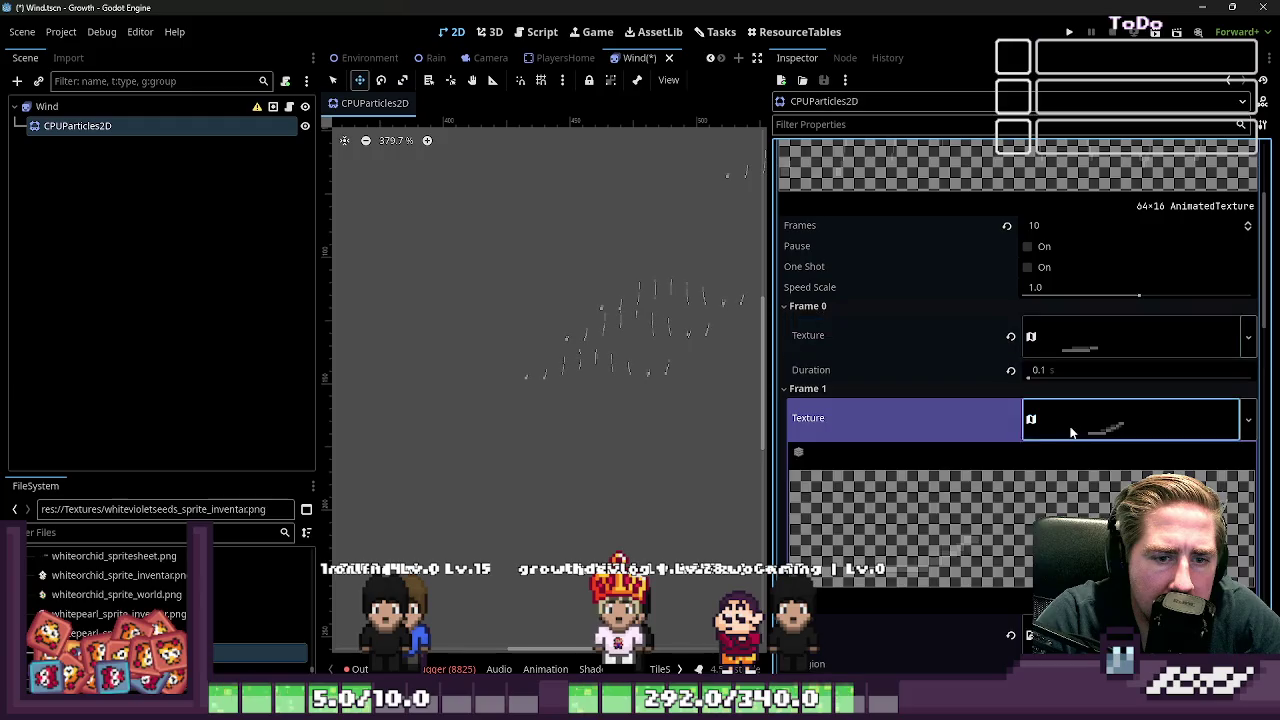
scroll(886, 448, down, 3)
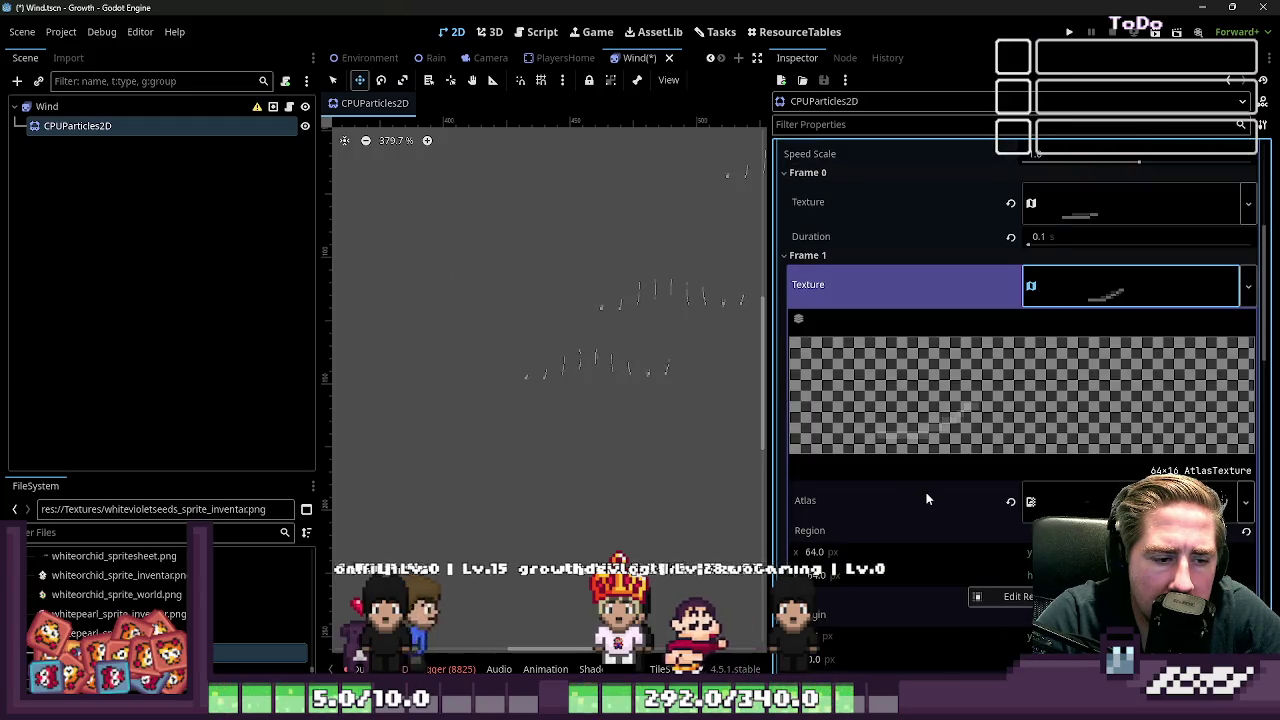
scroll(926, 498, down, 3)
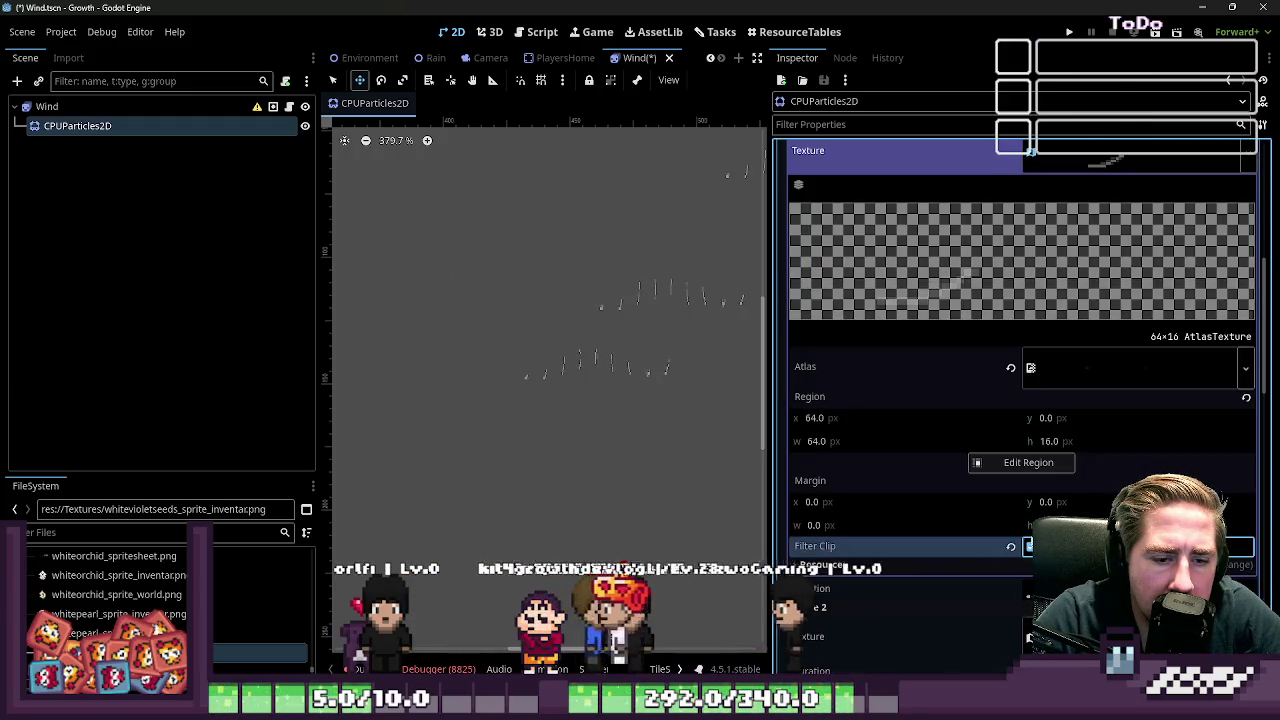
scroll(978, 477, up, 3)
Step: Inspect the atlas texture details of Frames 1 through 4 one by one
click(1059, 288)
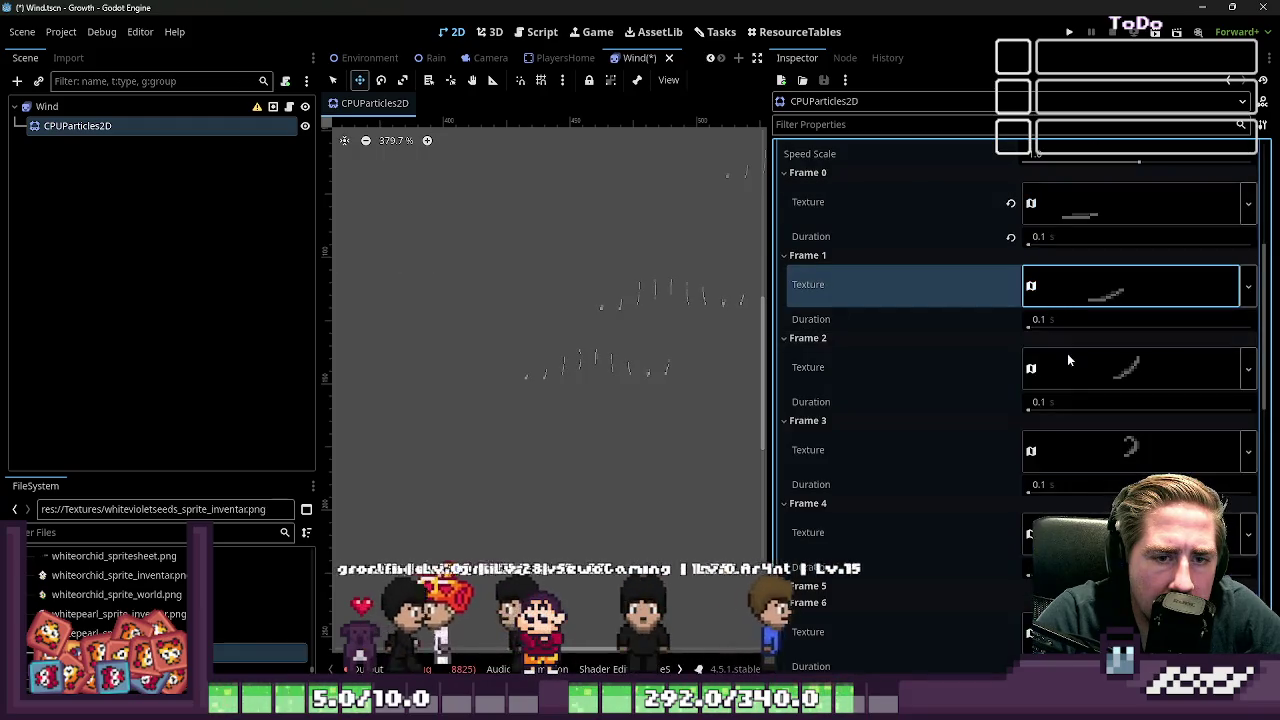
click(1067, 355)
scroll(987, 462, down, 4)
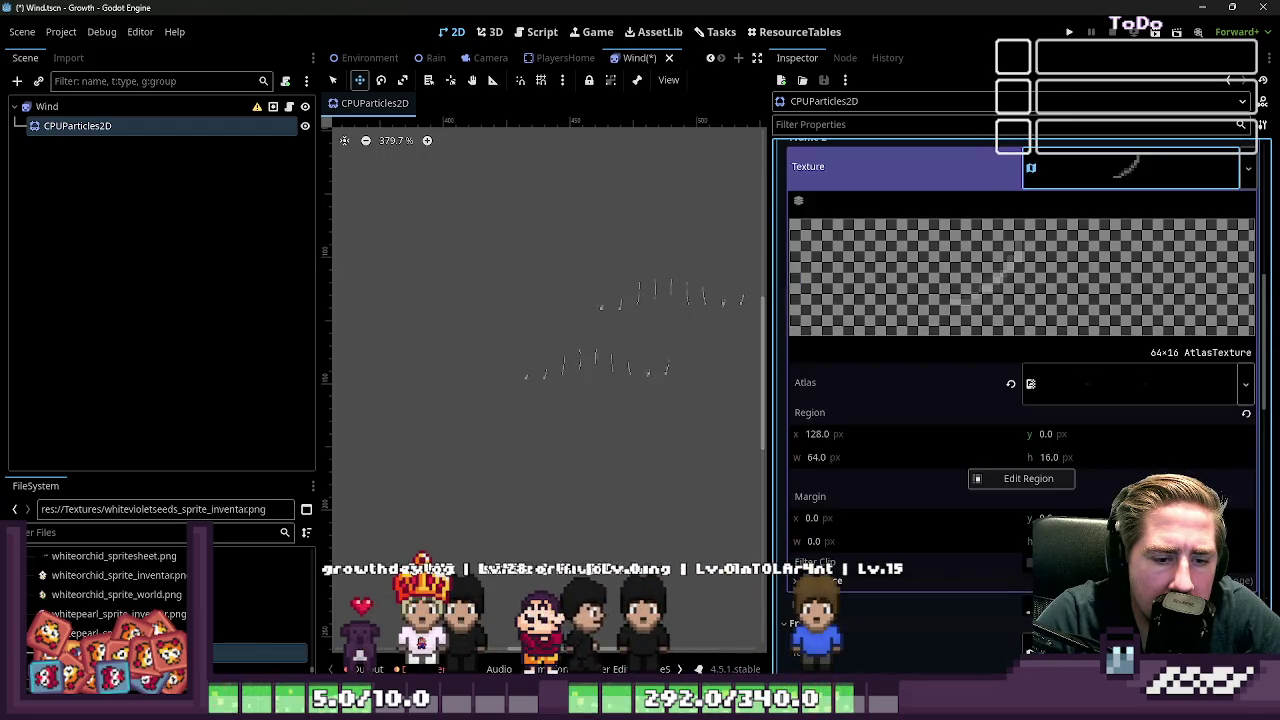
scroll(1038, 345, up, 2)
click(1092, 235)
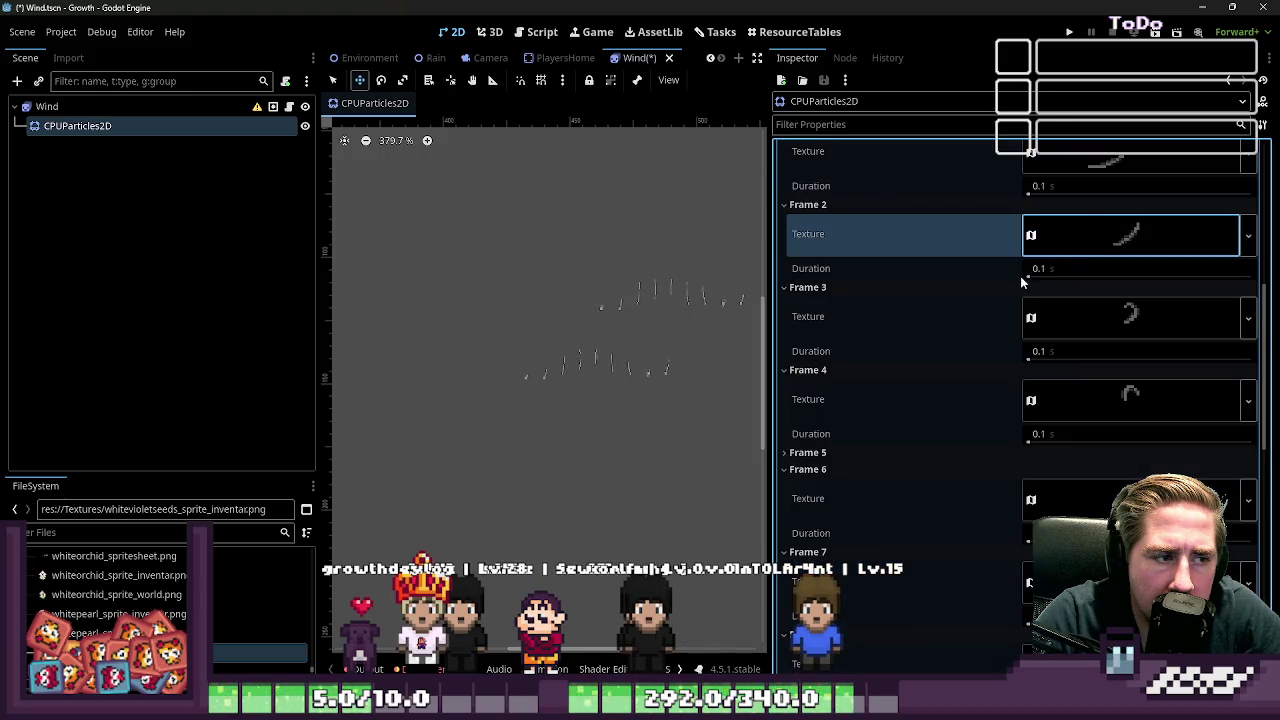
click(1085, 318)
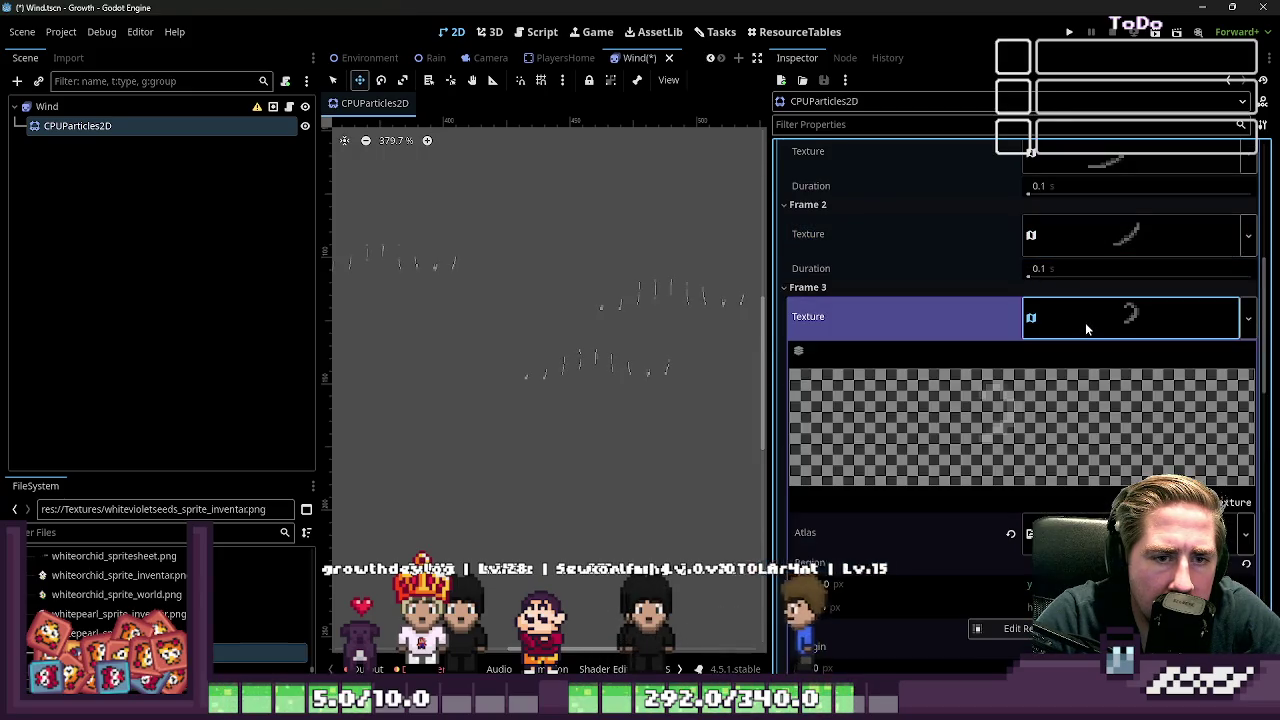
scroll(998, 504, down, 4)
scroll(1007, 535, down, 2)
scroll(1040, 507, up, 4)
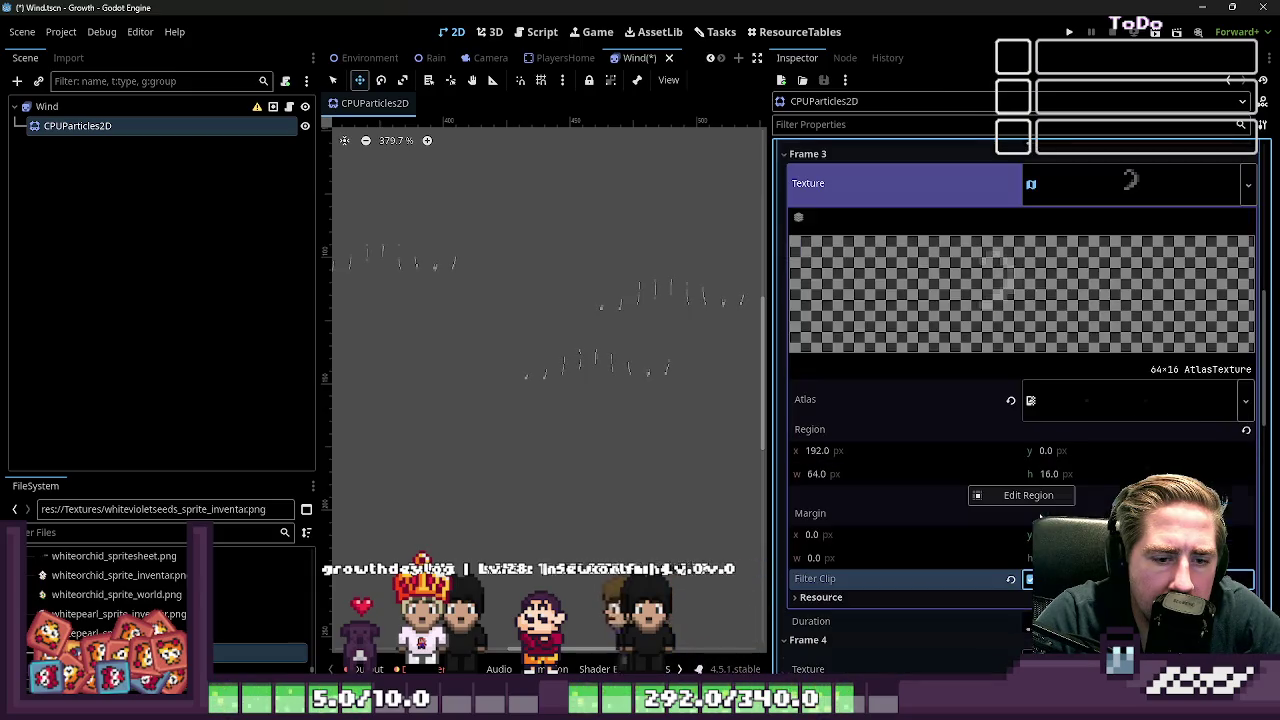
click(1080, 236)
click(1071, 331)
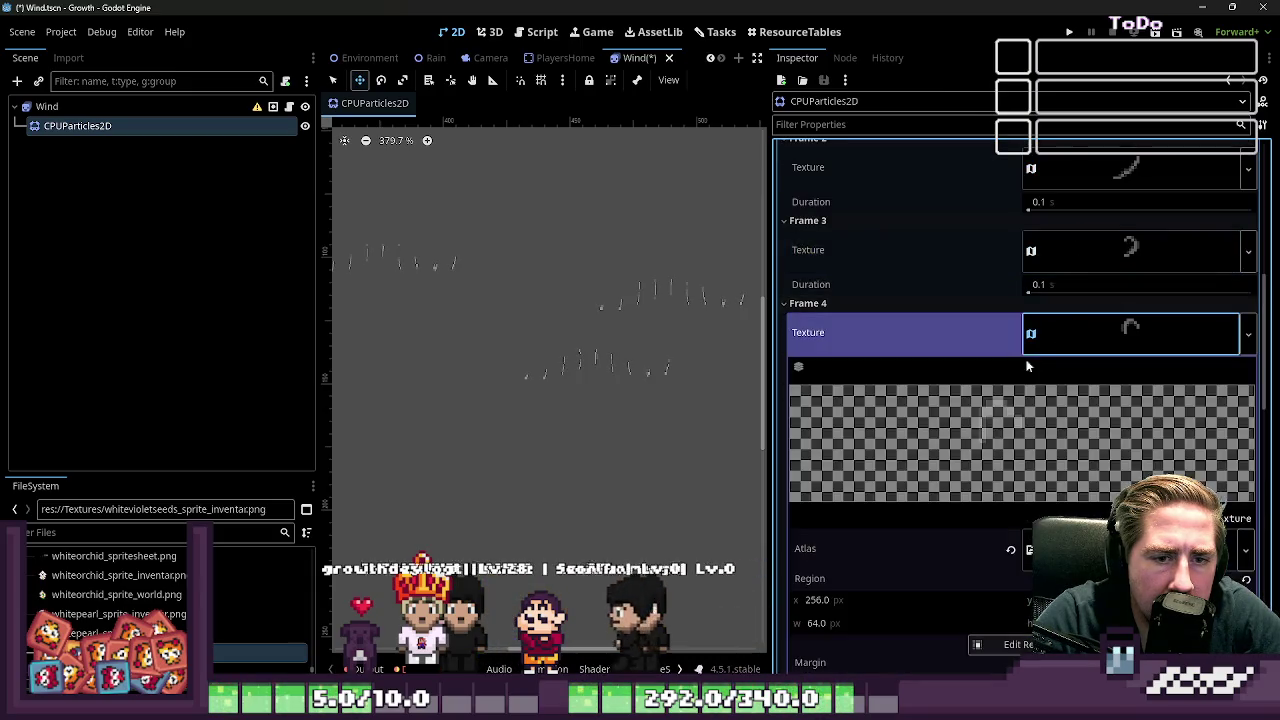
scroll(1040, 480, down, 3)
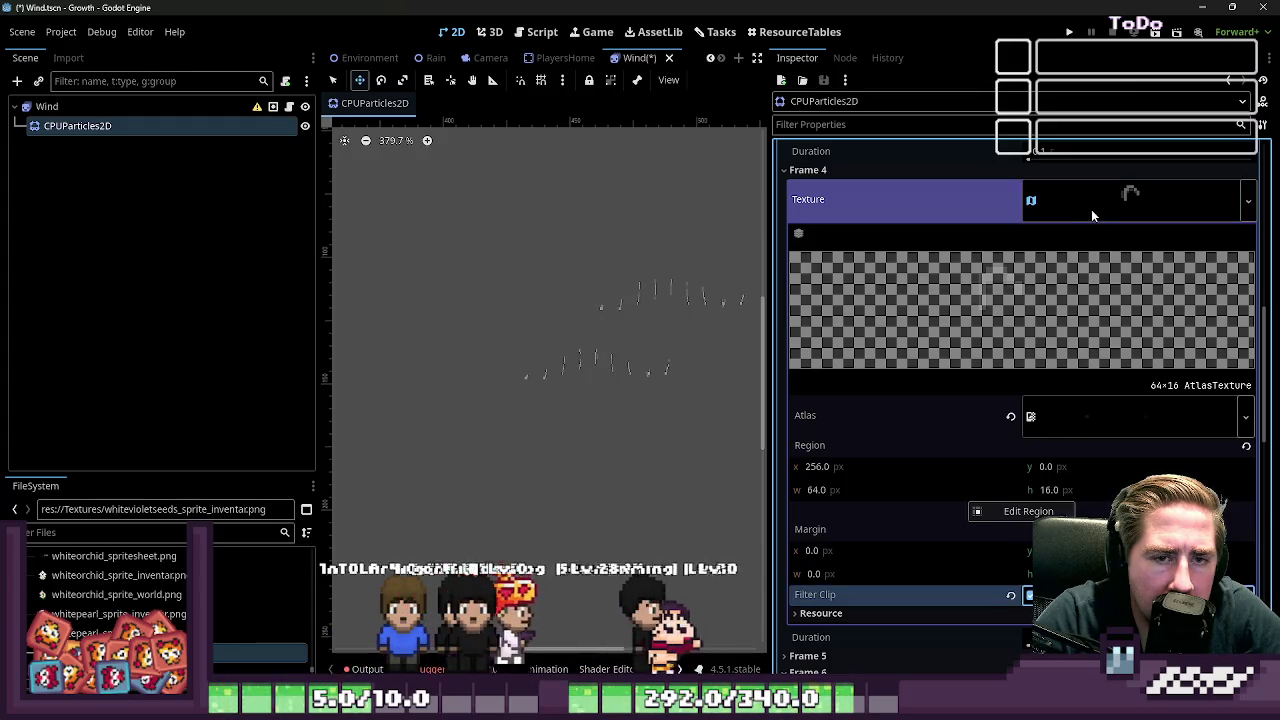
click(1091, 210)
scroll(1055, 335, down, 2)
Step: Check Frames 7, 8 and 9: 64×16 atlas regions at x 384, 448 and 512, 0.1 s each
click(1063, 324)
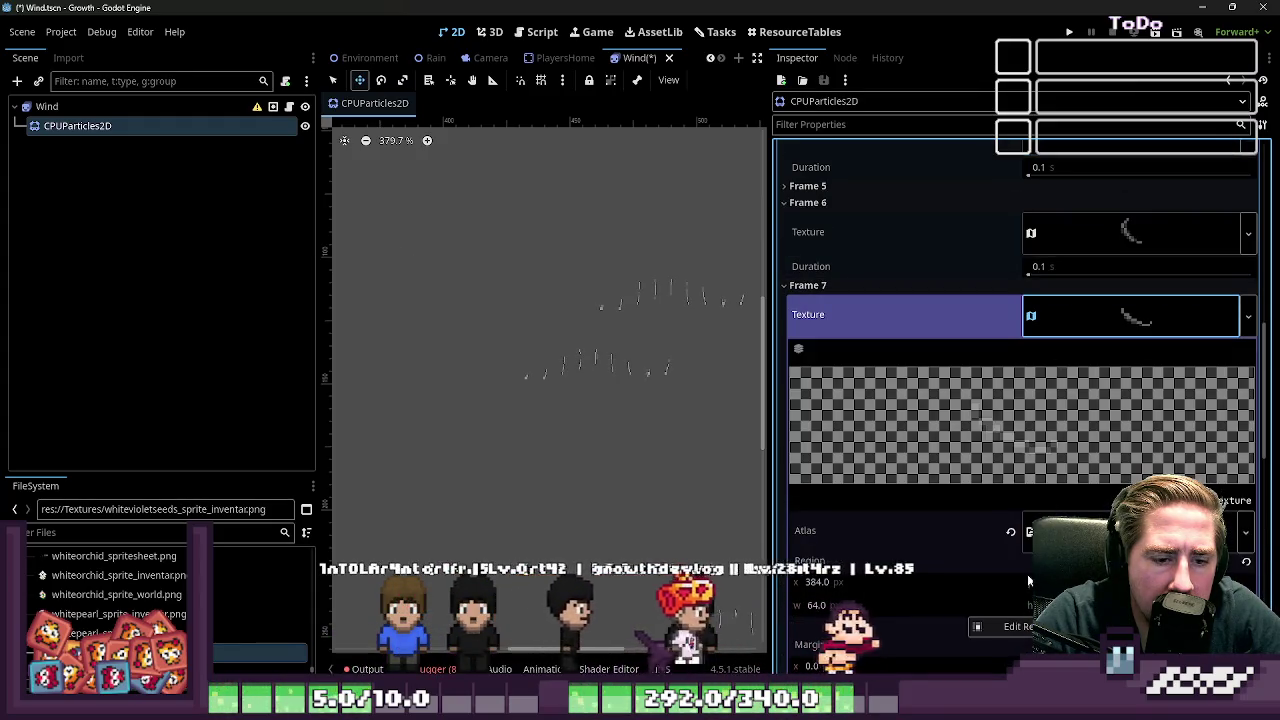
scroll(999, 534, down, 6)
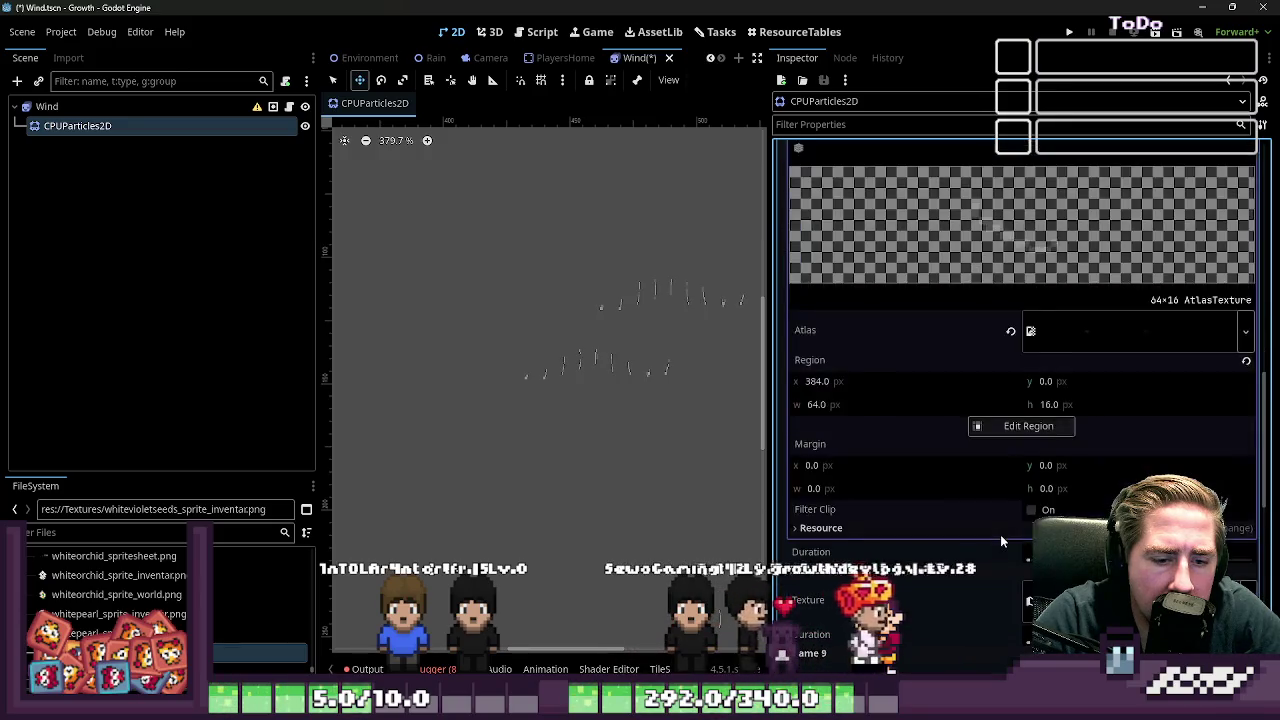
scroll(1000, 530, up, 3)
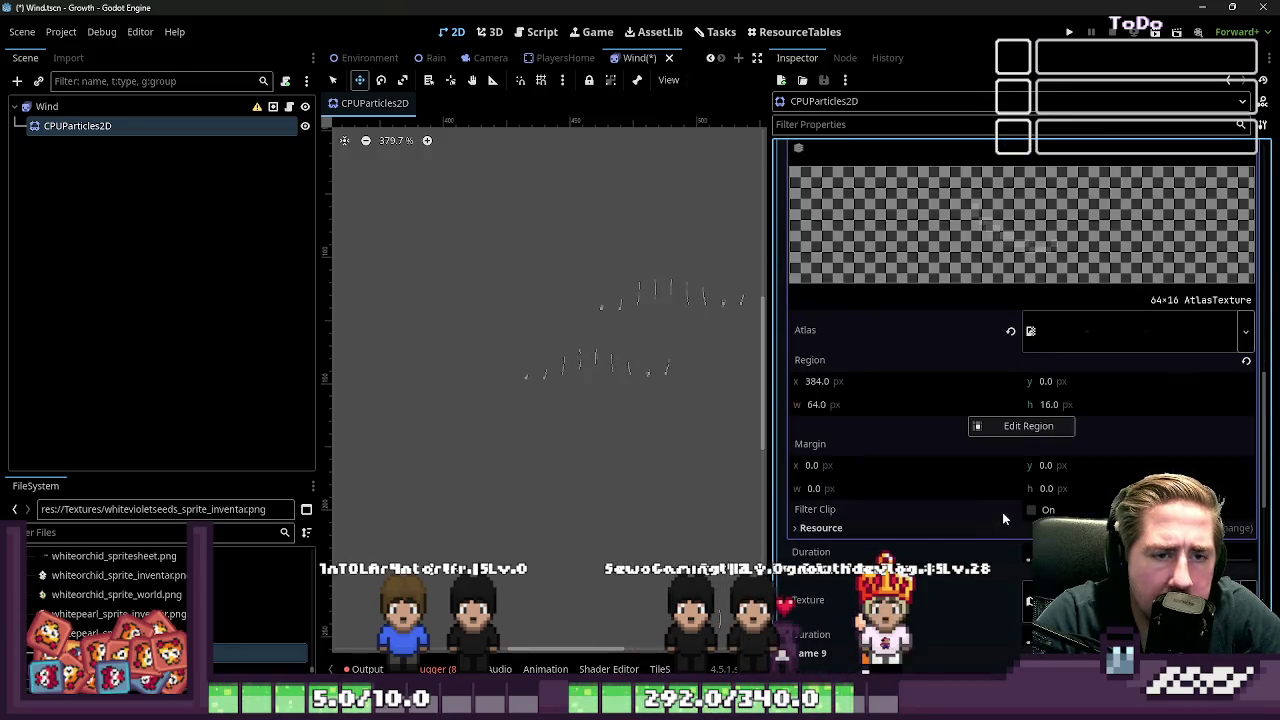
scroll(1030, 365, up, 2)
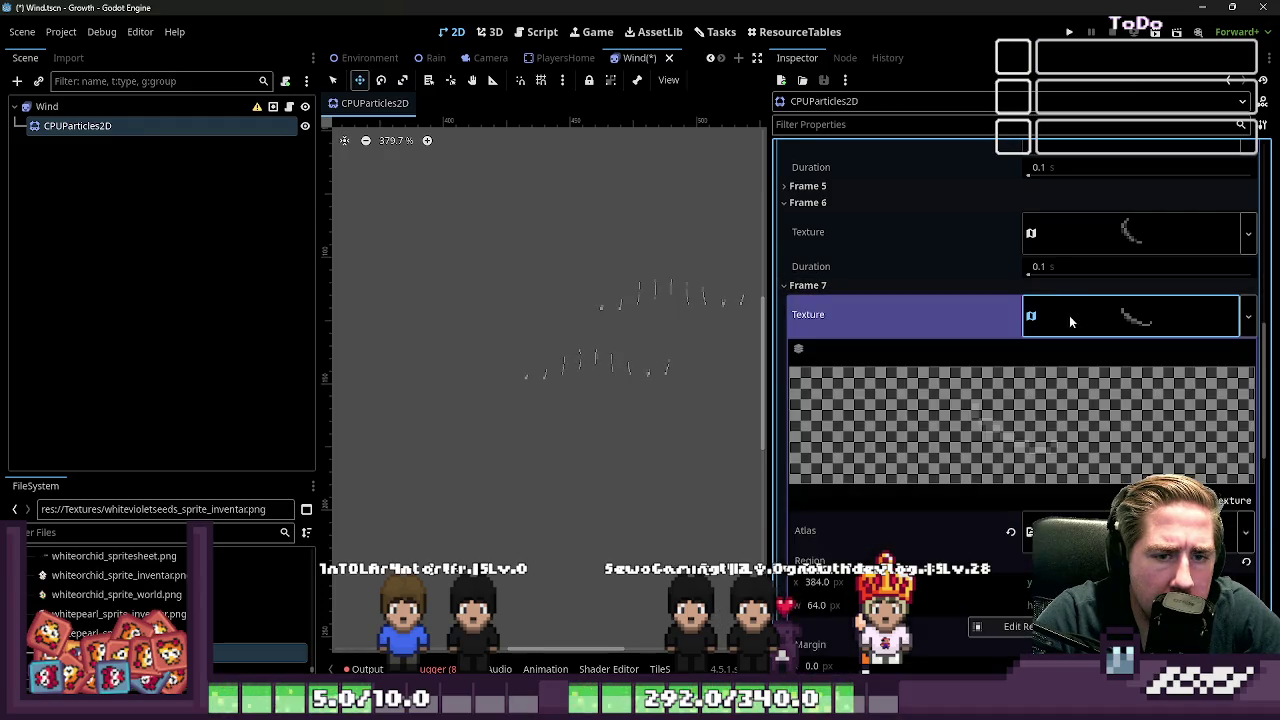
scroll(1000, 442, down, 3)
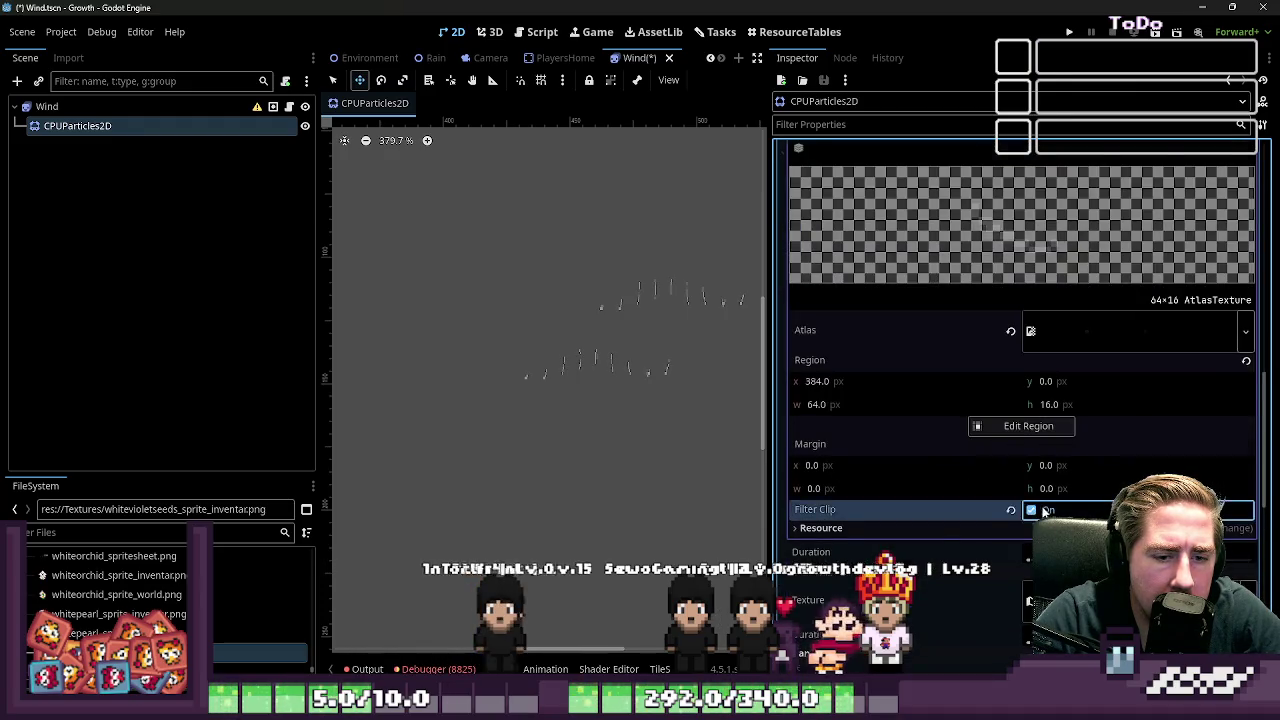
scroll(1055, 285, up, 3)
click(1080, 258)
click(1074, 326)
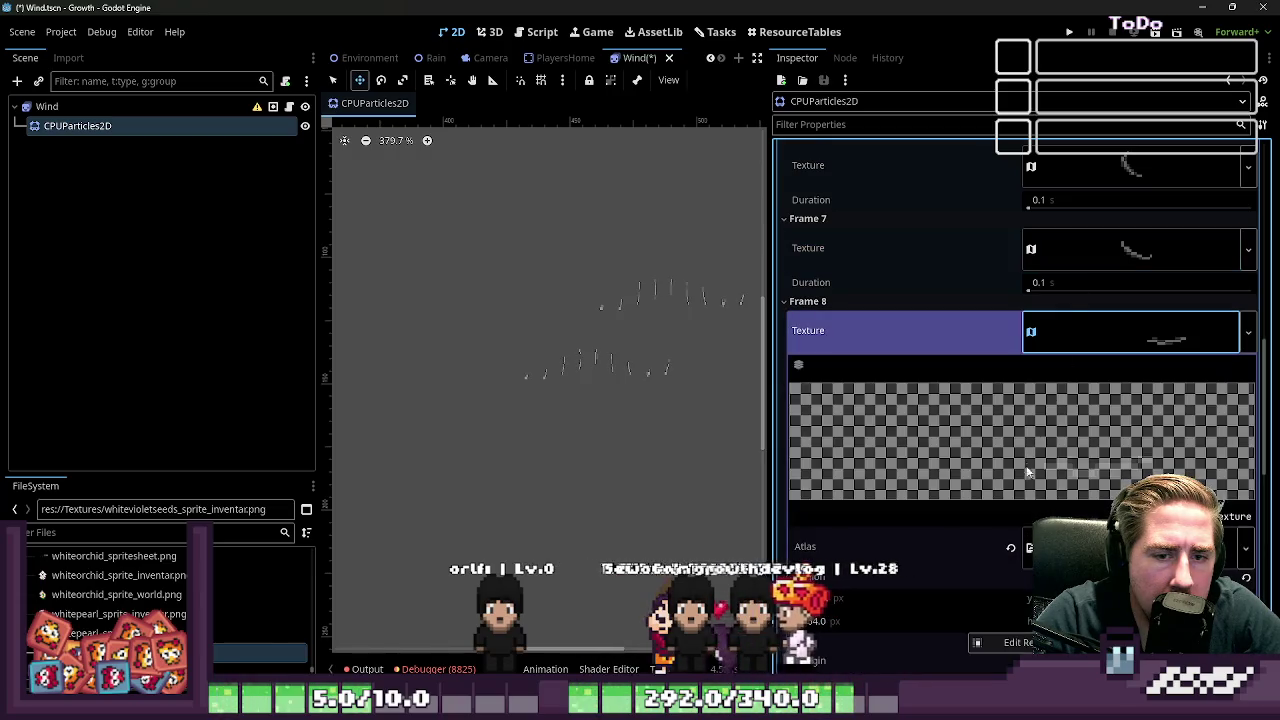
scroll(1043, 382, down, 3)
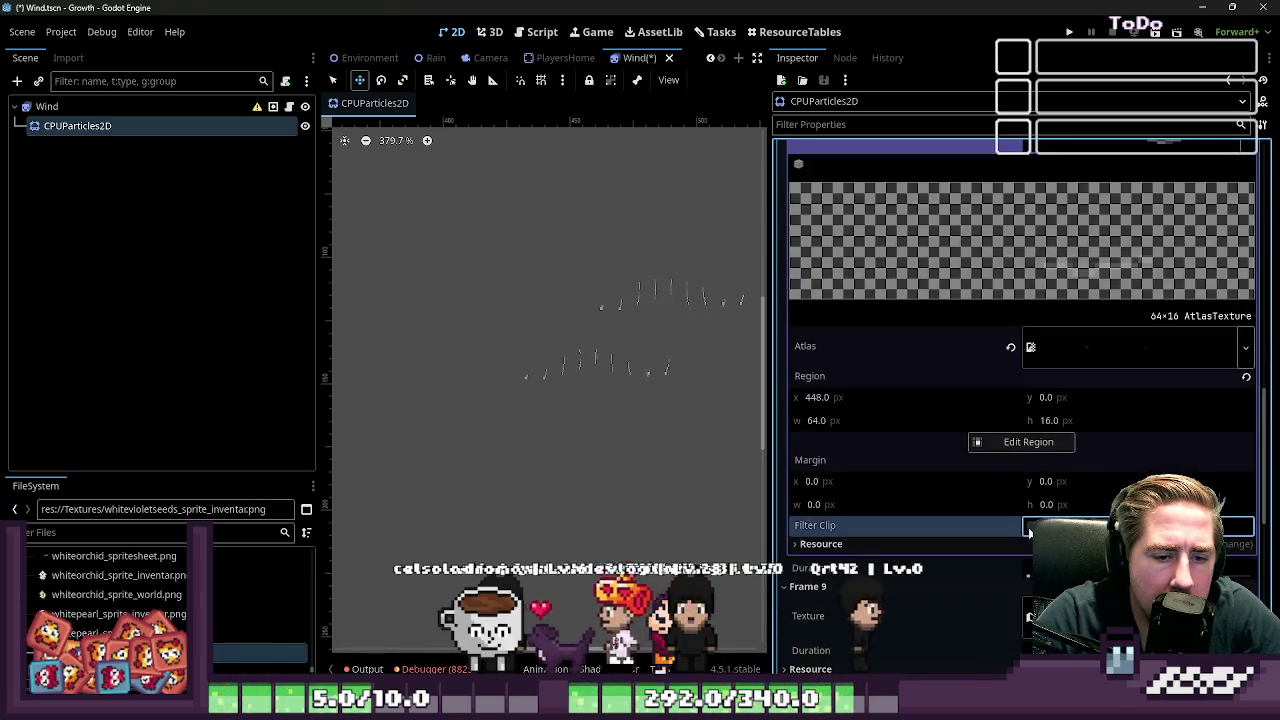
scroll(1043, 382, up, 2)
click(1083, 260)
click(1065, 345)
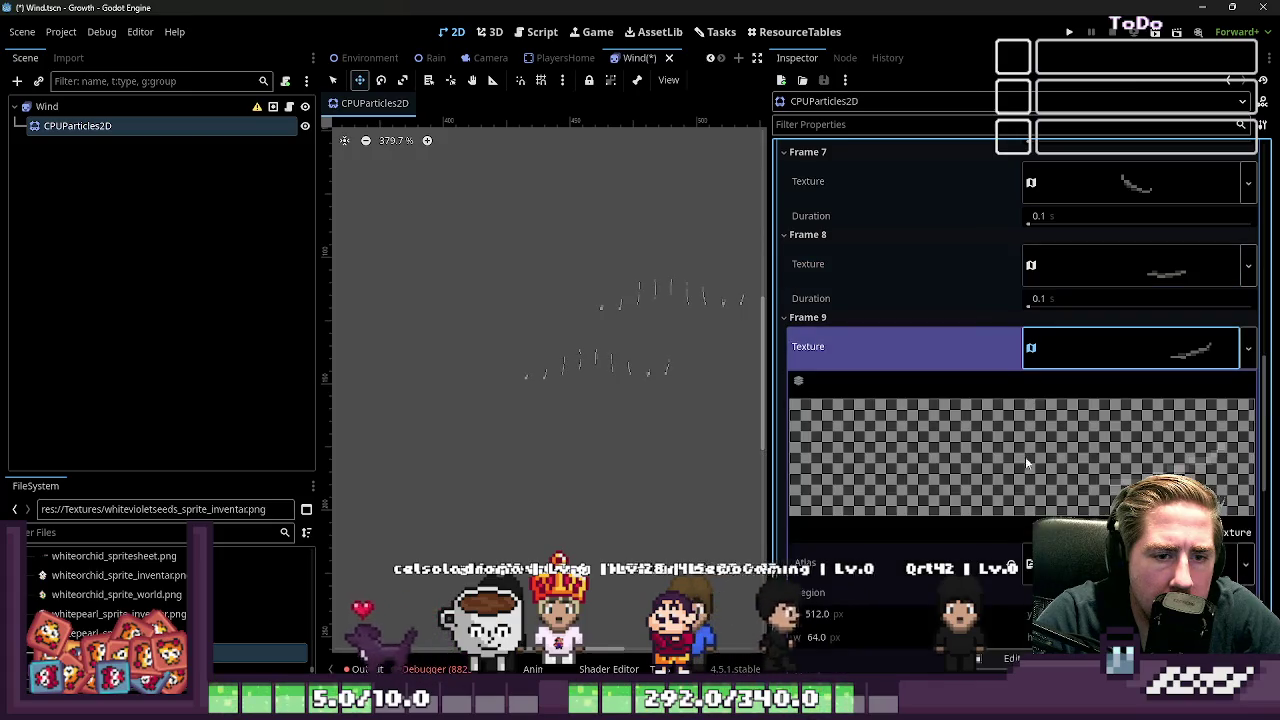
scroll(1025, 456, down, 2)
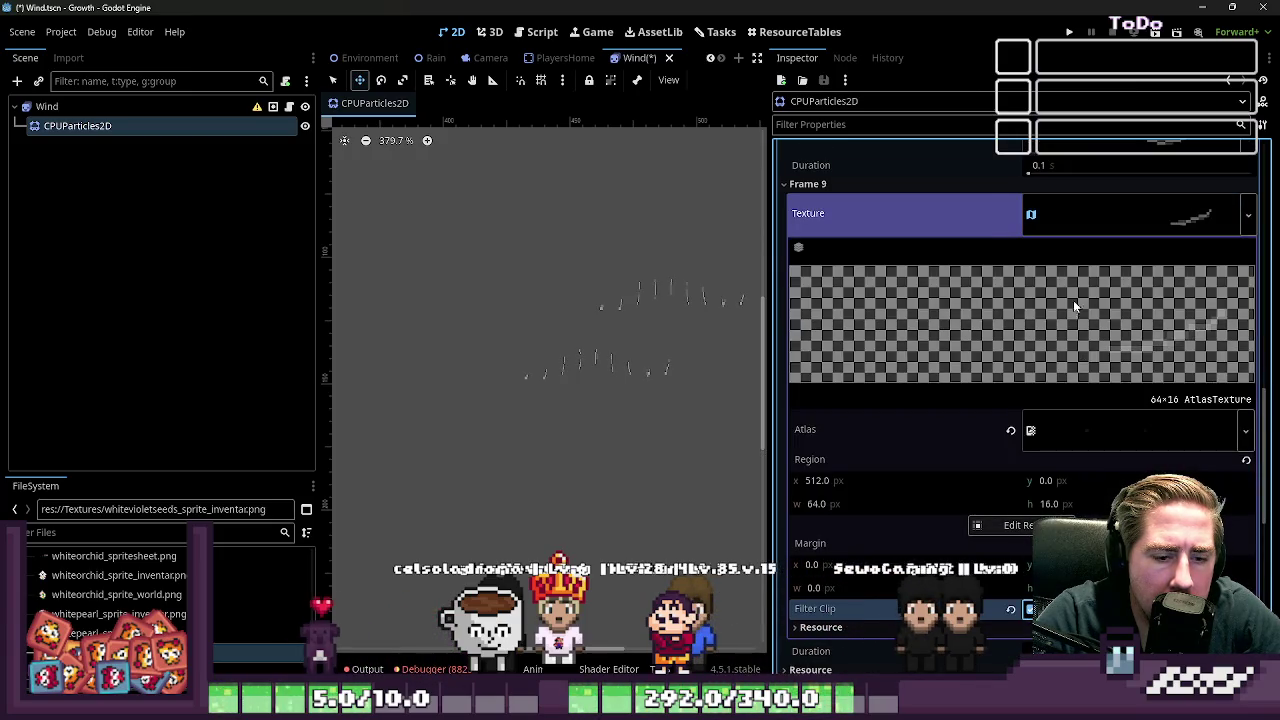
click(1086, 218)
scroll(690, 380, down, 3)
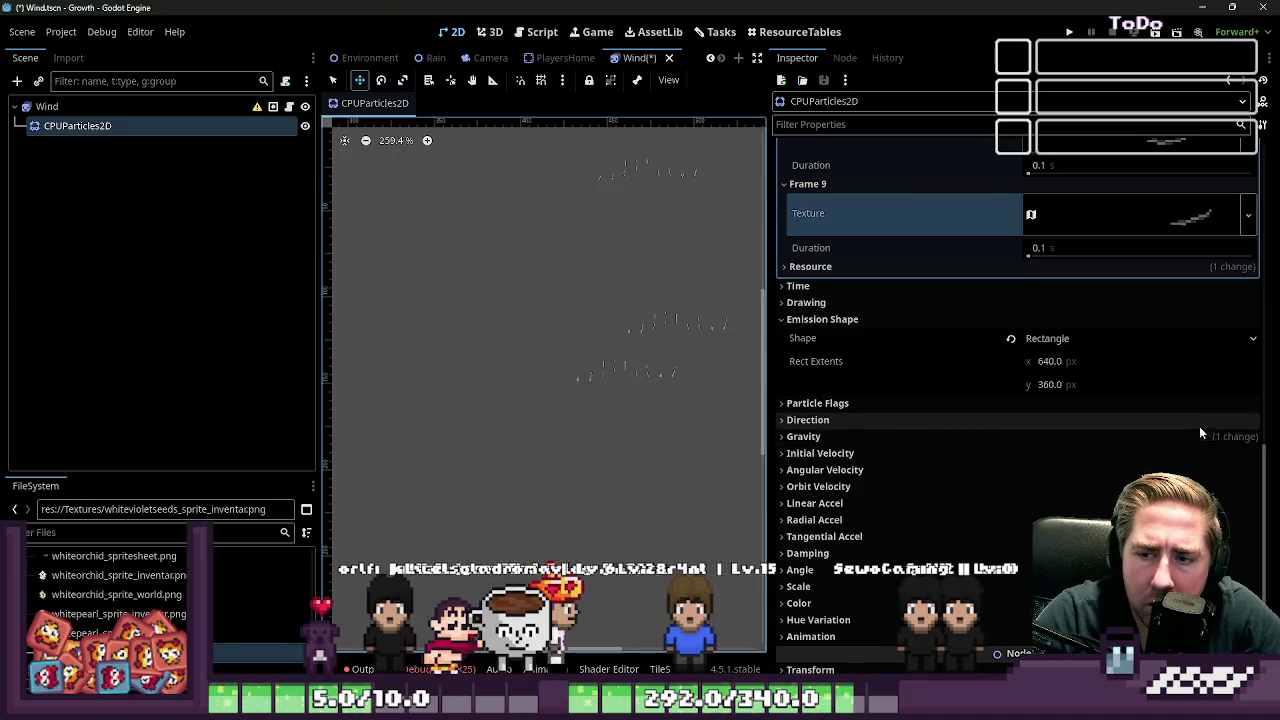
scroll(1190, 420, up, 3)
scroll(1120, 450, up, 1)
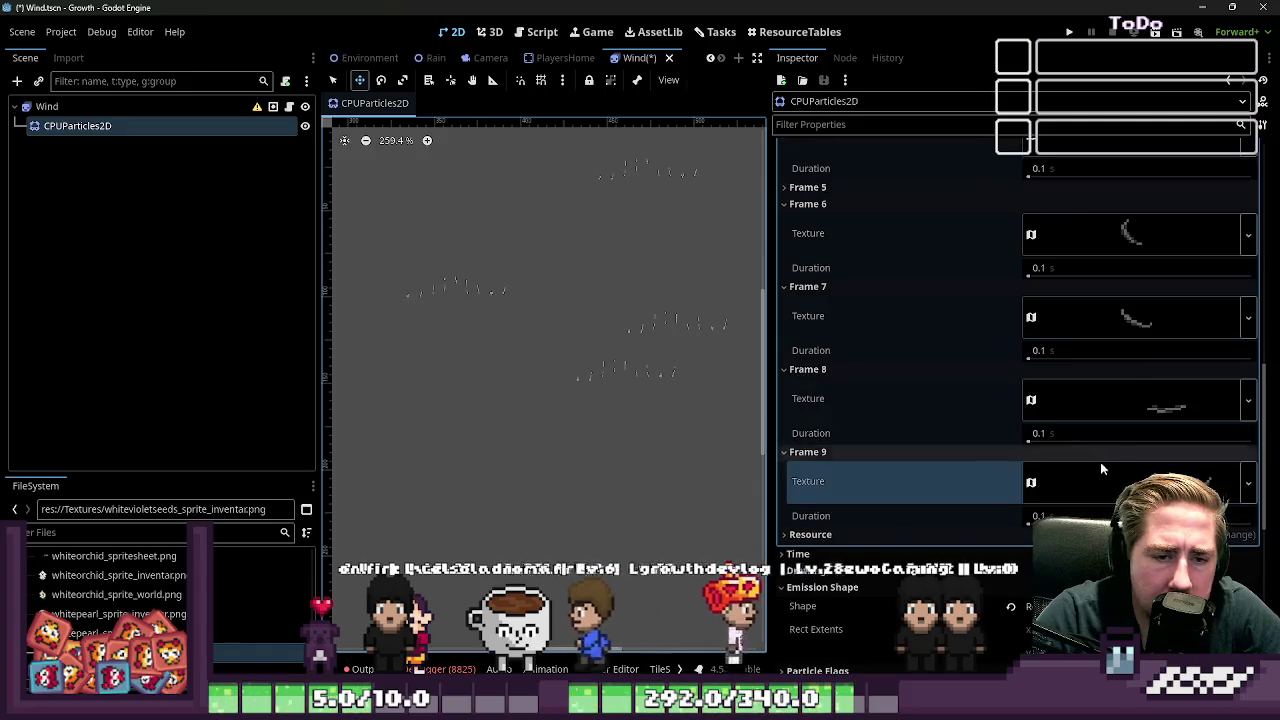
click(1102, 472)
scroll(1180, 412, down, 2)
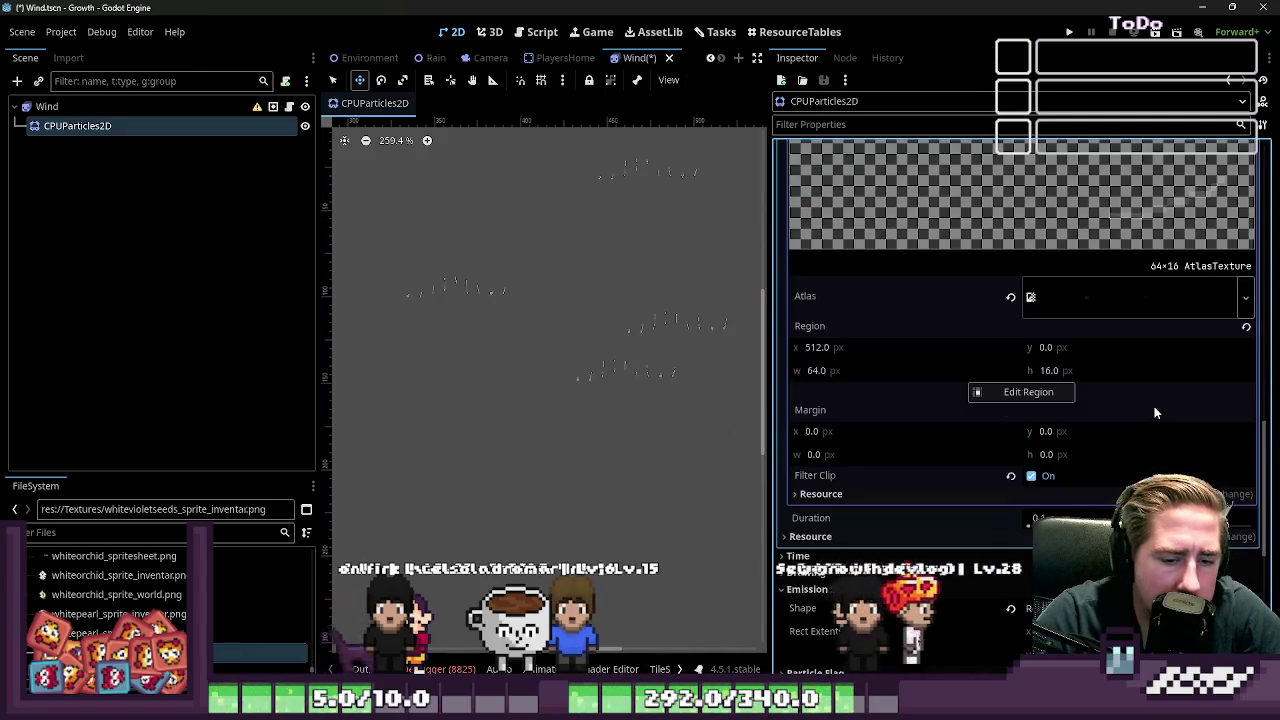
scroll(1150, 400, up, 2)
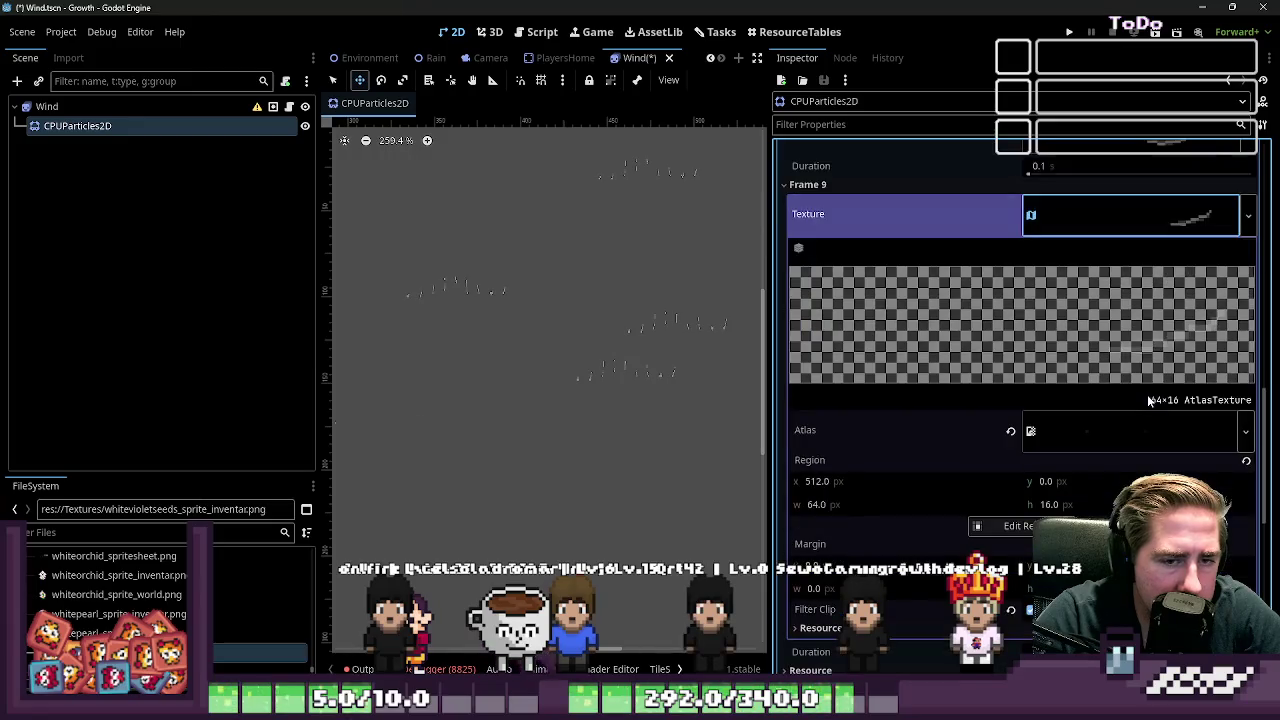
scroll(1111, 362, up, 2)
click(1063, 268)
scroll(1041, 360, down, 1)
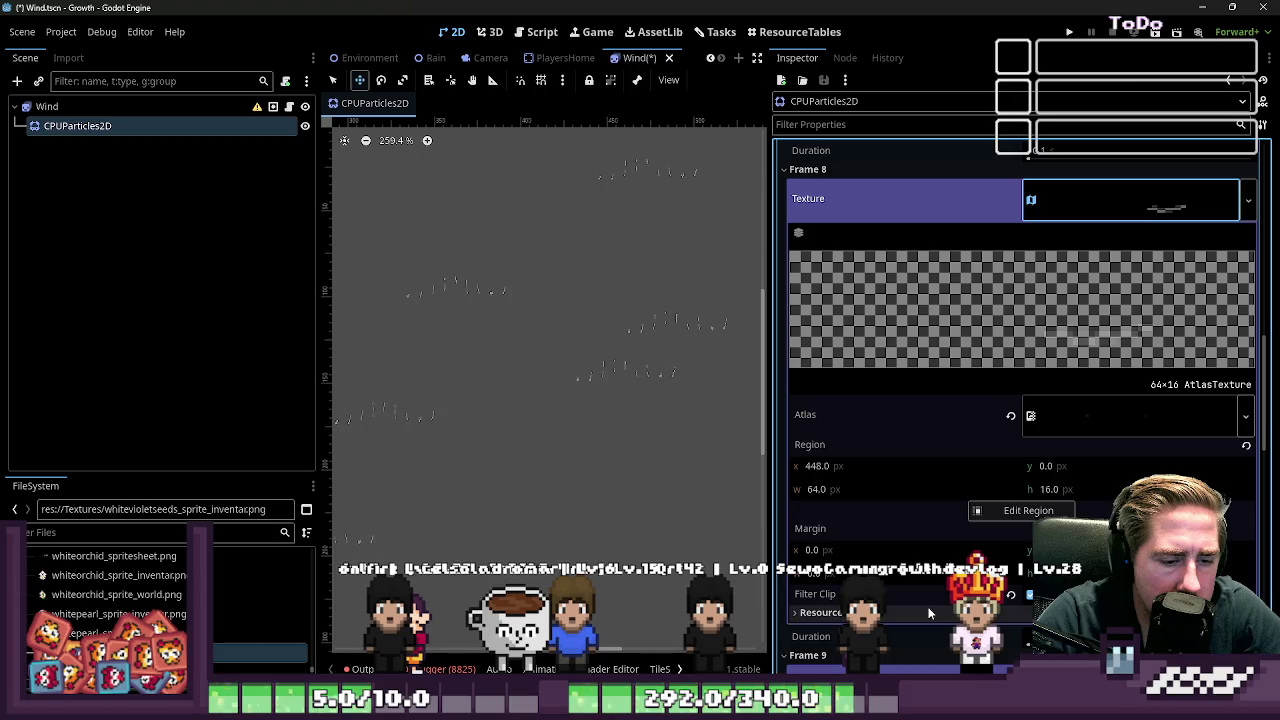
scroll(1020, 400, down, 1)
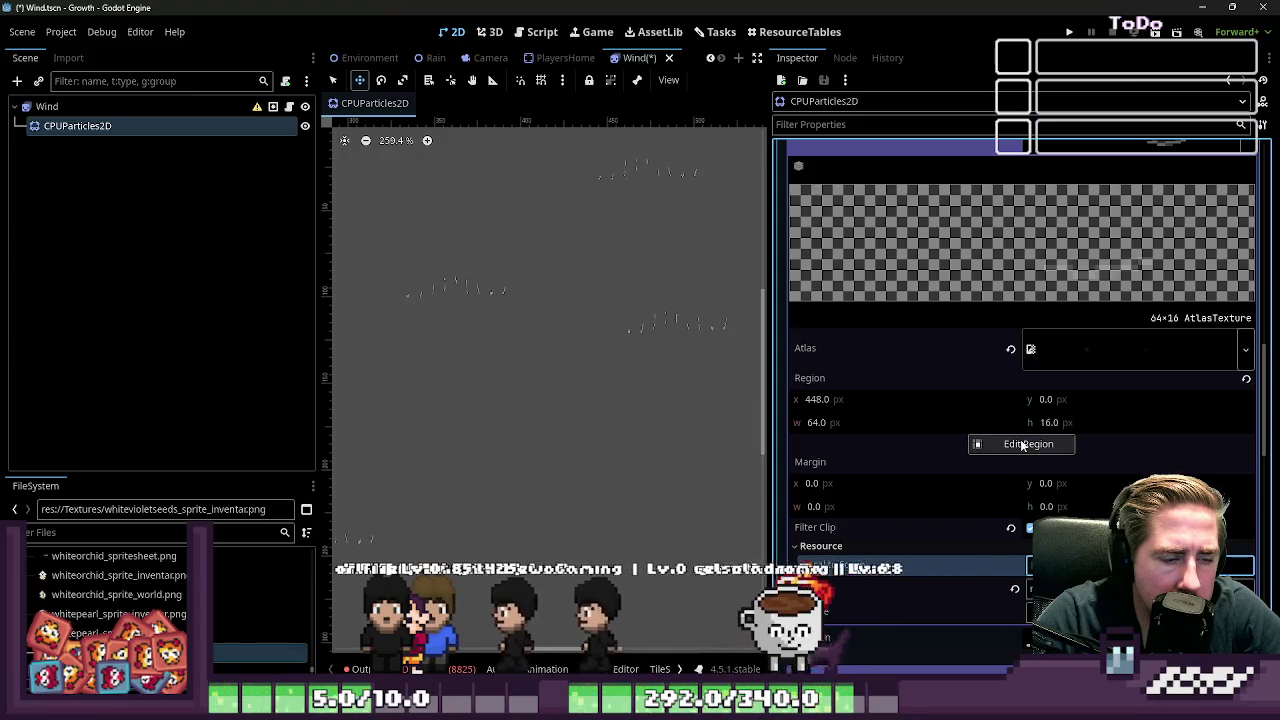
scroll(1000, 445, up, 5)
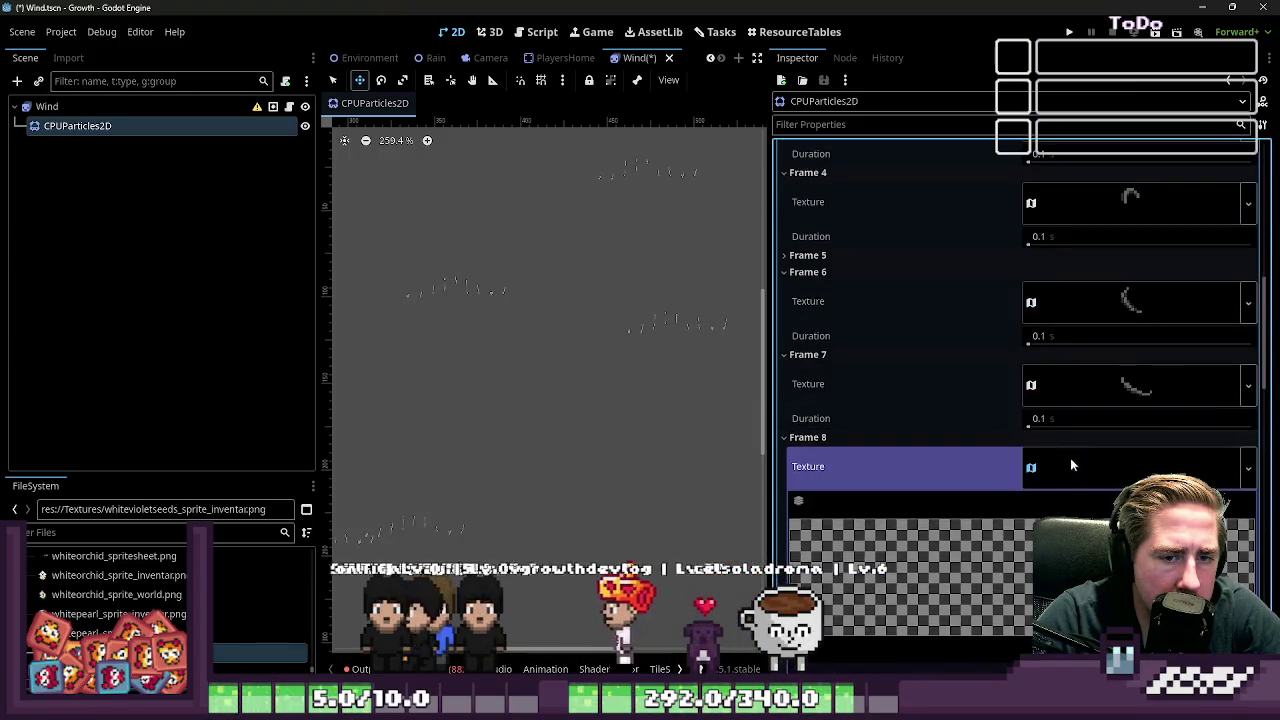
click(1074, 468)
click(1056, 378)
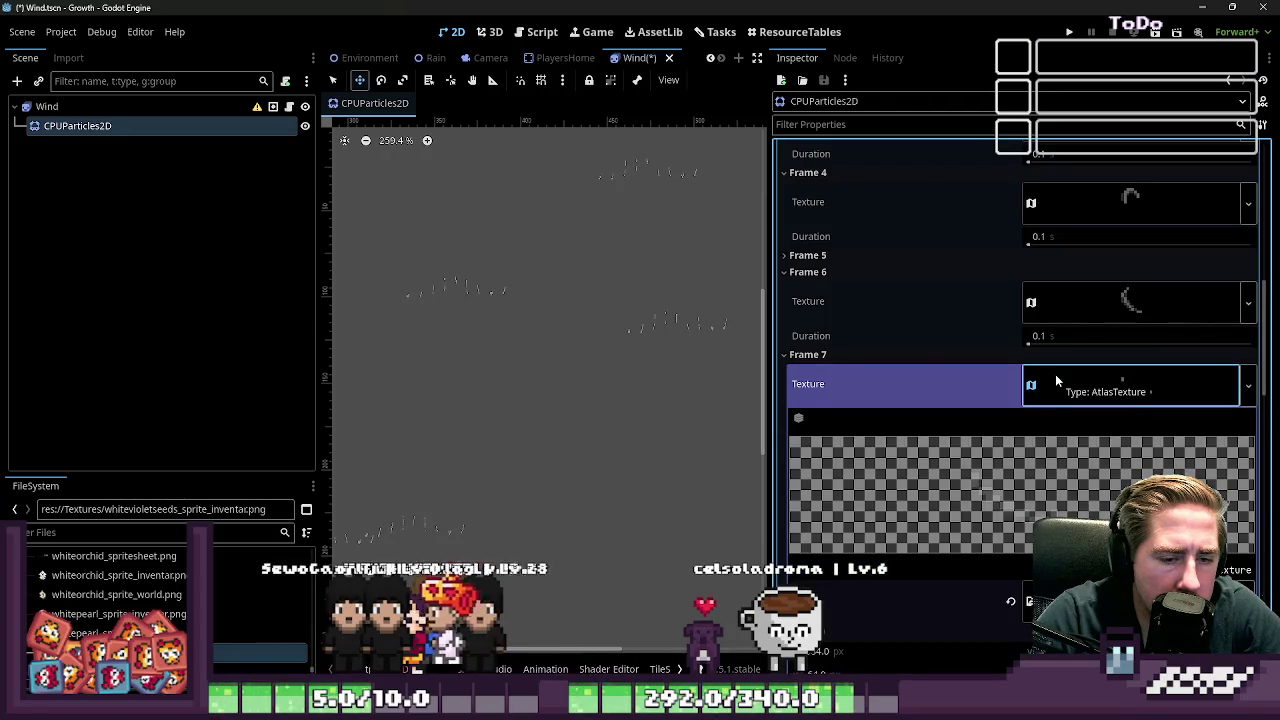
click(1055, 374)
scroll(1055, 374, up, 2)
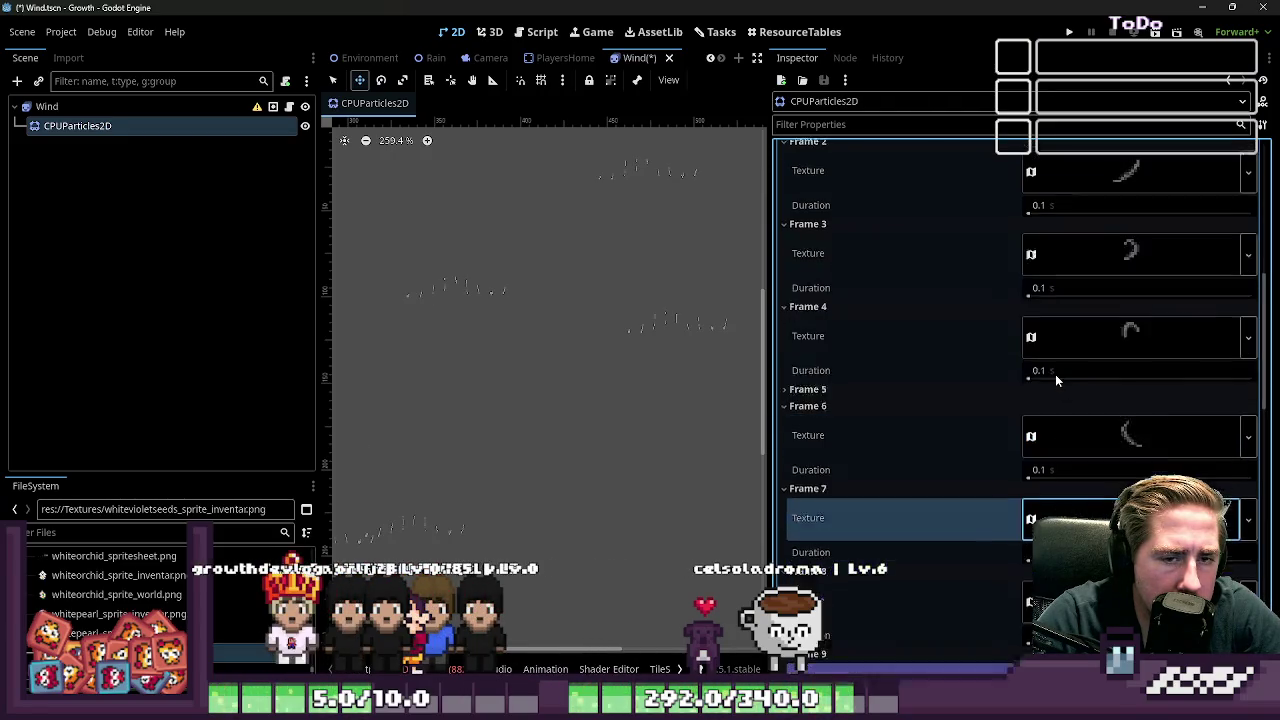
scroll(1055, 374, up, 6)
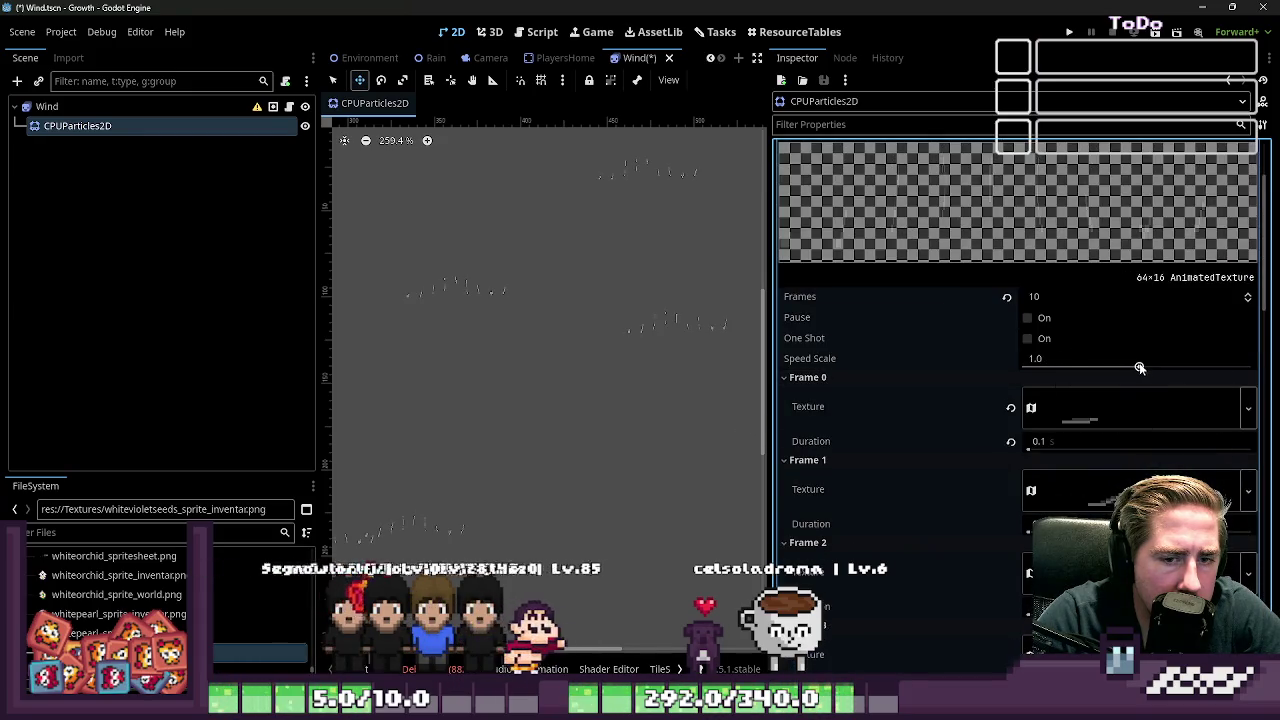
drag(1138, 367, 1178, 368)
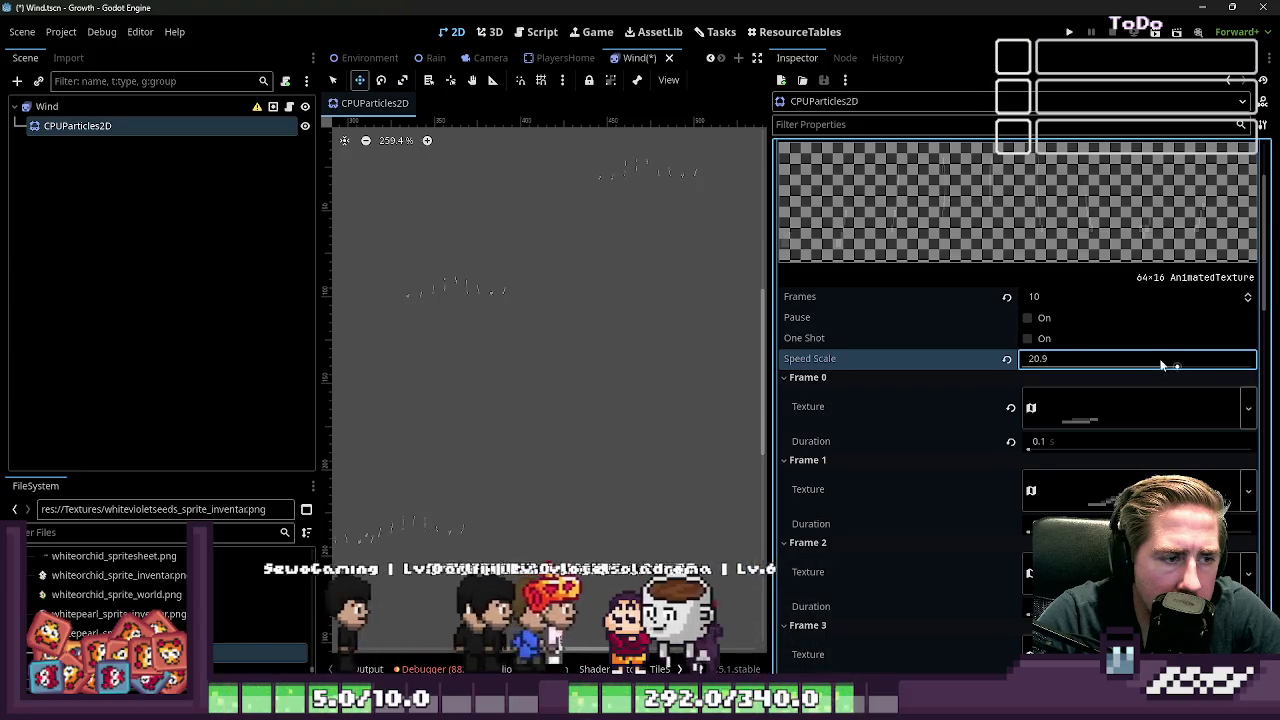
click(1007, 358)
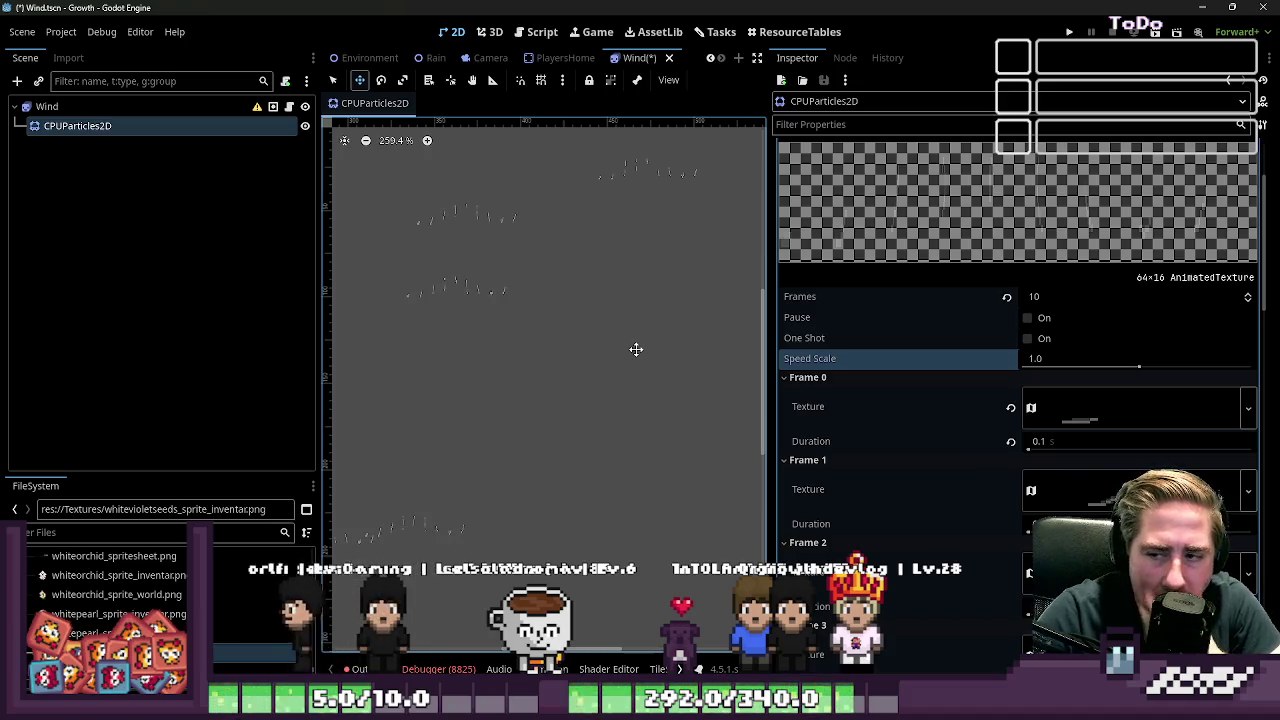
click(1073, 410)
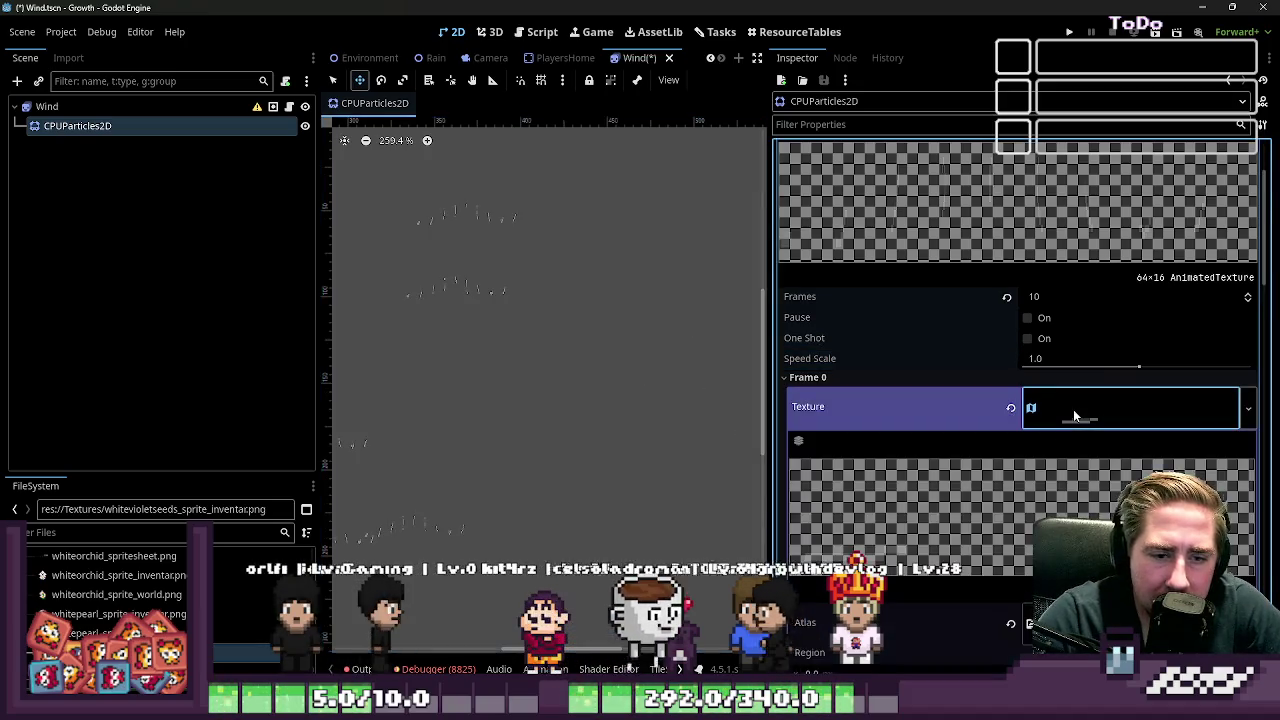
Step: Expand Frames 1 through 4's atlas textures to check their regions
scroll(1073, 410, down, 2)
scroll(1073, 409, down, 5)
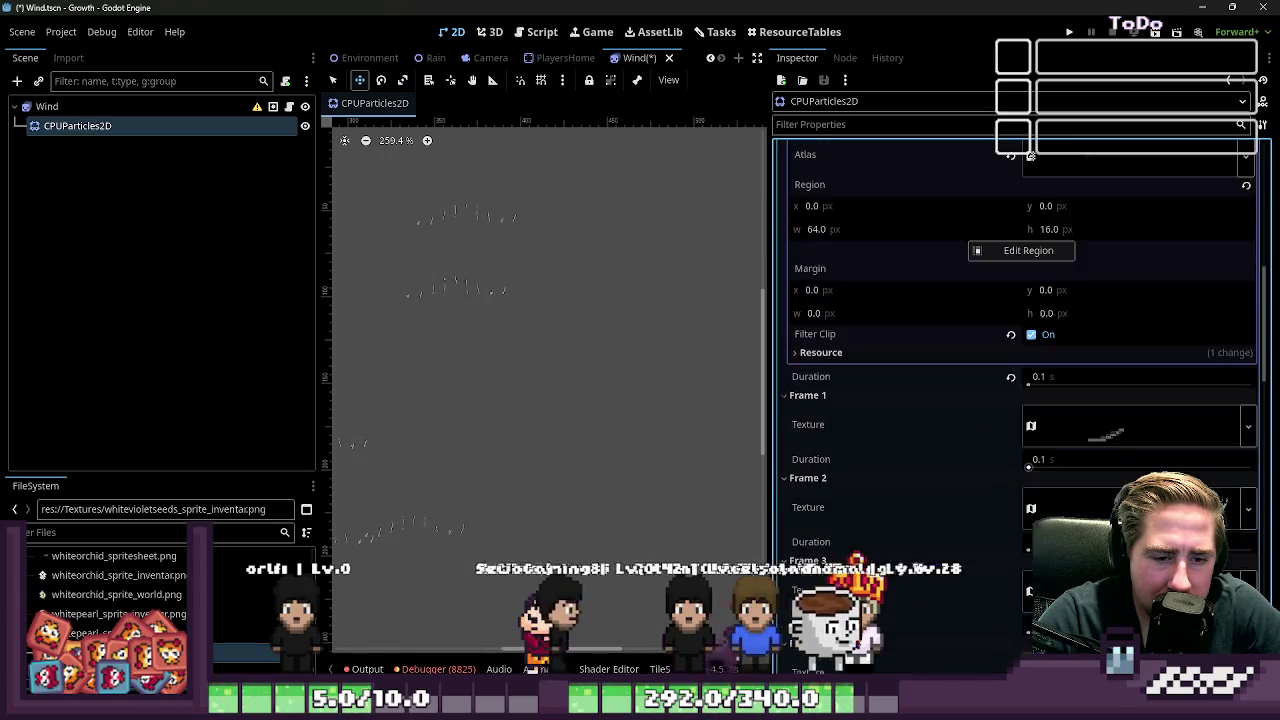
scroll(1056, 474, up, 3)
click(1080, 362)
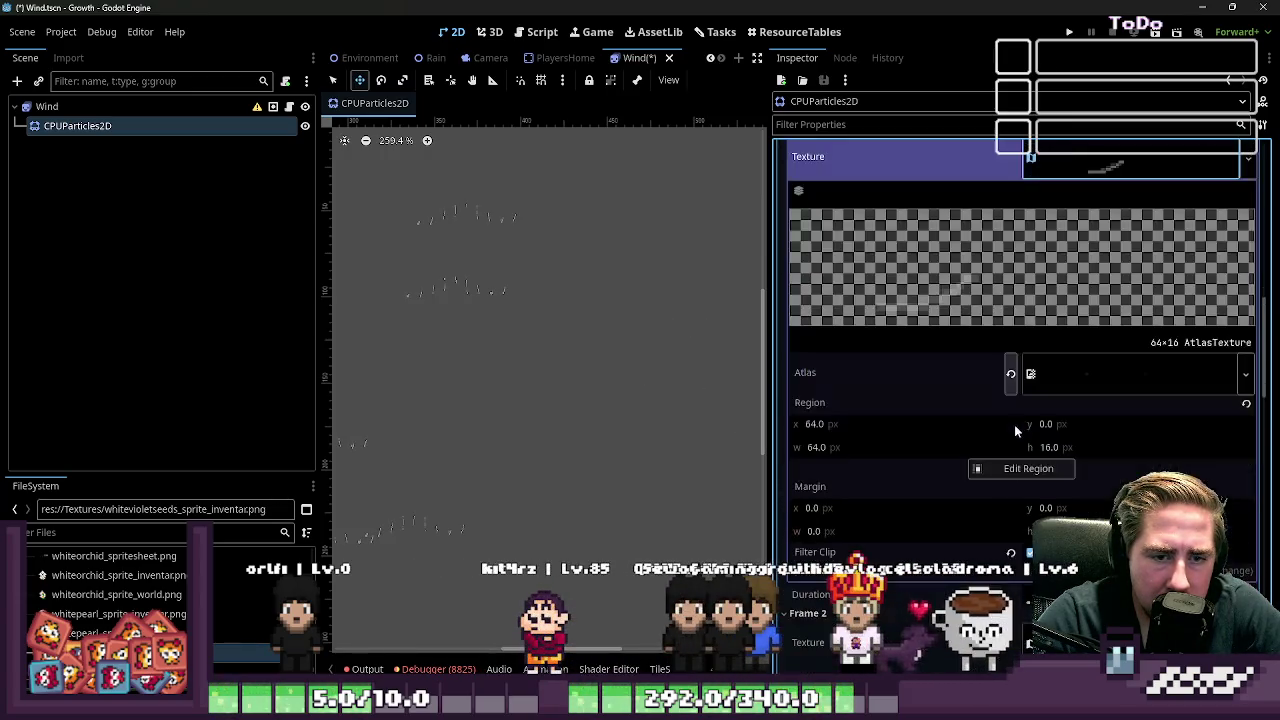
scroll(1014, 424, down, 3)
click(1040, 443)
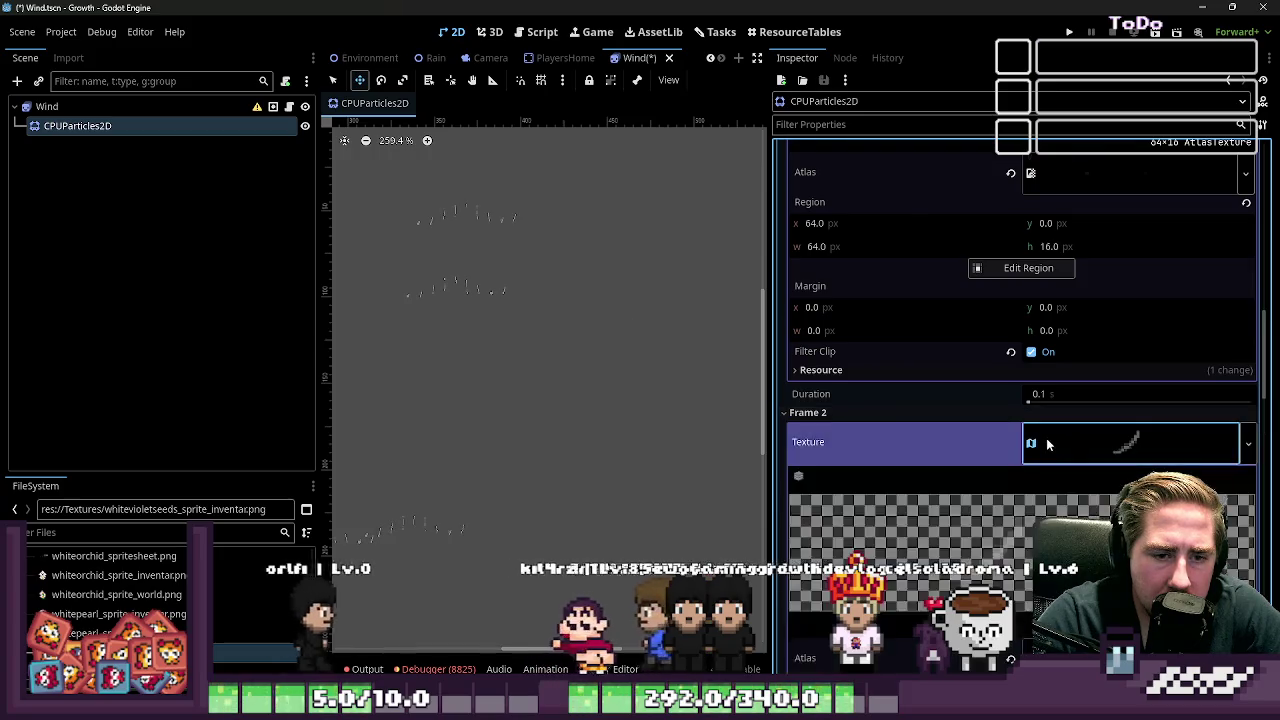
scroll(1046, 438, down, 5)
scroll(1046, 438, down, 5)
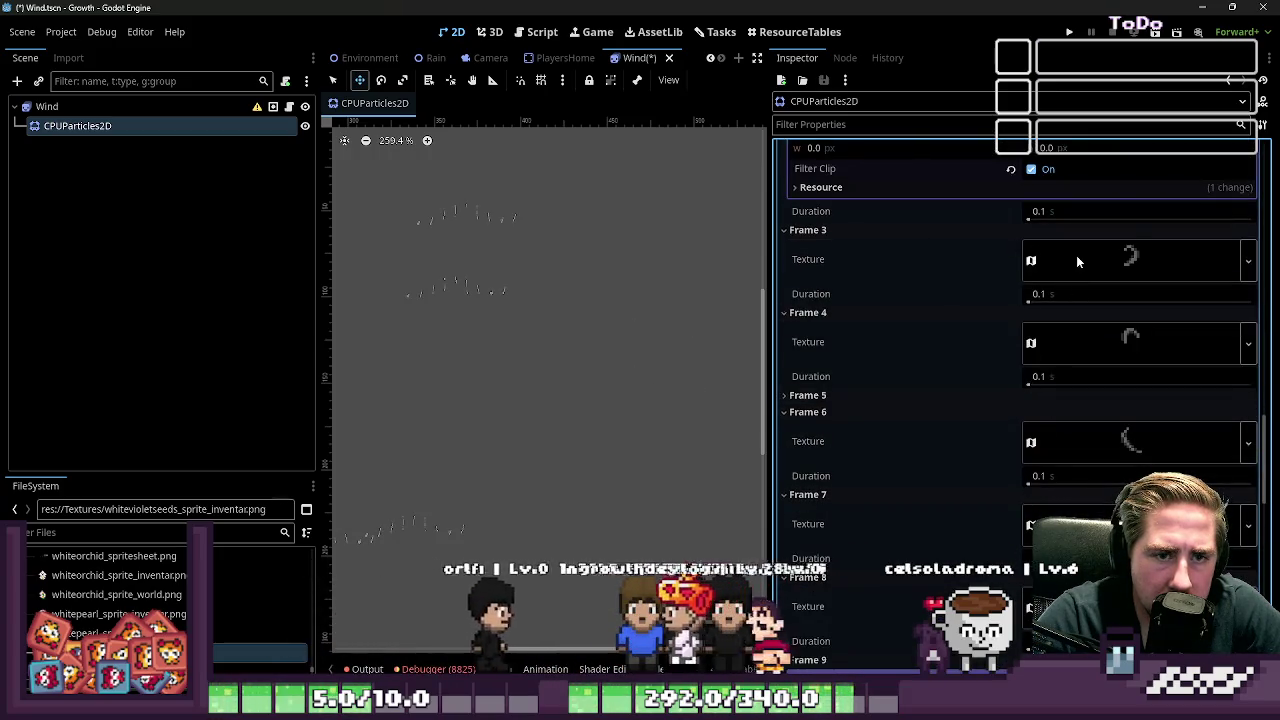
click(1076, 257)
scroll(1060, 397, down, 5)
click(1063, 414)
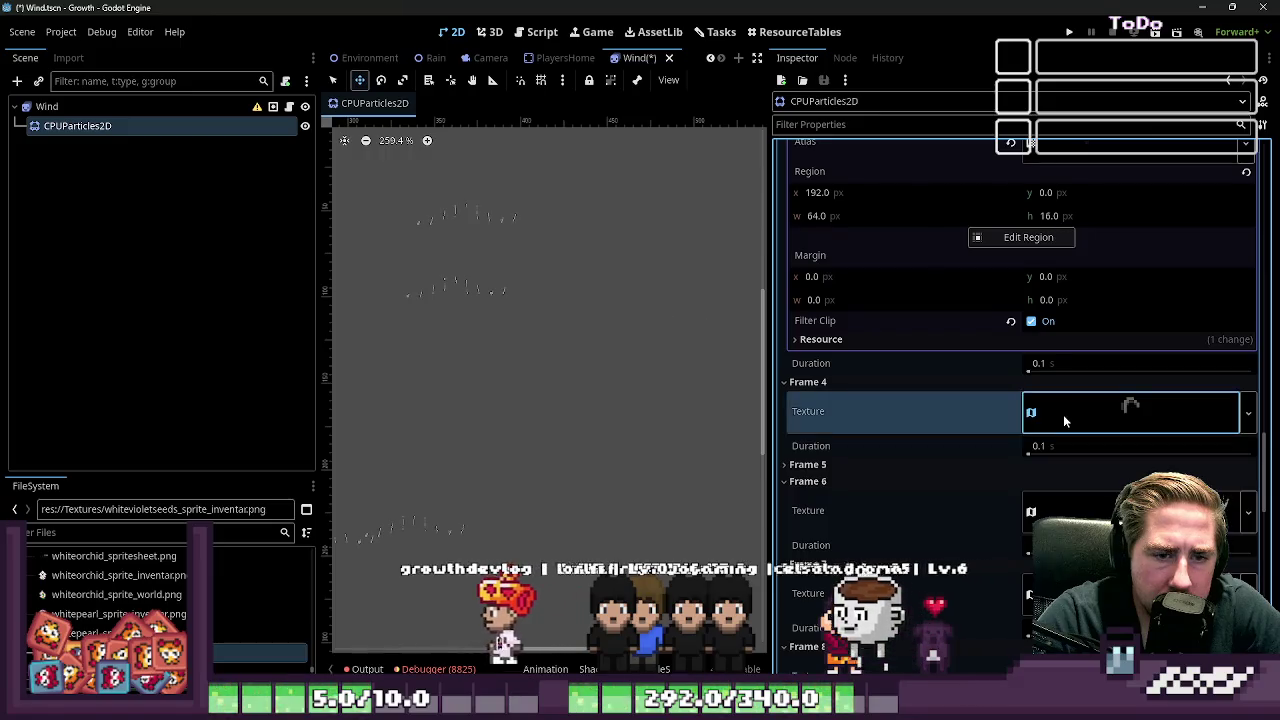
scroll(1063, 414, down, 5)
Step: Turn on Filter Clip for Frame 6's atlas texture
click(1057, 381)
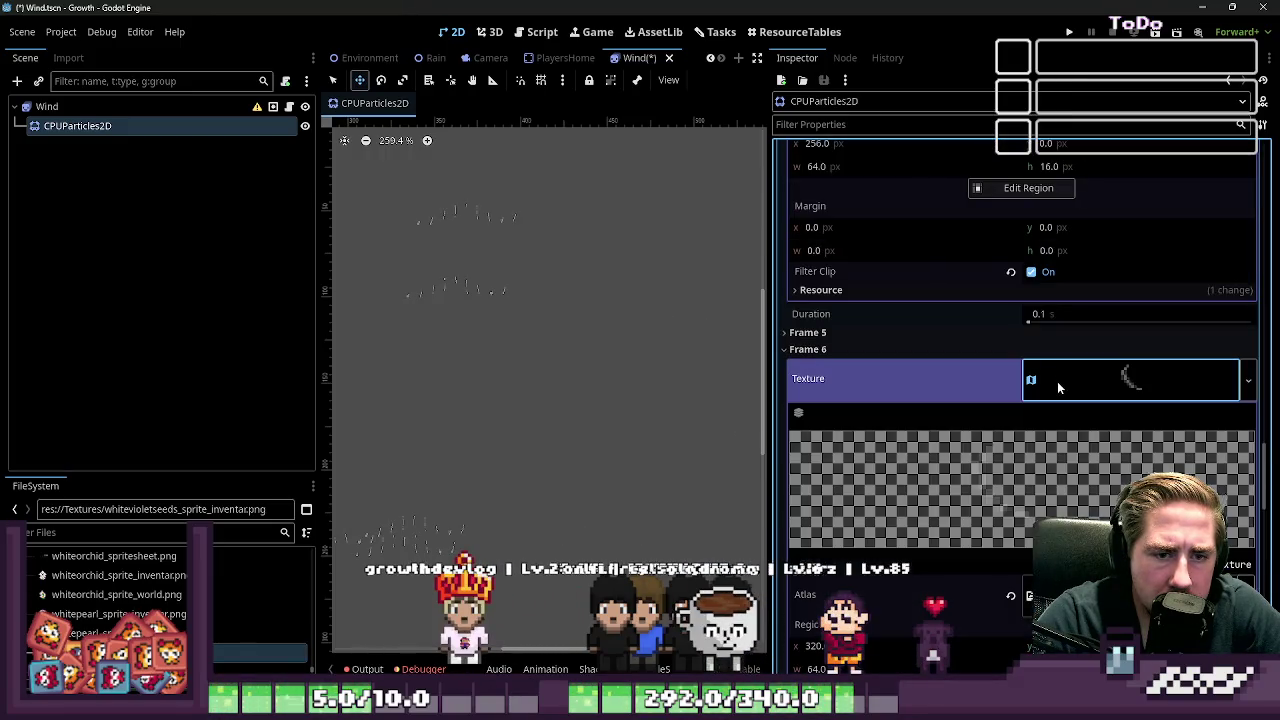
scroll(1057, 381, down, 5)
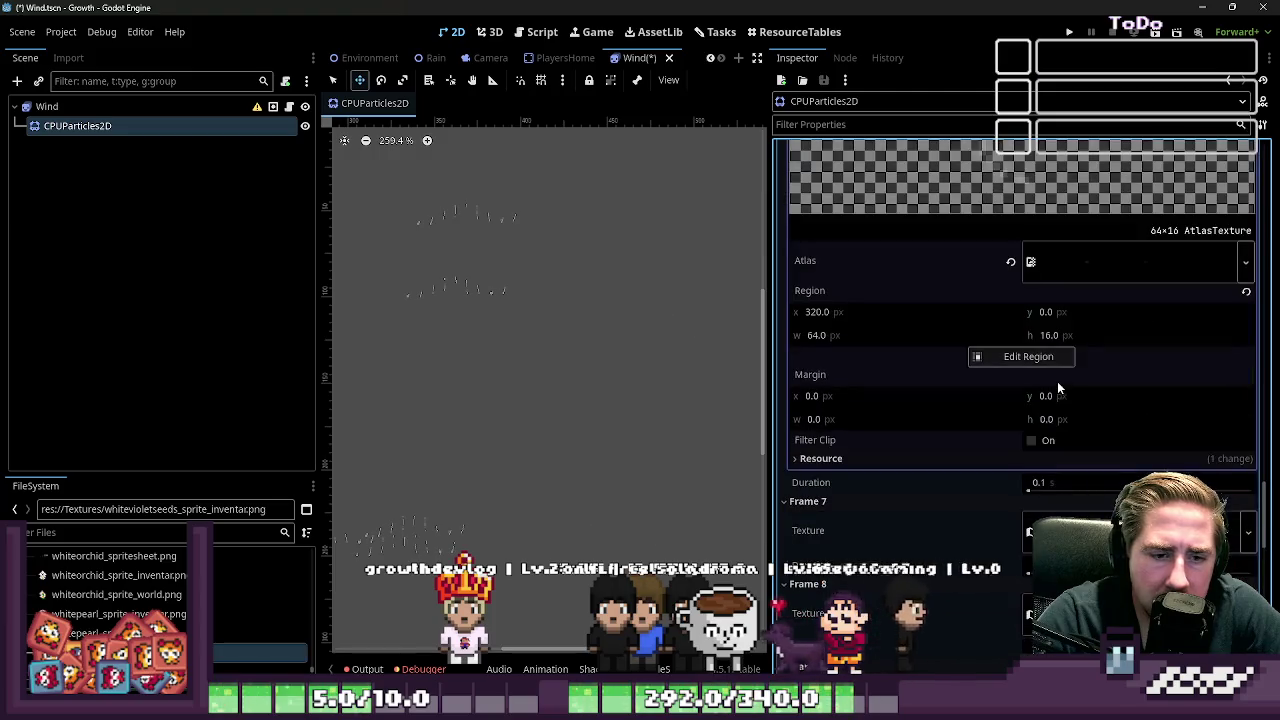
click(1031, 440)
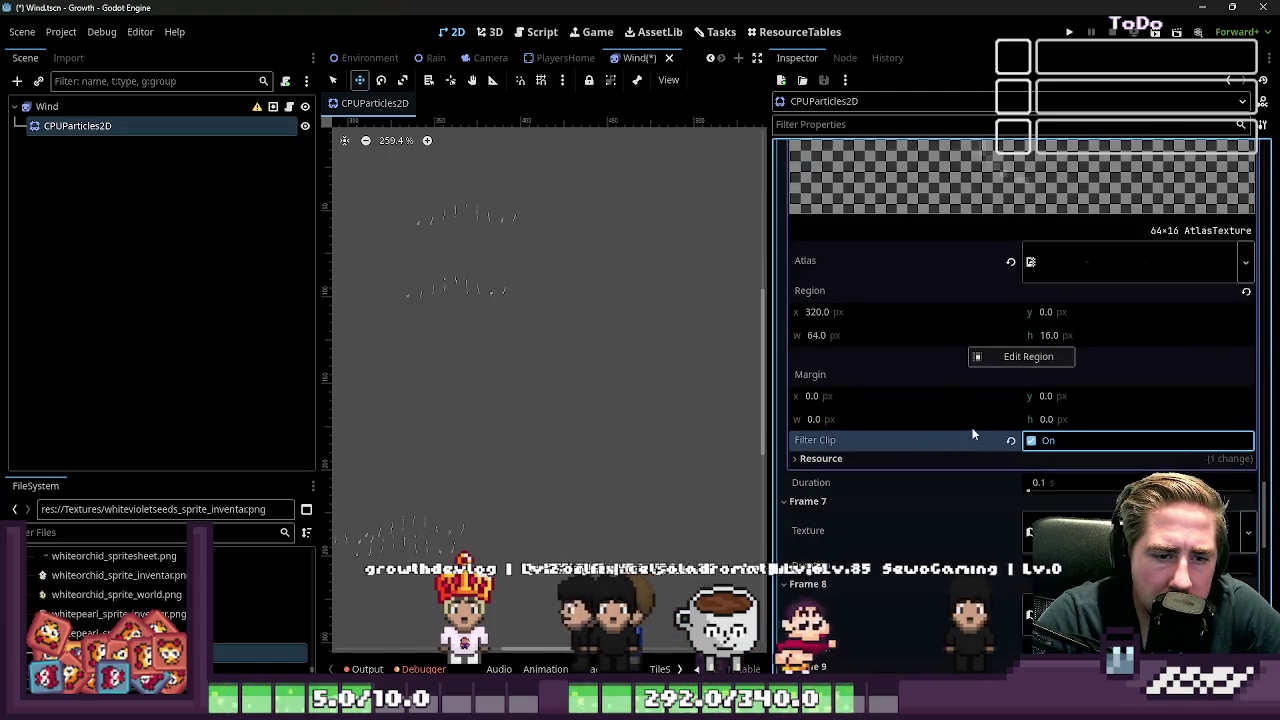
scroll(970, 425, down, 5)
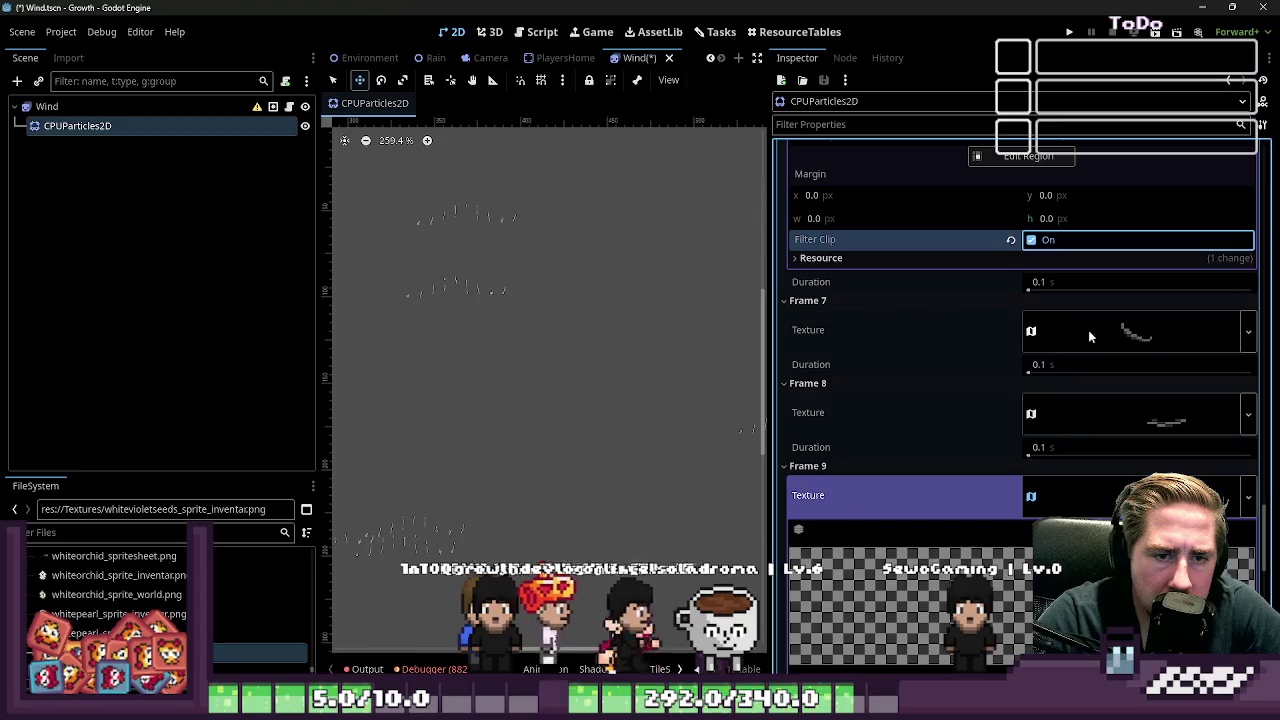
Step: Expand Frames 7, 8 and 9's atlas textures, then switch to the wind sprite sheet in Aseprite
click(1088, 330)
scroll(1040, 400, down, 6)
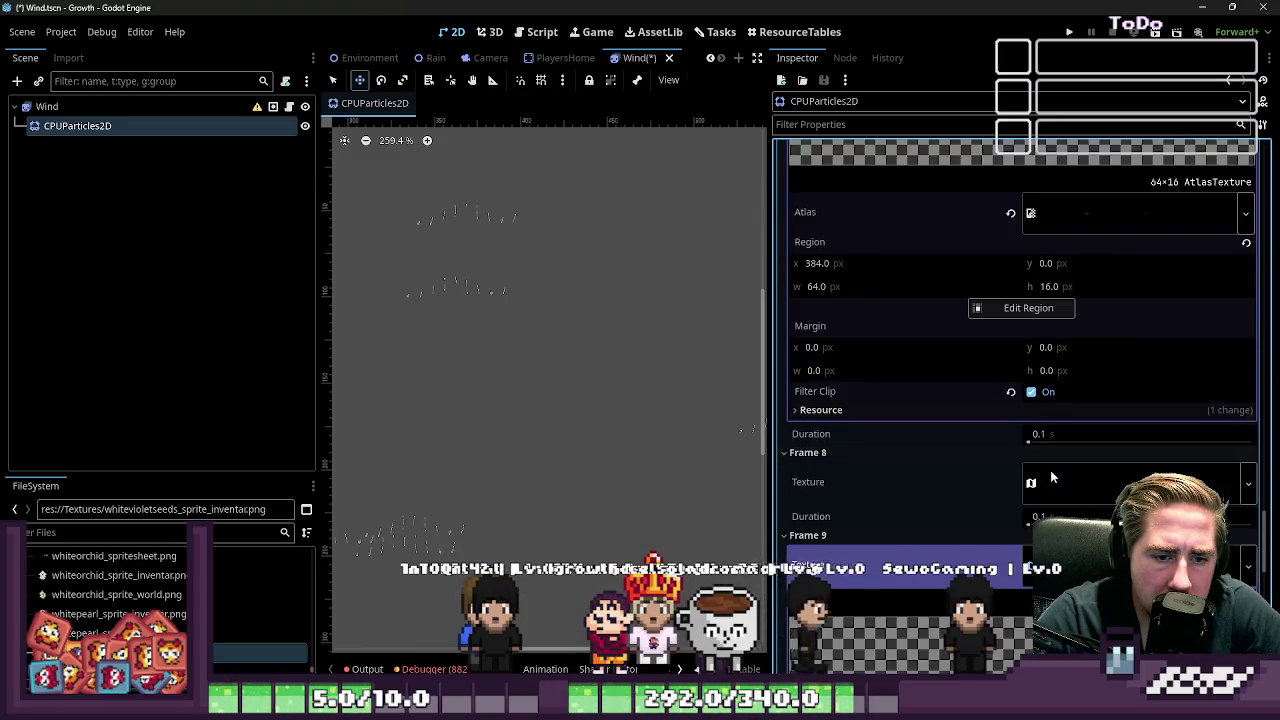
click(1050, 472)
scroll(1045, 460, down, 10)
click(1040, 368)
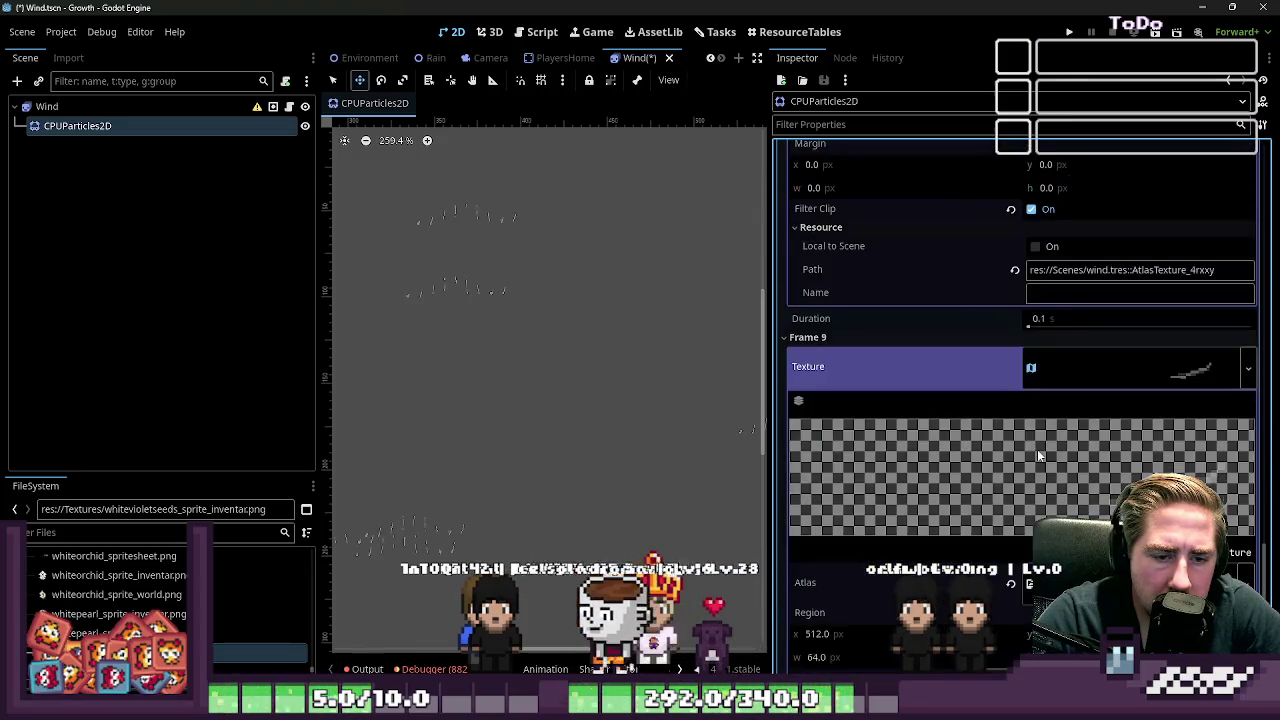
scroll(1030, 300, up, 2)
scroll(1020, 312, down, 8)
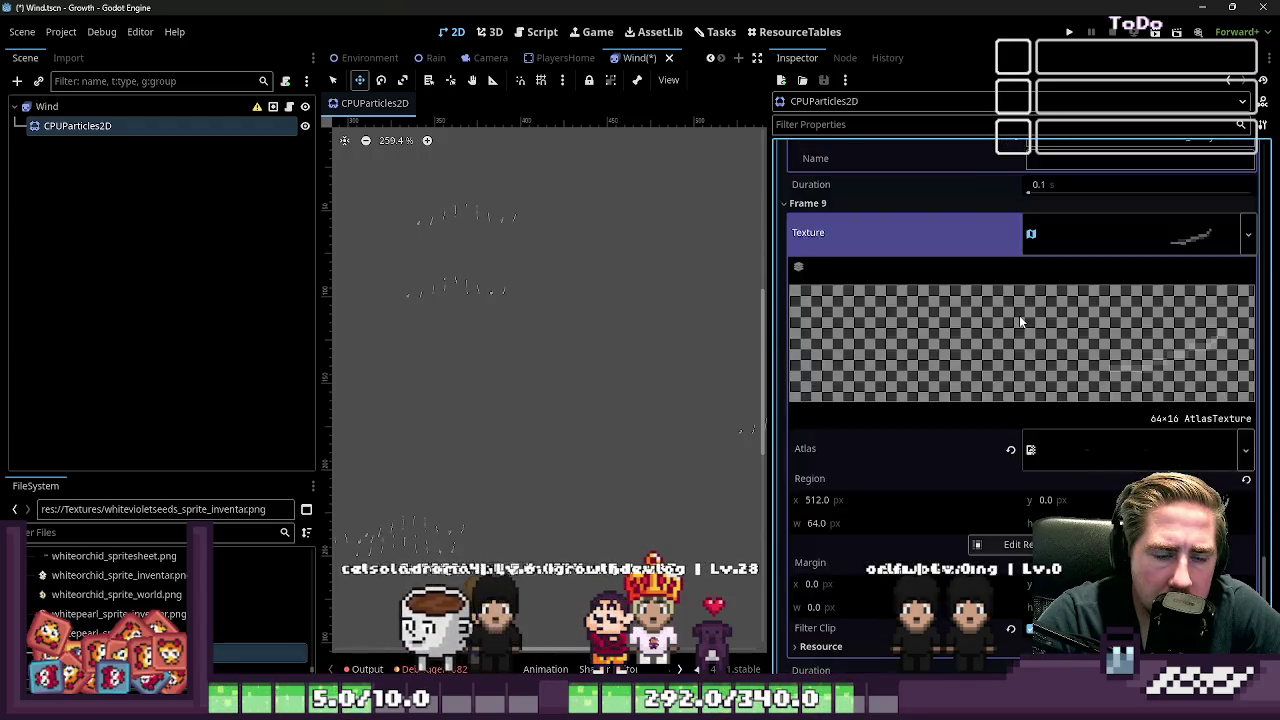
scroll(1018, 320, down, 6)
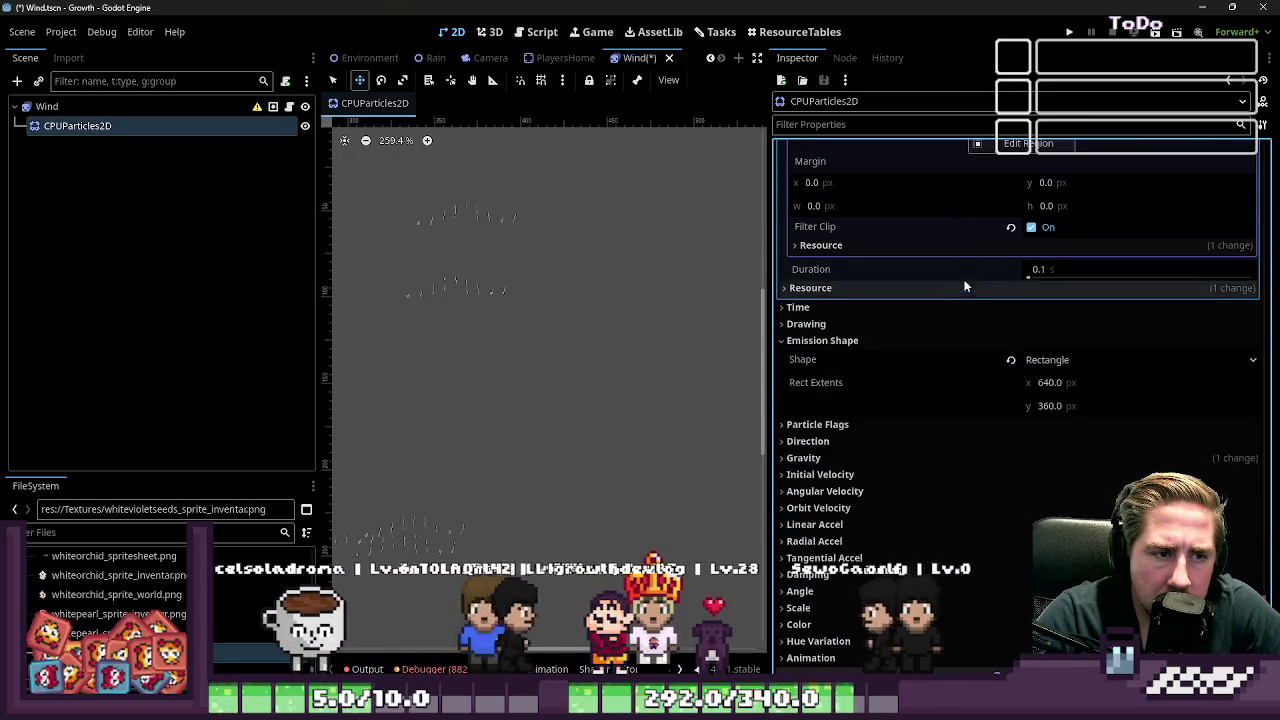
scroll(959, 273, down, 5)
scroll(959, 274, up, 8)
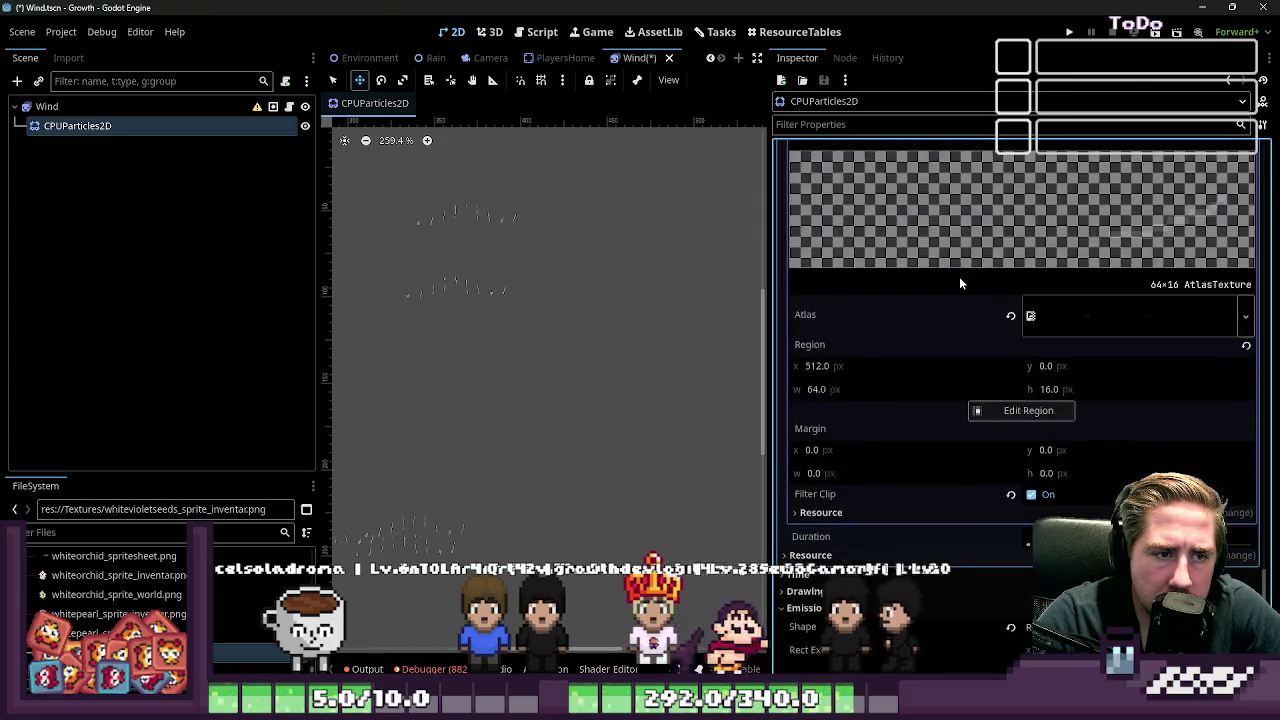
scroll(957, 286, down, 10)
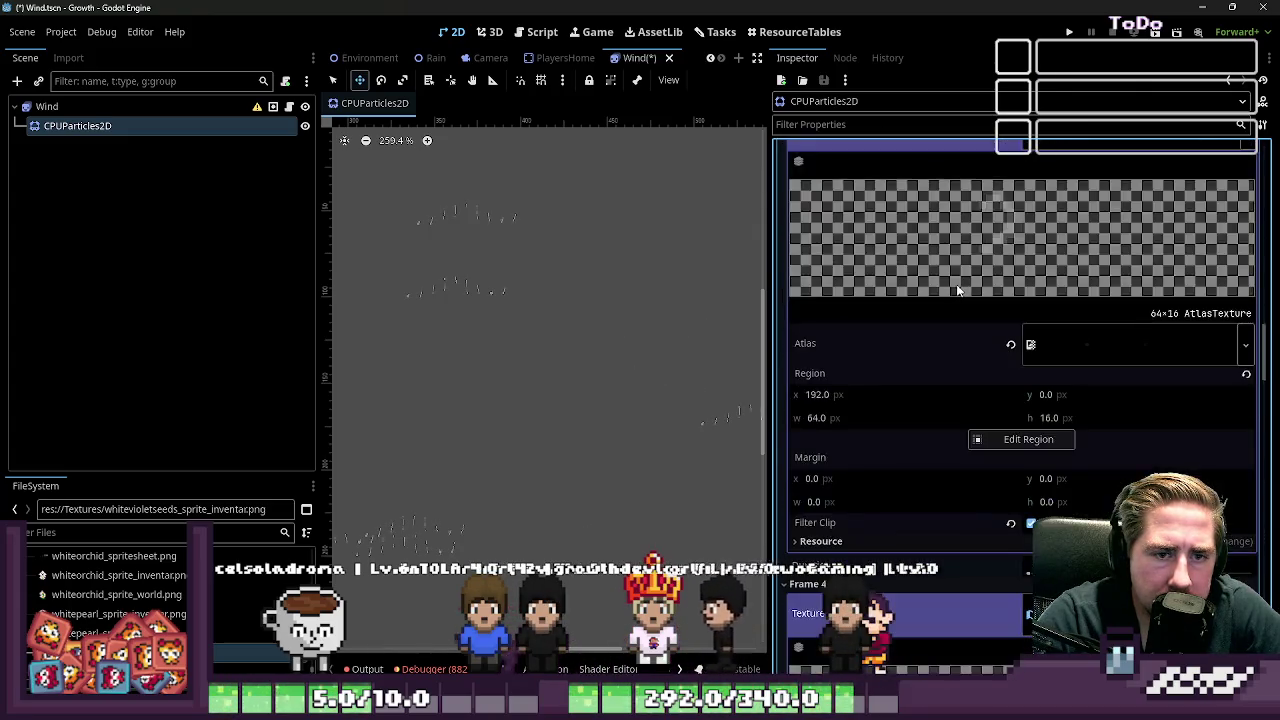
scroll(956, 284, up, 4)
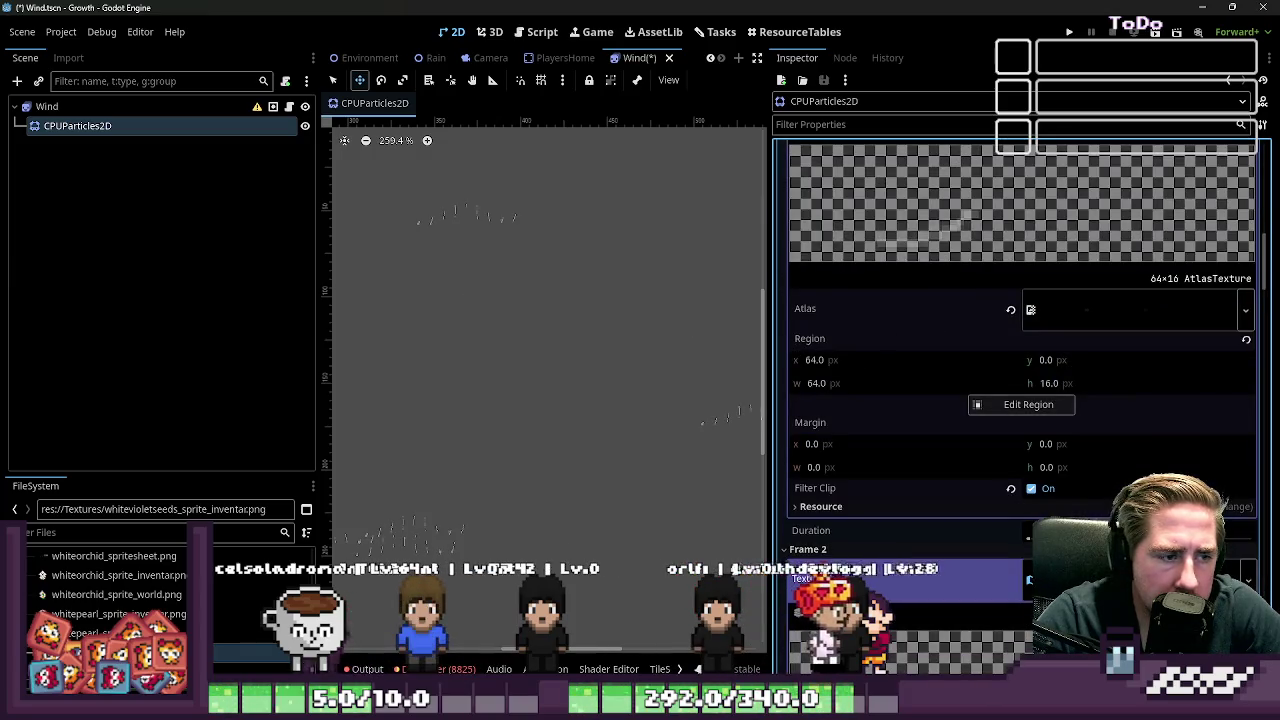
key(alt+Tab)
scroll(655, 405, down, 3)
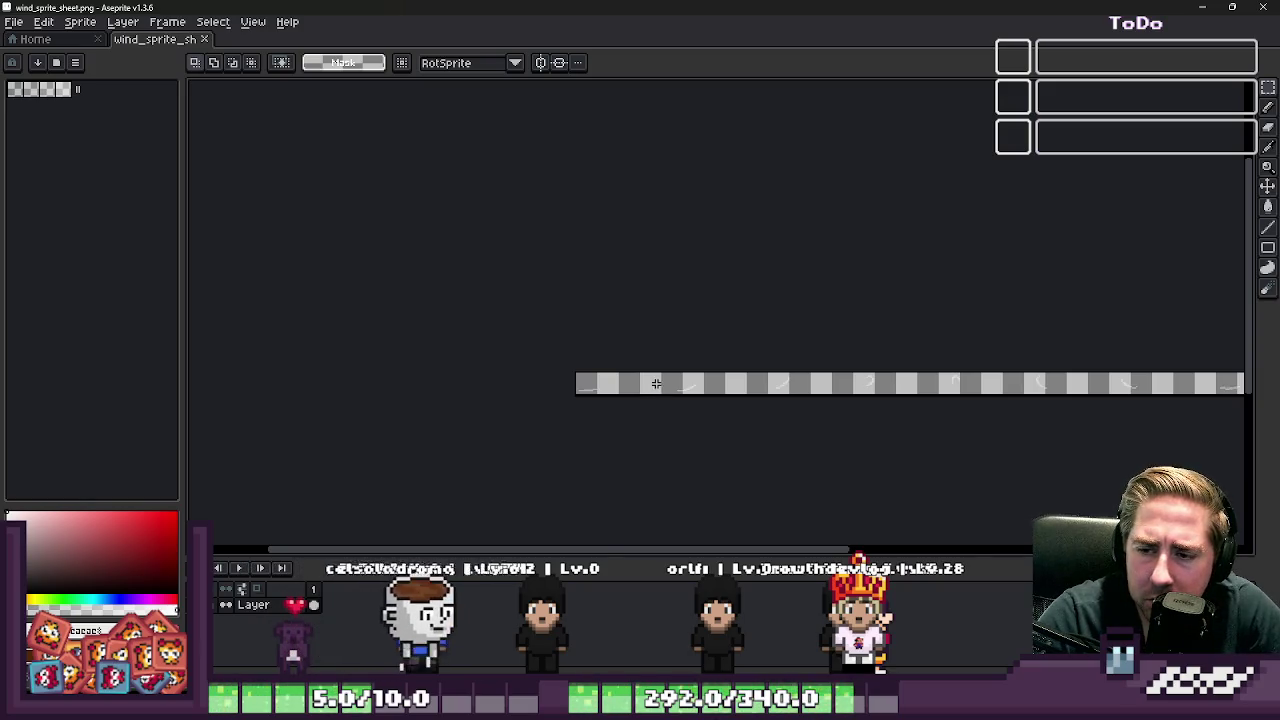
Step: Minimize Aseprite to get back to the Godot editor
click(1205, 8)
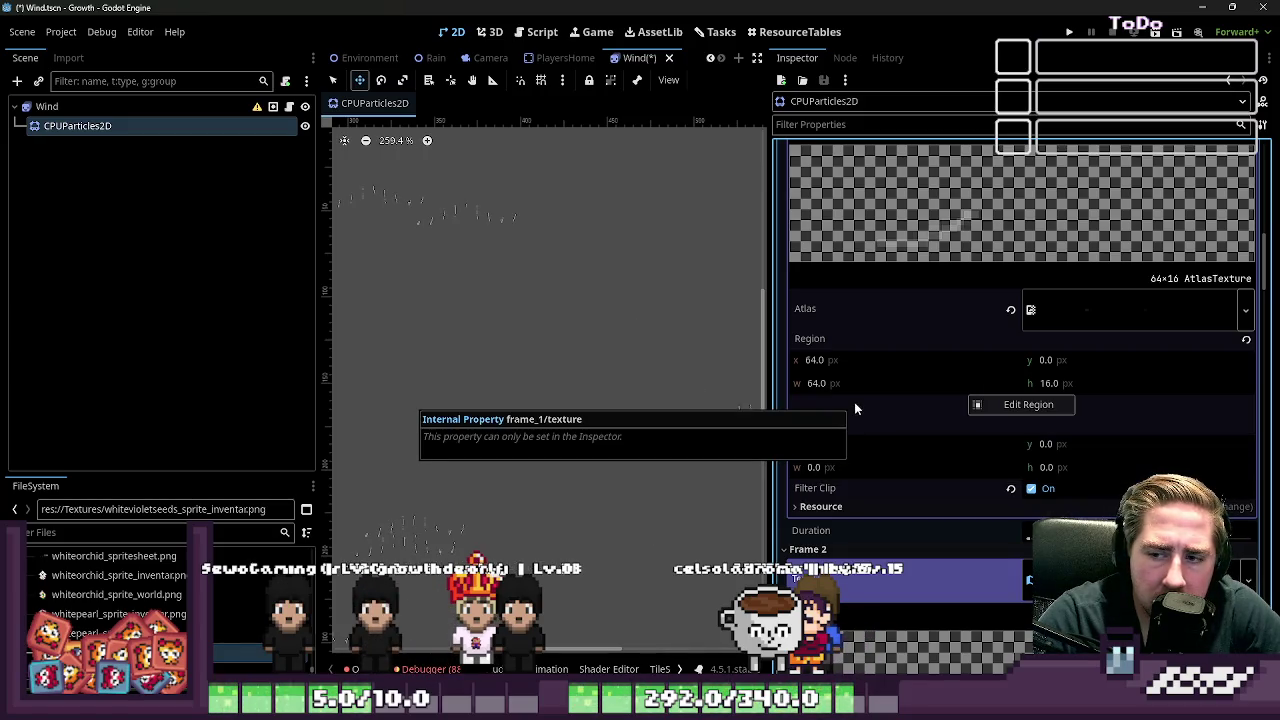
click(1082, 306)
click(1075, 306)
scroll(1085, 397, down, 1)
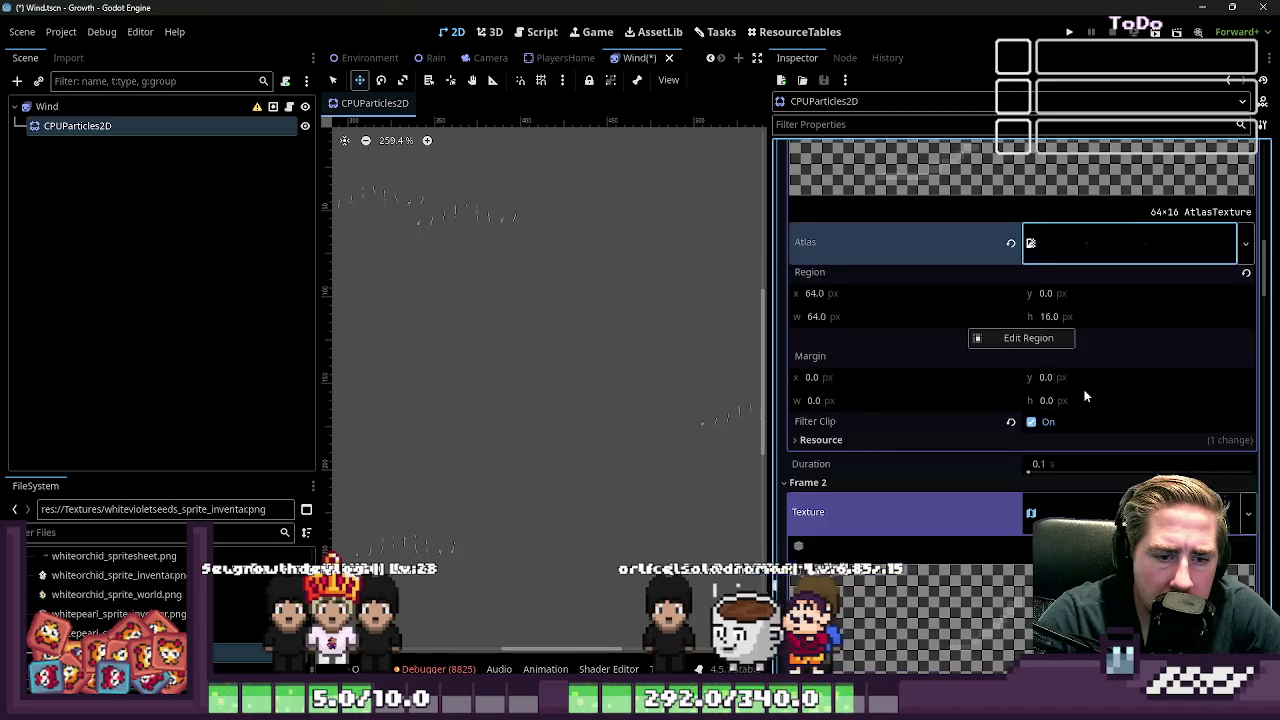
click(927, 444)
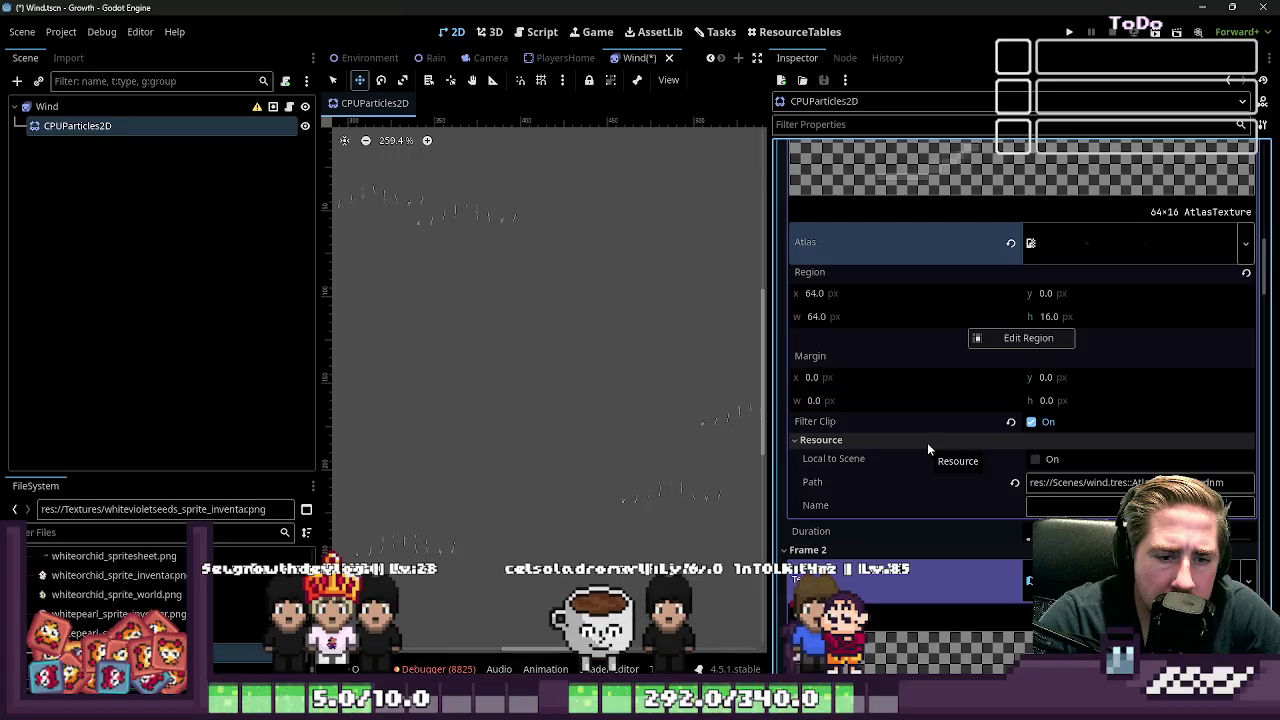
click(927, 444)
scroll(480, 337, up, 4)
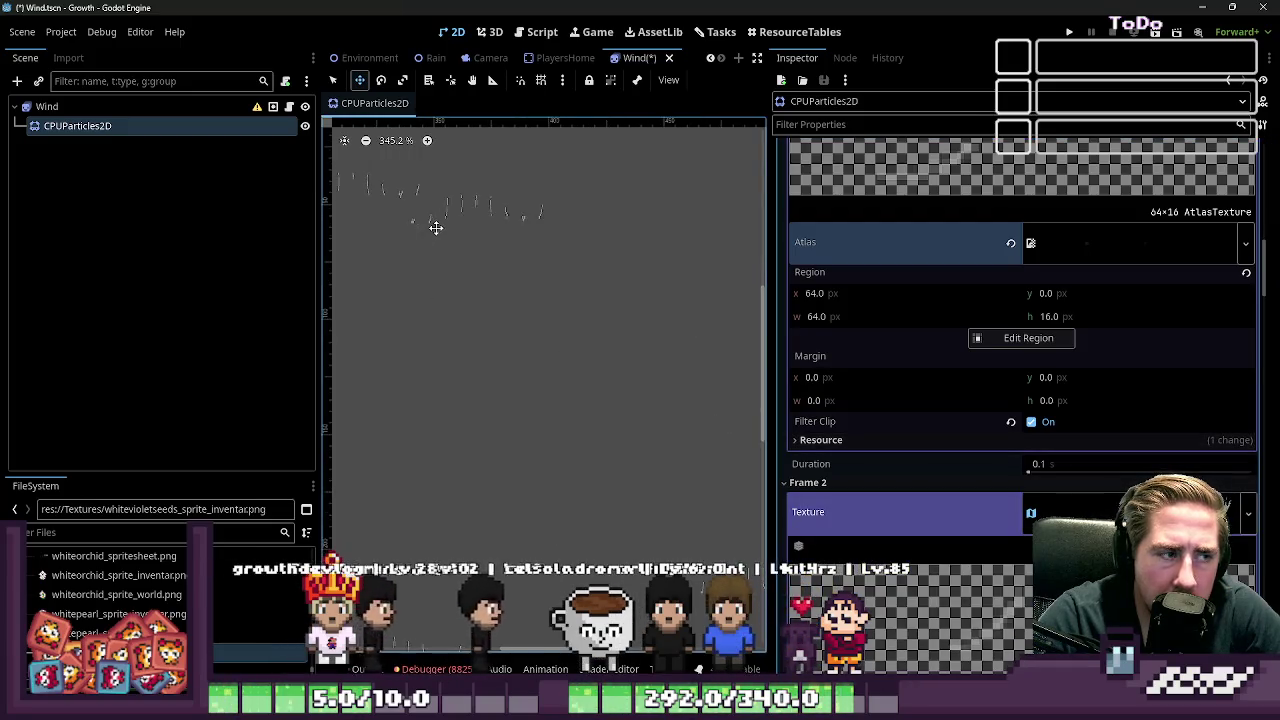
scroll(511, 283, down, 2)
scroll(923, 432, down, 3)
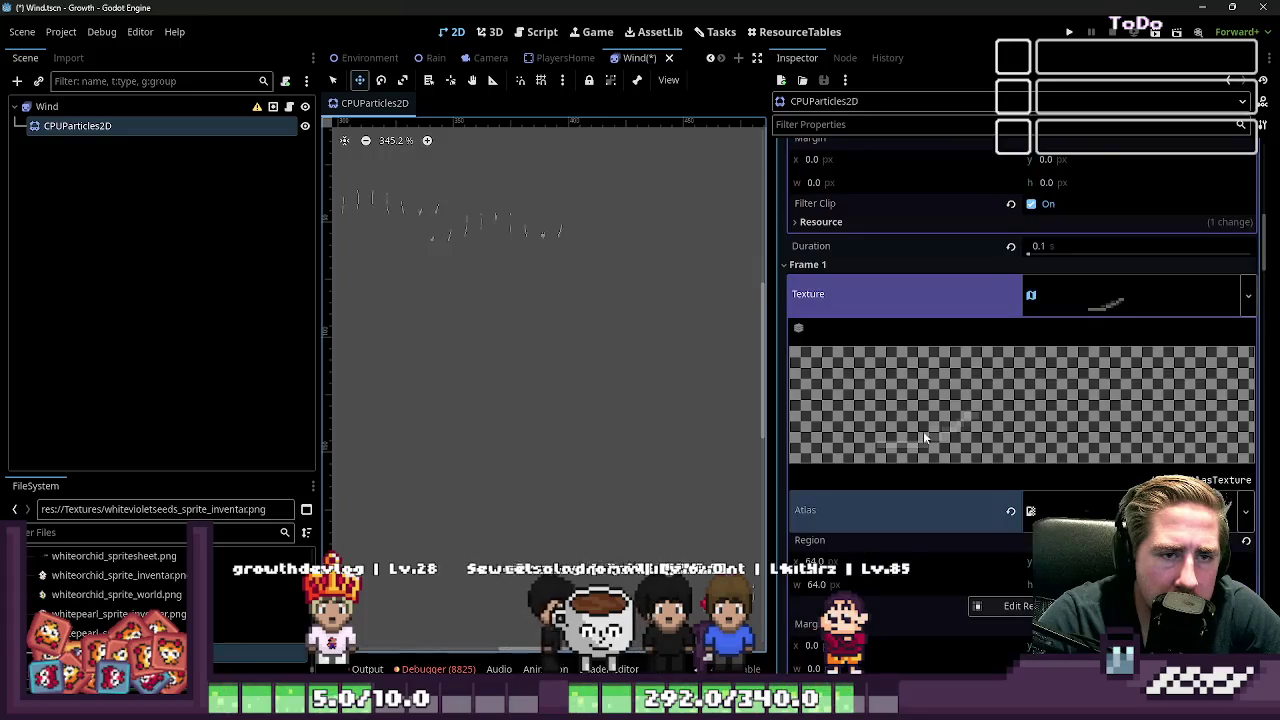
scroll(966, 405, up, 5)
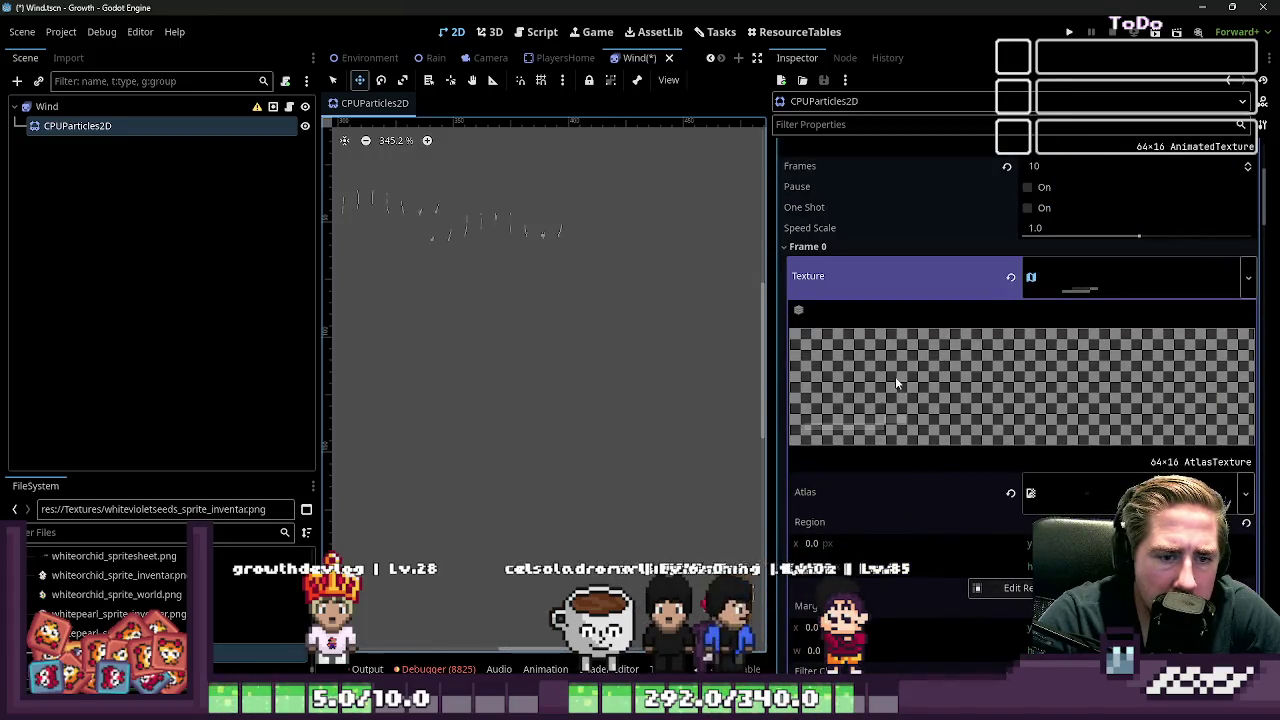
click(1046, 493)
scroll(1055, 485, down, 4)
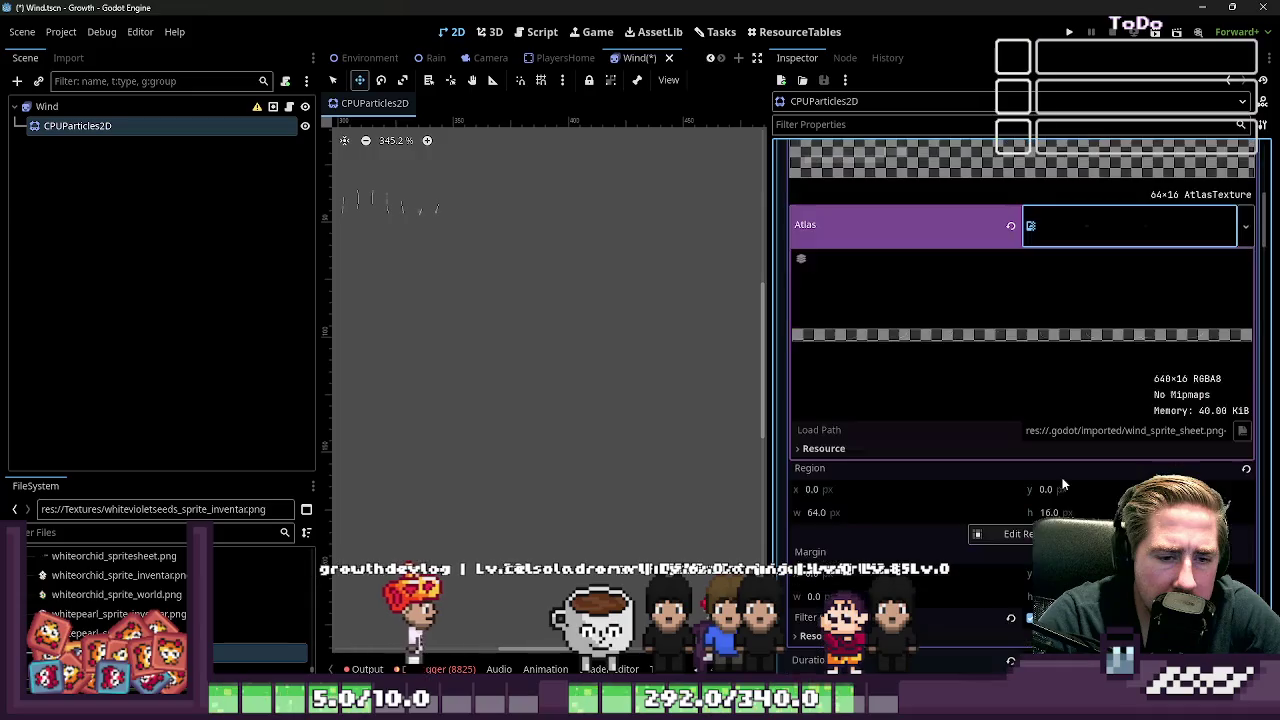
click(978, 449)
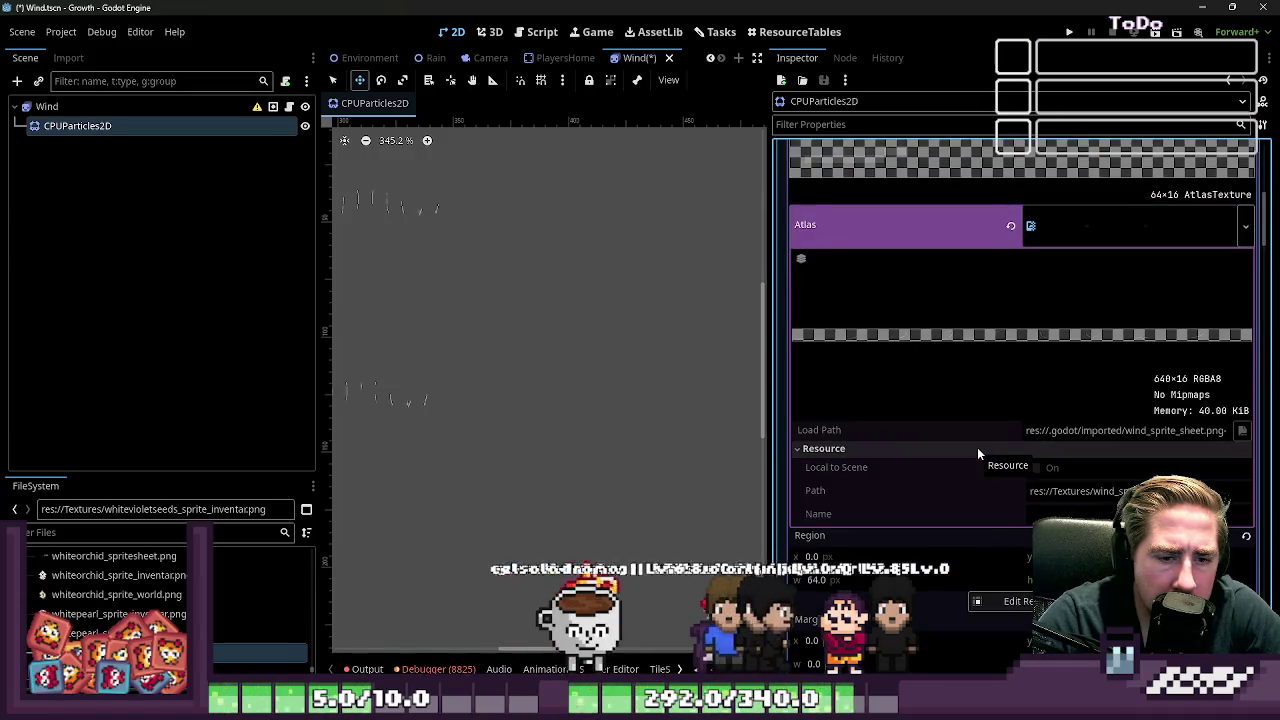
click(978, 449)
scroll(977, 447, up, 2)
click(1031, 359)
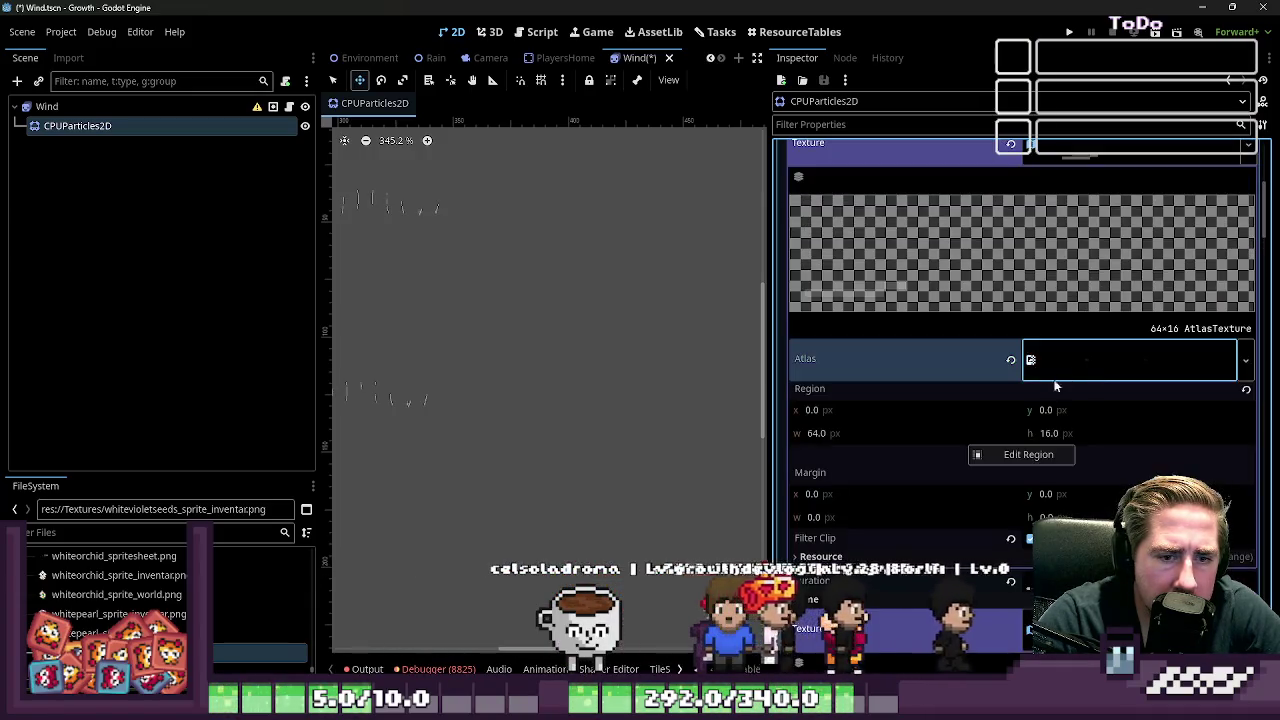
scroll(979, 400, down, 1)
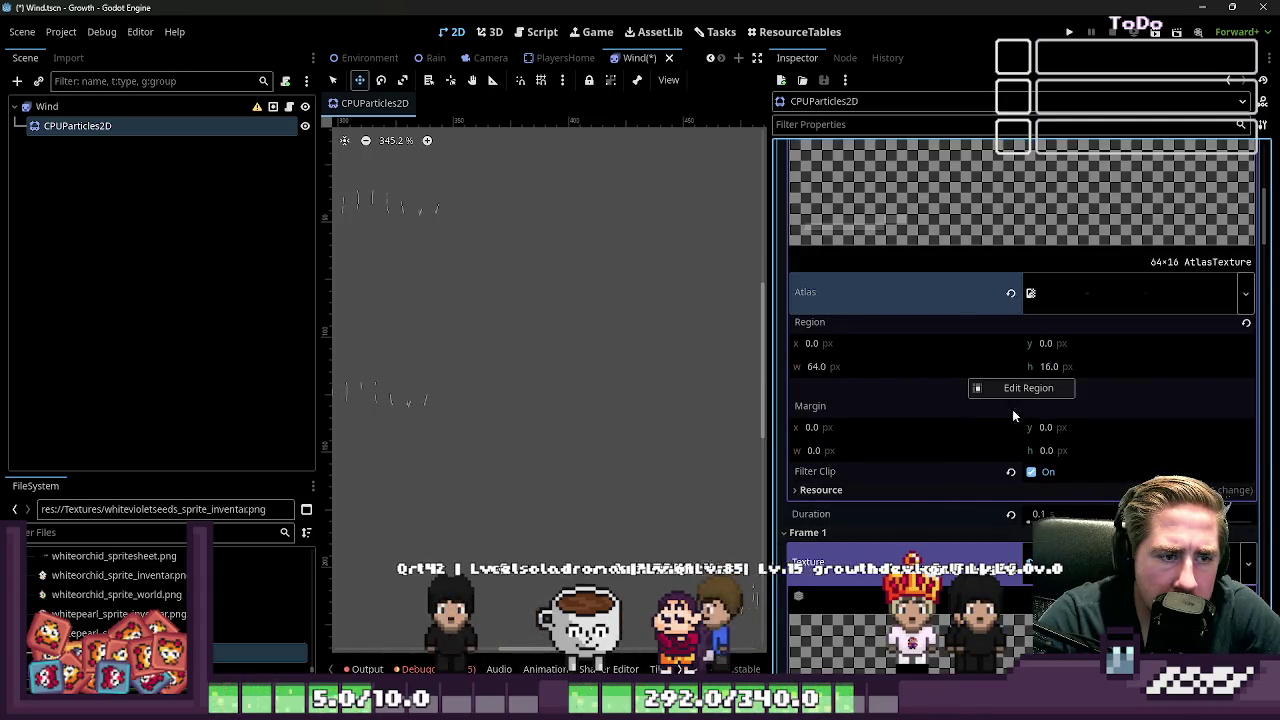
click(1082, 312)
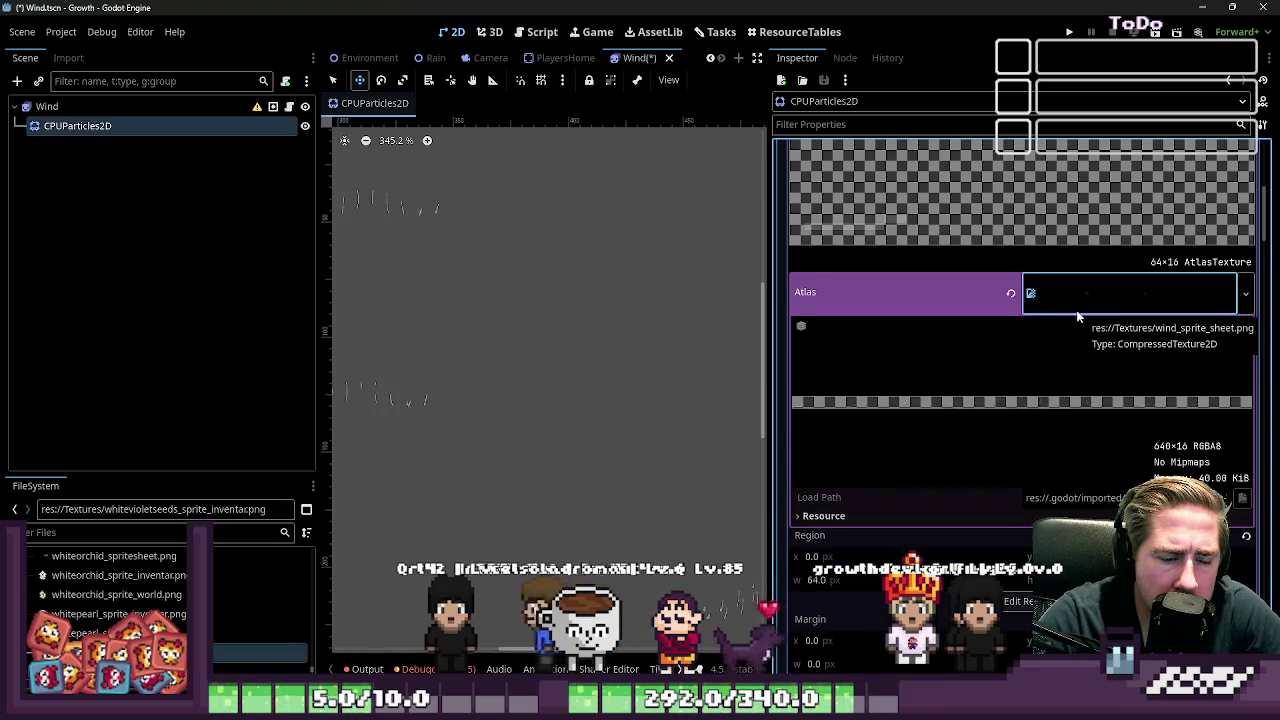
scroll(1024, 331, up, 4)
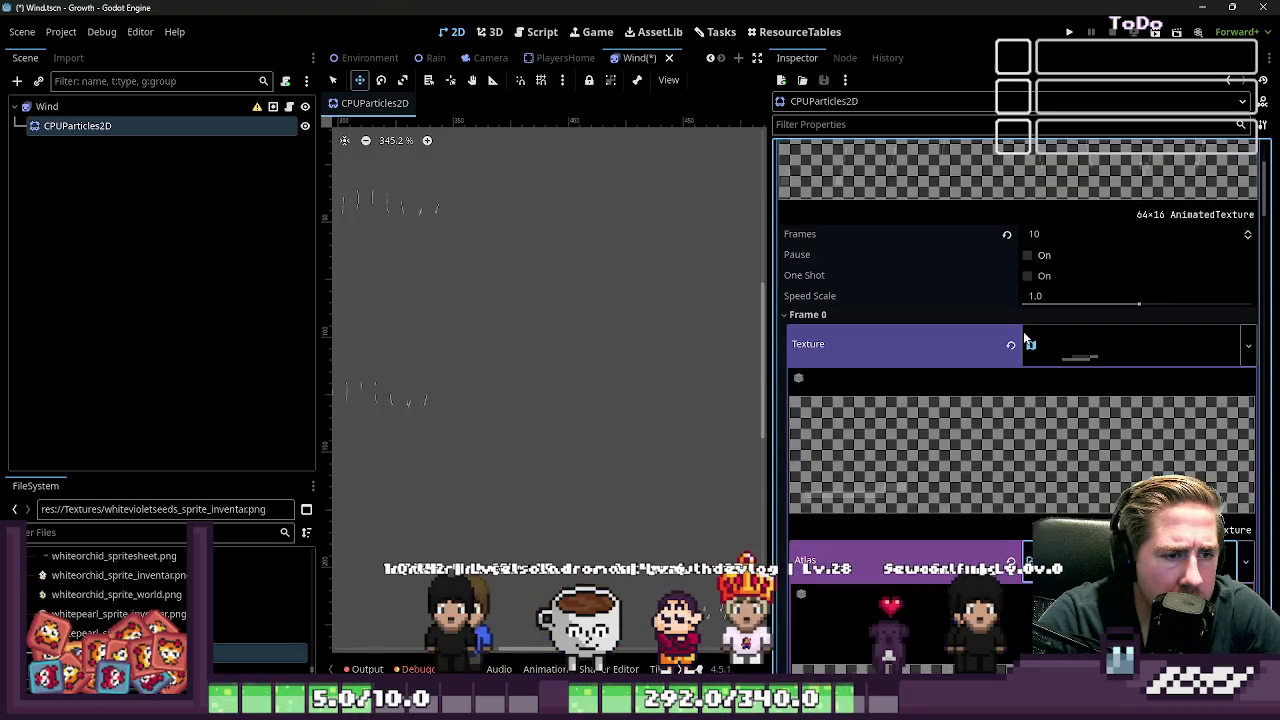
click(1045, 345)
click(1047, 425)
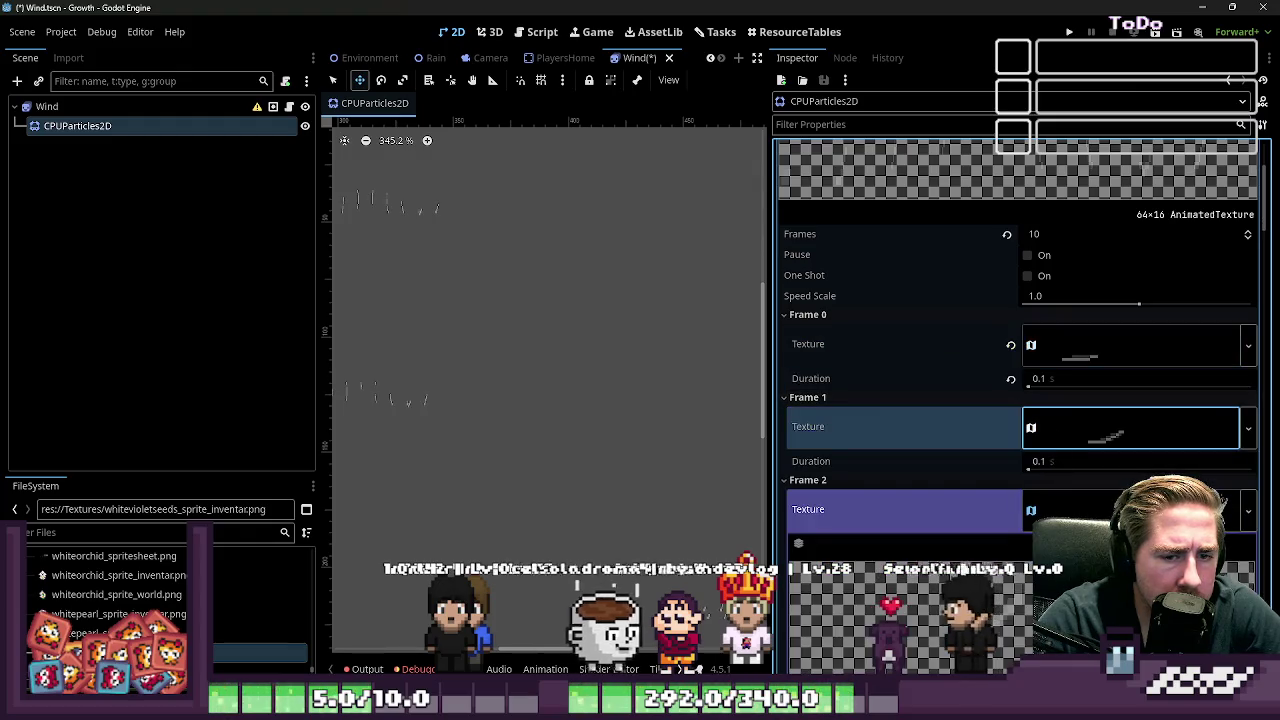
click(1050, 509)
click(1052, 523)
scroll(1054, 500, down, 2)
click(1056, 478)
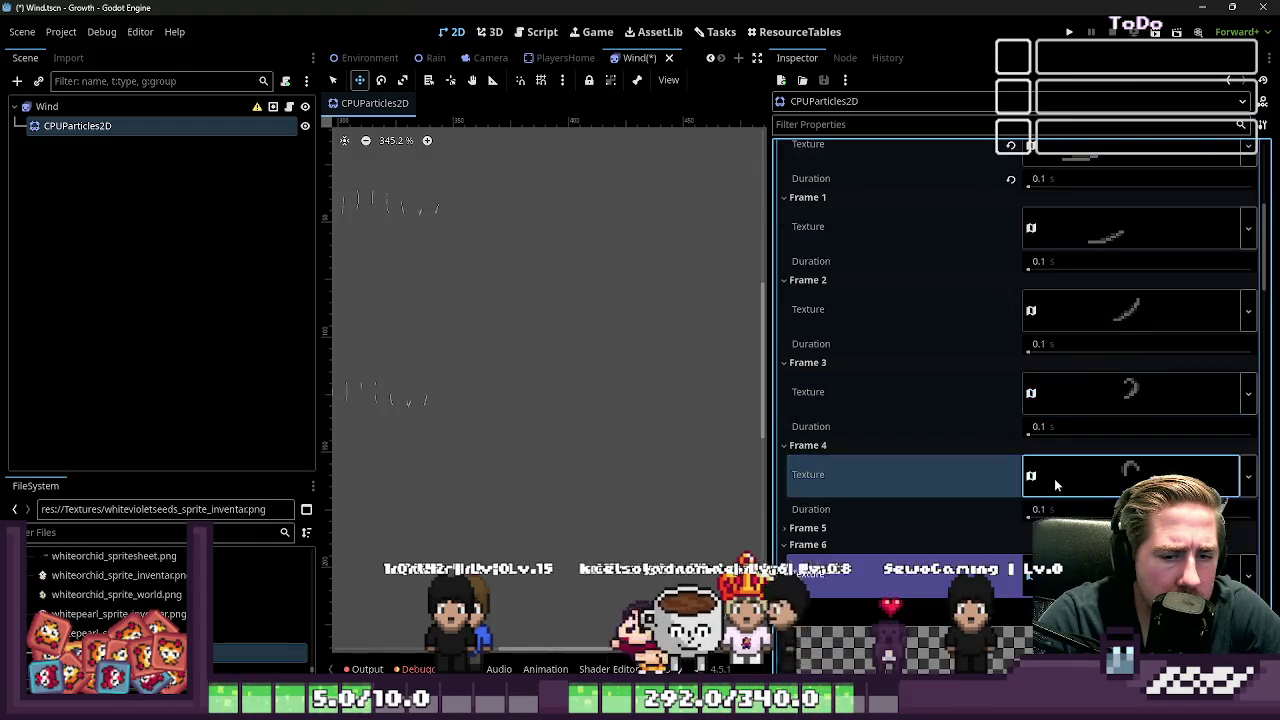
click(1056, 484)
scroll(1100, 430, down, 3)
click(1120, 405)
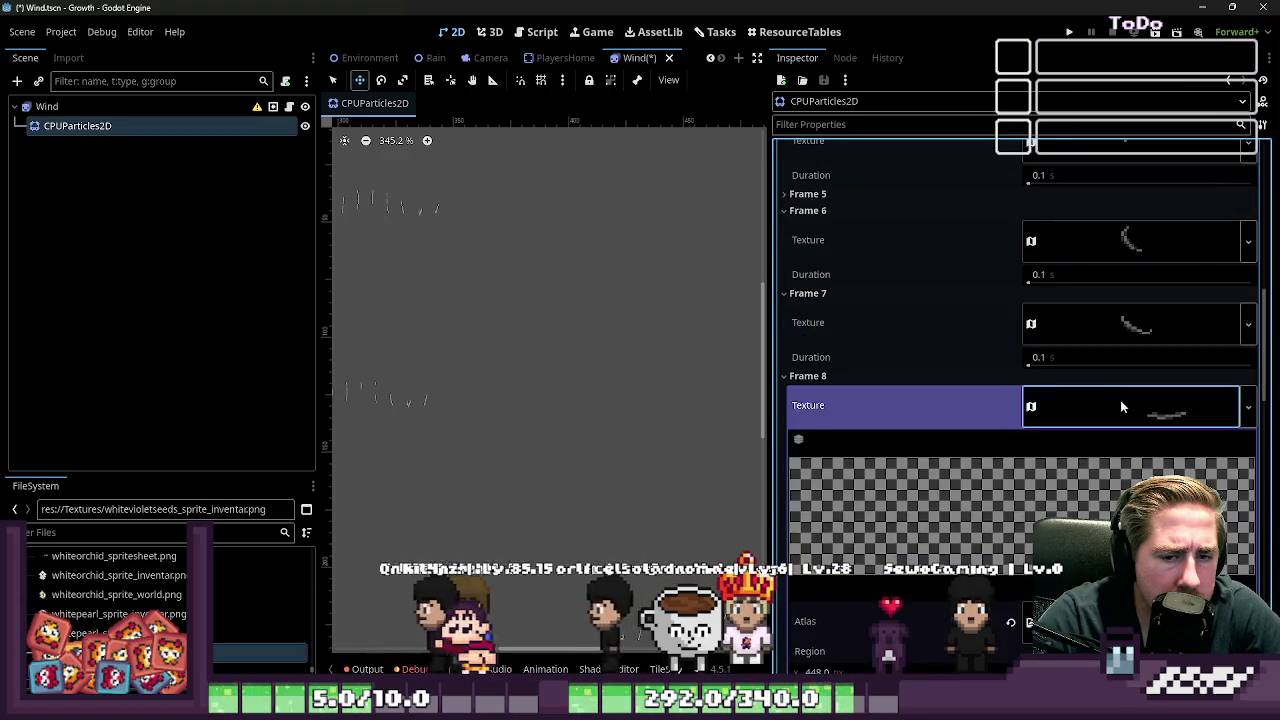
click(1120, 405)
scroll(1084, 488, down, 2)
scroll(1082, 482, up, 6)
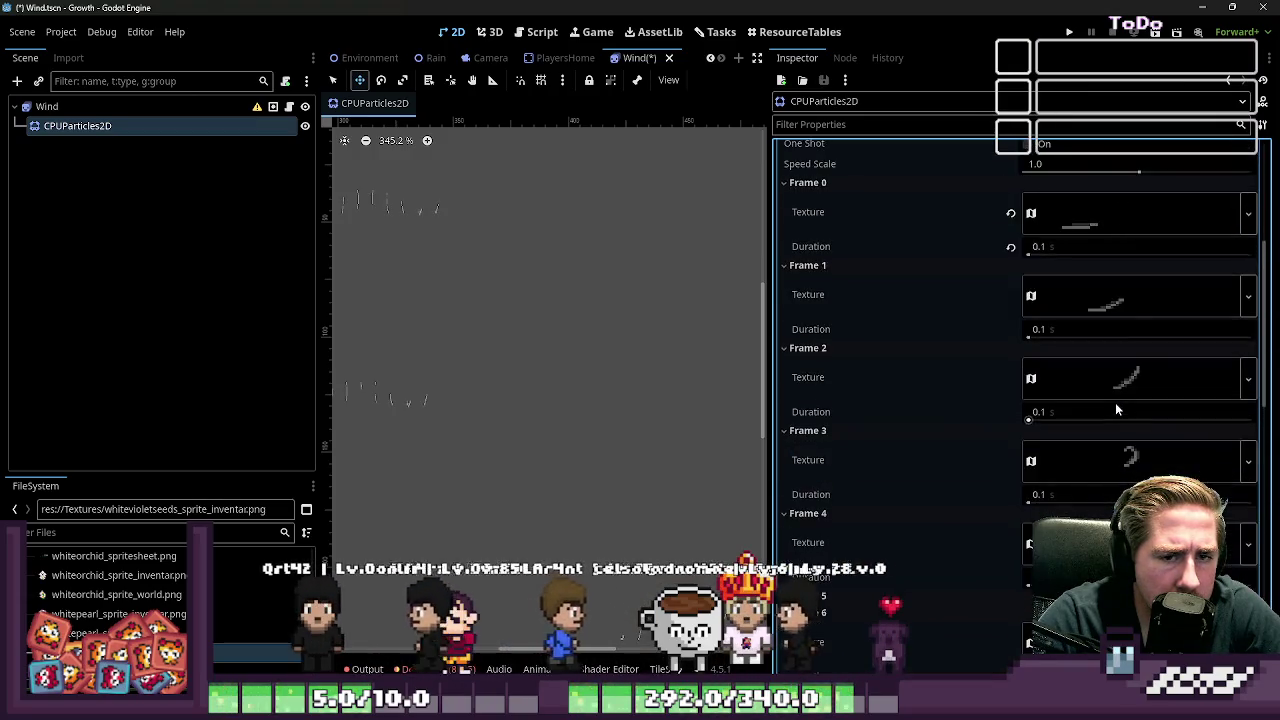
scroll(1117, 409, up, 4)
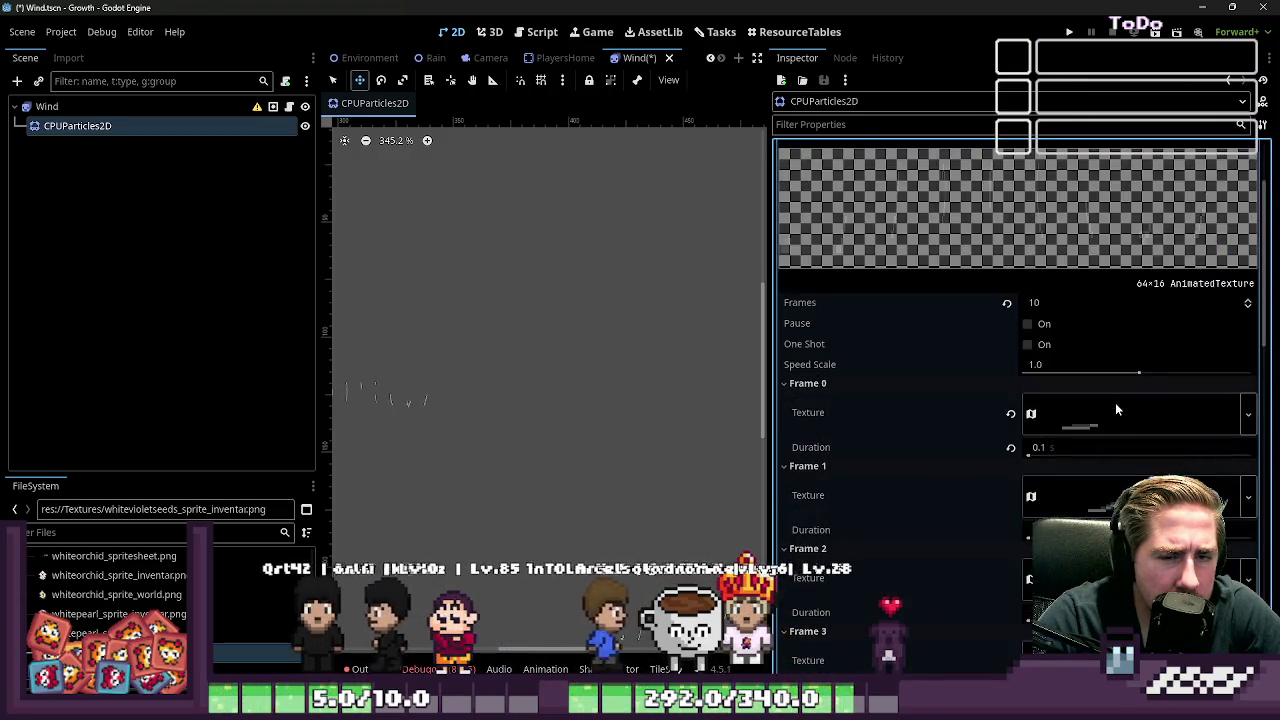
right_click(865, 413)
click(850, 413)
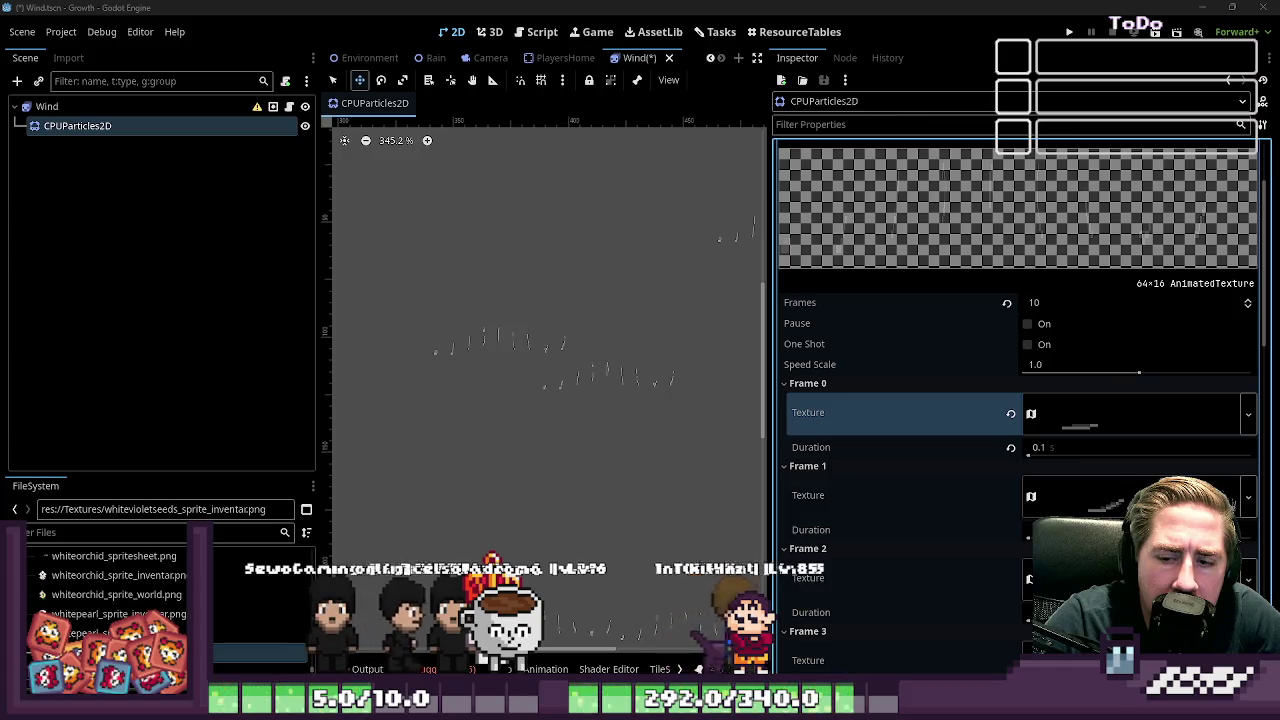
scroll(1028, 443, up, 3)
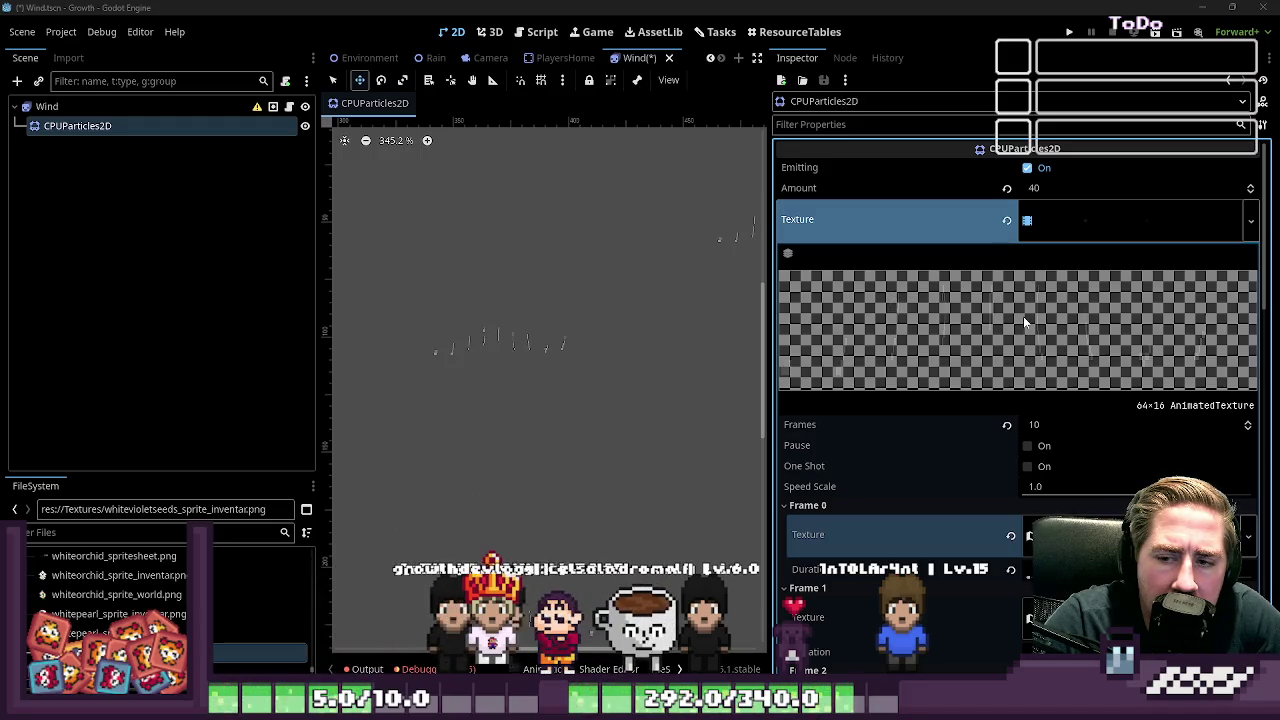
scroll(1023, 316, down, 2)
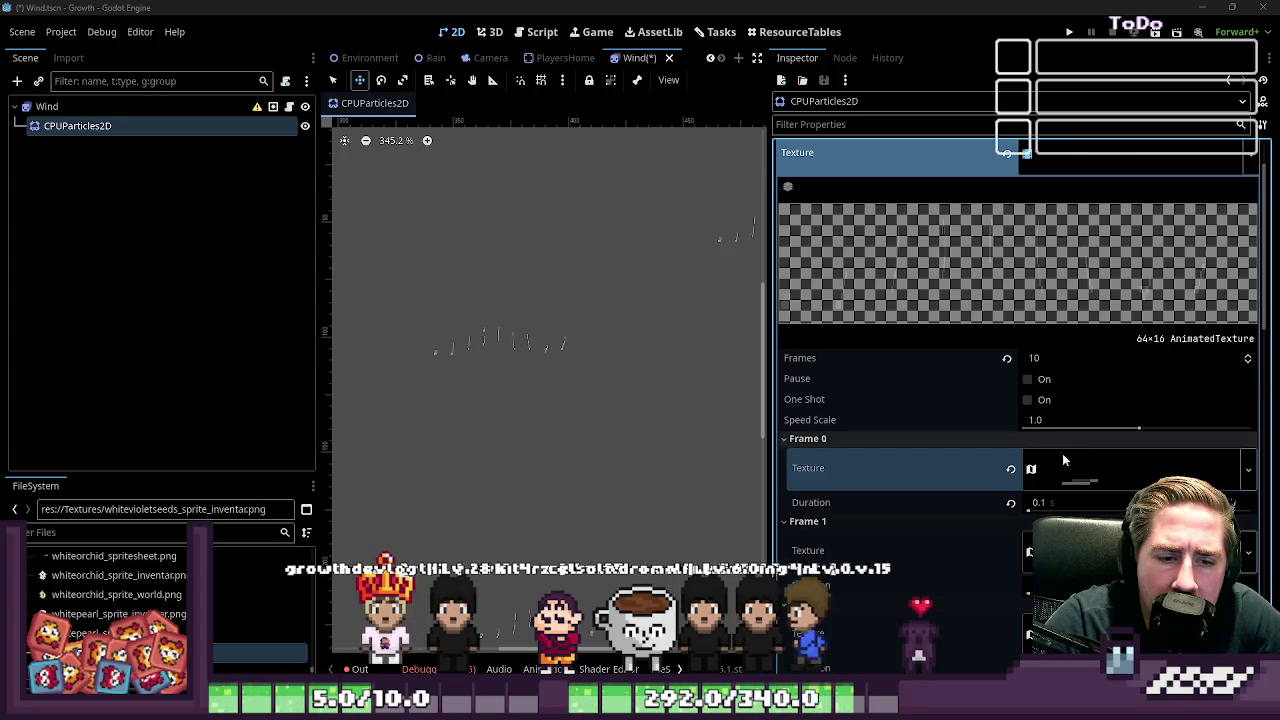
click(1059, 480)
scroll(880, 430, down, 2)
scroll(867, 413, down, 2)
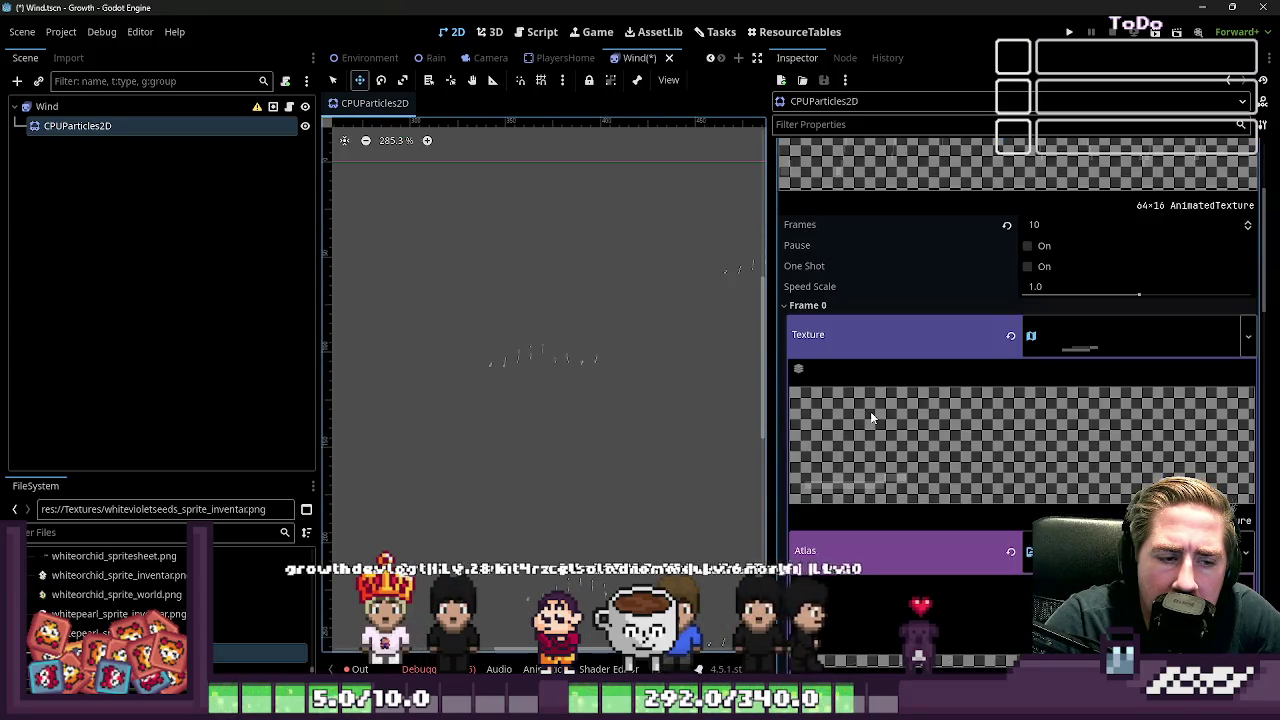
scroll(880, 405, down, 2)
scroll(1017, 311, up, 8)
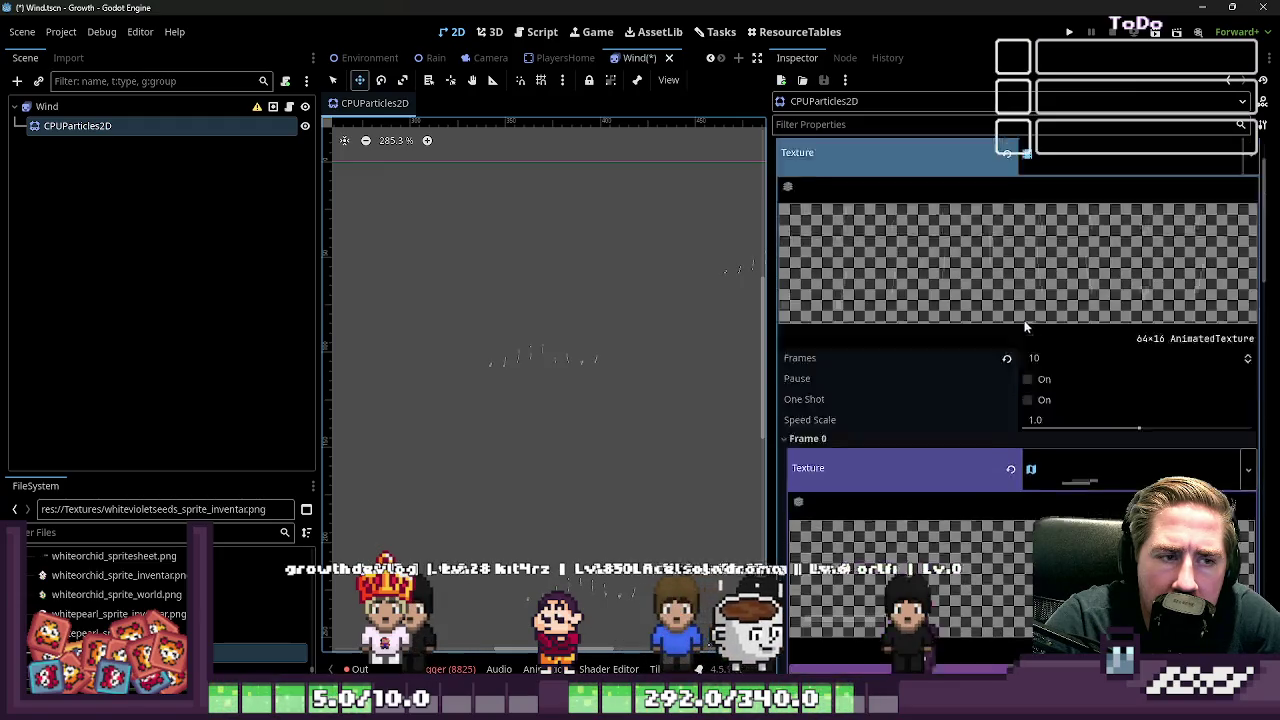
click(1073, 210)
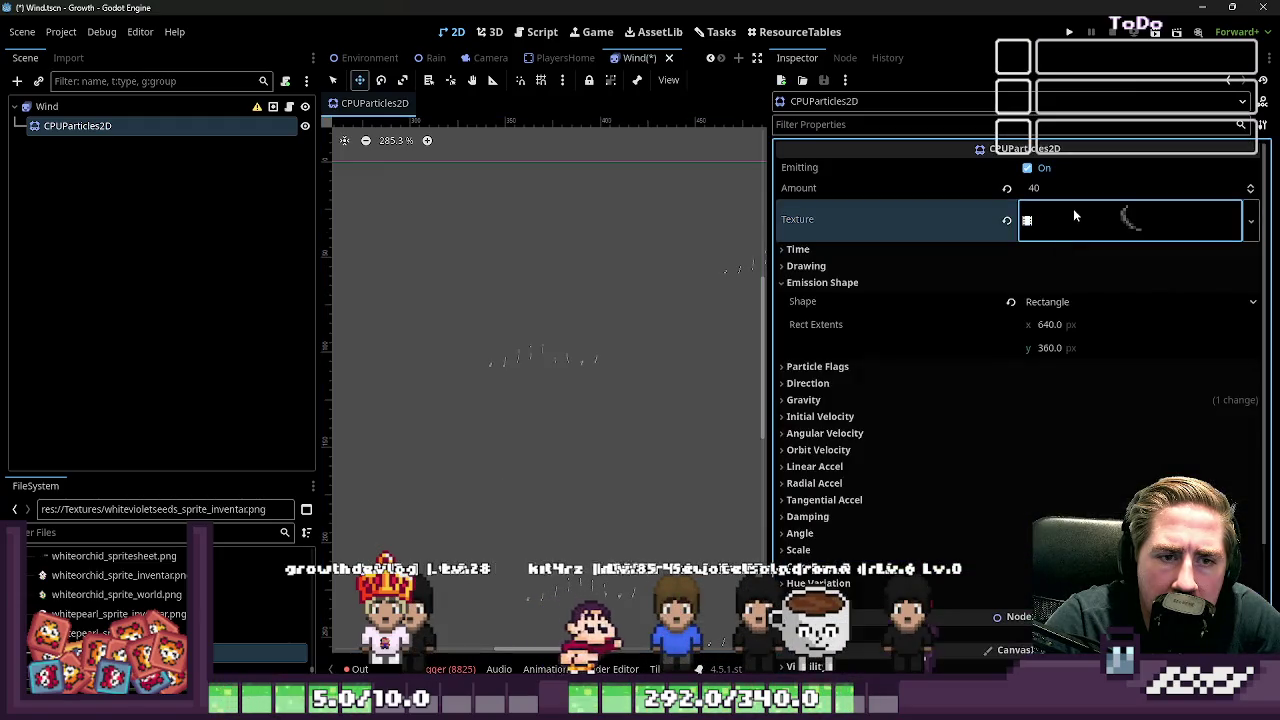
right_click(1073, 208)
click(1061, 216)
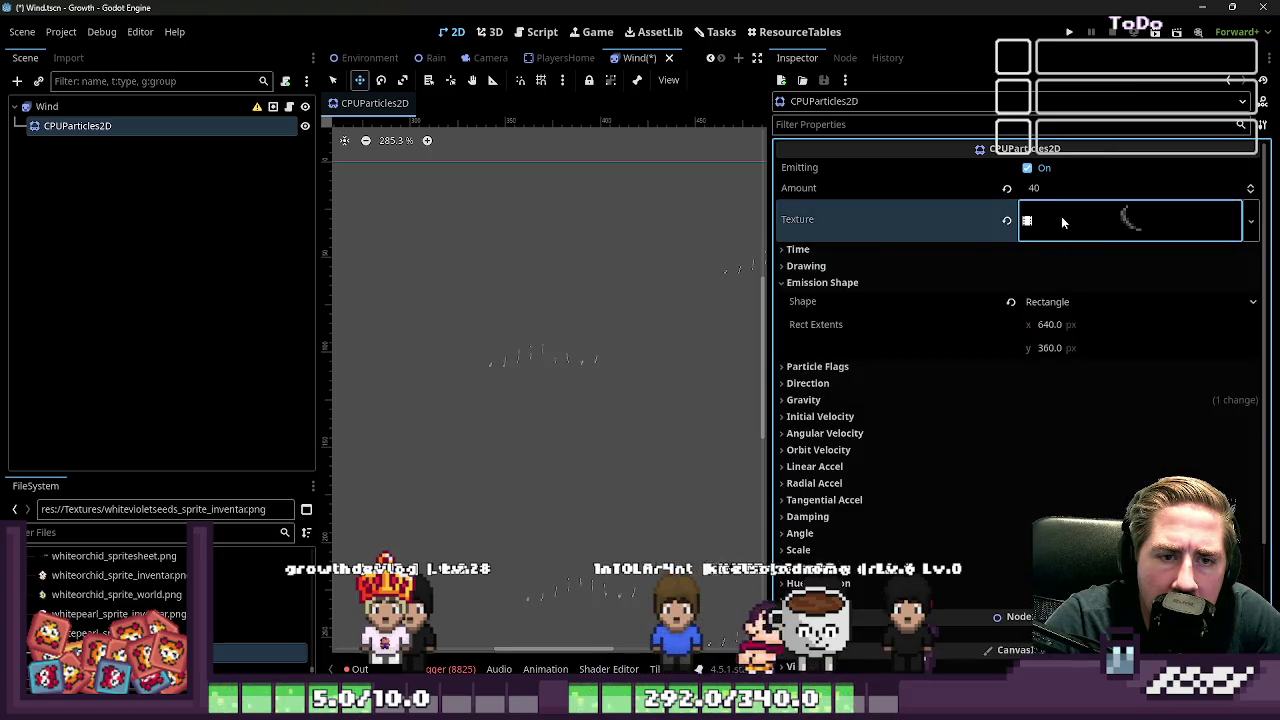
click(1056, 217)
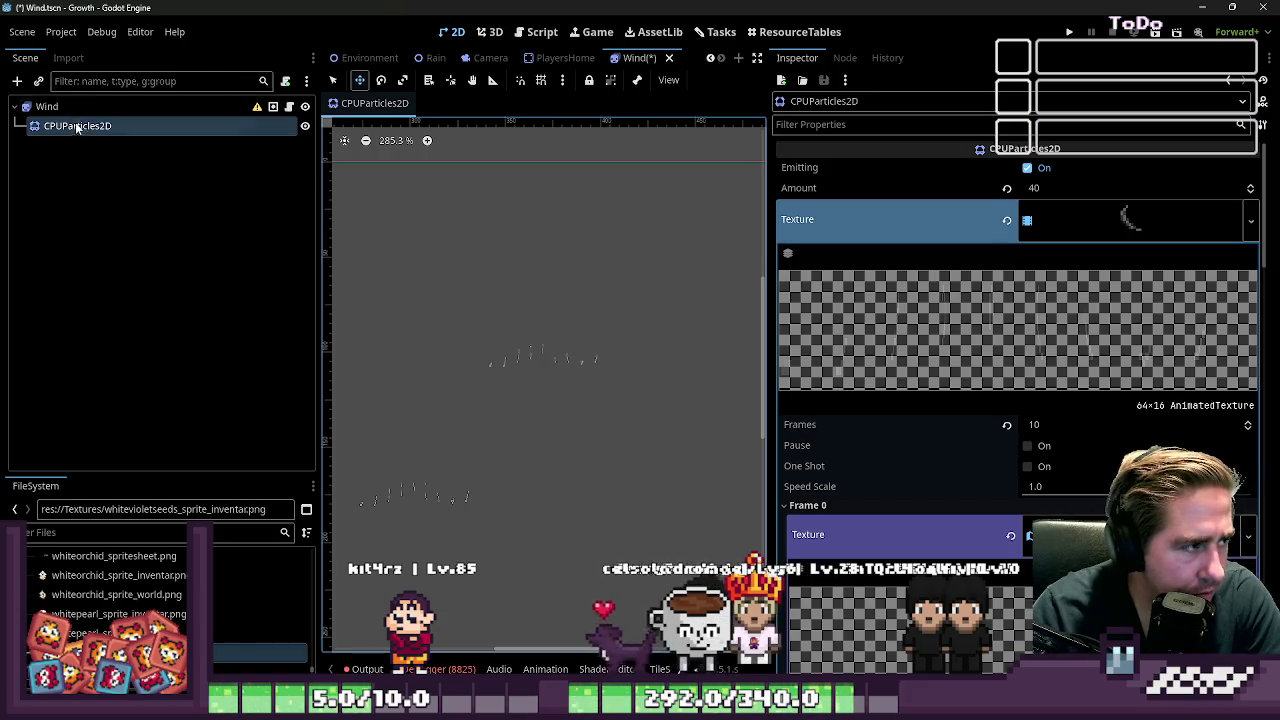
click(17, 80)
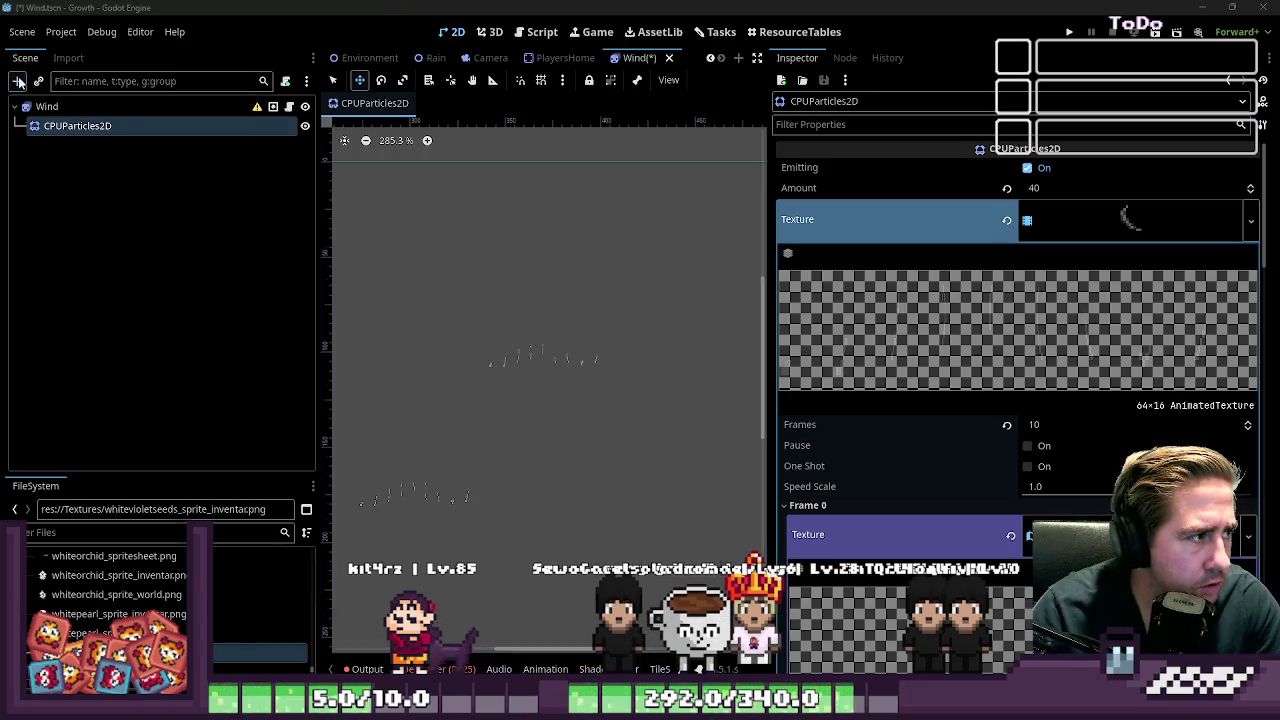
Step: Search 'GPU' in Create New Node and pick GPUParticles2D
text(GOP)
key(BackSpace)
key(BackSpace)
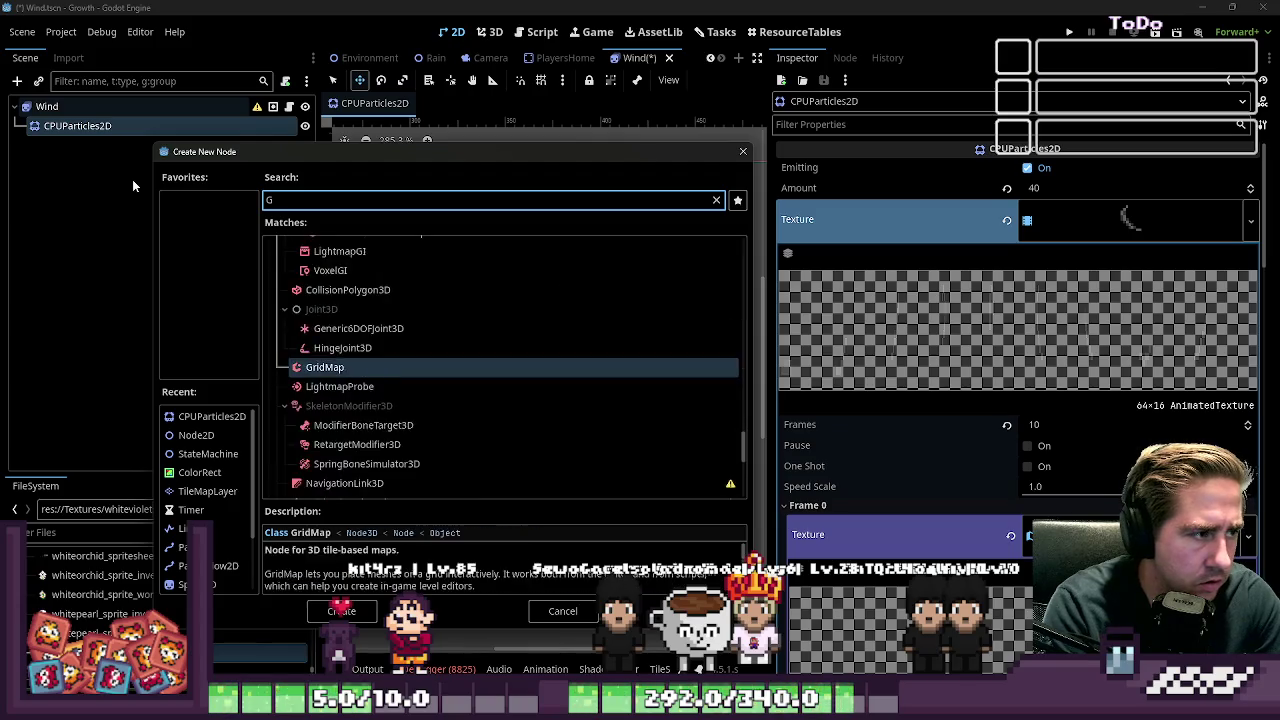
text(PU)
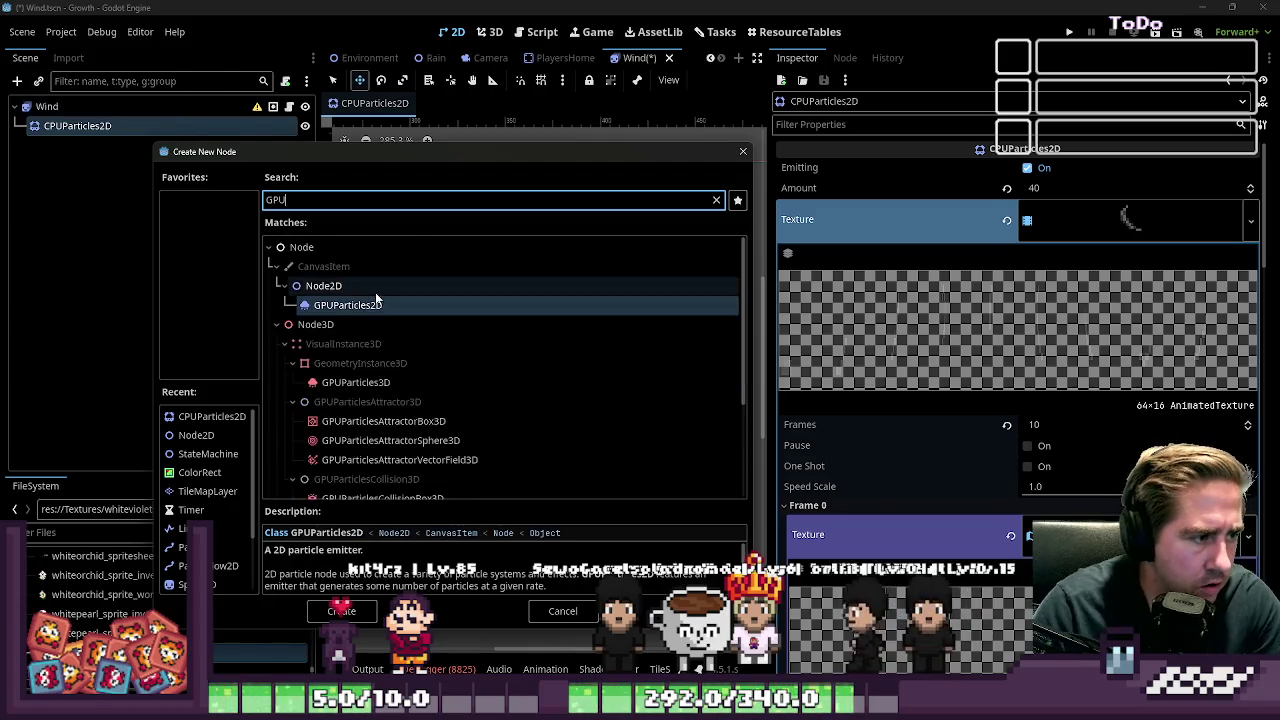
click(375, 302)
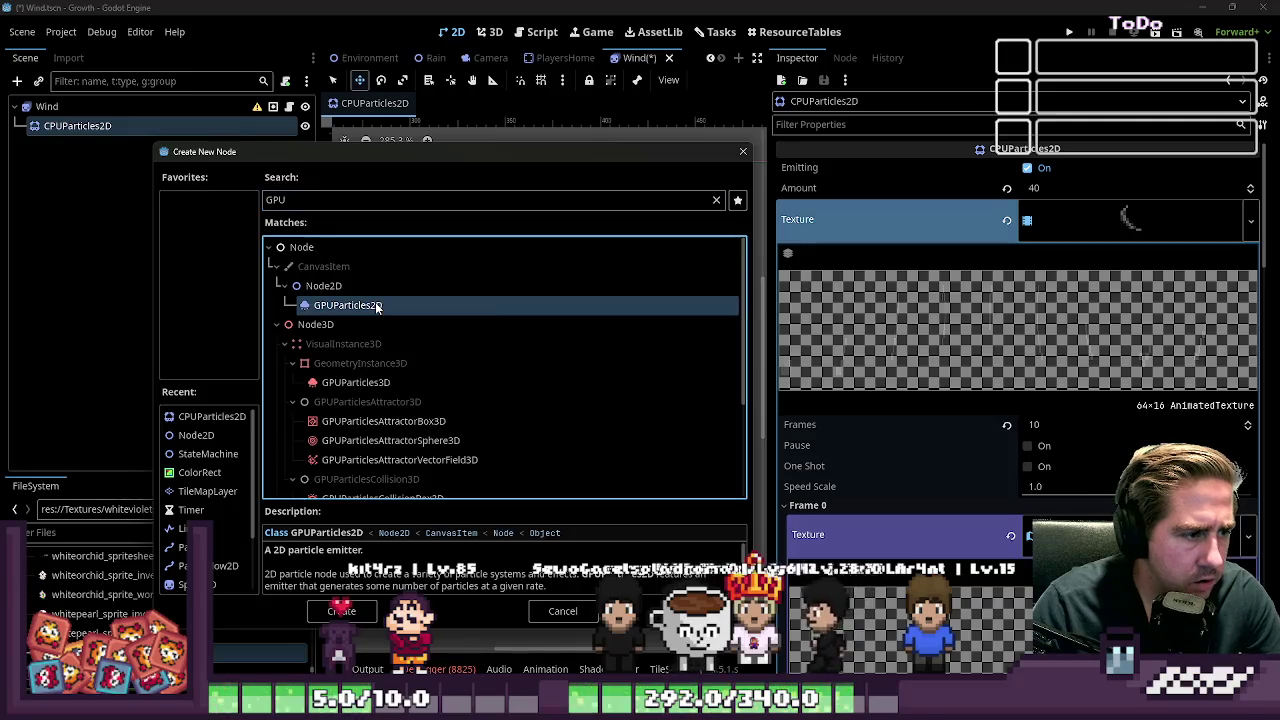